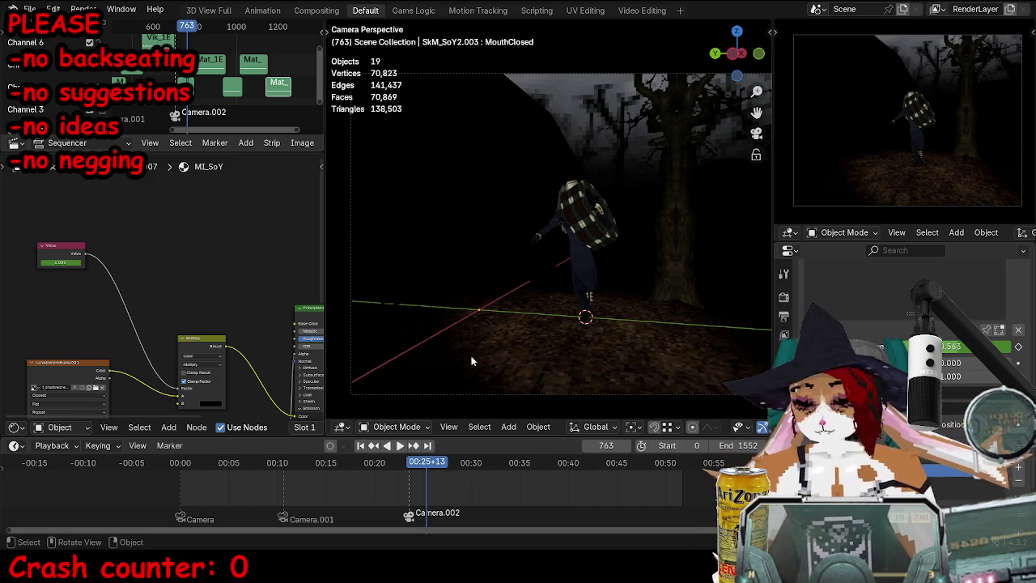
Step: At frame 713, put the hunter armature in Pose Mode with its bone keys in the Action Editor
scroll(405, 497, up, 2)
scroll(405, 497, up, 1)
click(431, 497)
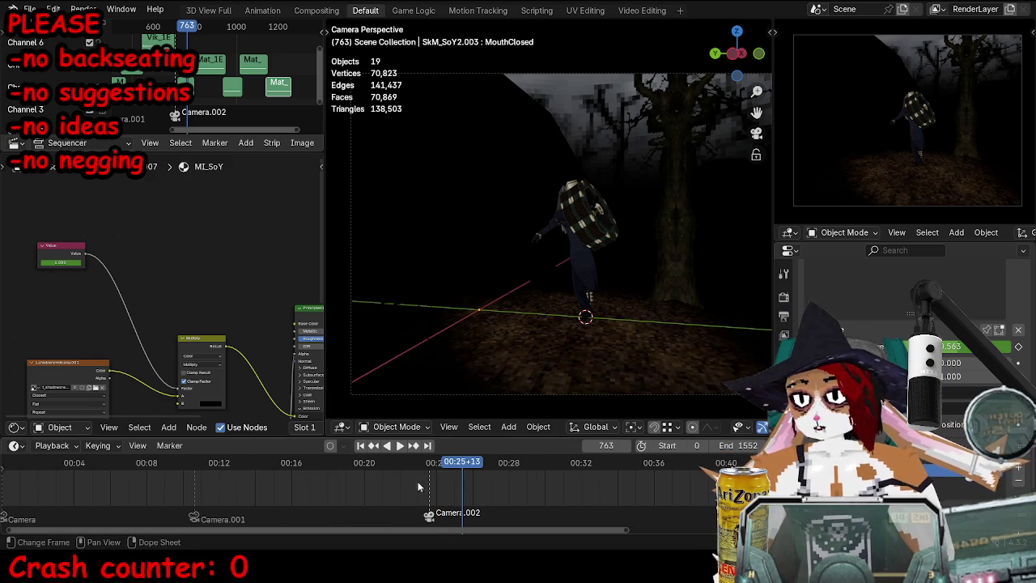
click(565, 278)
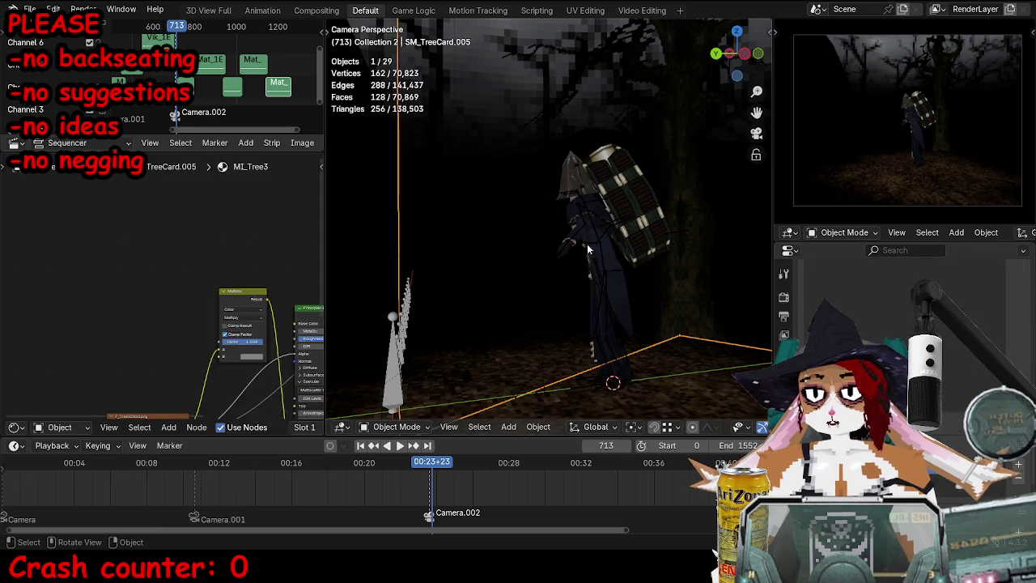
key(ctrl+Tab)
middle_drag(215, 286, 195, 290)
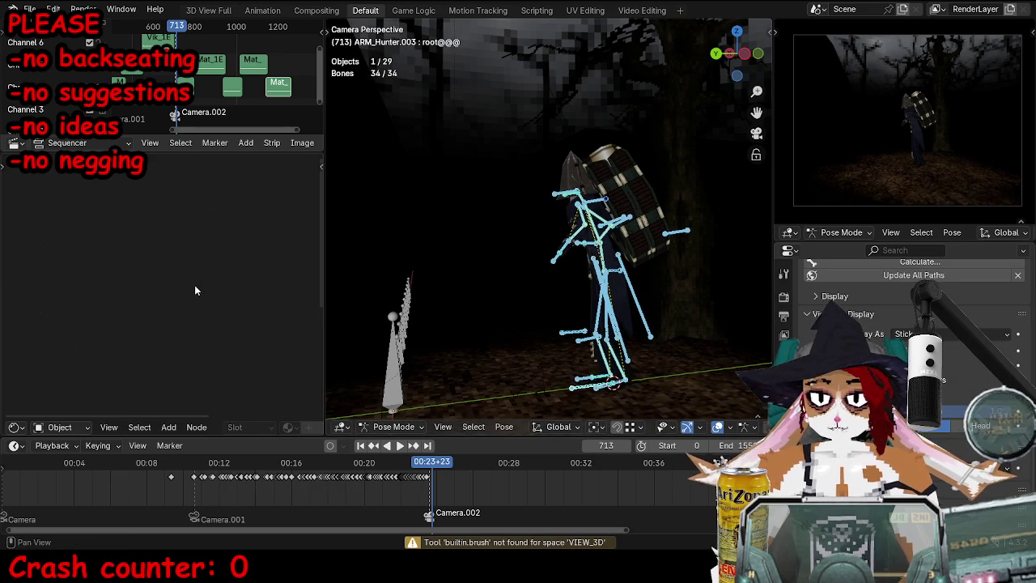
key(shift+F12)
key(shift+F12)
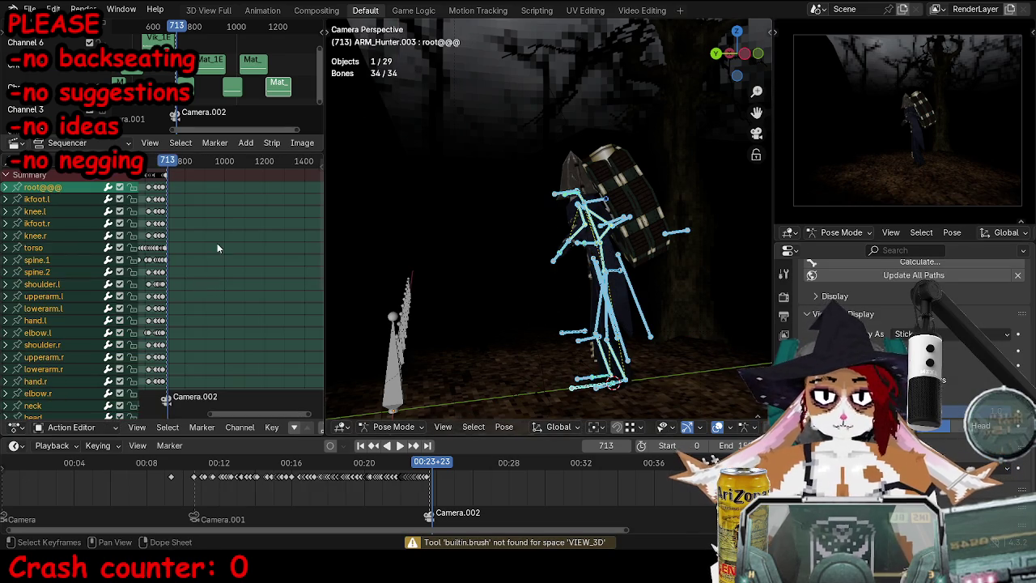
Step: Return to the camera view and replay the walk from frame 659
mouse_move(495, 243)
middle_down()
mouse_move(587, 243)
mouse_move(506, 227)
mouse_move(608, 236)
middle_up()
scroll(587, 243, up, 5)
key(KP_0)
key(shift+ctrl+space)
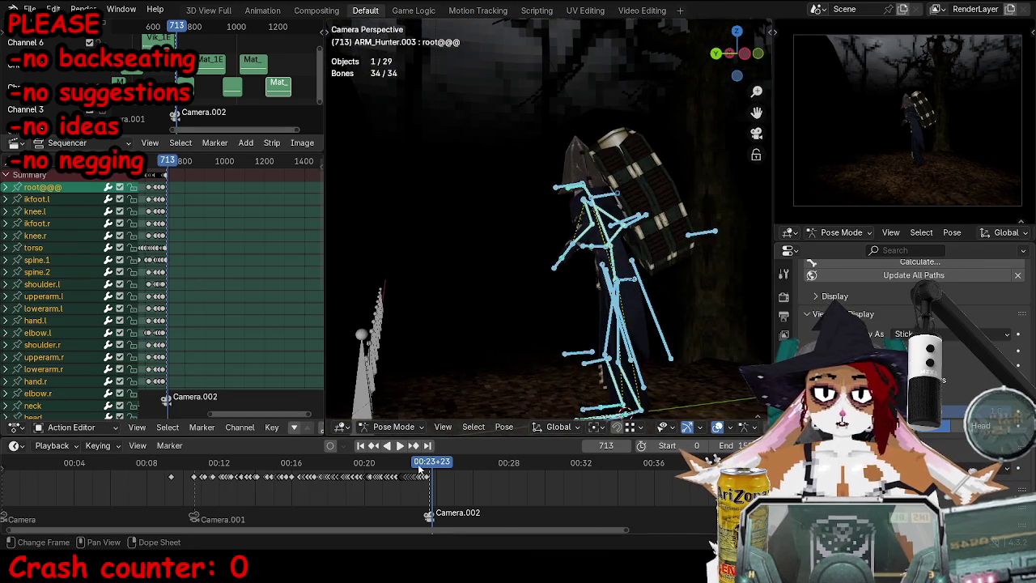
key(space)
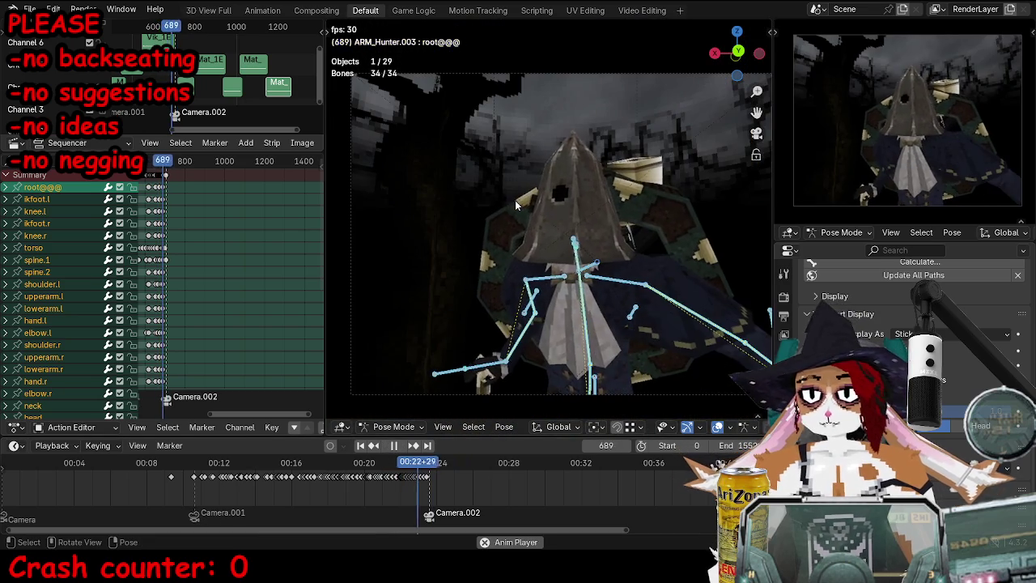
key(space)
click(599, 264)
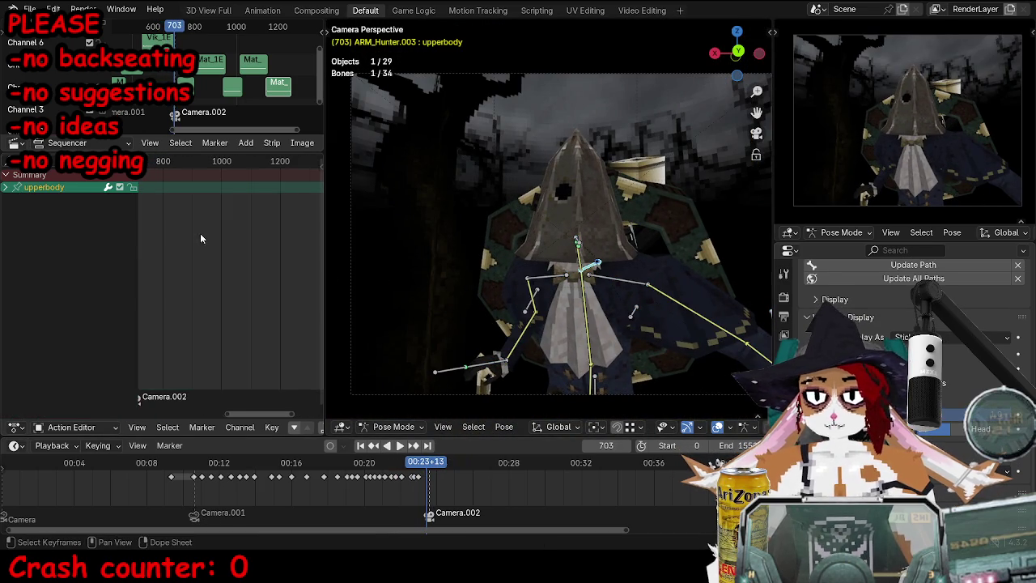
Step: At frame 705, tilt the torso by rotating the upperbody bone and key it
scroll(236, 245, up, 2)
key(Right)
key(Right)
key(Right)
mouse_move(453, 243)
middle_down()
mouse_move(537, 241)
mouse_move(583, 219)
middle_up()
key(Left)
key(Left)
scroll(595, 212, up, 5)
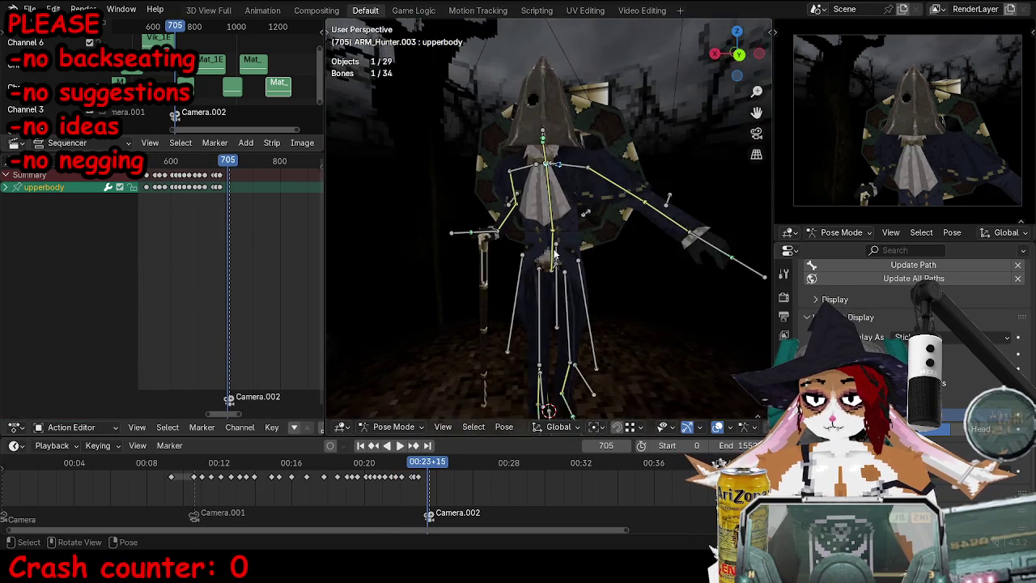
key(r)
click(679, 195)
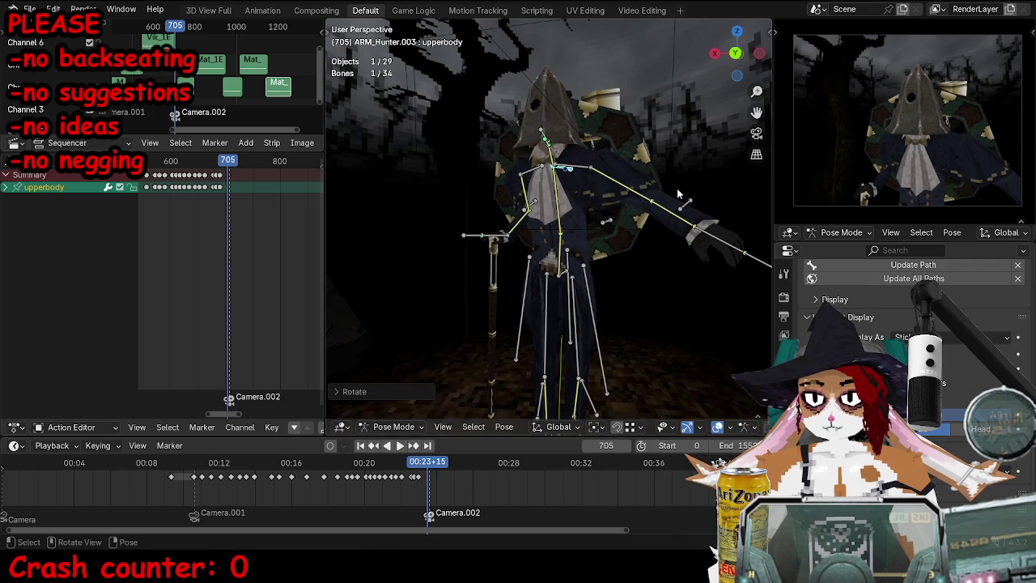
key(i)
Step: Rotate the right hand IK bone into a new angle
click(478, 239)
scroll(484, 268, down, 1)
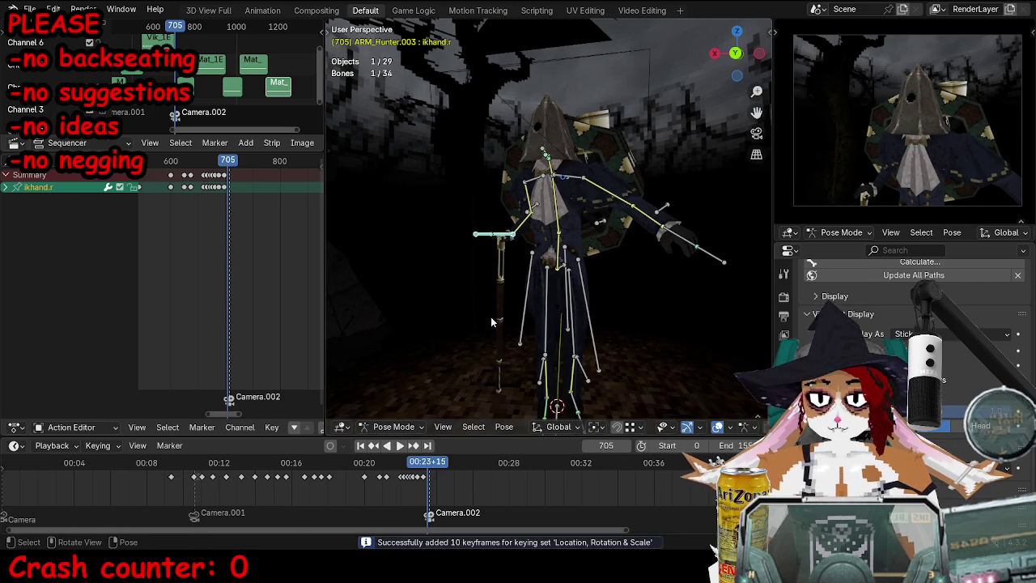
shift+right_click(497, 388)
key(r)
click(678, 246)
Step: Move the left hand IK bone and key it with the left shoulder at frame 705
click(679, 245)
mouse_move(678, 246)
middle_down()
mouse_move(558, 248)
mouse_move(567, 197)
mouse_move(616, 259)
middle_up()
key(g)
click(566, 197)
key(i)
shift+click(650, 350)
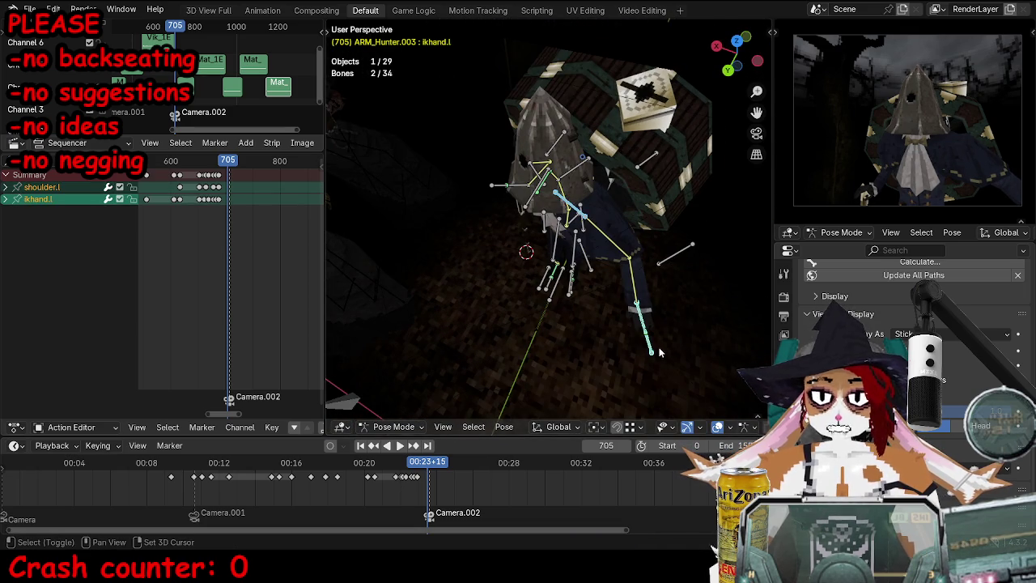
key(i)
Step: At frame 734, swing the left shoulder and reposition the left hand IK bone
mouse_move(650, 350)
middle_down()
mouse_move(583, 275)
mouse_move(537, 259)
mouse_move(552, 176)
middle_up()
key(space)
key(space)
drag(552, 176, 682, 269)
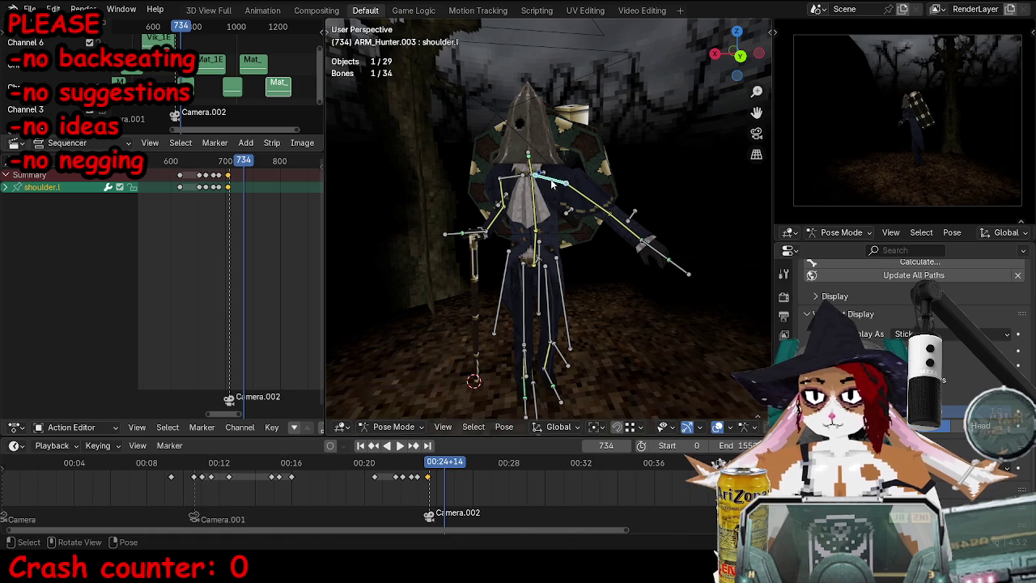
click(682, 269)
key(g)
mouse_move(682, 269)
middle_down()
mouse_move(560, 338)
mouse_move(567, 323)
middle_up()
click(677, 264)
click(617, 207)
Step: Turn the left foot IK bone around Z and reposition the right foot
click(553, 320)
key(r)
key(x)
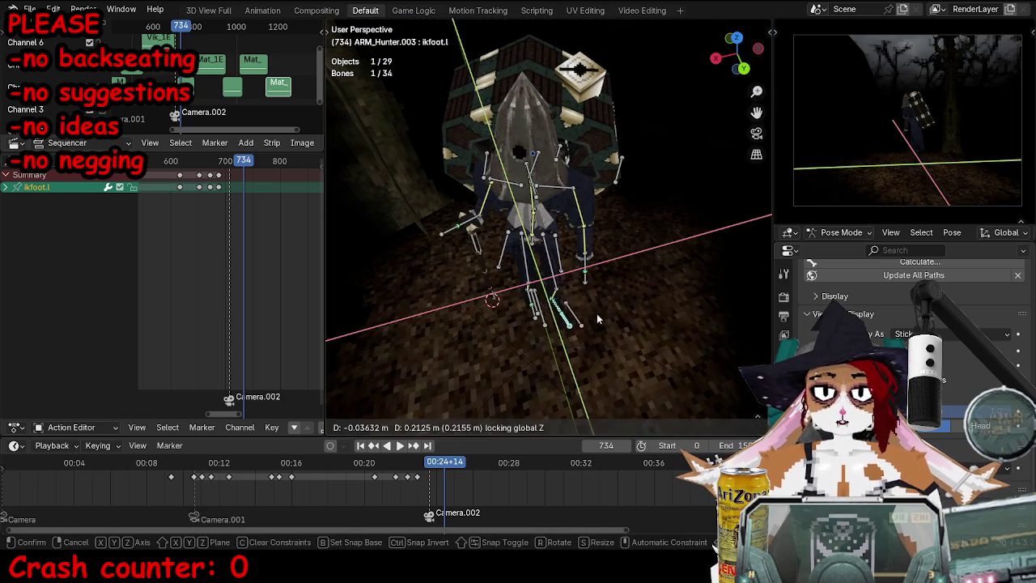
key(z)
click(615, 326)
click(533, 316)
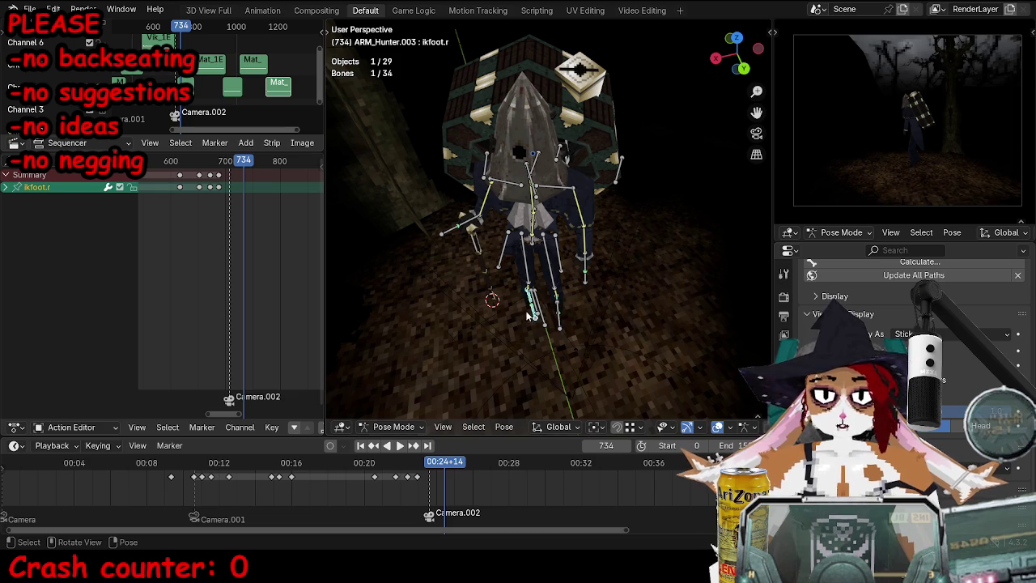
click(503, 298)
mouse_move(503, 298)
middle_down()
mouse_move(563, 299)
mouse_move(579, 253)
middle_up()
Step: Key the whole rig at frame 734 and slide the foot keys to about 710
key(a)
key(i)
key(ctrl+z)
key(ctrl+z)
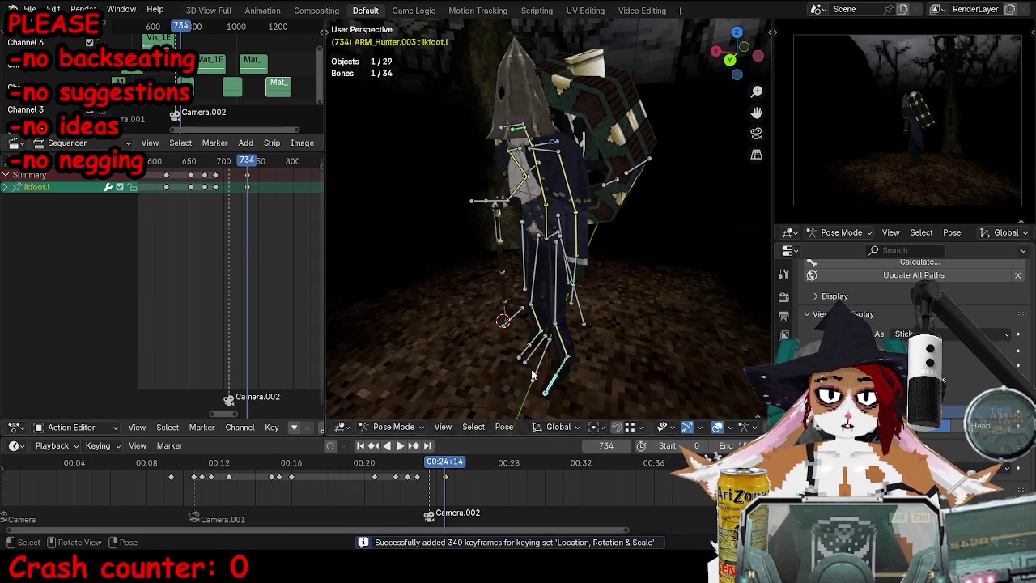
drag(246, 175, 230, 175)
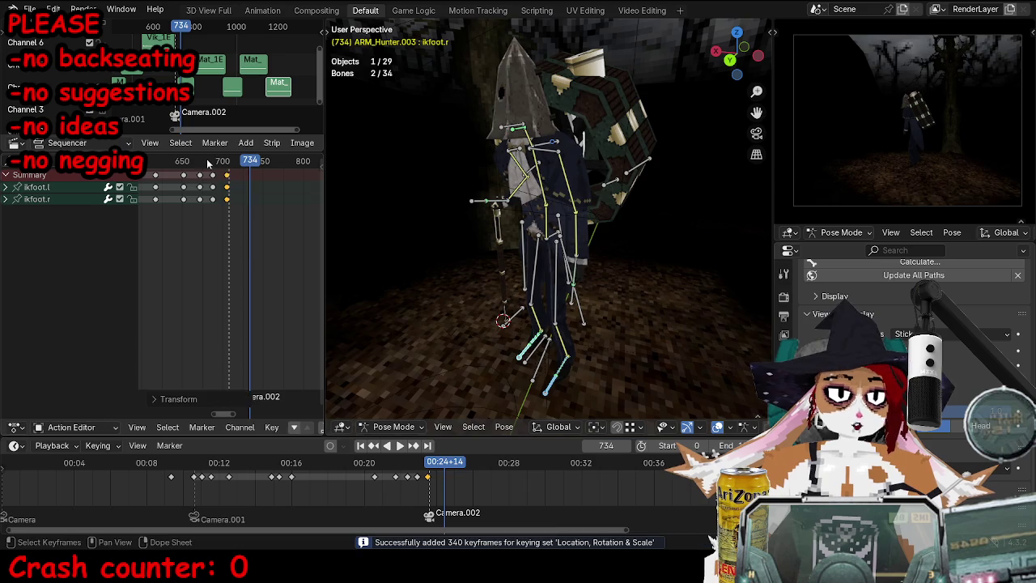
click(214, 162)
Step: Play back the walk, stopping at 710, then return to frame 697 with the left hand selected
key(space)
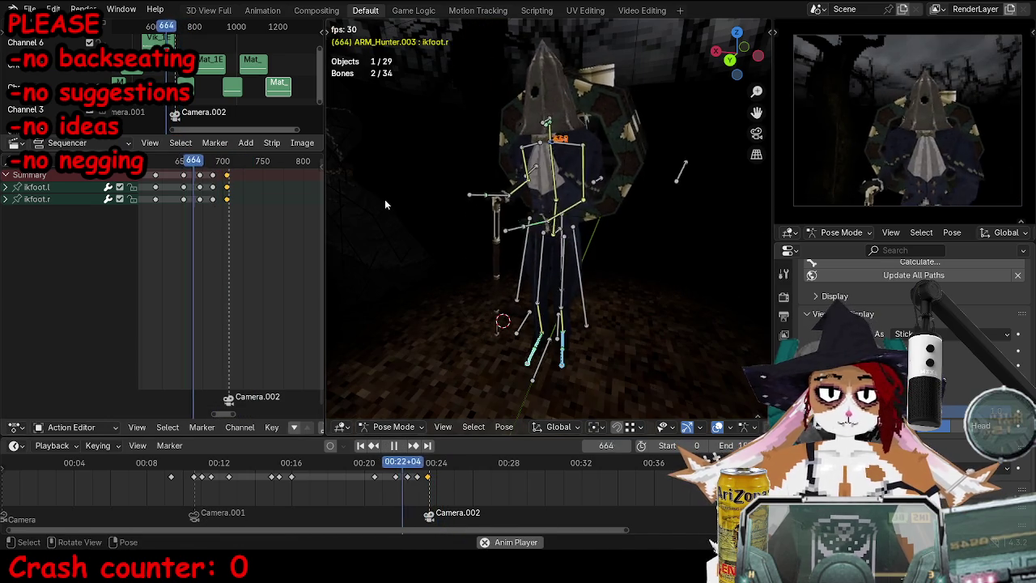
key(space)
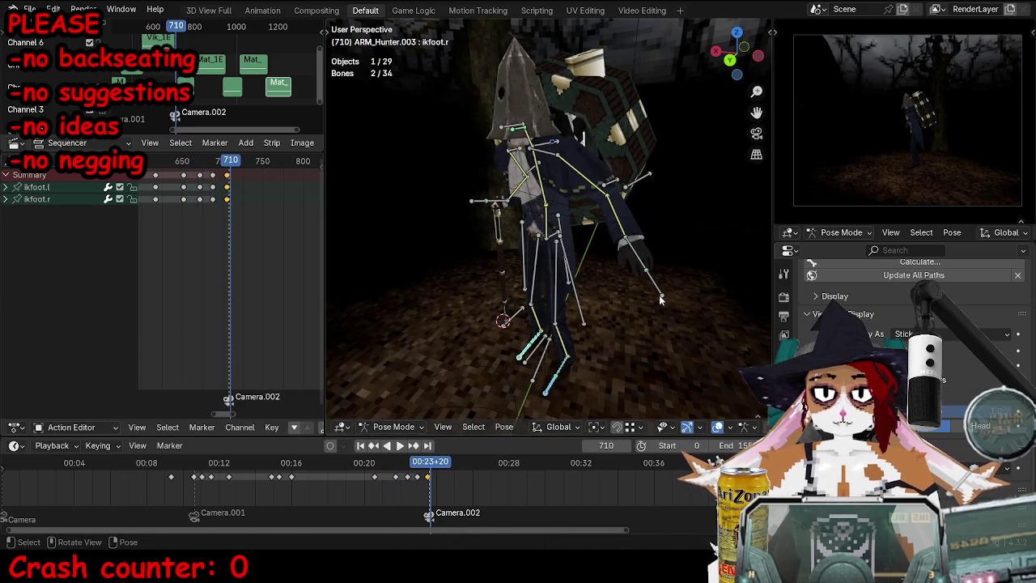
click(660, 295)
middle_drag(566, 242, 648, 267)
Step: Move and rotate the left hand IK bone, keying it at frame 697
key(g)
click(703, 300)
middle_drag(703, 301, 683, 266)
key(g)
key(Escape)
key(r)
key(r)
click(683, 267)
key(i)
Step: Delete the stray keyframe near frame 705
click(225, 187)
key(x)
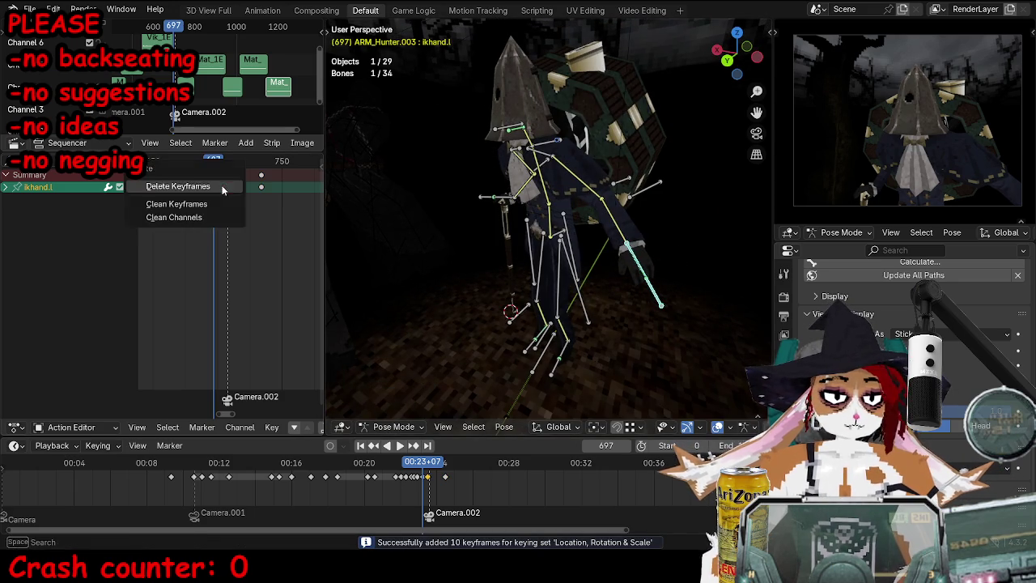
click(214, 183)
alt+scroll(541, 275, down, 4)
Step: Reposition the left hand IK bone and key it at frame 708
middle_drag(541, 275, 594, 282)
key(g)
click(595, 321)
alt+scroll(595, 322, down, 7)
mouse_move(595, 322)
middle_down()
mouse_move(502, 303)
mouse_move(546, 284)
mouse_move(553, 154)
middle_up()
key(g)
click(502, 304)
key(i)
alt+scroll(546, 284, down, 17)
Step: Freely rotate the torso bone and key it at frame 709
click(542, 246)
click(542, 245)
middle_drag(542, 245, 453, 235)
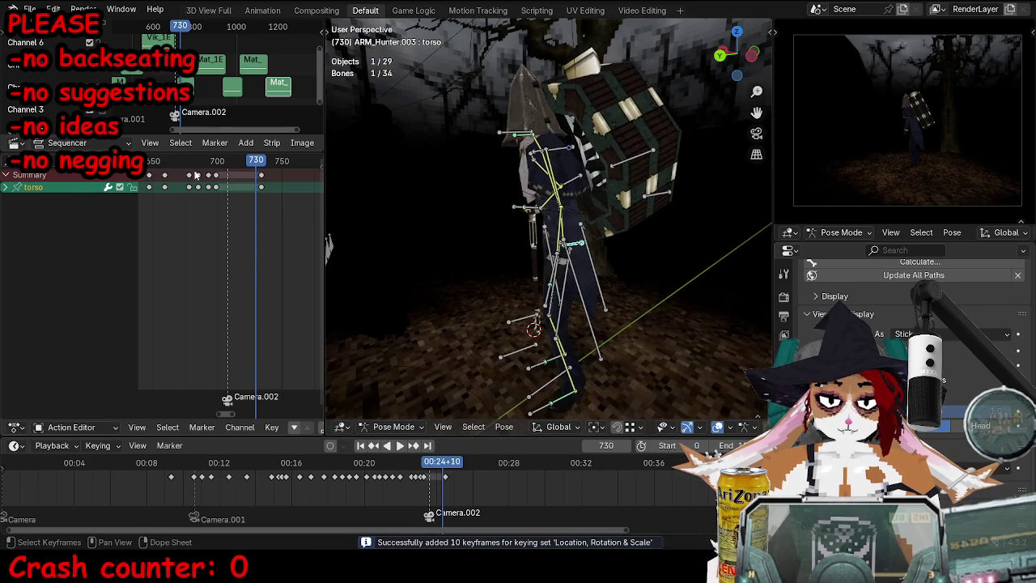
click(212, 161)
key(space)
click(515, 179)
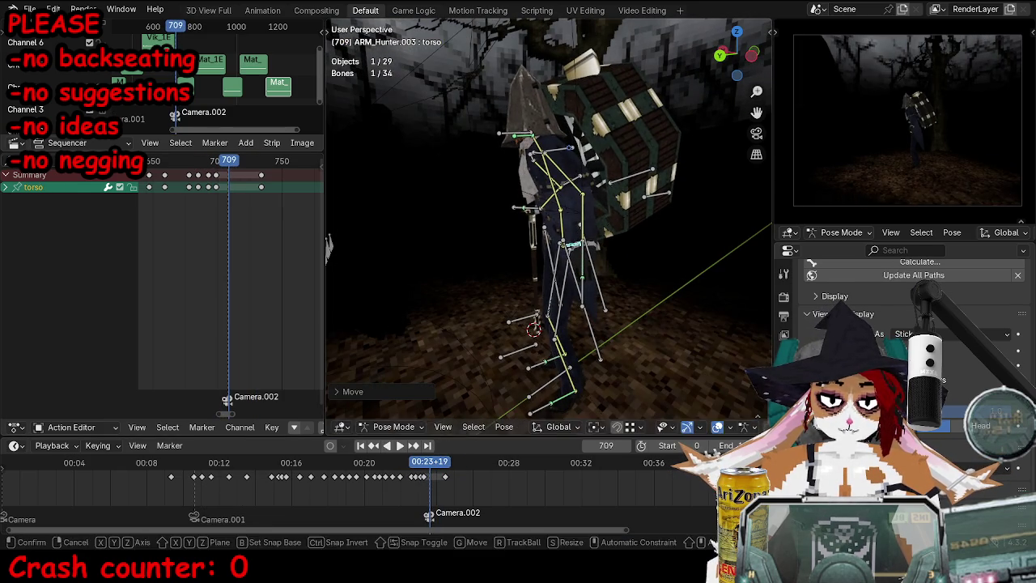
key(r)
key(r)
click(674, 168)
key(i)
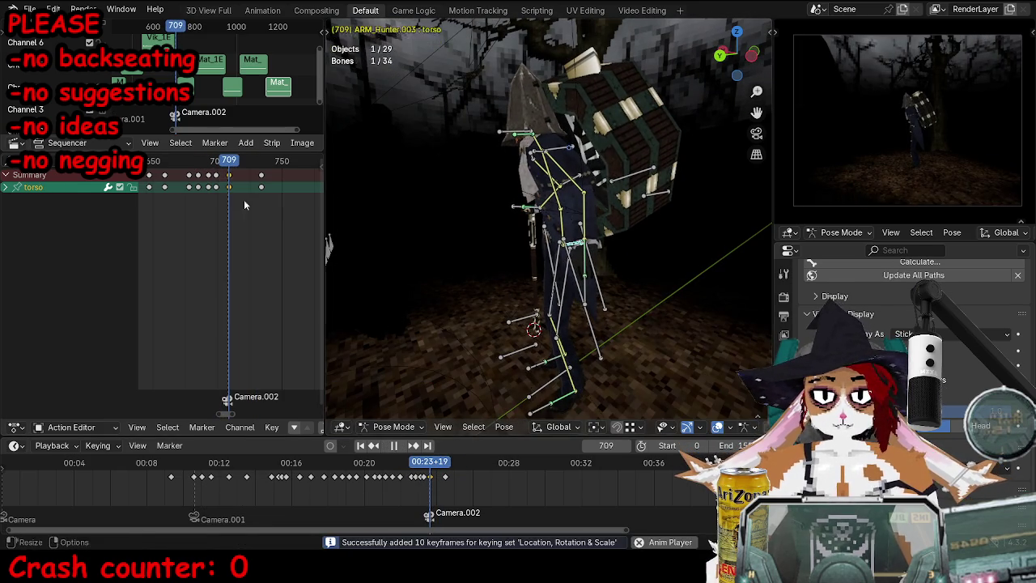
Step: At frame 727, shift the torso and backpack left, then play to check the motion
key(Right)
key(Right)
key(Right)
key(g)
click(615, 188)
key(g)
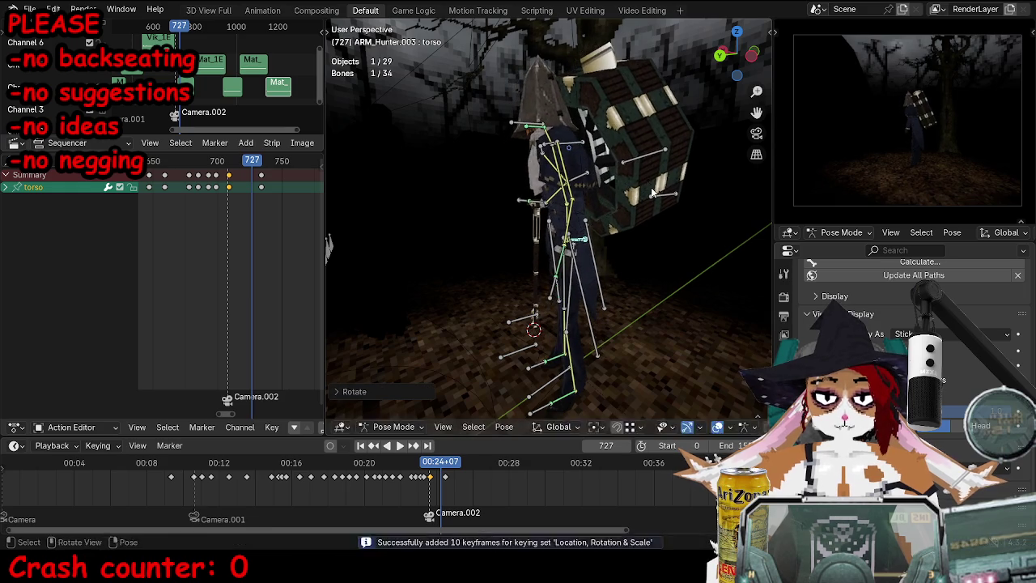
click(423, 216)
key(space)
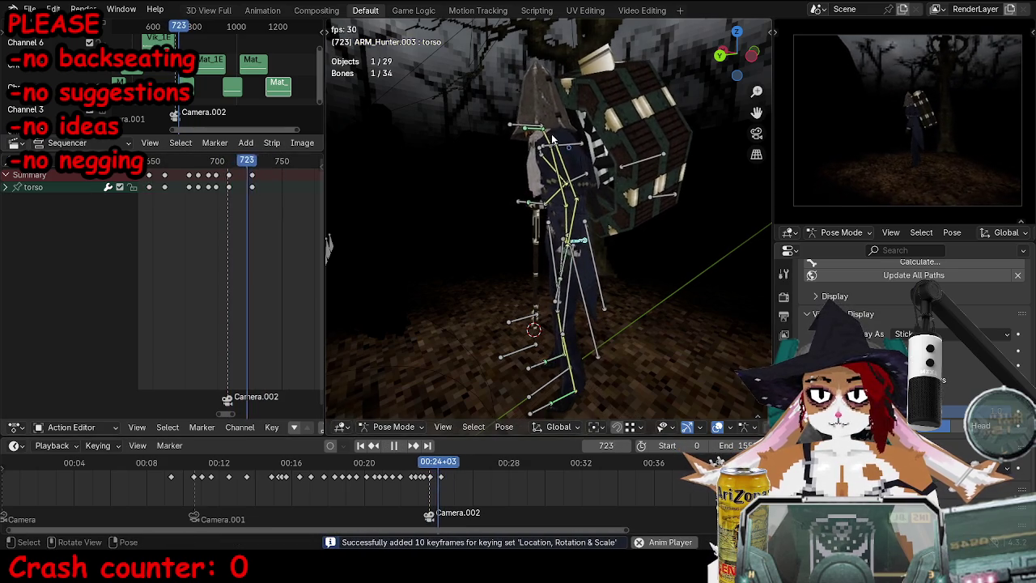
key(space)
Step: Move the upperbody bone and key it at frame 734
click(570, 143)
key(Up)
key(g)
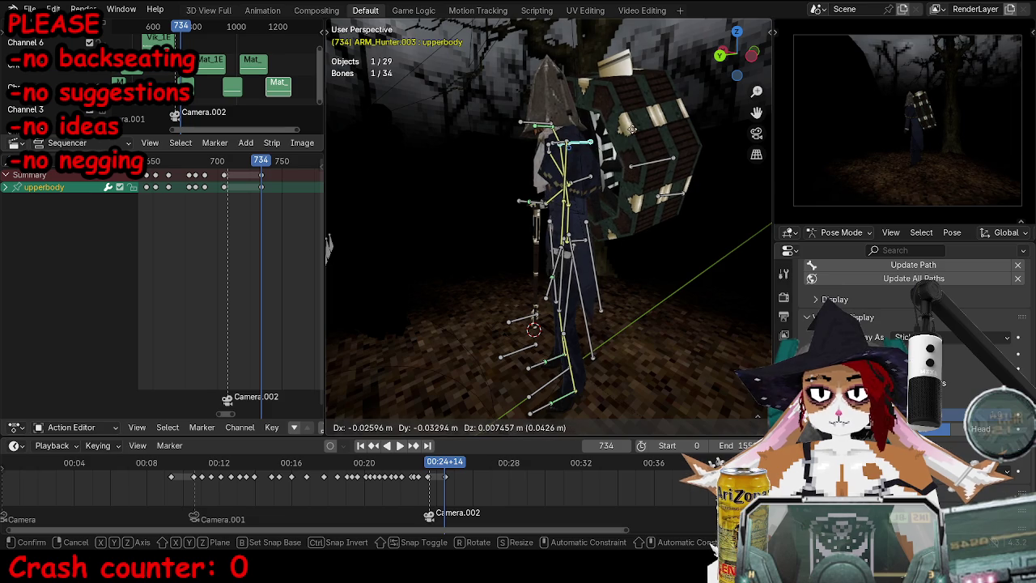
click(648, 132)
key(i)
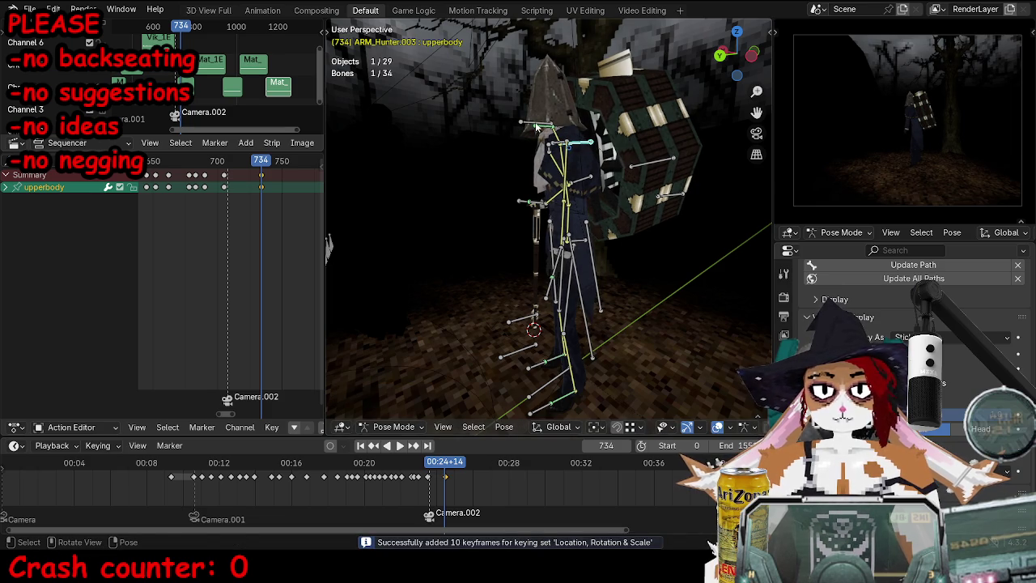
Step: Rotate the head bone and key the head pose
click(538, 123)
mouse_move(472, 141)
middle_down()
mouse_move(623, 245)
mouse_move(562, 239)
middle_up()
key(r)
click(578, 228)
key(i)
Step: Nudge the bone, delete the unwanted keyframe, and replay the animation
scroll(563, 239, down, 5)
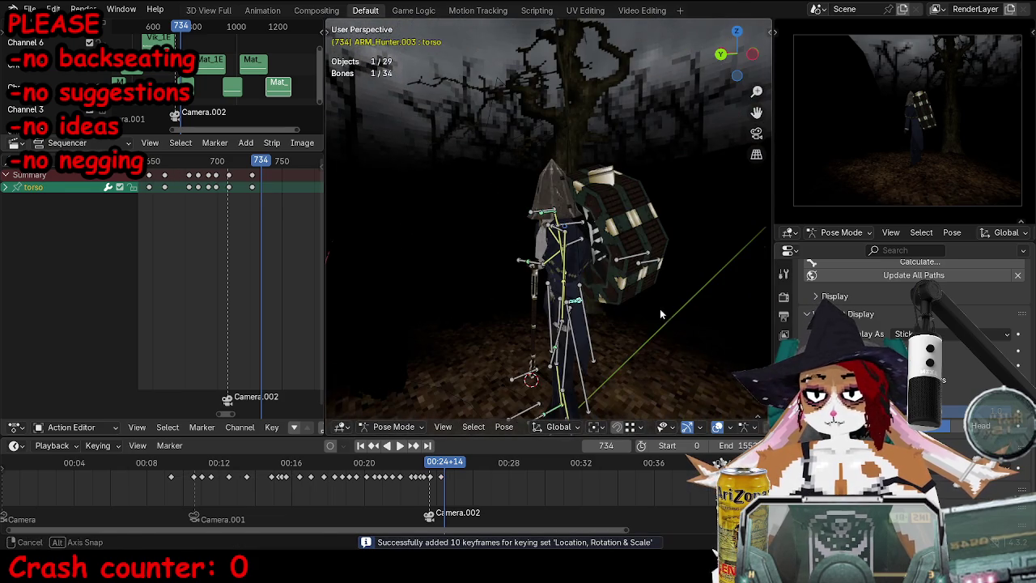
middle_drag(664, 319, 647, 283)
key(g)
click(645, 279)
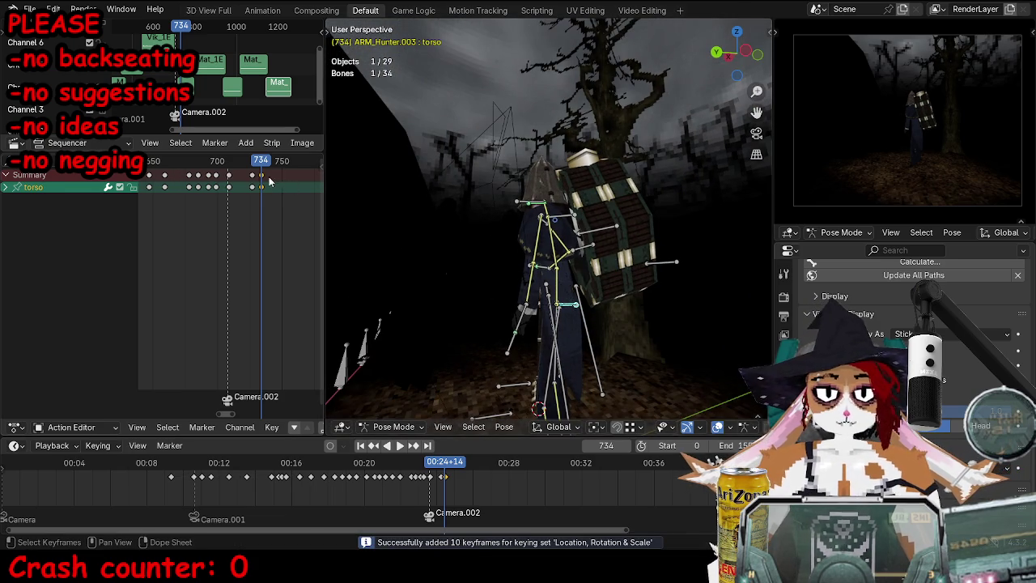
key(x)
click(231, 178)
key(space)
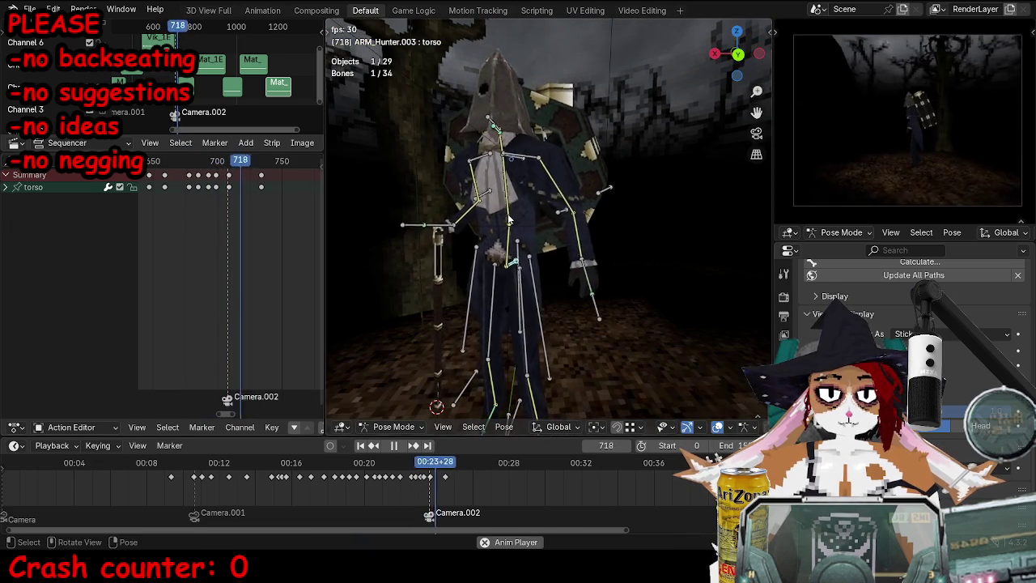
Step: Stop playback, then move the left hand IK control and keyframe it at frame 734
key(space)
click(560, 321)
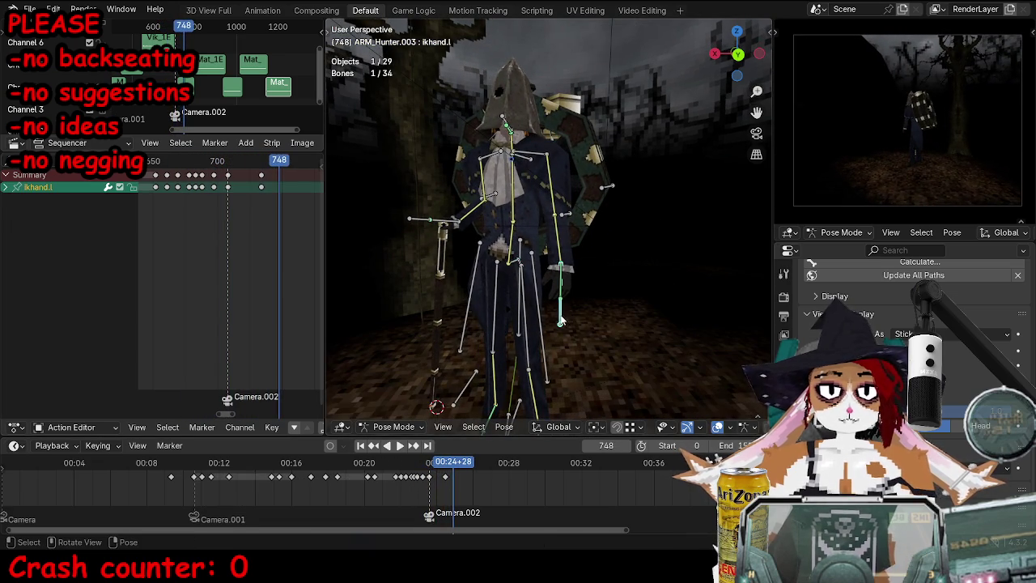
key(Down)
middle_drag(560, 321, 565, 336)
key(g)
click(719, 335)
alt+scroll(669, 329, up, 14)
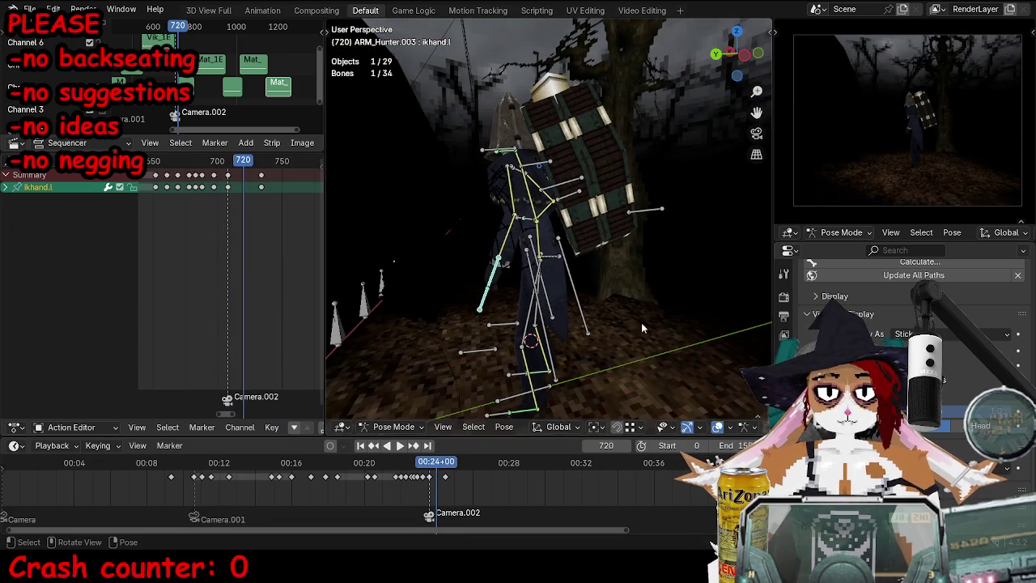
alt+scroll(659, 324, down, 14)
key(g)
click(663, 344)
key(i)
Step: Move ikhand.l again, then rotate the left shoulder bone and keyframe it
mouse_move(659, 338)
middle_down()
mouse_move(712, 335)
mouse_move(615, 267)
middle_up()
key(g)
click(725, 335)
click(510, 178)
middle_drag(510, 179, 534, 211)
key(r)
key(r)
key(Return)
key(i)
Step: Key the shoulder and hand together, then rotate and key shoulder.l at frame 720
middle_drag(607, 248, 571, 312)
shift+click(571, 312)
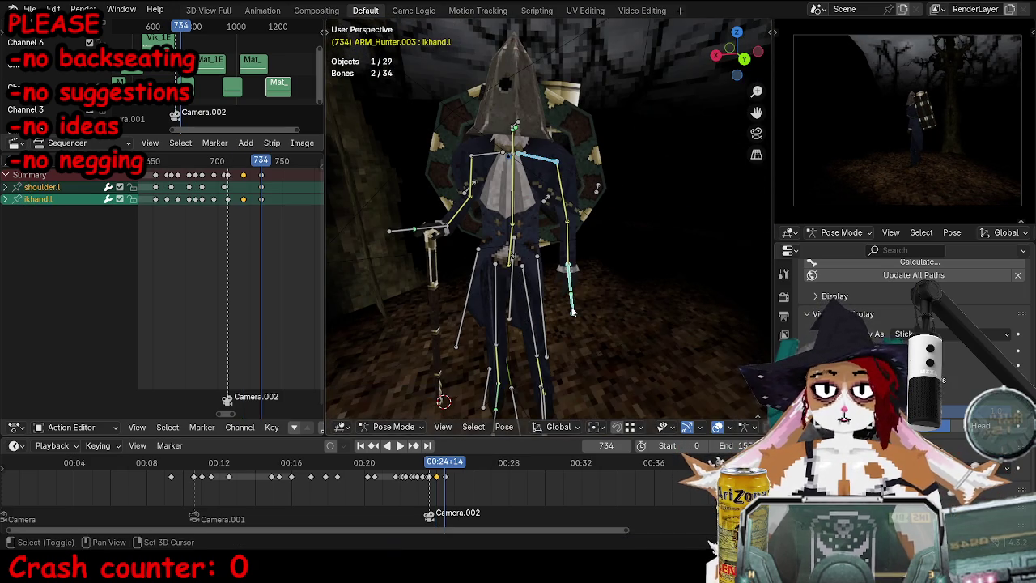
key(i)
key(Down)
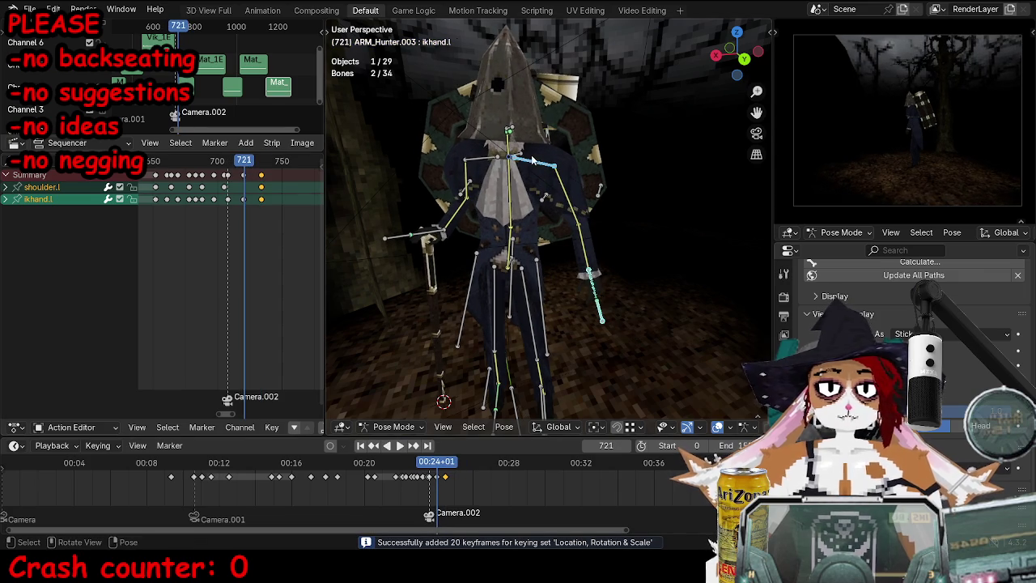
click(532, 159)
key(Left)
scroll(613, 140, up, 3)
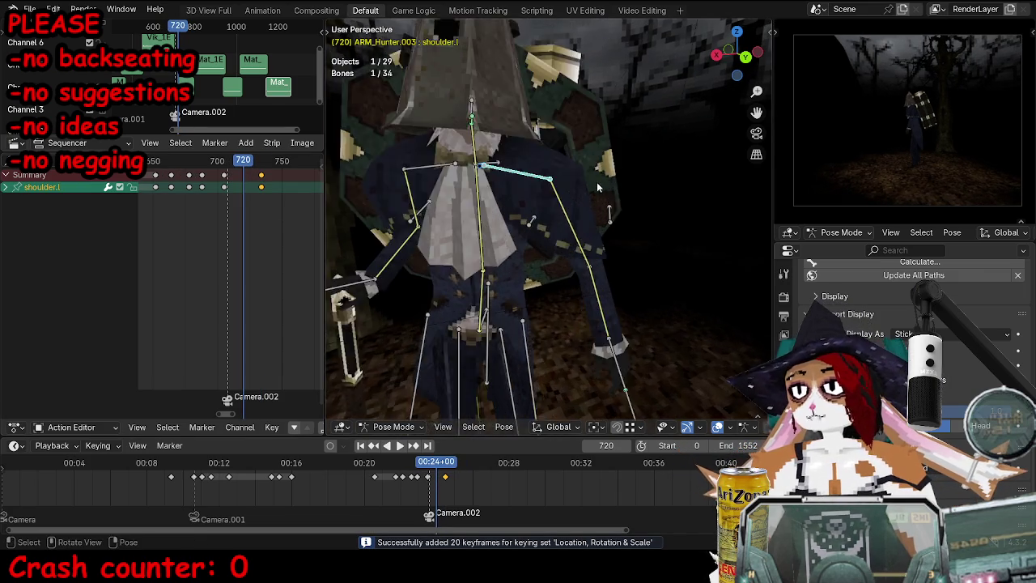
key(r)
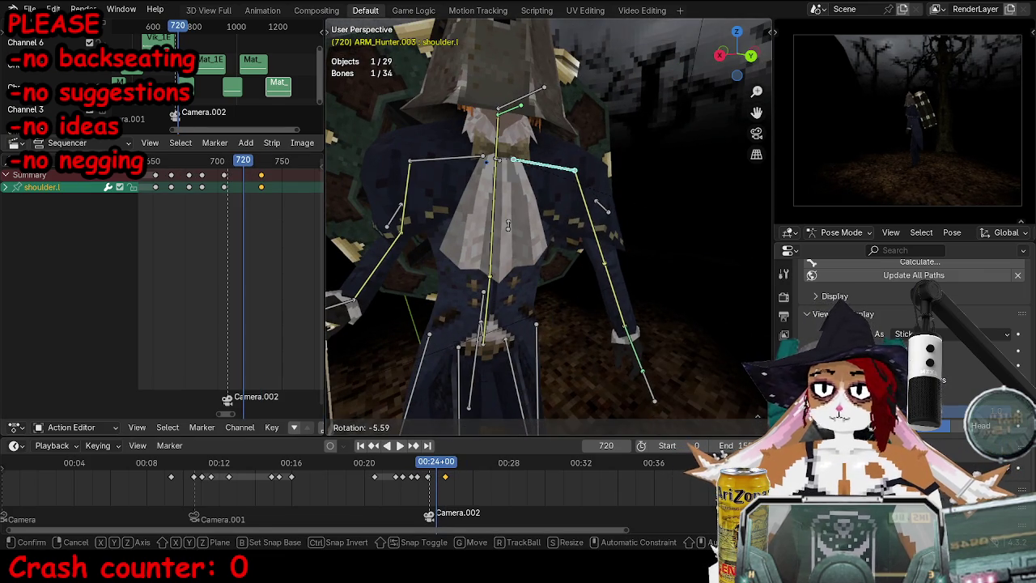
click(701, 259)
key(i)
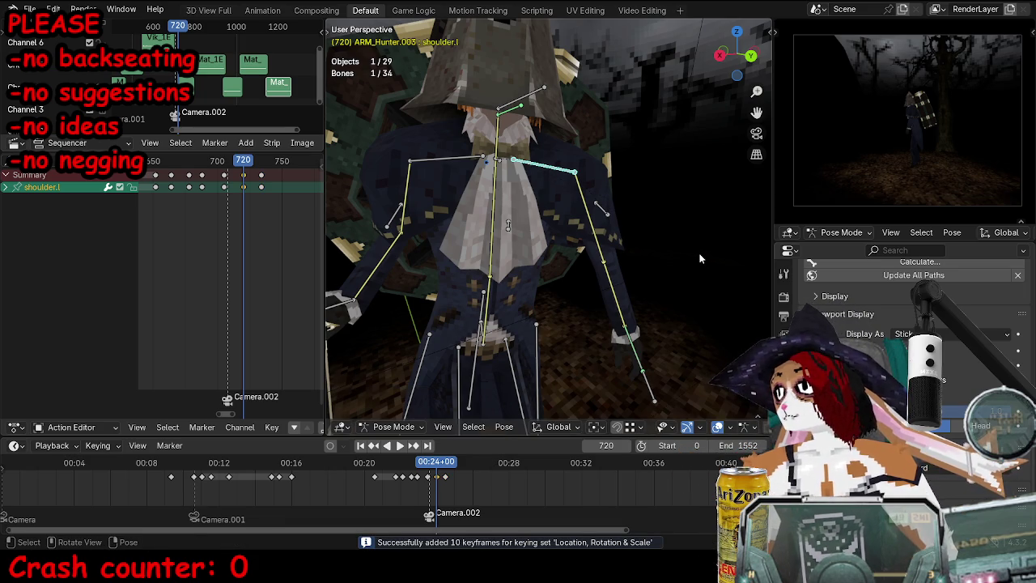
Step: Play the walk from frame 707 through the scene camera, then return to Object Mode
middle_drag(657, 236, 195, 168)
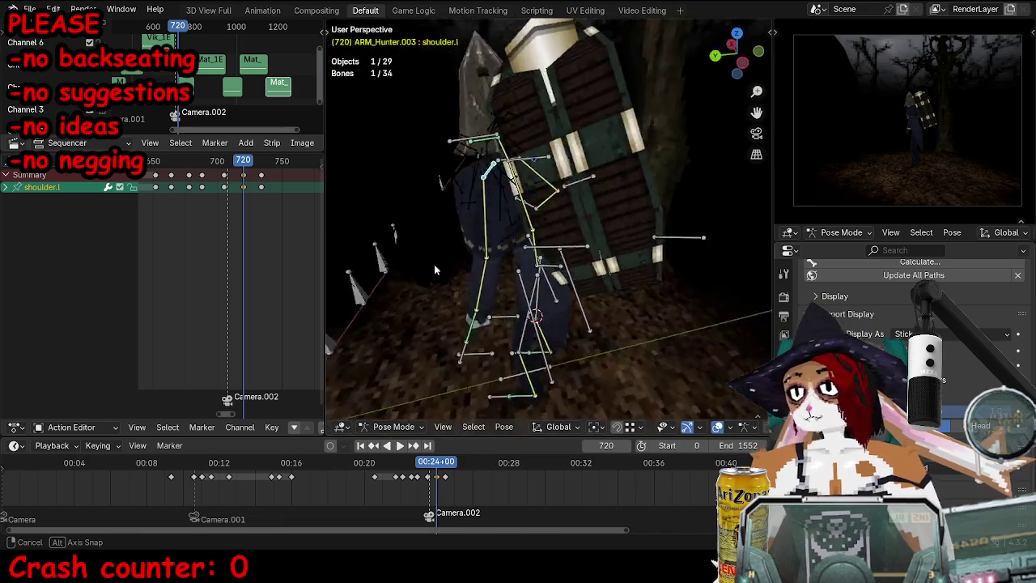
click(226, 160)
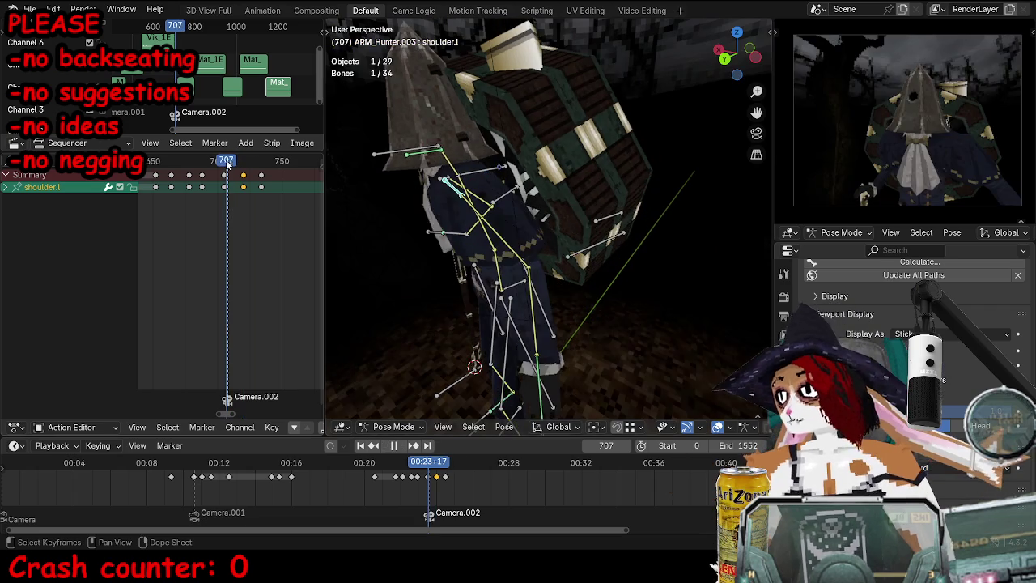
middle_drag(485, 243, 435, 212)
key(KP_0)
key(space)
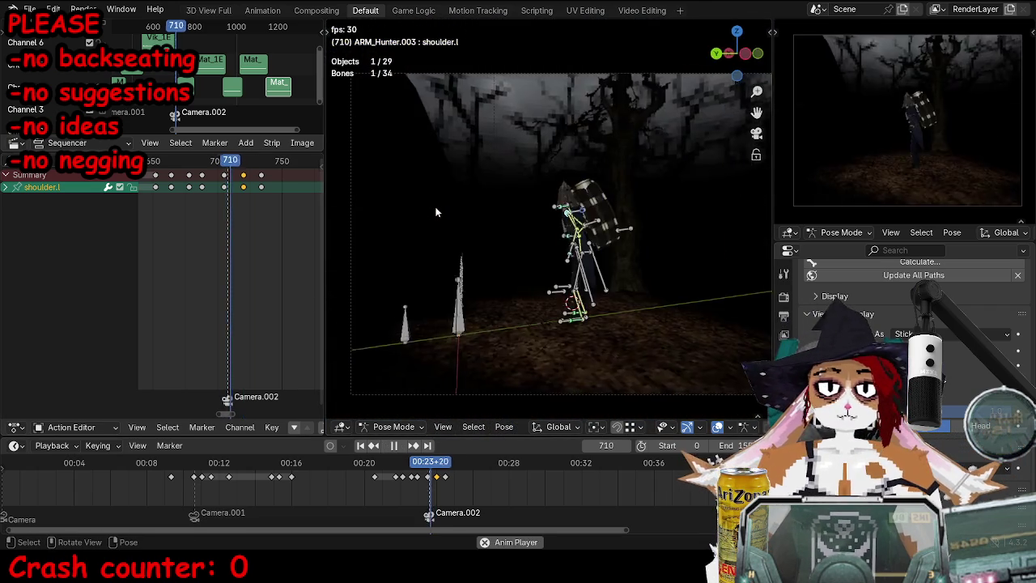
key(ctrl+Tab)
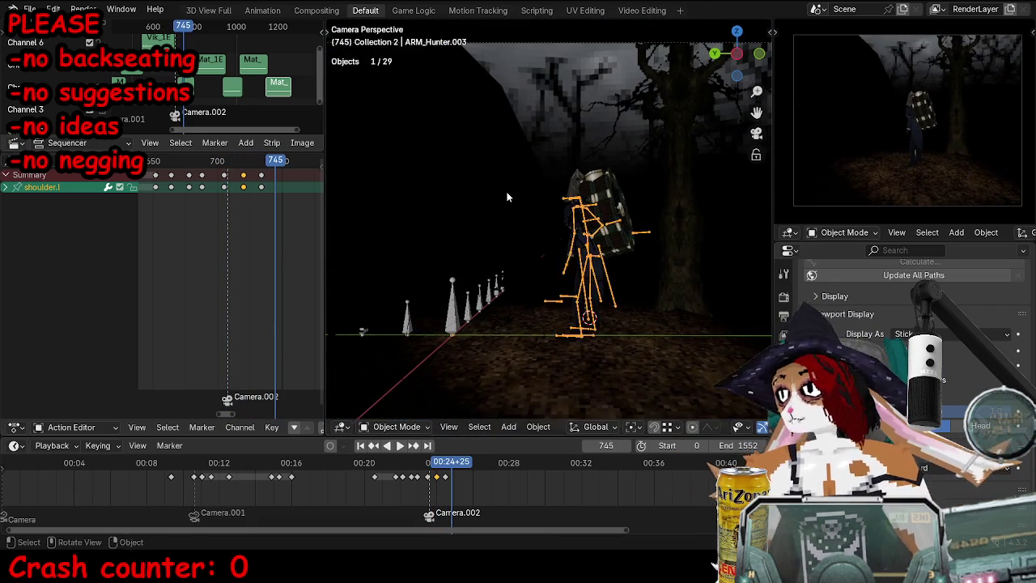
Step: Deselect the armature and orbit freely to view the hunter from the front and side
click(507, 191)
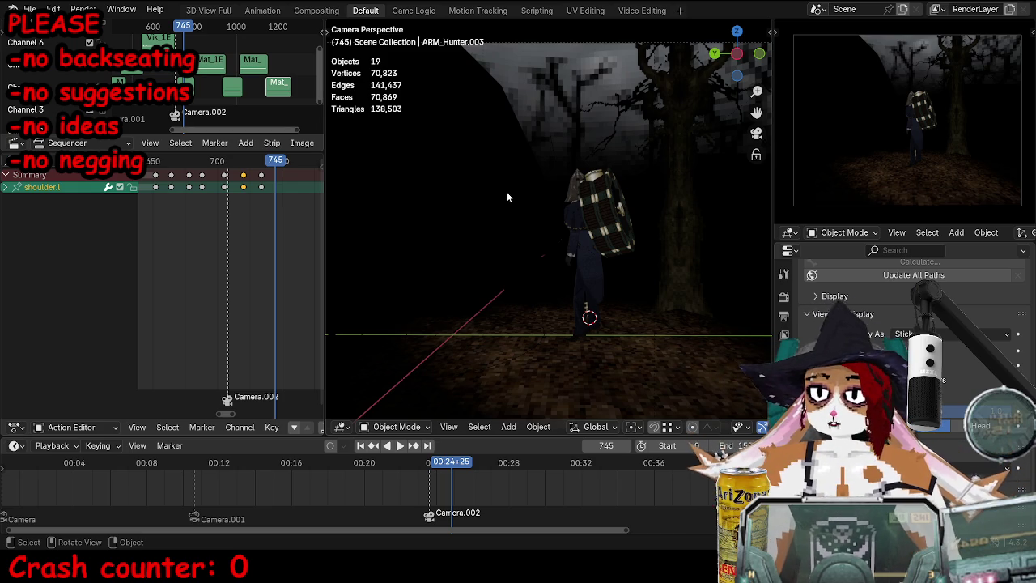
middle_drag(508, 197, 579, 178)
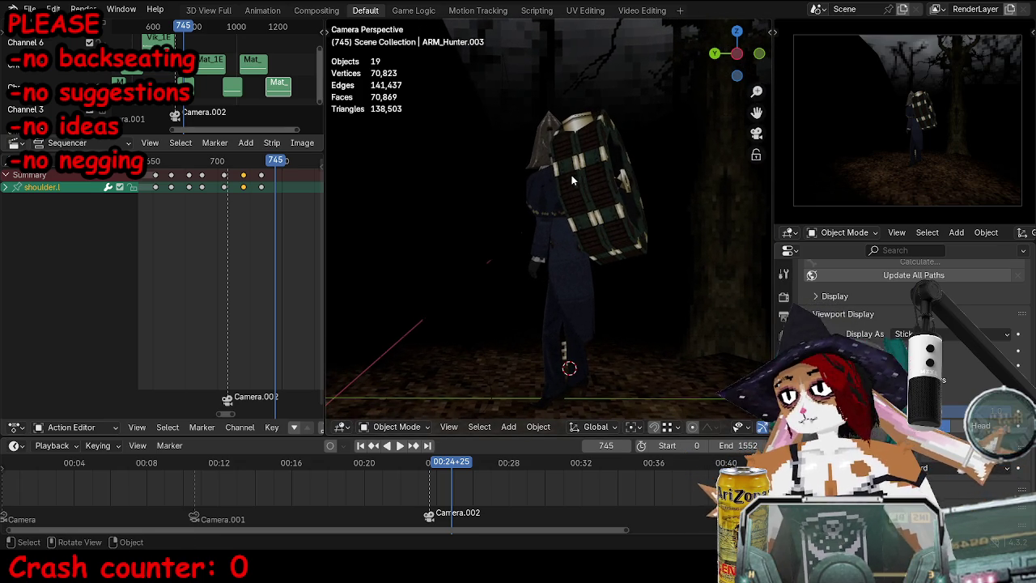
mouse_move(526, 260)
middle_down()
mouse_move(552, 203)
mouse_move(583, 219)
mouse_move(600, 204)
middle_up()
middle_drag(528, 216, 536, 213)
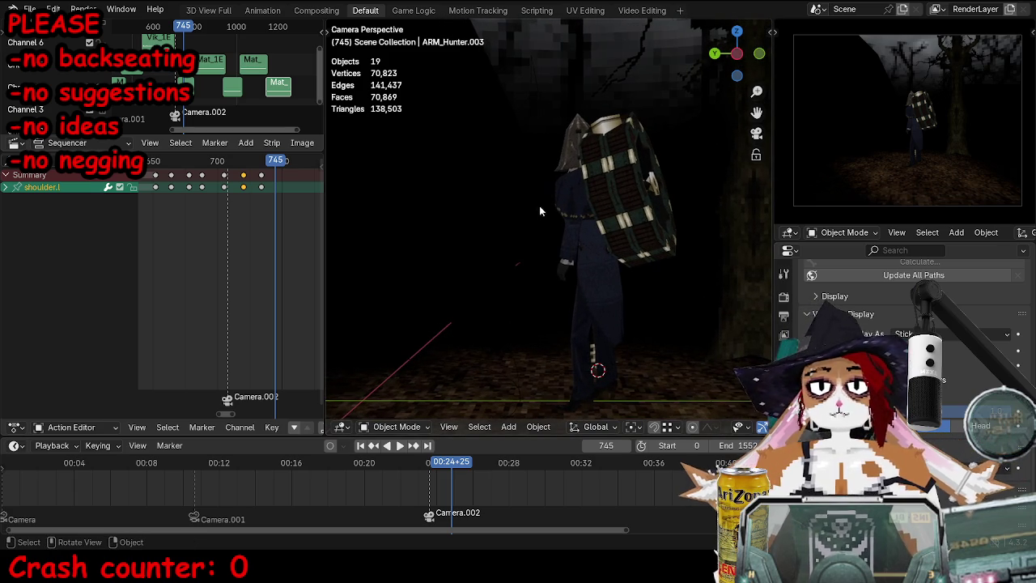
mouse_move(477, 190)
middle_down()
mouse_move(460, 200)
mouse_move(513, 251)
mouse_move(489, 260)
mouse_move(499, 242)
mouse_move(526, 287)
mouse_move(649, 276)
mouse_move(611, 252)
middle_up()
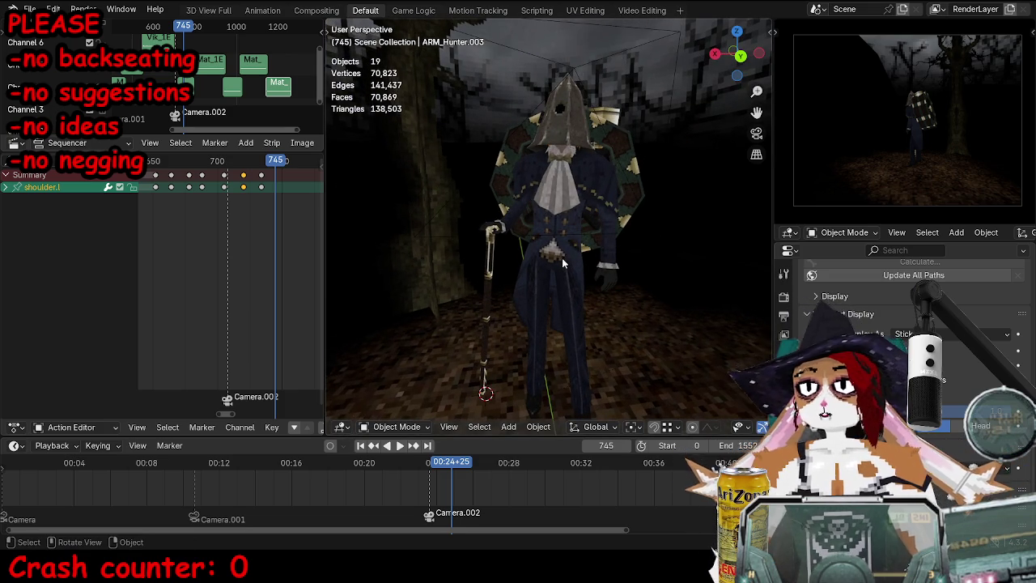
mouse_move(561, 258)
middle_down()
mouse_move(542, 239)
mouse_move(570, 245)
middle_up()
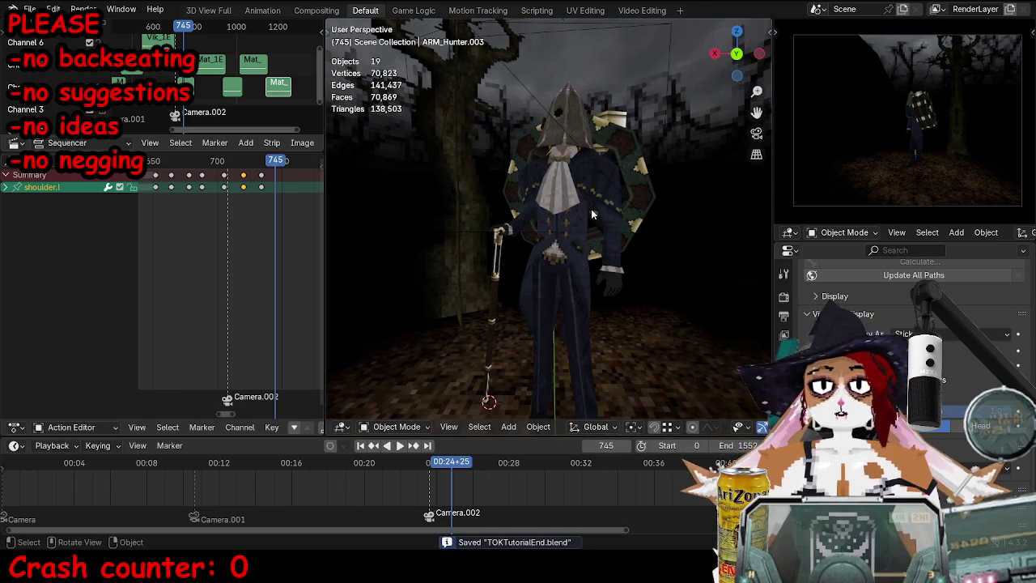
middle_drag(580, 224, 451, 234)
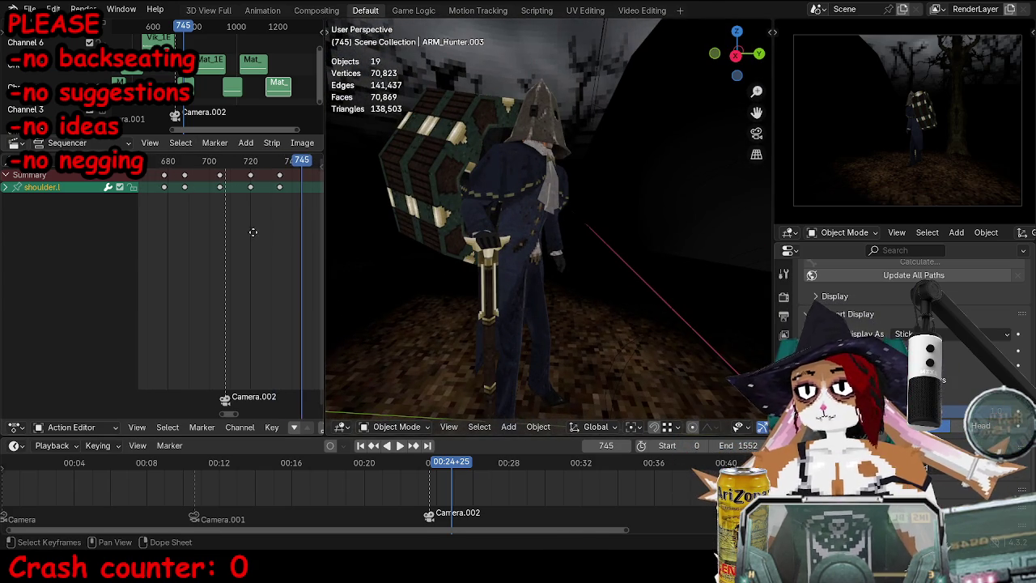
Step: Save as TOKTutorialEnd.blend and replay the walk from frame 711 in the zoomed timeline
ctrl+middle_drag(260, 229, 240, 234)
key(ctrl+s)
drag(210, 165, 221, 164)
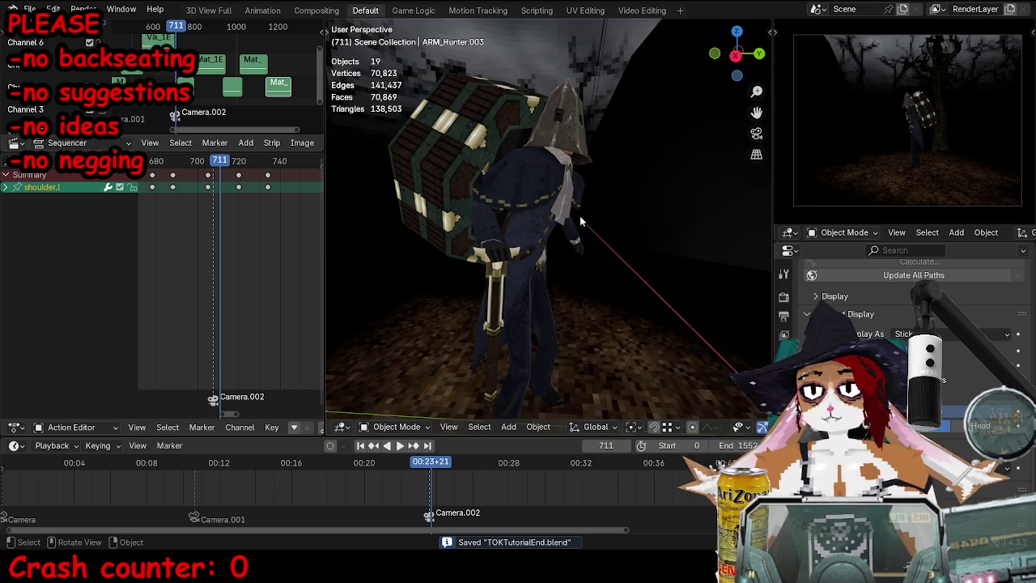
key(space)
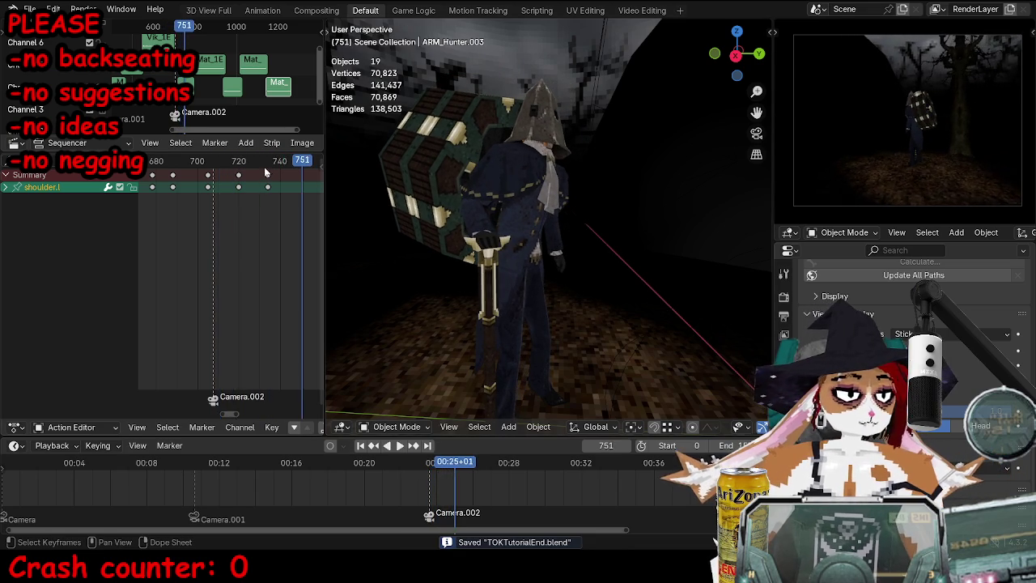
middle_drag(454, 243, 583, 233)
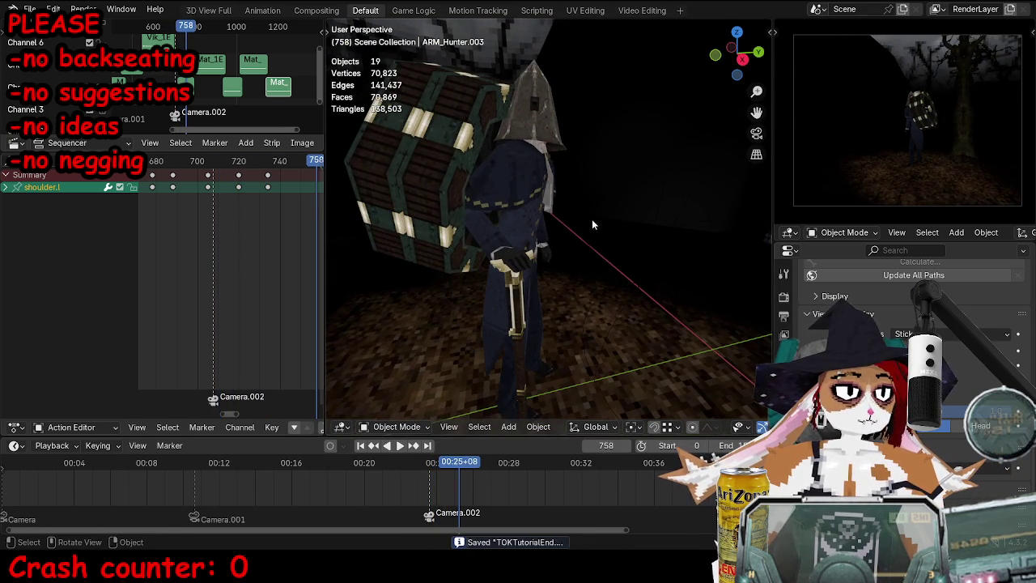
click(534, 267)
Step: In Pose Mode, drop a torso adjustment and rotate the right hand control
key(ctrl+Tab)
key(g)
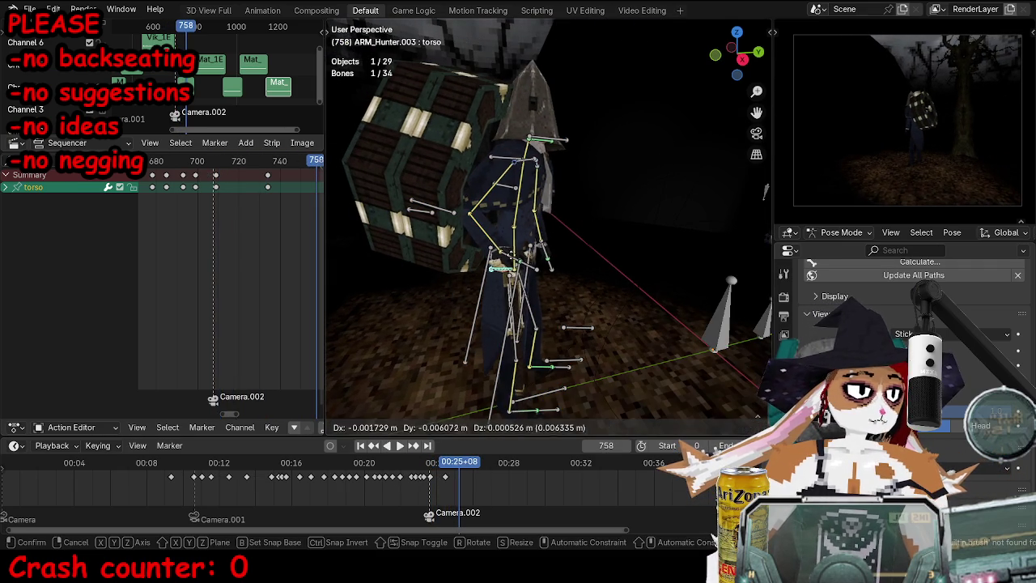
key(r)
key(r)
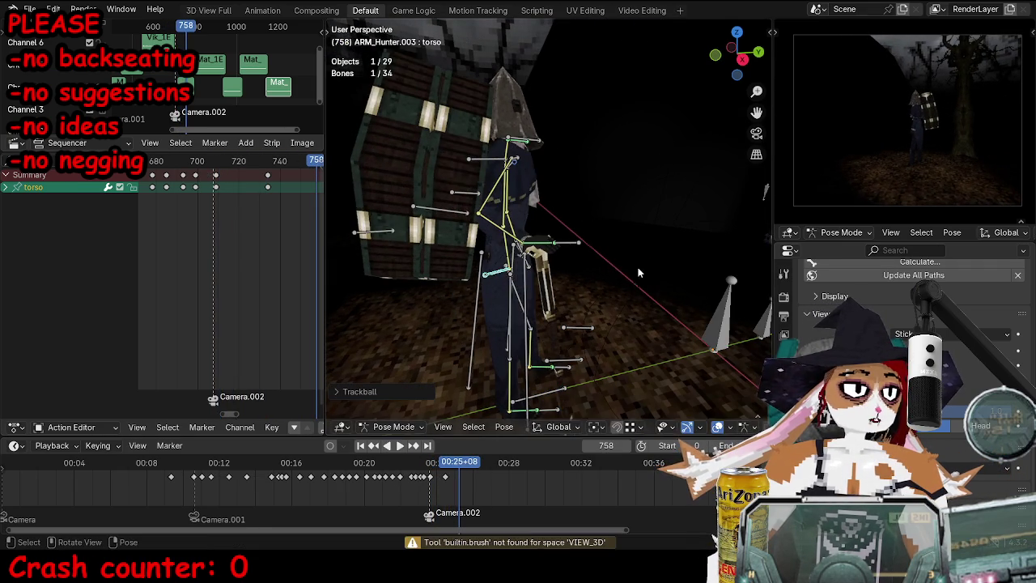
key(Escape)
middle_drag(583, 248, 619, 250)
click(466, 236)
middle_drag(573, 122, 563, 240)
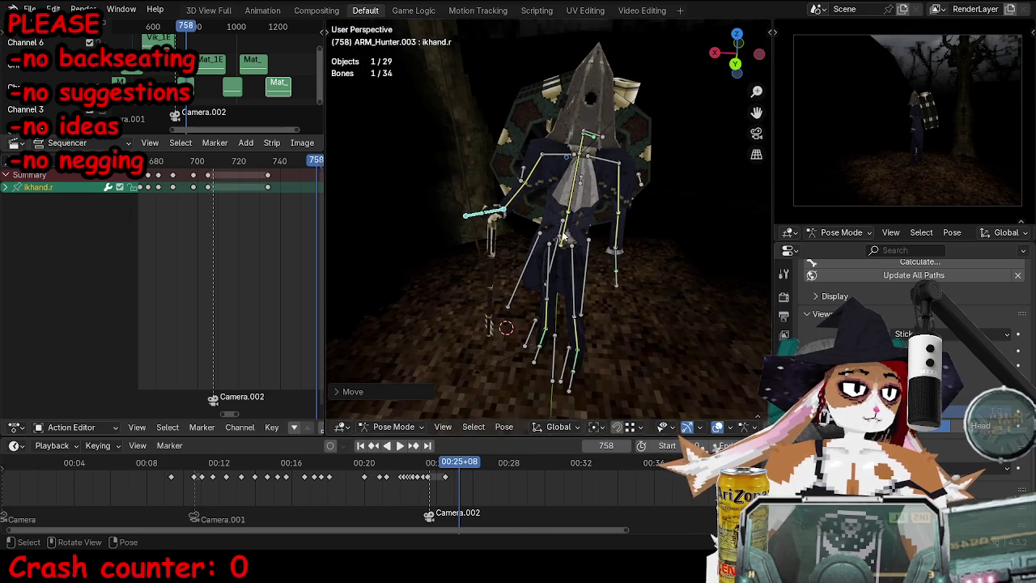
key(r)
click(570, 146)
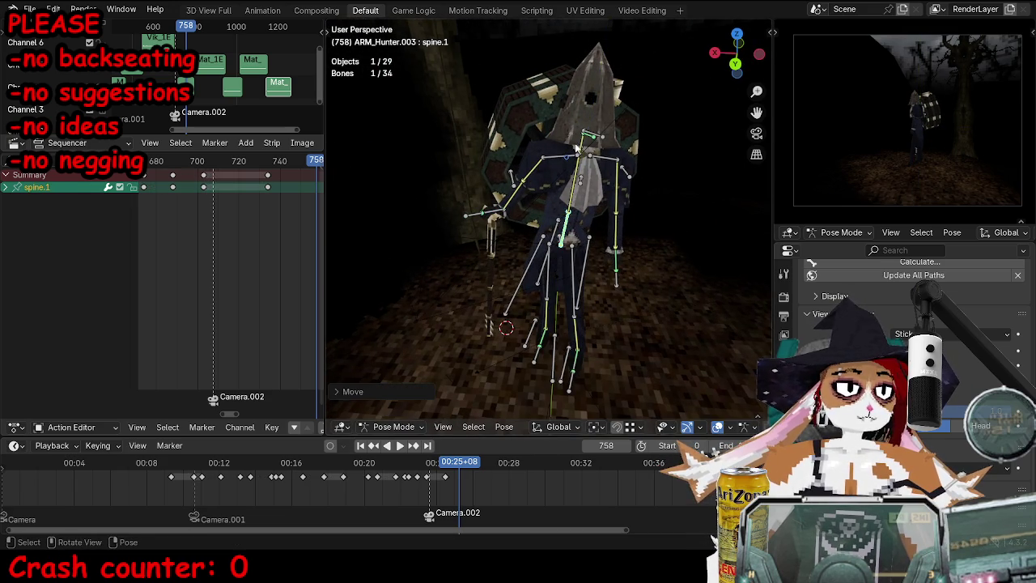
Step: Try a free rotation on the head control, then undo it
click(576, 148)
middle_drag(576, 148, 519, 146)
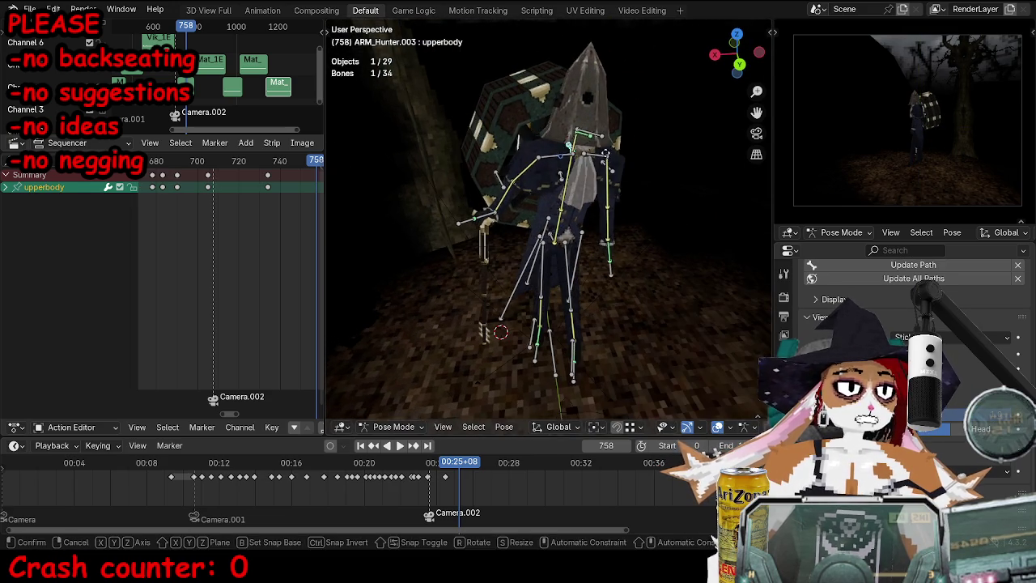
click(588, 132)
key(r)
key(r)
click(651, 132)
key(ctrl+z)
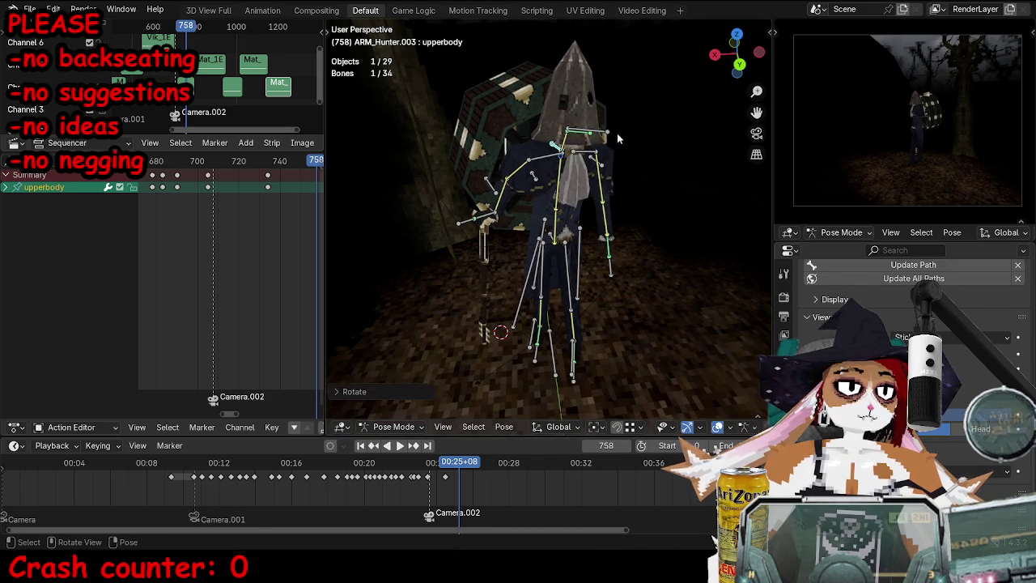
Step: Select the left foot control and try rotating and moving it, cancelling both
click(574, 374)
click(569, 380)
middle_drag(568, 380, 615, 356)
key(r)
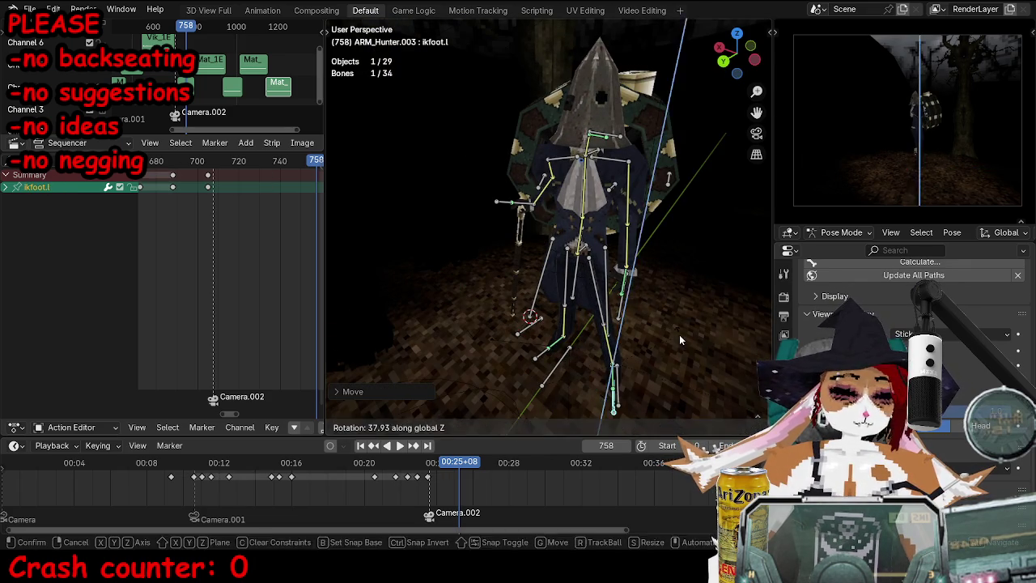
key(Escape)
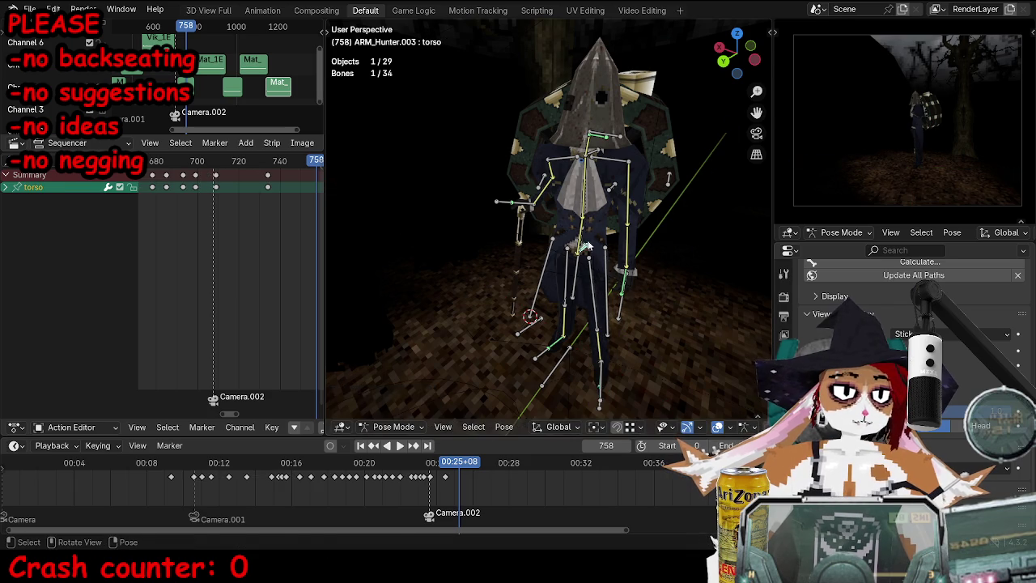
mouse_move(589, 244)
middle_down()
mouse_move(545, 310)
mouse_move(499, 335)
middle_up()
key(g)
key(Escape)
Step: Nudge the right foot control to a slightly new position
click(546, 310)
scroll(548, 307, up, 3)
middle_drag(547, 307, 652, 235)
key(g)
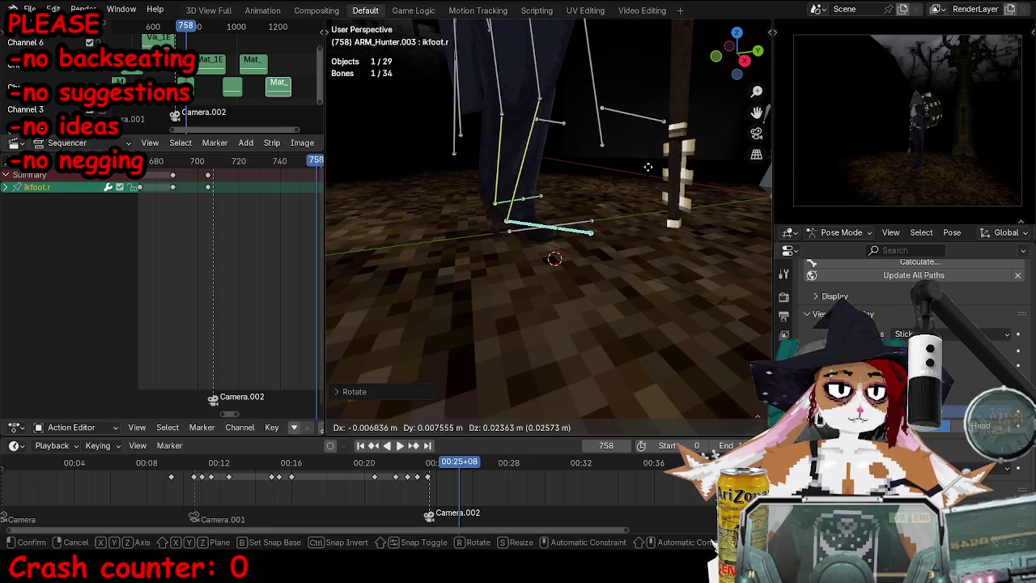
key(Escape)
key(g)
click(636, 156)
mouse_move(636, 156)
middle_down()
mouse_move(409, 221)
mouse_move(564, 249)
middle_up()
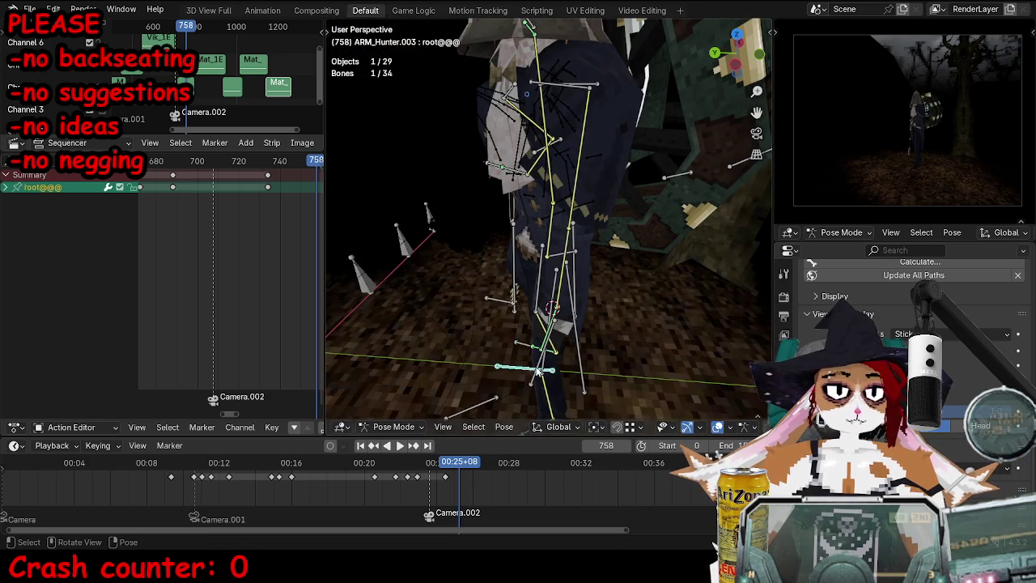
Step: Move ikhand.l and trackball-rotate ikhand.r to re-pose both hands
middle_drag(534, 371, 528, 328)
click(528, 328)
key(g)
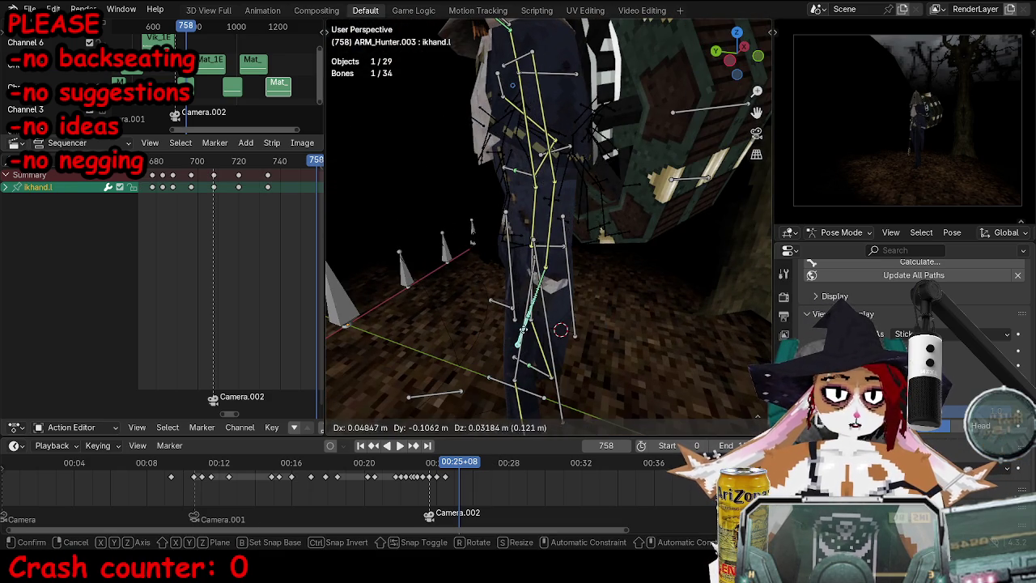
key(r)
key(Escape)
click(508, 82)
mouse_move(507, 83)
middle_down()
mouse_move(613, 133)
mouse_move(553, 211)
mouse_move(625, 184)
mouse_move(624, 229)
middle_up()
key(r)
key(r)
key(Escape)
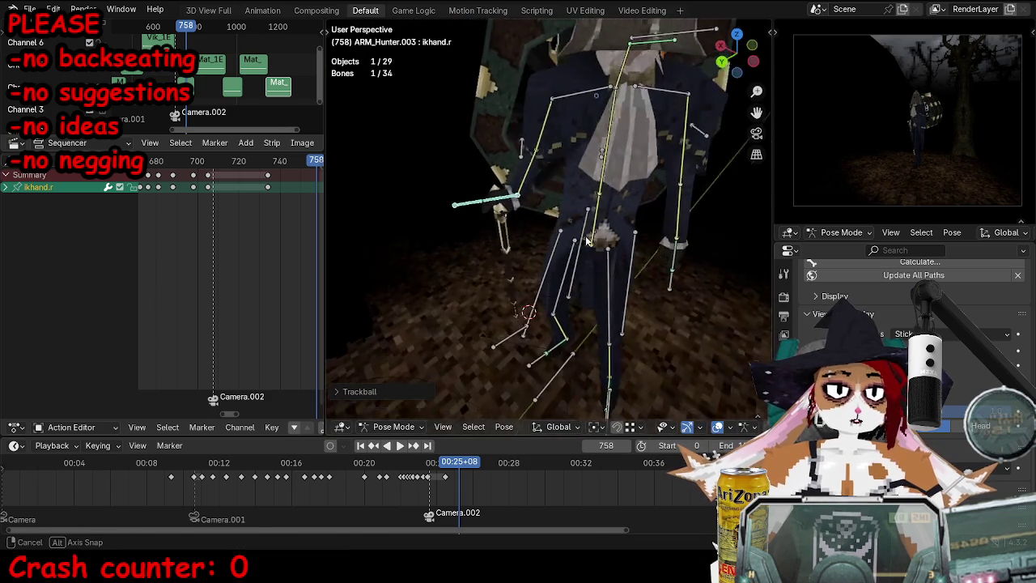
Step: Keyframe all rig bones at frame 758 and play the walk back
key(a)
key(i)
key(ctrl+shift+space)
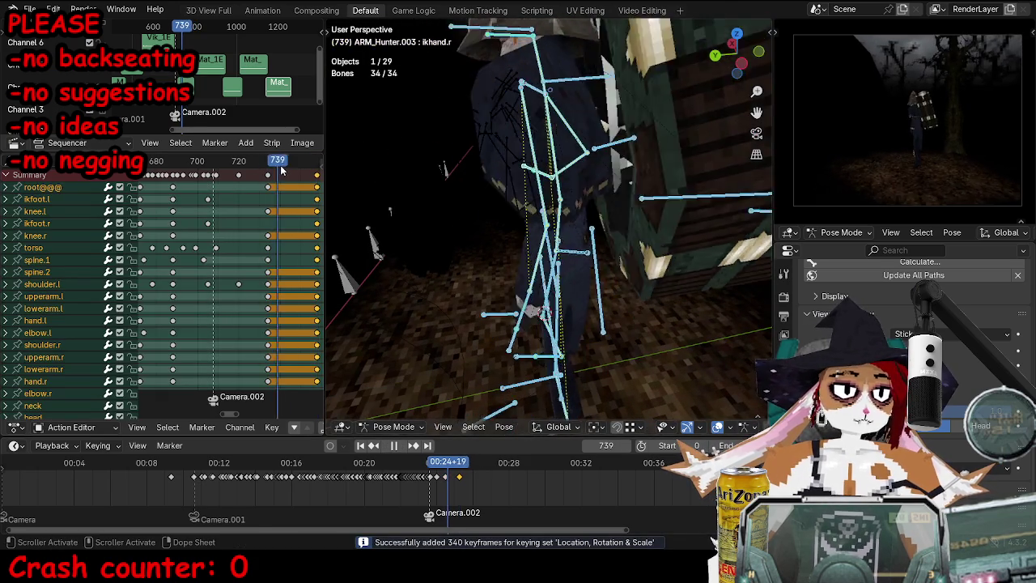
Step: In the camera view, rotate and slightly shift the ikhead bone
key(Escape)
key(KP_0)
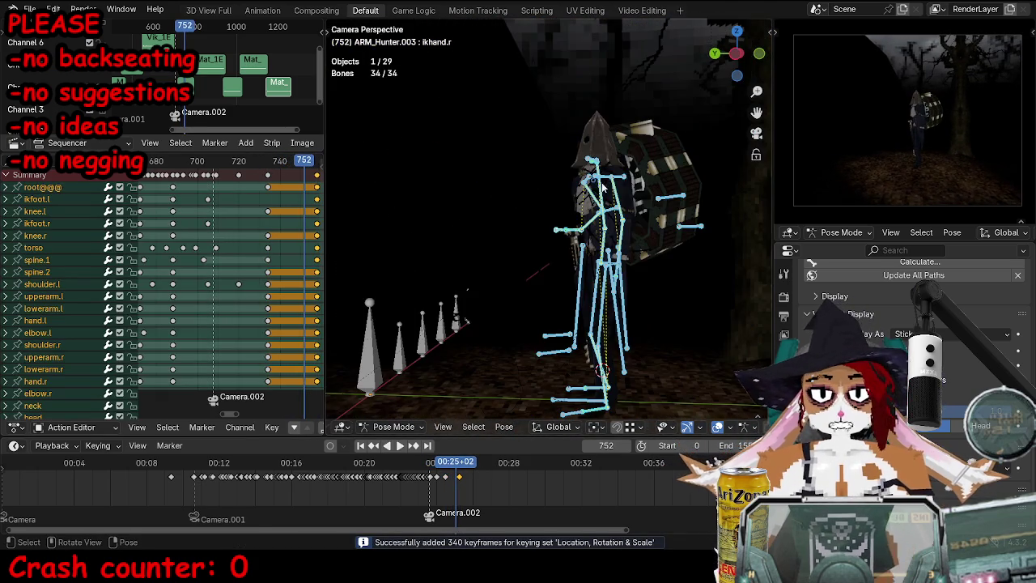
key(ctrl+Tab)
key(ctrl+Tab)
click(595, 134)
scroll(588, 232, up, 4)
alt+scroll(588, 232, up, 5)
alt+scroll(585, 228, down, 11)
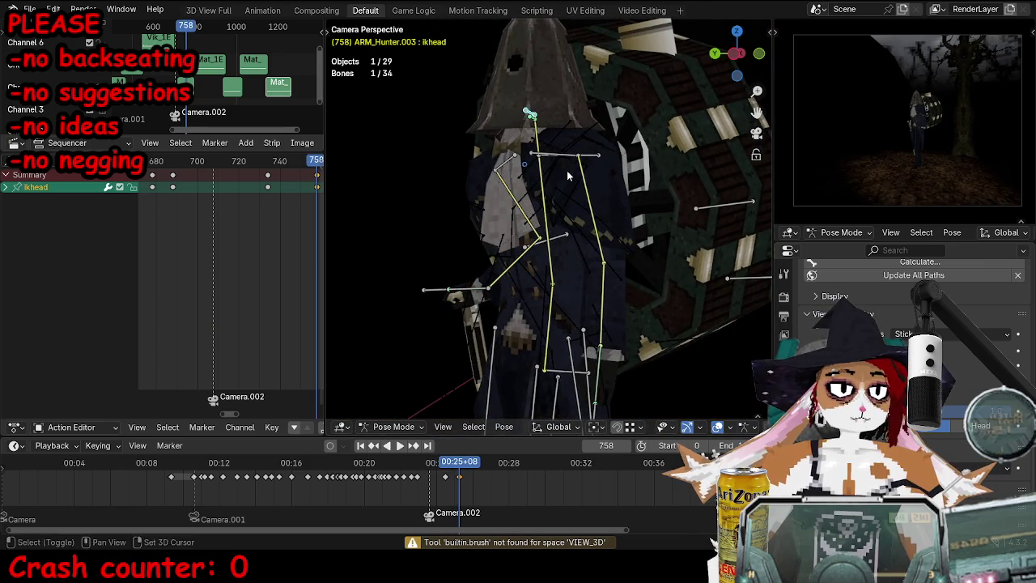
key(r)
click(601, 248)
key(g)
click(583, 267)
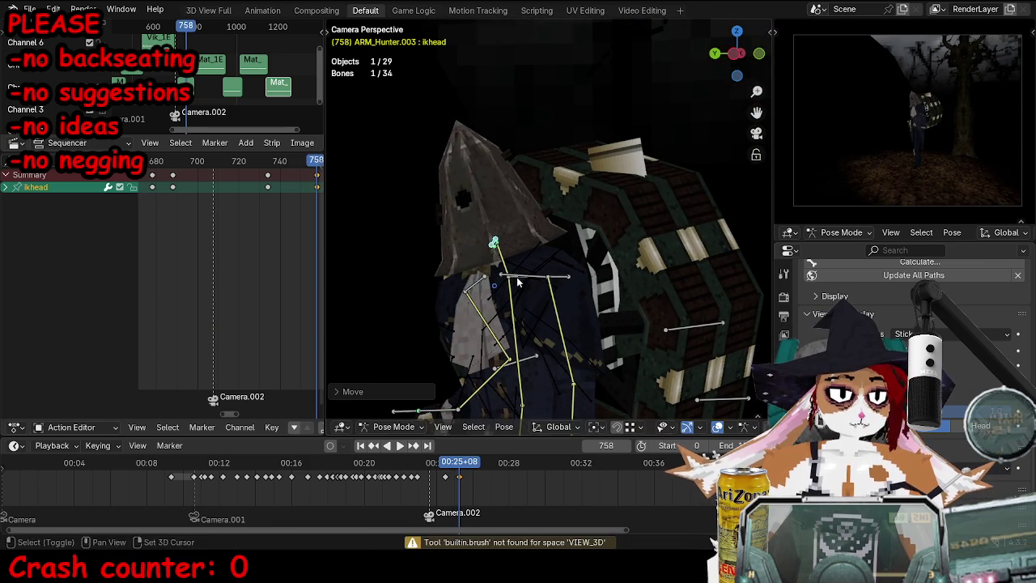
Step: Move the upperbody bone and re-tilt the ikhead bone, checking through the camera
click(566, 280)
middle_drag(649, 259, 604, 264)
scroll(605, 264, up, 5)
key(g)
click(612, 209)
key(r)
click(693, 208)
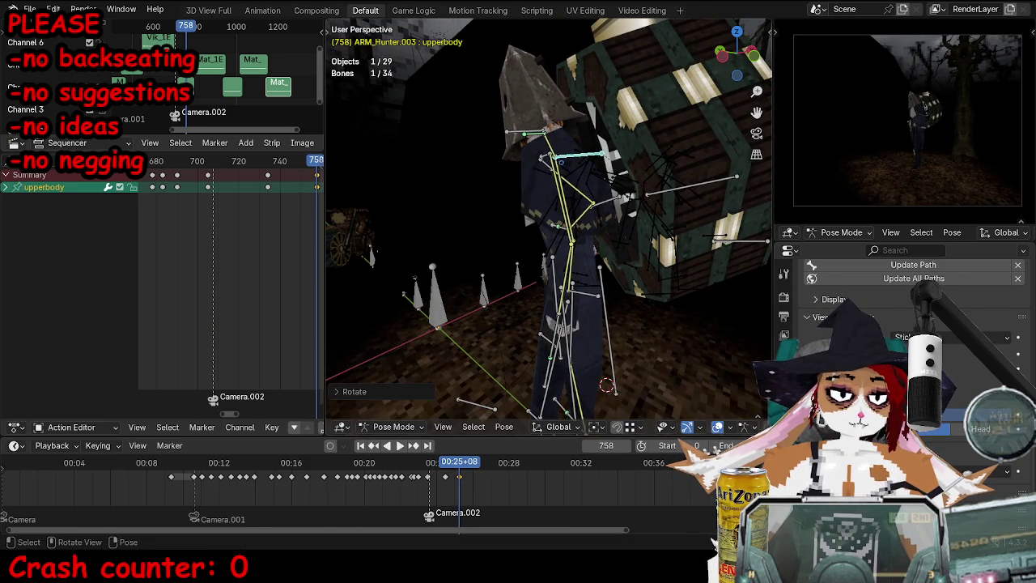
click(522, 135)
key(KP_0)
key(r)
key(r)
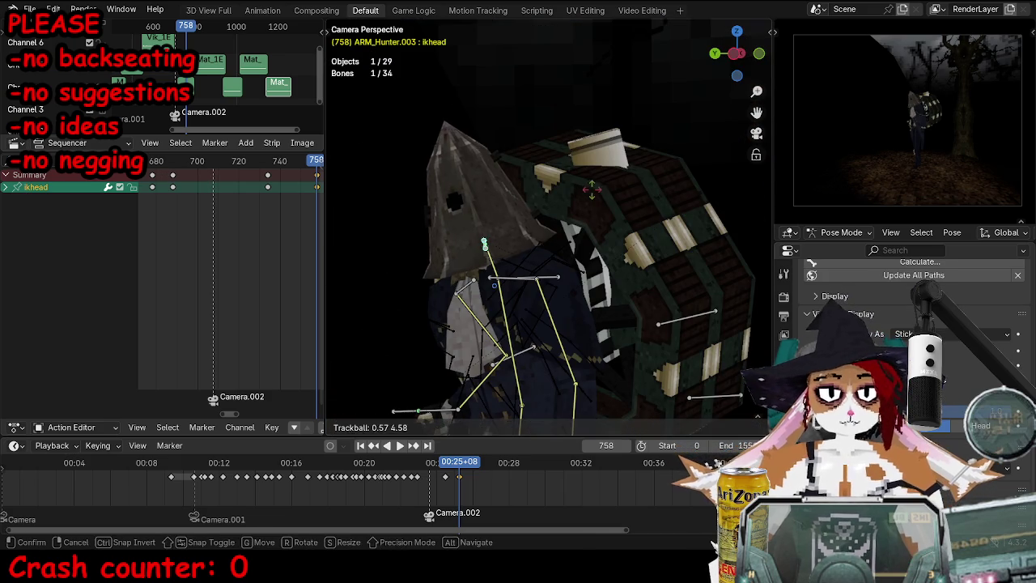
click(624, 220)
Step: Key all 34 bones at frame 758 and play the walk, stopping at frame 775
key(a)
key(i)
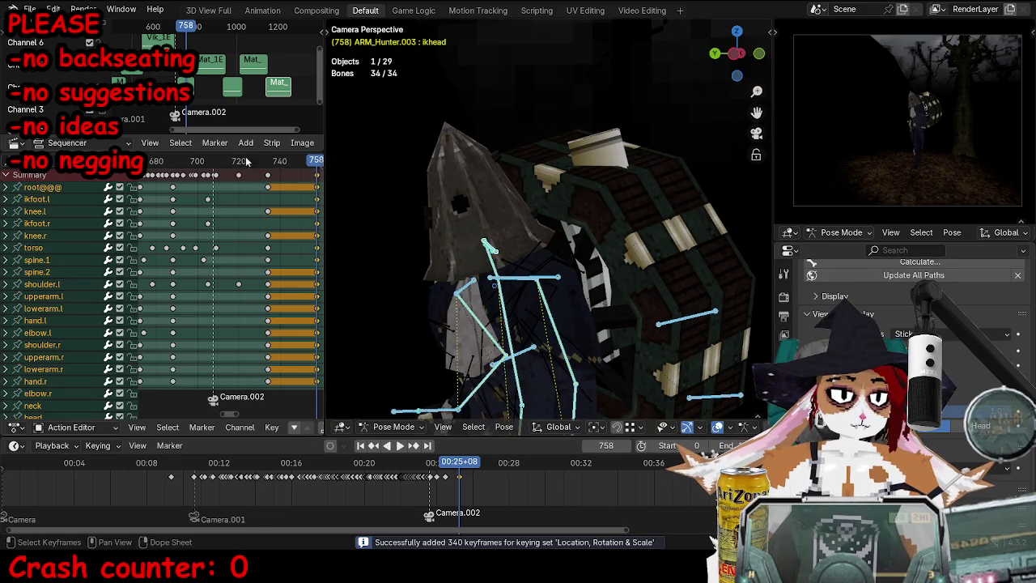
click(237, 161)
key(space)
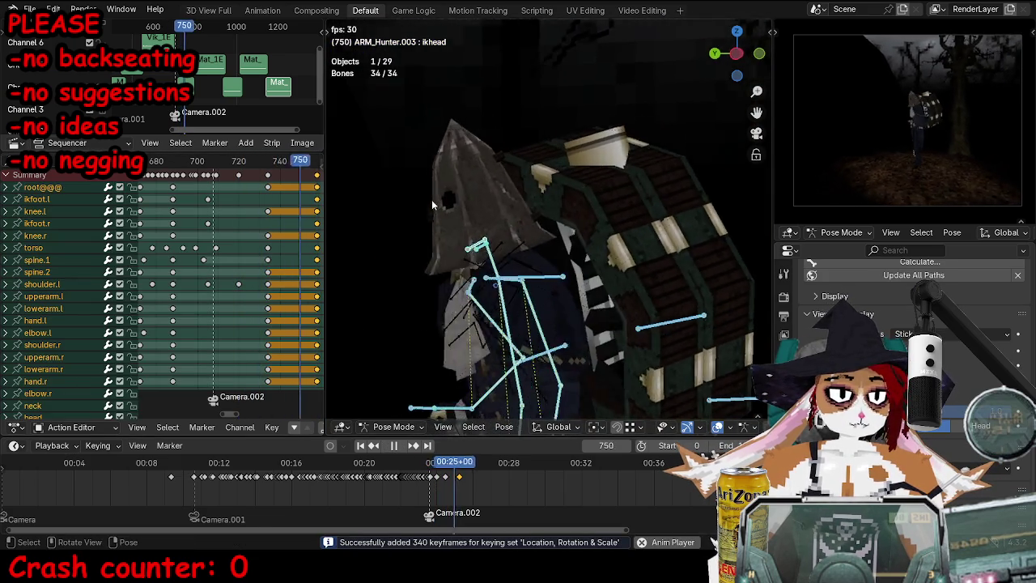
key(space)
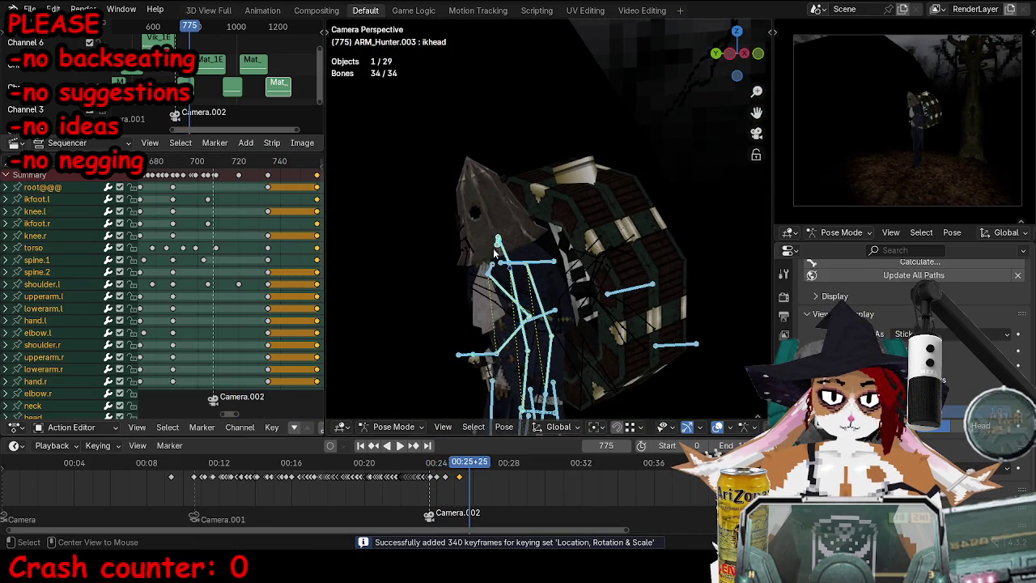
click(521, 257)
click(623, 260)
Step: Tilt the spine.1 torso bone slightly and key every rig bone at frame 775
middle_drag(623, 261, 607, 247)
scroll(607, 247, up, 5)
click(615, 254)
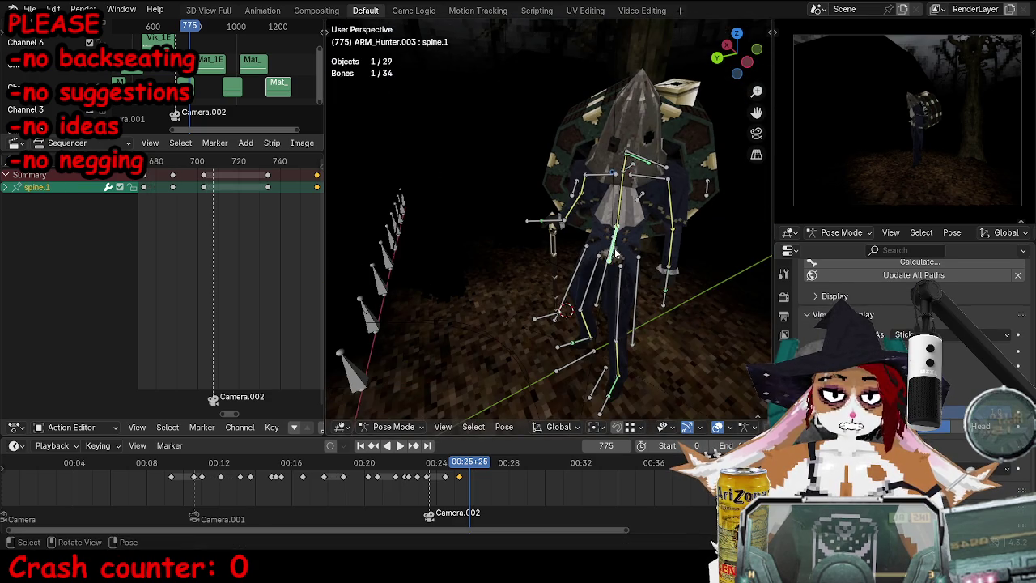
key(r)
key(r)
click(647, 275)
click(516, 234)
click(531, 225)
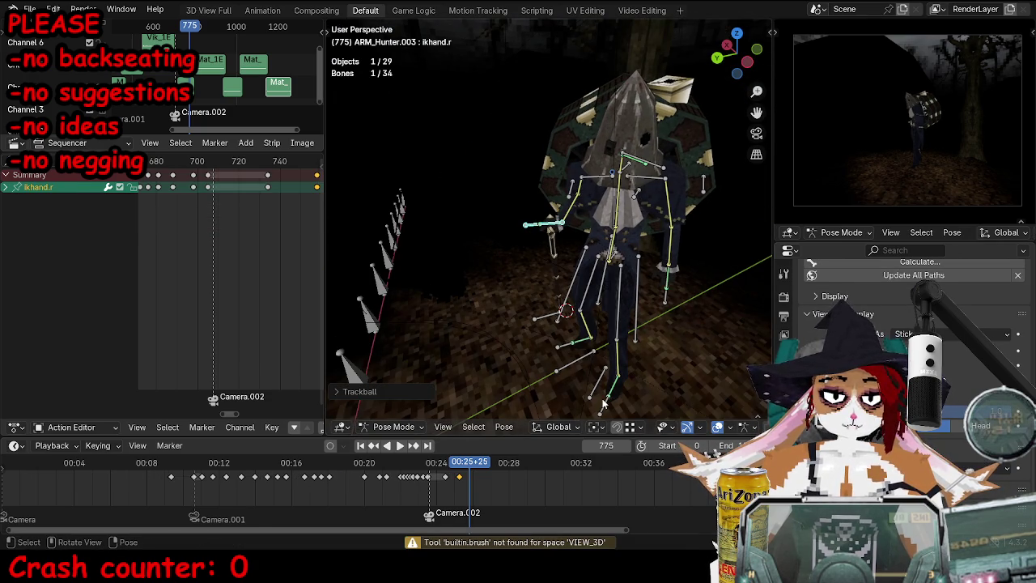
key(a)
key(i)
Step: Play the walk back from frame 715 through the scene camera, then resume posing
click(230, 161)
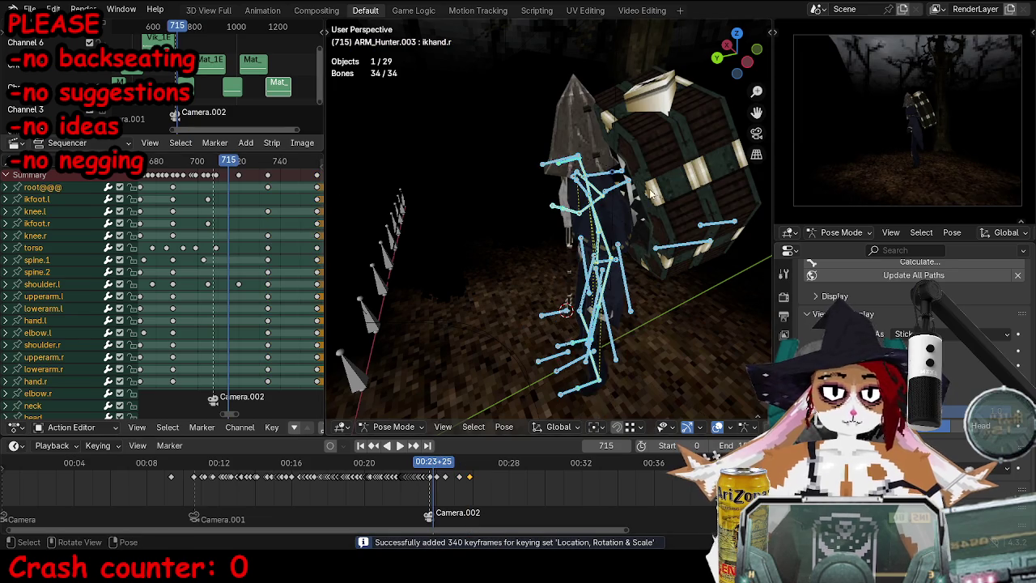
key(ctrl+Tab)
key(KP_0)
key(space)
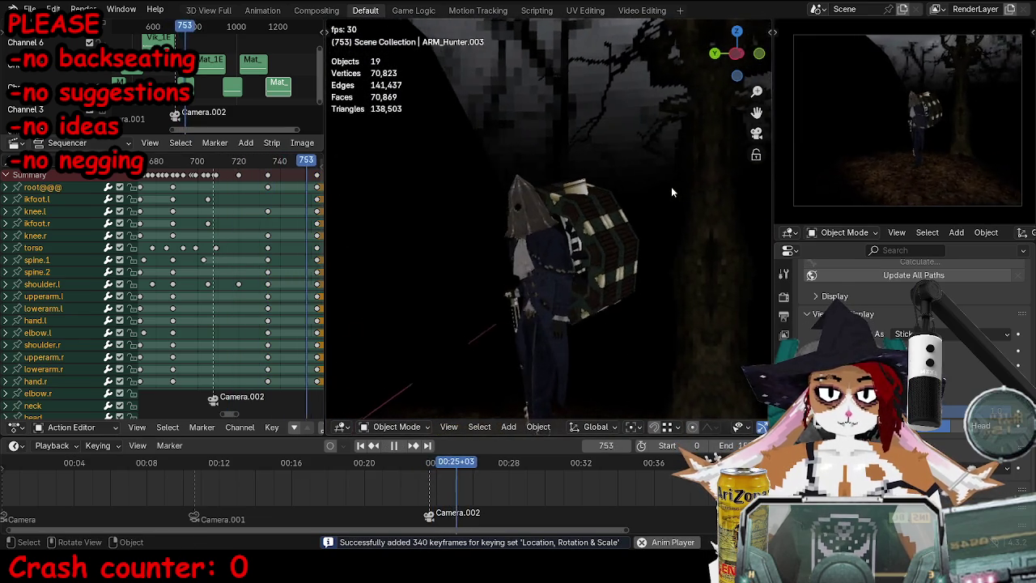
key(space)
key(ctrl+Tab)
Step: Select the ikhead bone at frame 775 and trackball-rotate the head to a new angle
scroll(475, 239, up, 3)
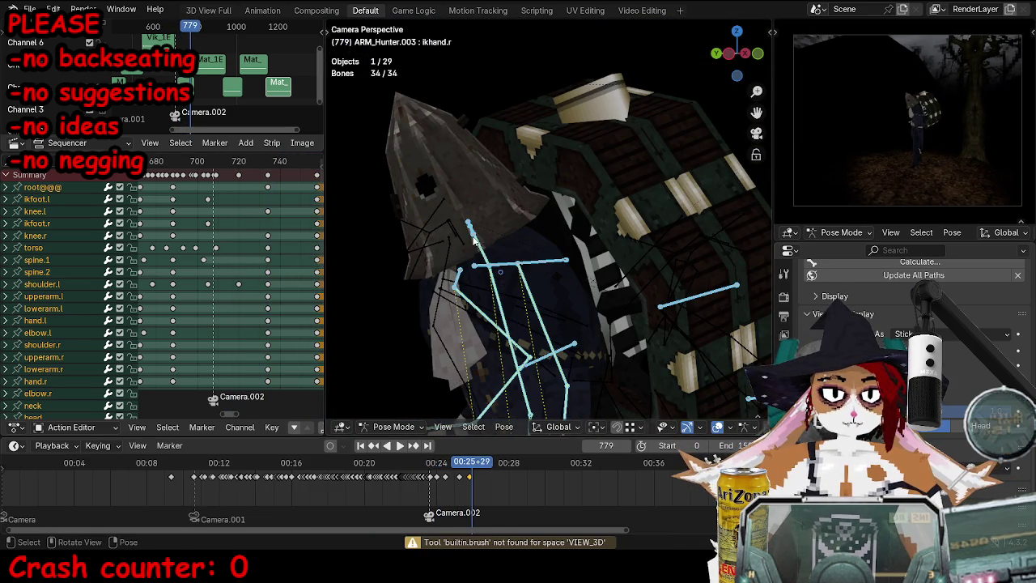
click(475, 238)
scroll(192, 206, right, 3)
key(Down)
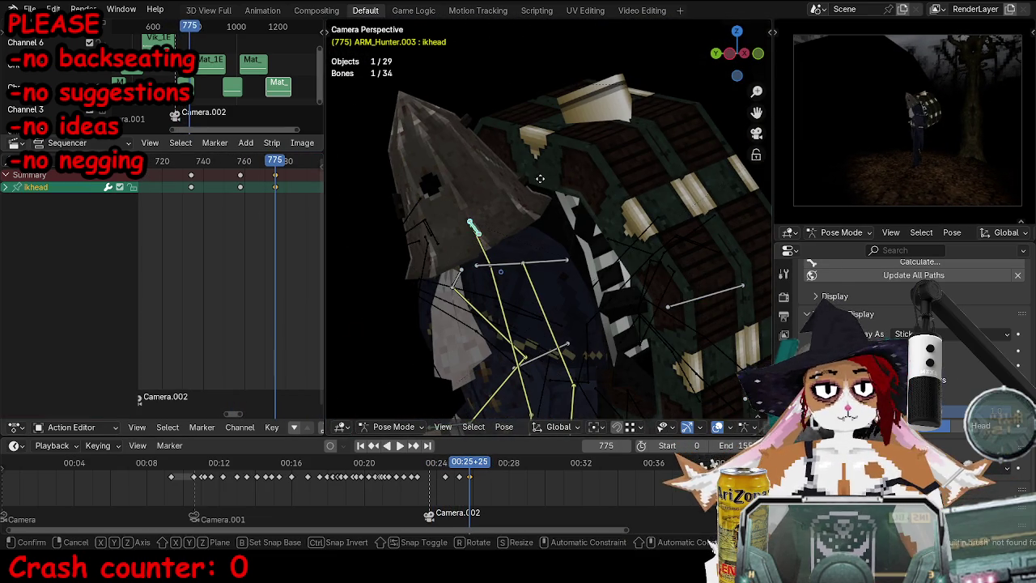
key(r)
click(581, 167)
key(r)
key(r)
click(578, 166)
Step: Keyframe the rotated ikhead bone at frame 775 and play the walk back
key(i)
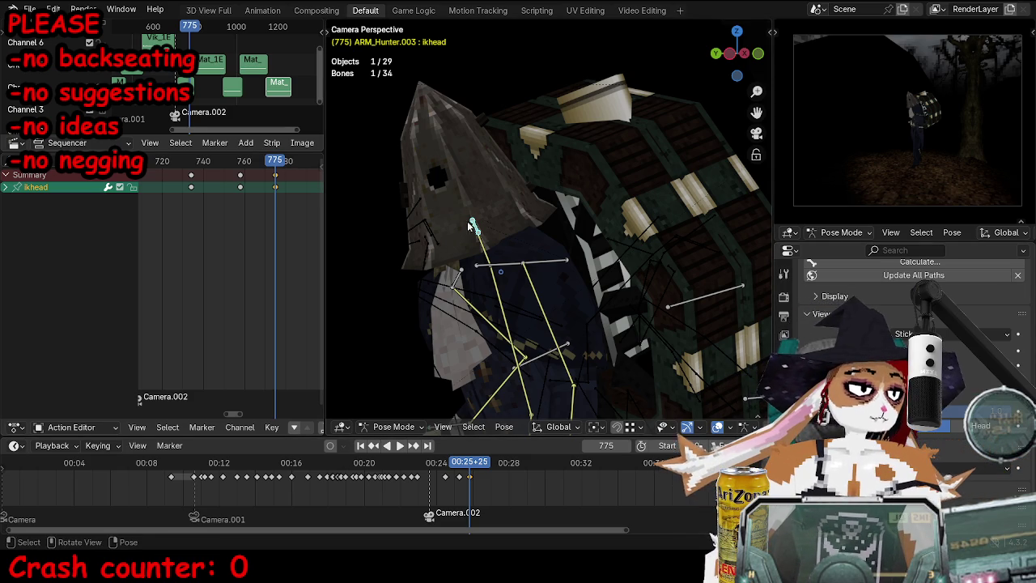
key(space)
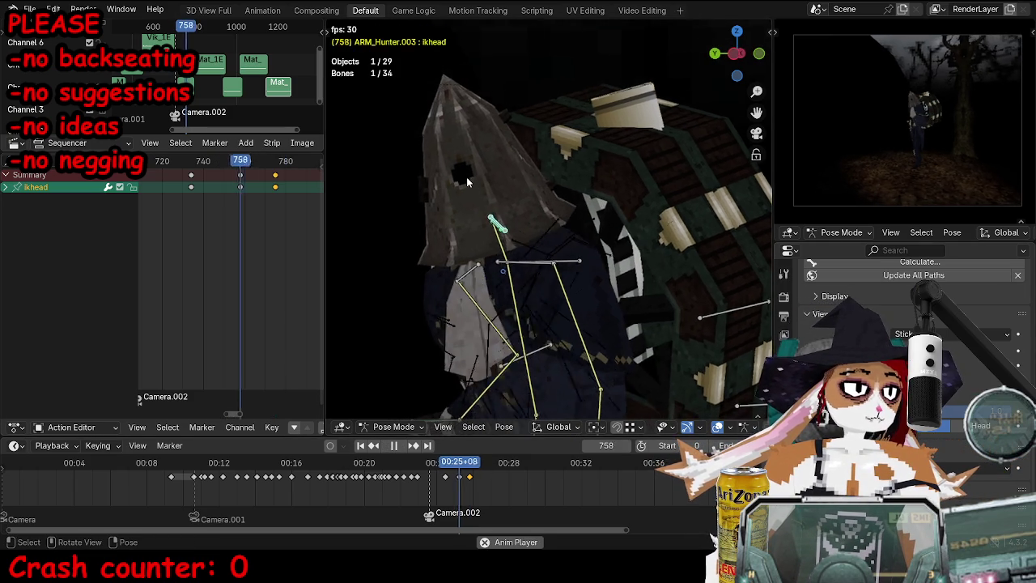
Step: At frame 775, trackball-rotate the ikhead and upperbody bones
key(space)
key(r)
key(r)
click(559, 269)
click(559, 266)
key(r)
key(r)
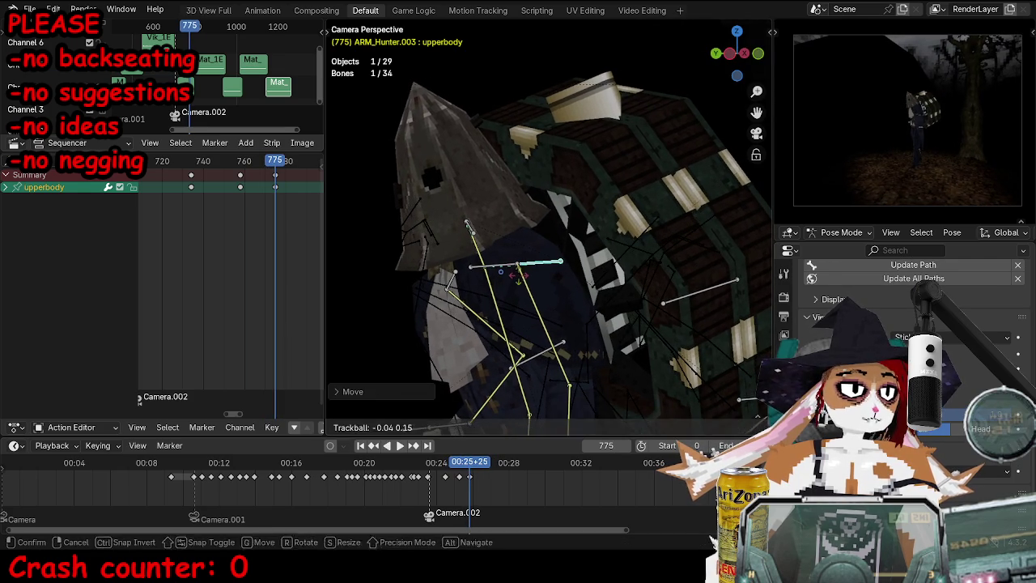
click(544, 275)
Step: Key the head and upper body, tilt the torso, and review playback
key(ctrl+z)
key(i)
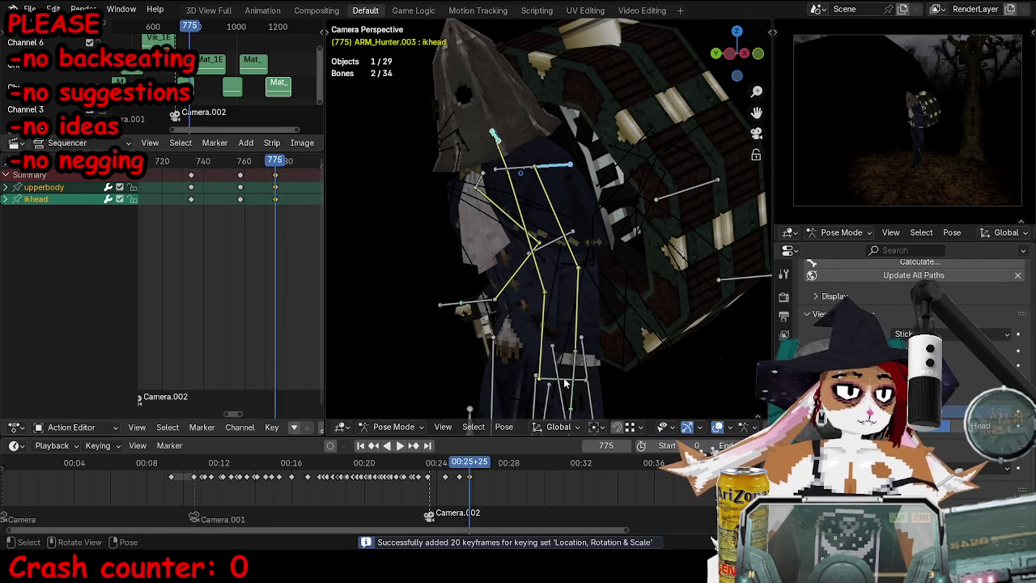
key(r)
key(r)
click(701, 364)
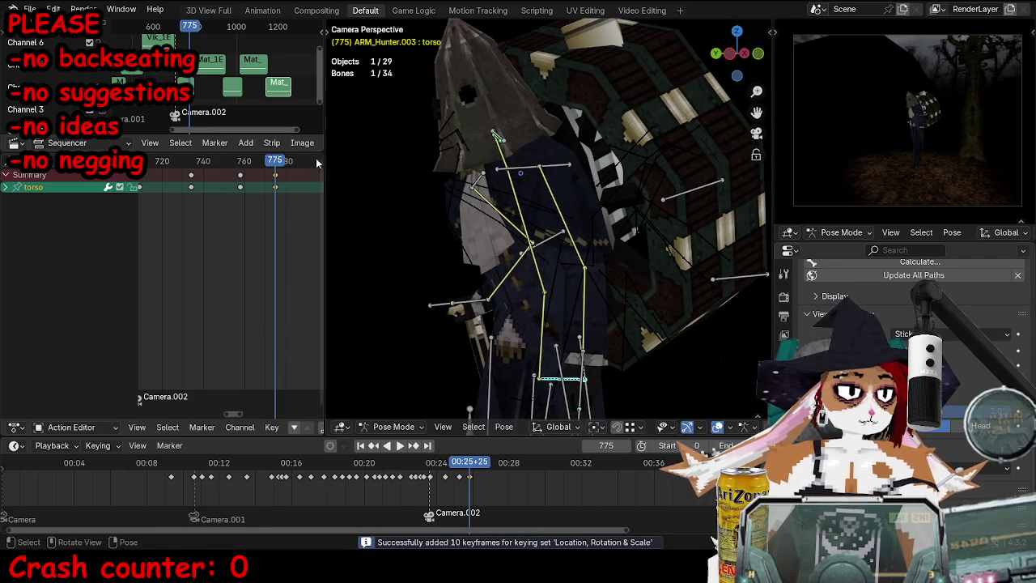
key(space)
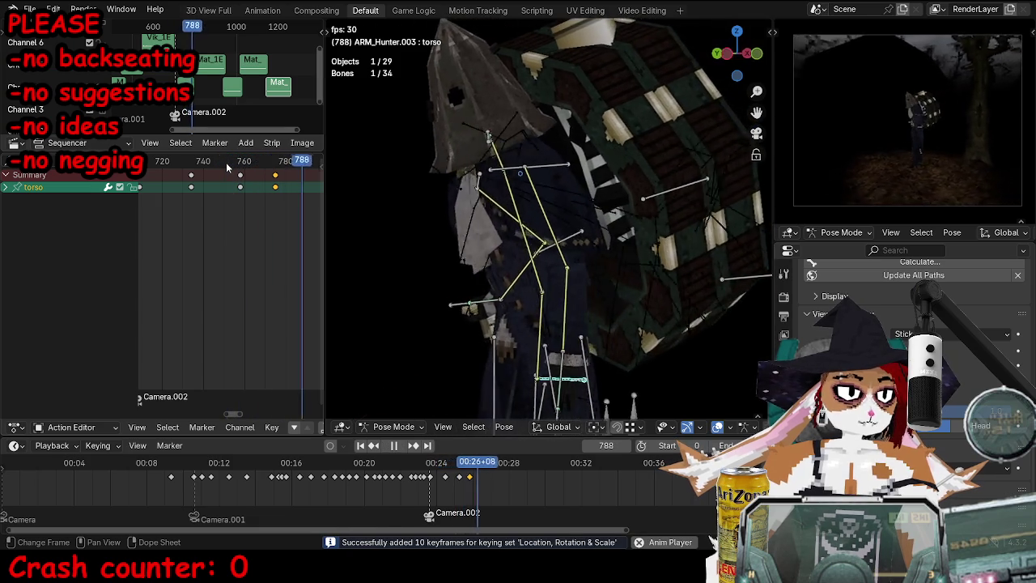
key(space)
Step: Move the upperbody bone at frame 758 and keyframe it
click(555, 166)
click(239, 162)
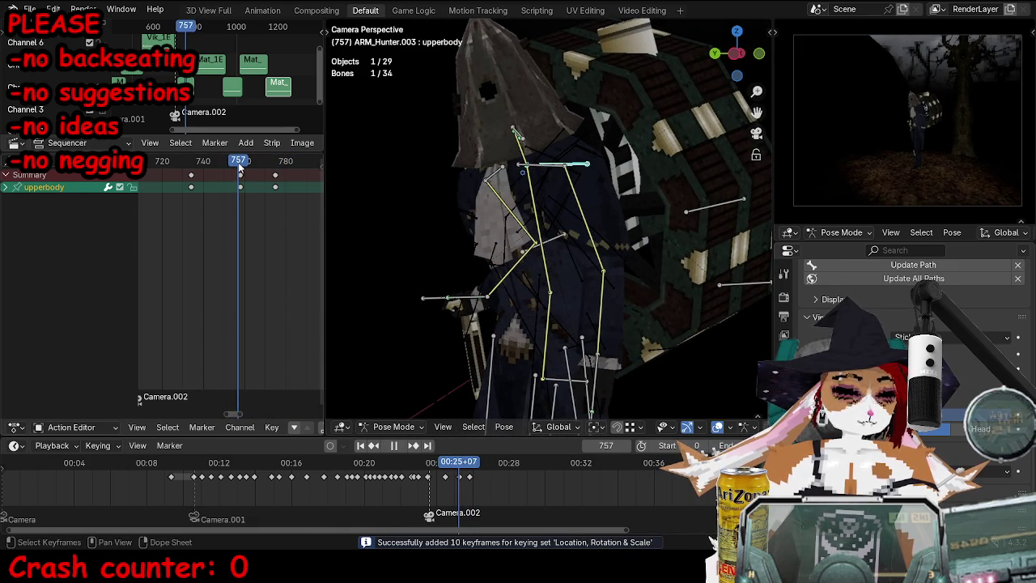
drag(239, 167, 242, 168)
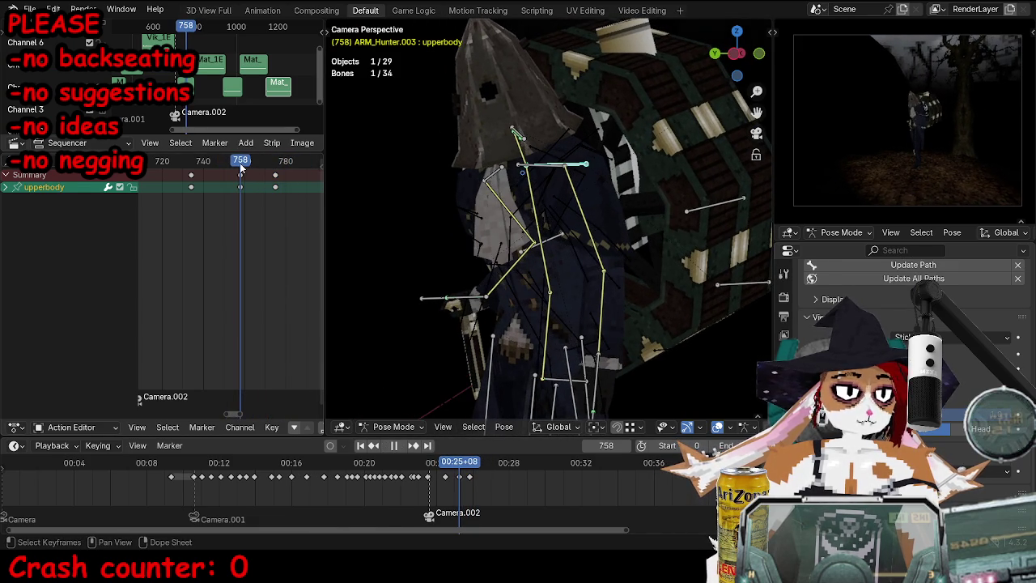
key(g)
click(596, 183)
key(i)
Step: Lower the sound strip volume to 0.200 and replay the walk from around frame 700
key(n)
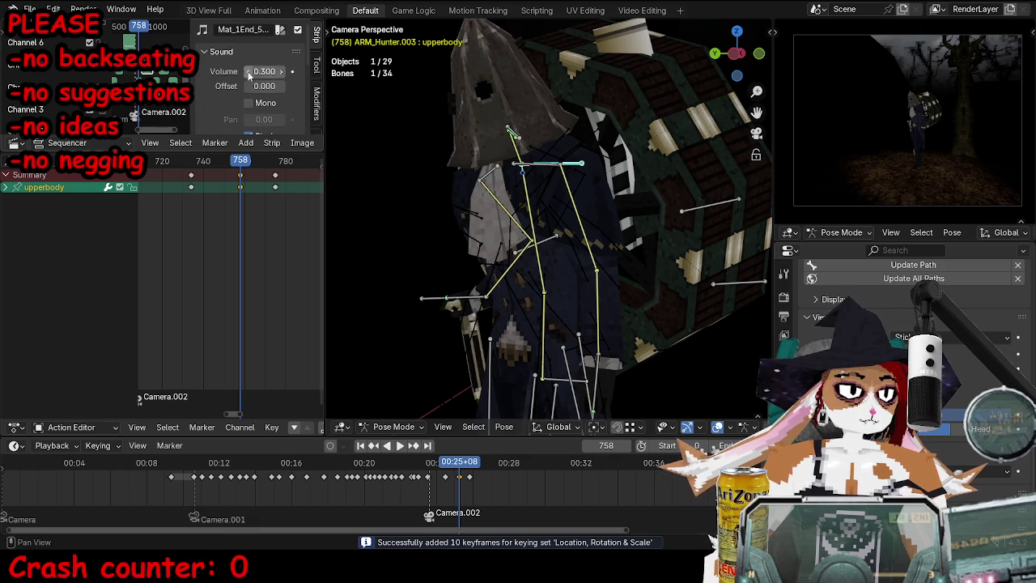
click(248, 73)
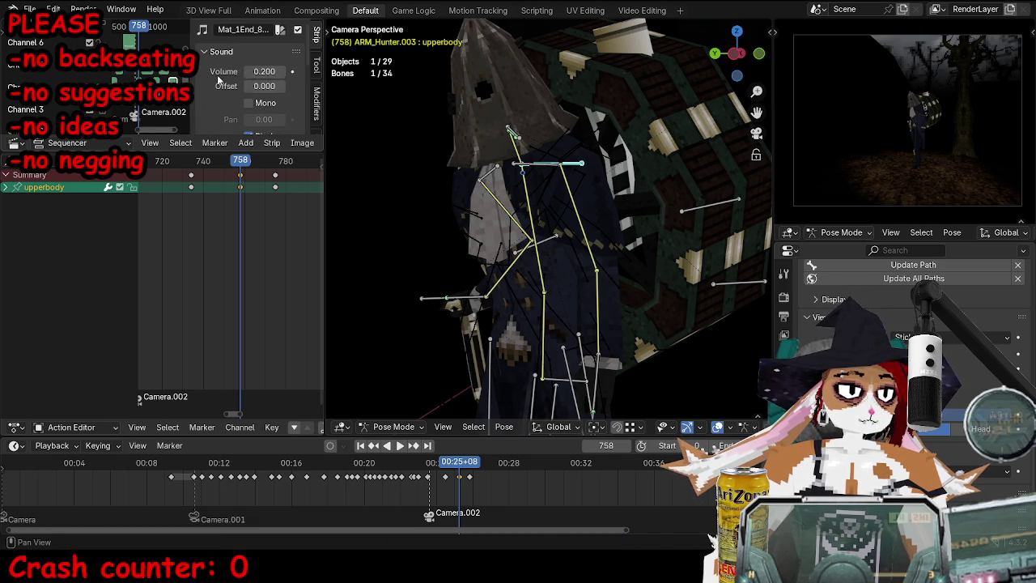
key(n)
key(space)
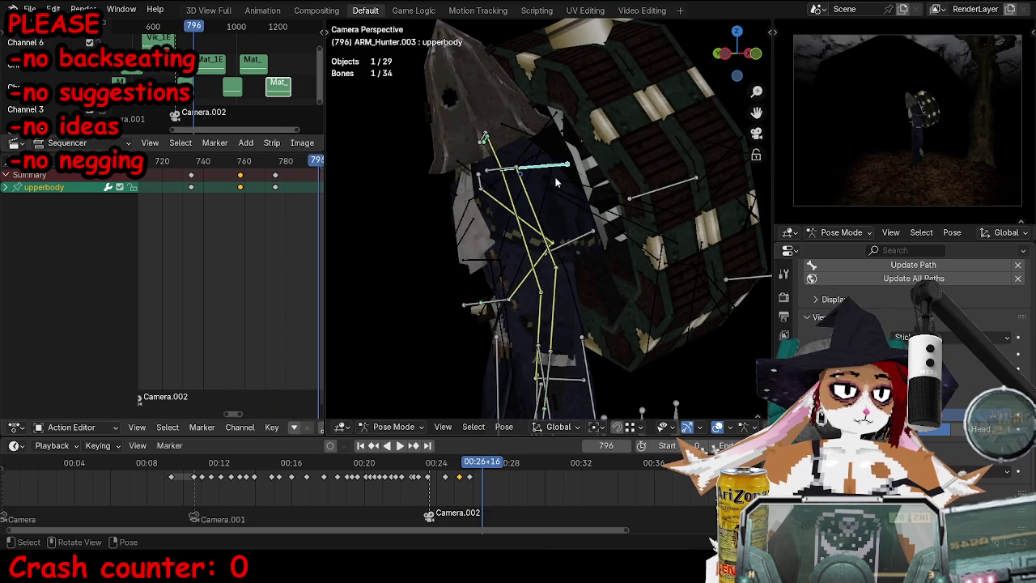
key(space)
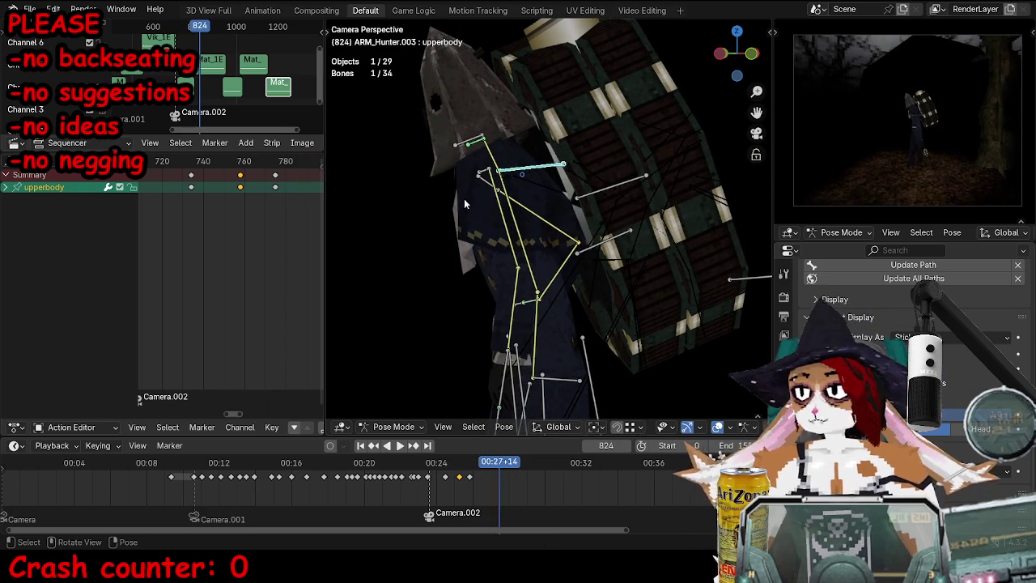
click(425, 464)
key(space)
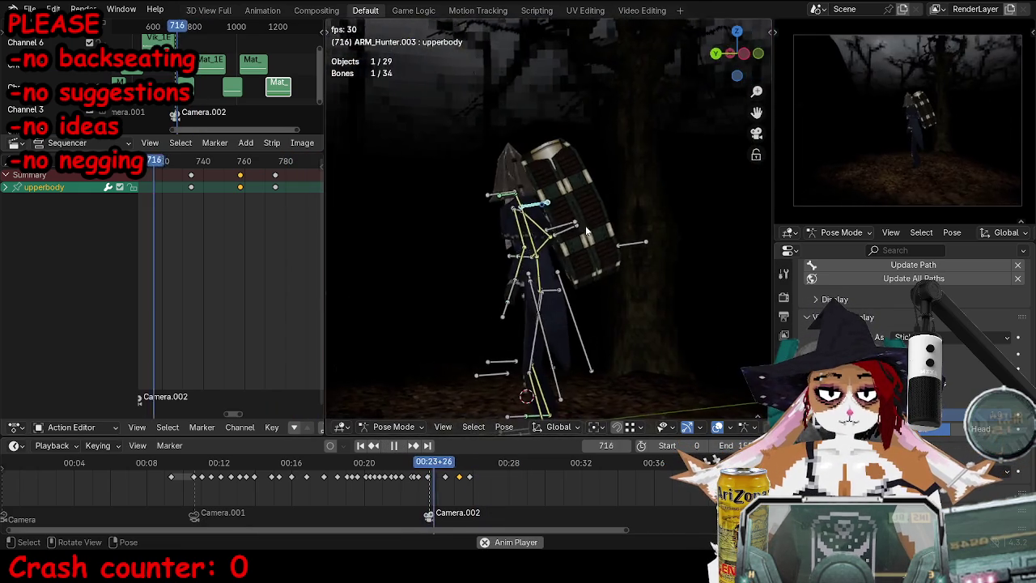
key(space)
Step: Keyframe every bone of the hunter rig at frame 720
key(a)
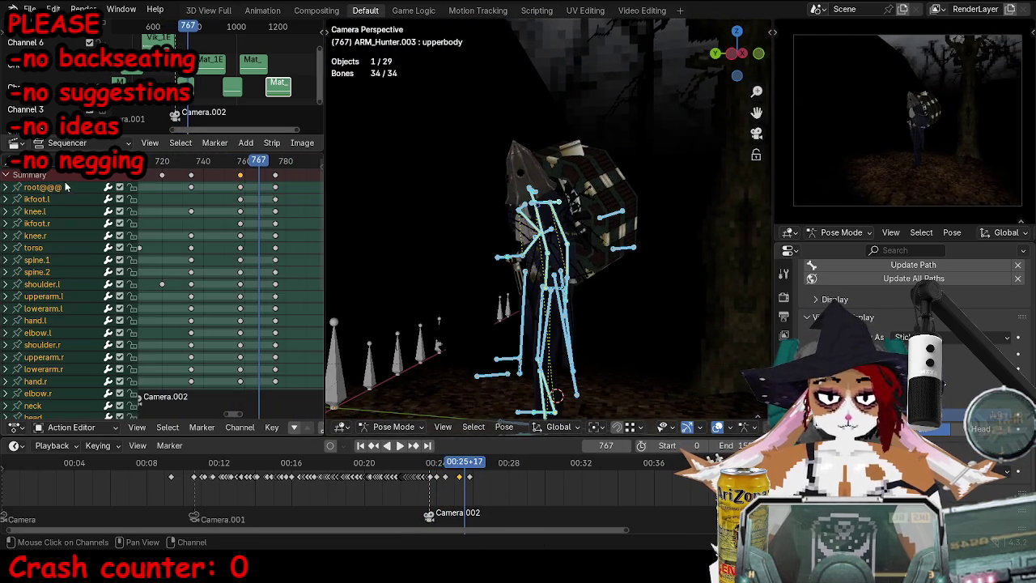
middle_drag(183, 197, 236, 194)
click(198, 162)
key(space)
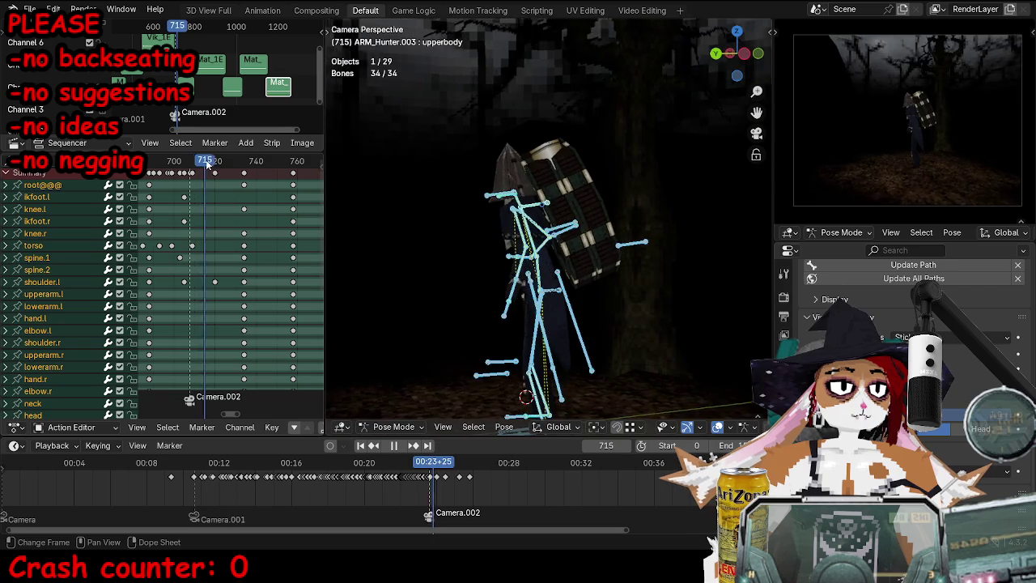
click(214, 164)
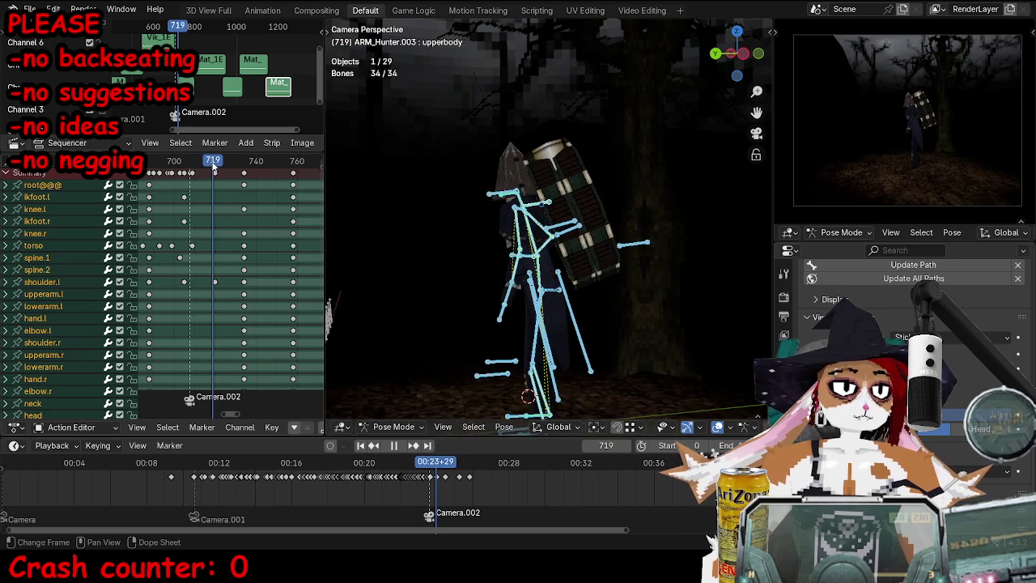
key(space)
key(i)
Step: Delete the keyframe column near frame 736 and play back to check
scroll(231, 202, up, 1)
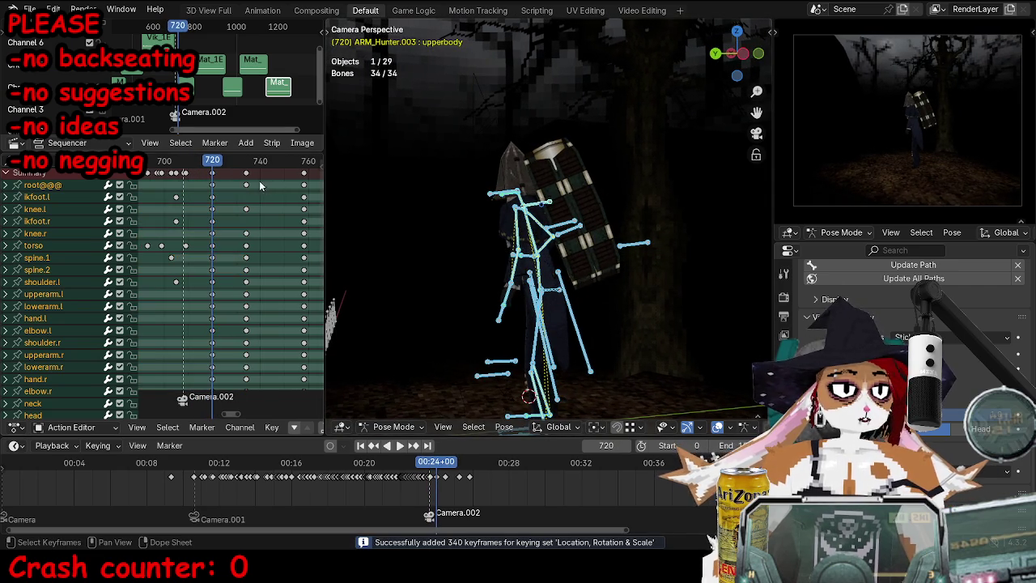
click(246, 174)
key(Delete)
key(space)
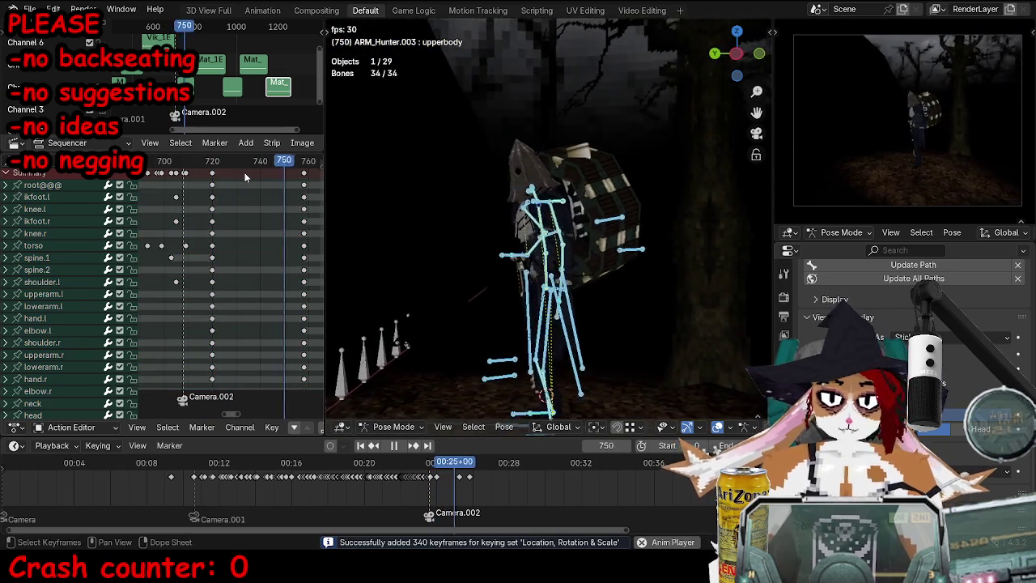
Step: Trackball-rotate the ikhead bone and keyframe it at frame 740
click(259, 164)
key(ctrl+Tab)
key(ctrl+z)
scroll(607, 214, up, 2)
key(r)
key(r)
click(640, 195)
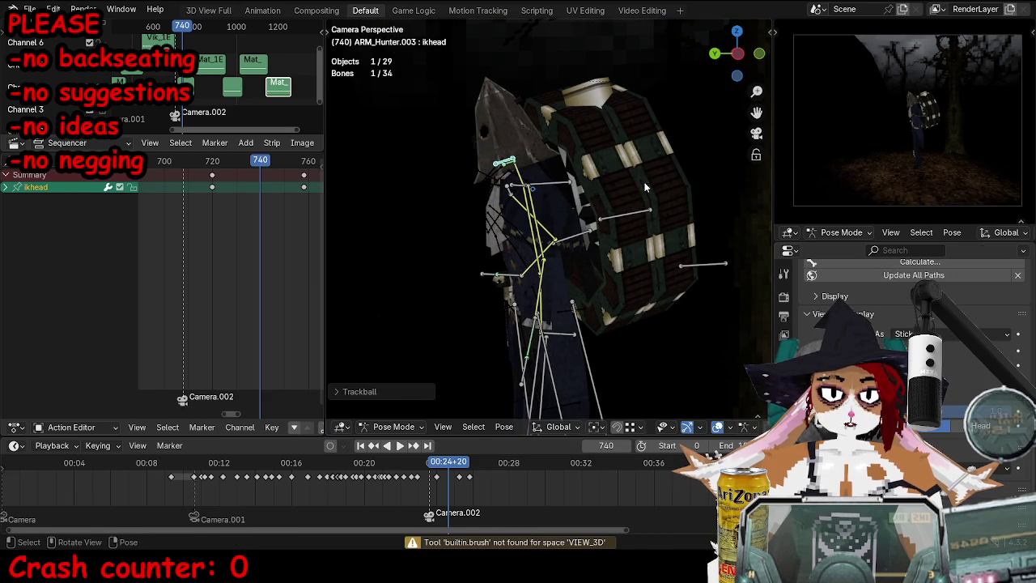
key(i)
key(space)
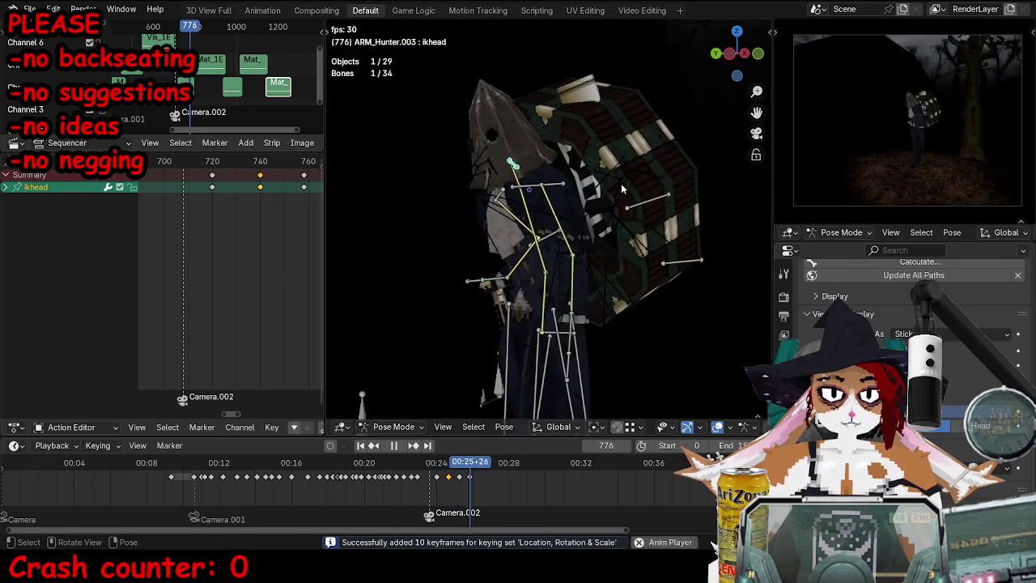
Step: Move the upperbody bone and keyframe it at frame 780
click(555, 188)
click(267, 161)
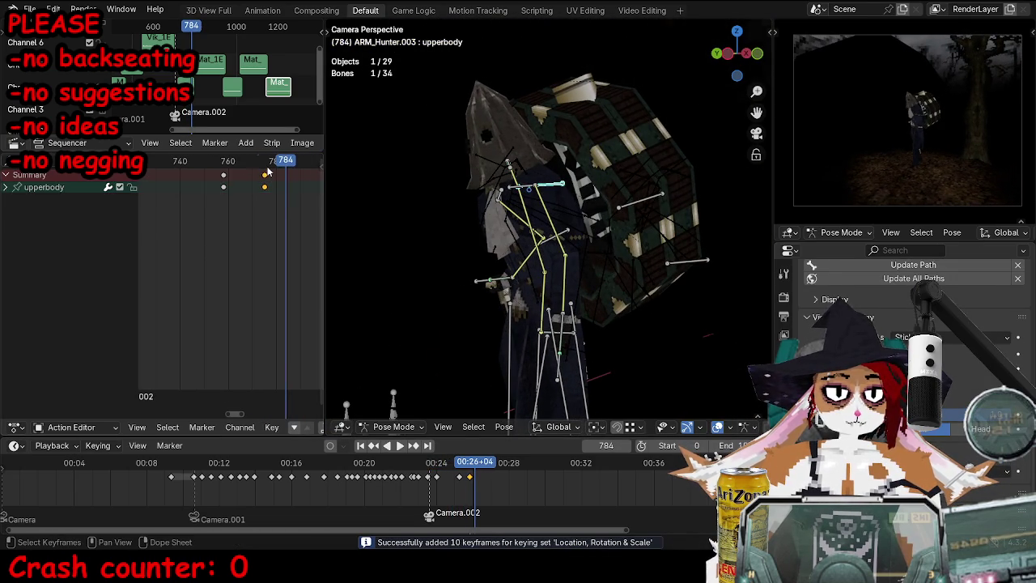
drag(270, 166, 276, 166)
key(g)
click(447, 181)
mouse_move(447, 180)
middle_down()
mouse_move(615, 202)
mouse_move(505, 332)
mouse_move(613, 361)
middle_up()
key(i)
Step: Select the torso channel, step back to frame 759 and play in reverse
click(576, 242)
key(Down)
key(Down)
key(ctrl+shift+space)
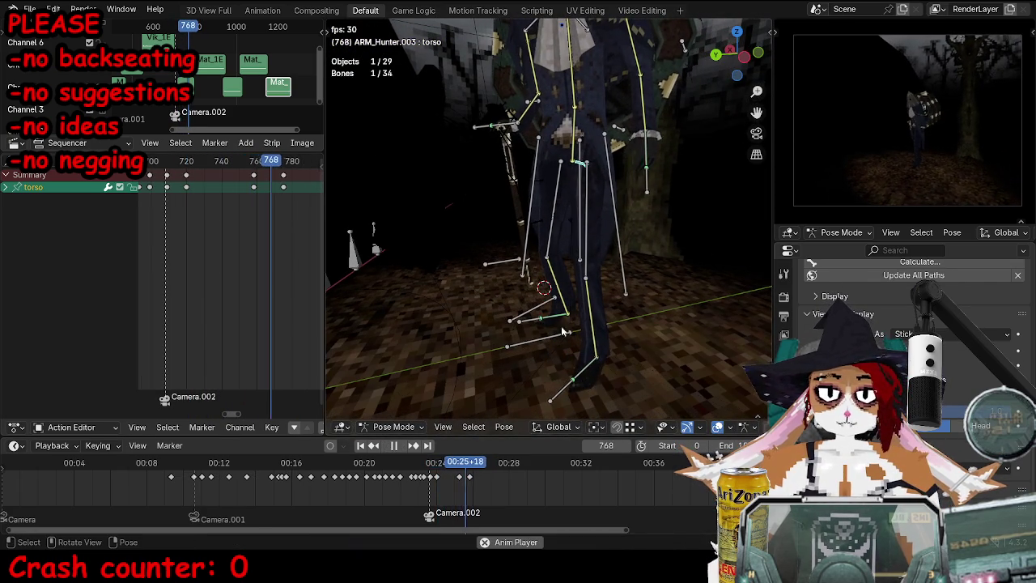
Step: Shift the ikfoot.l keys around frame 760 eight frames earlier
key(space)
click(562, 392)
drag(184, 186, 208, 186)
click(251, 181)
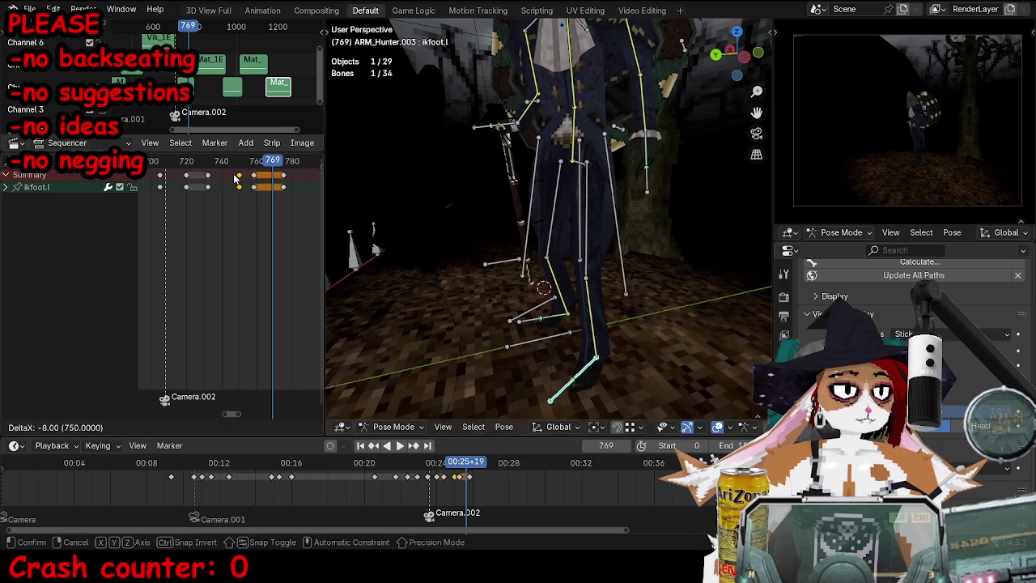
click(209, 162)
Step: Keyframe the torso bone at frame 732 and reposition it
click(580, 174)
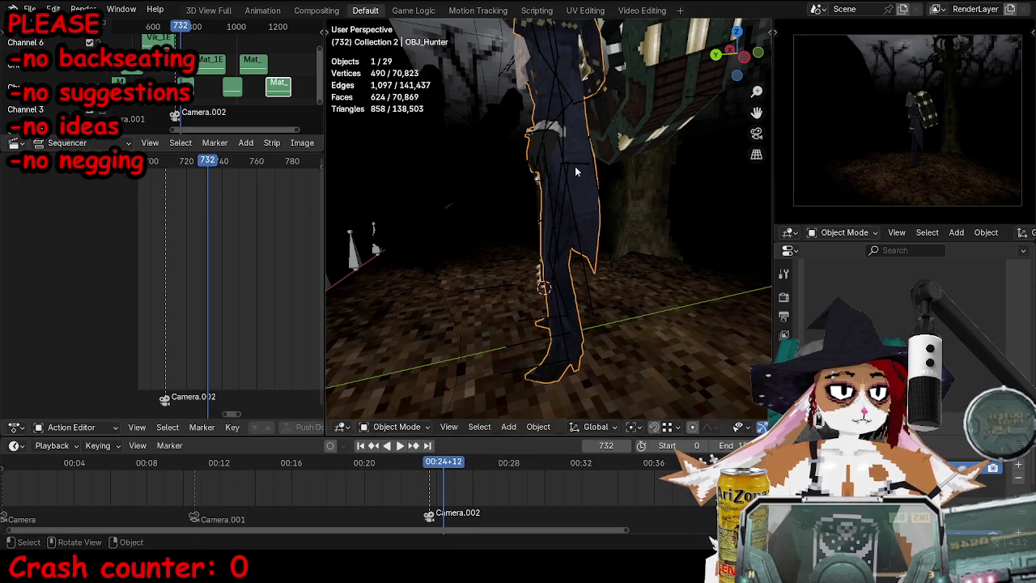
mouse_move(579, 175)
middle_down()
mouse_move(502, 209)
mouse_move(566, 203)
middle_up()
key(i)
alt+scroll(502, 209, down, 9)
key(g)
click(633, 192)
Step: Move the torso again and keyframe it at frame 749
alt+scroll(633, 192, down, 1)
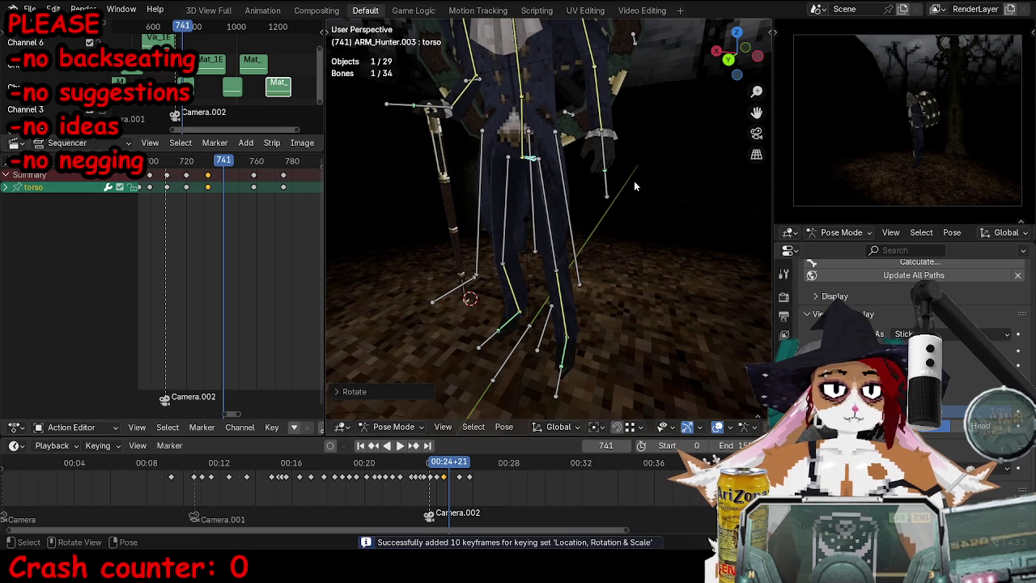
alt+scroll(599, 198, down, 3)
alt+scroll(559, 204, down, 2)
alt+scroll(560, 204, down, 2)
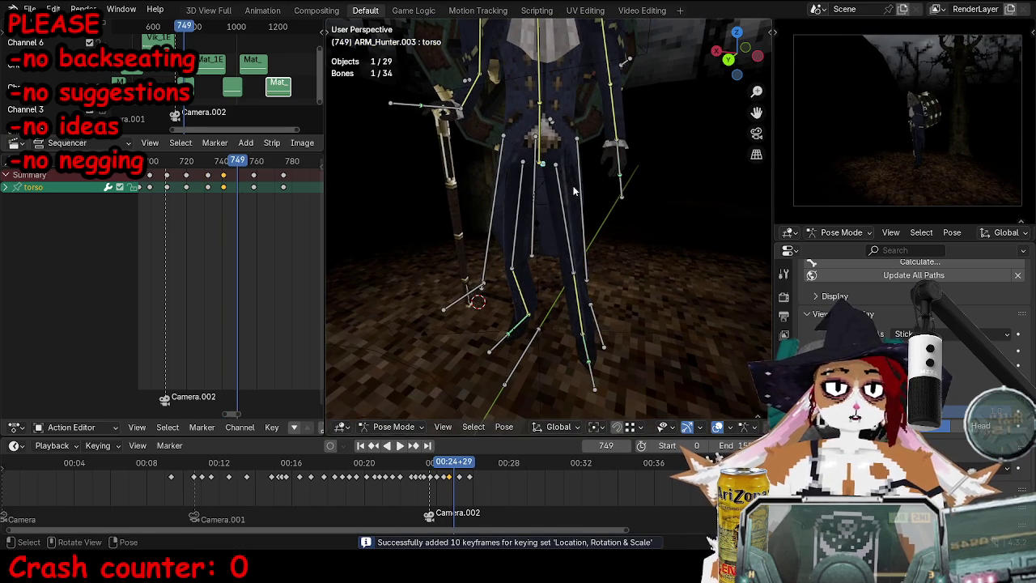
mouse_move(559, 206)
middle_down()
mouse_move(552, 223)
mouse_move(538, 191)
mouse_move(484, 229)
middle_up()
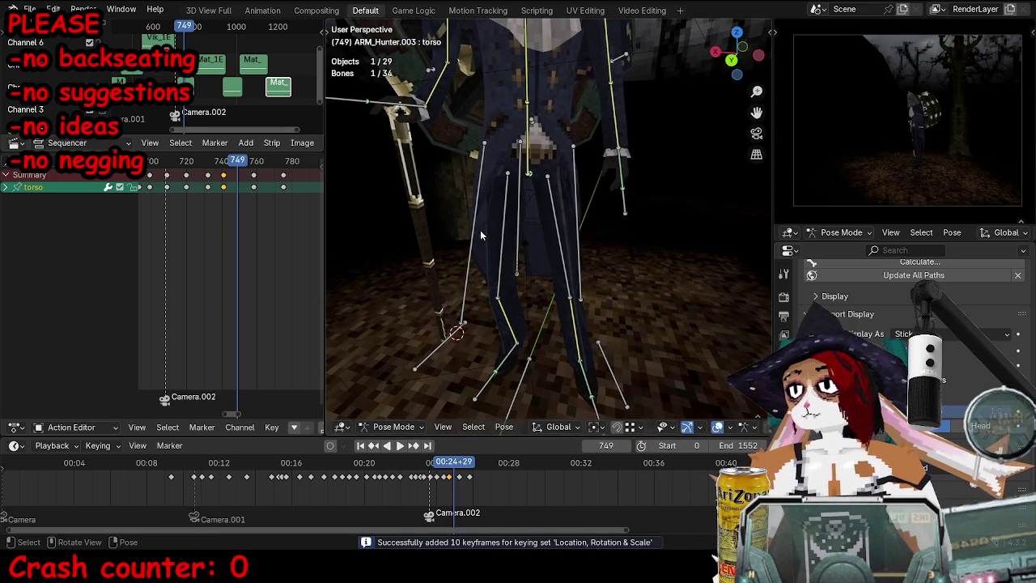
middle_drag(540, 213, 539, 203)
key(g)
click(642, 212)
key(i)
Step: Select the ikfoot.l bone and rotate the left foot
click(597, 398)
alt+scroll(206, 186, up, 10)
middle_drag(518, 243, 630, 263)
key(r)
key(r)
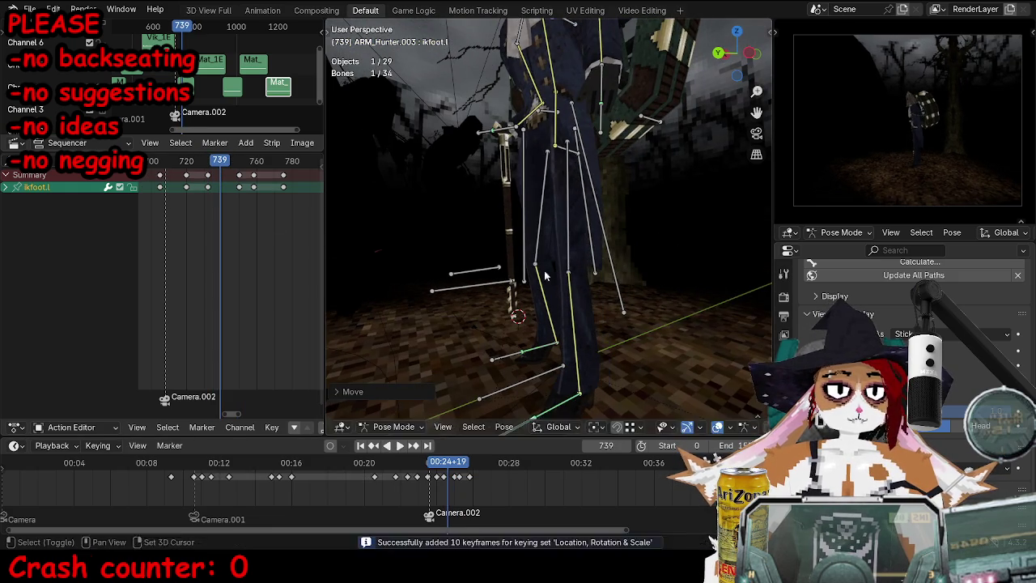
click(623, 276)
Step: Refine the left foot angle with free rotation and keyframe it at frame 746
alt+scroll(629, 296, down, 7)
middle_drag(629, 296, 640, 267)
key(g)
key(r)
click(649, 224)
key(r)
key(r)
click(435, 255)
key(i)
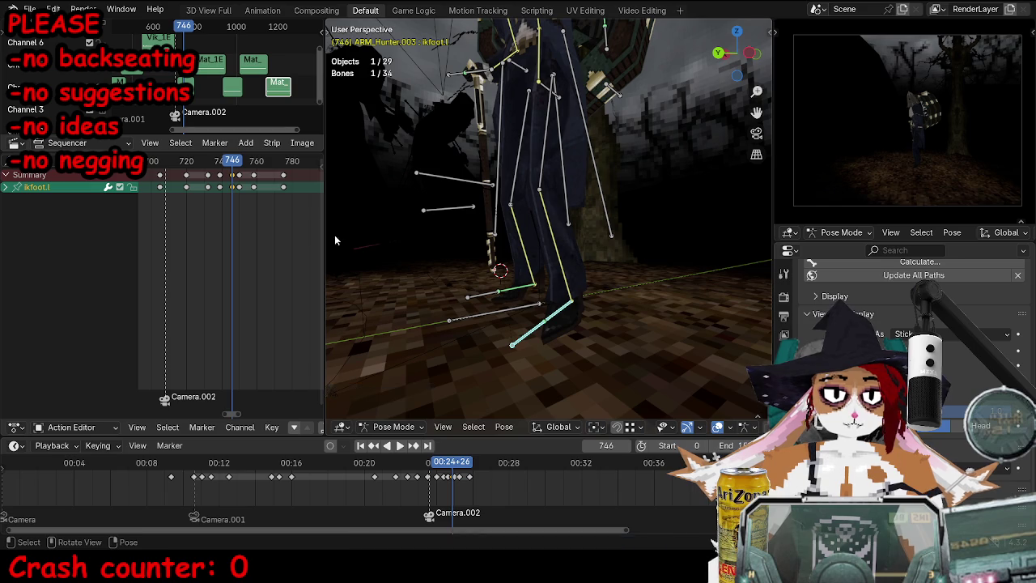
Step: Delete the foot key at frame 746, then re-pose and keyframe the foot at frame 753
key(x)
click(218, 189)
alt+scroll(590, 284, down, 7)
middle_drag(590, 284, 590, 284)
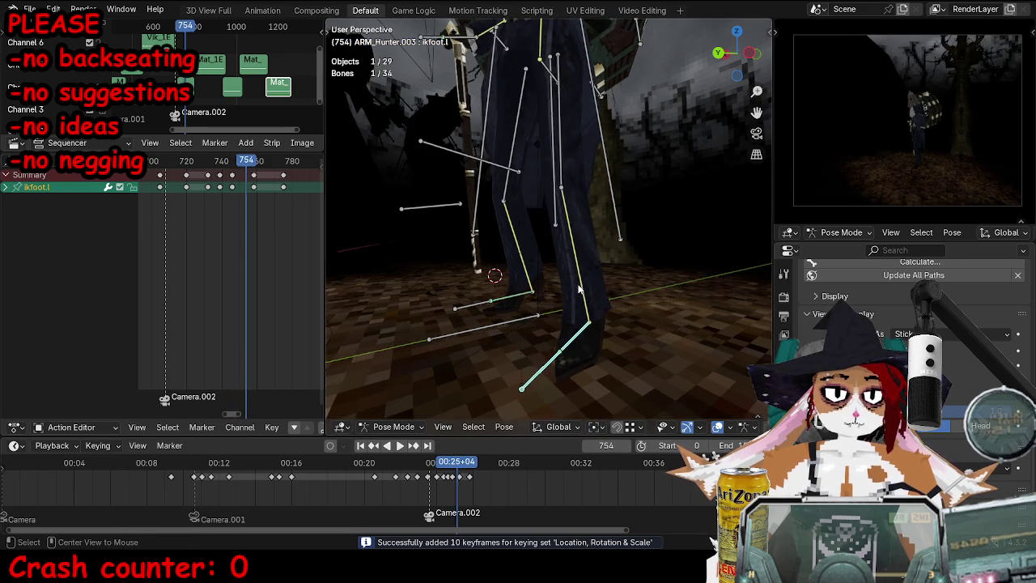
key(g)
key(r)
key(r)
click(615, 285)
key(i)
key(g)
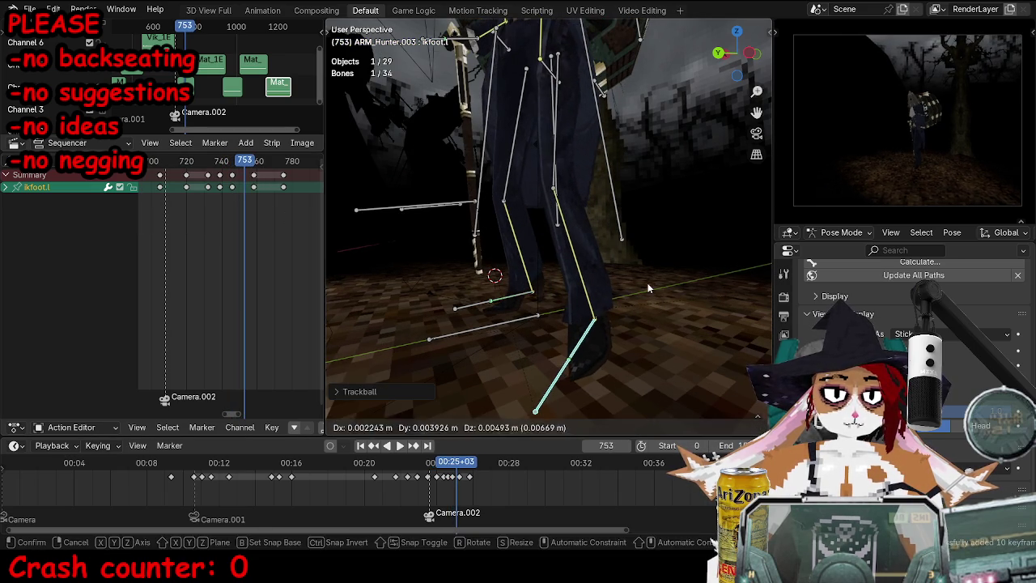
click(647, 287)
Step: Duplicate the foot key to a later frame and play back to review the foot
alt+scroll(647, 288, down, 17)
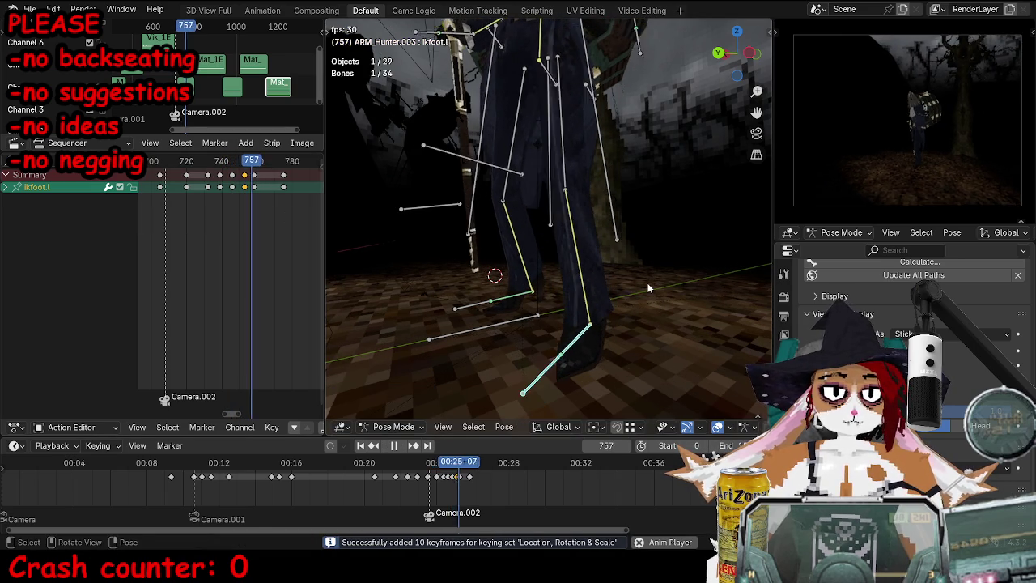
key(shift+d)
click(249, 175)
drag(250, 166, 245, 168)
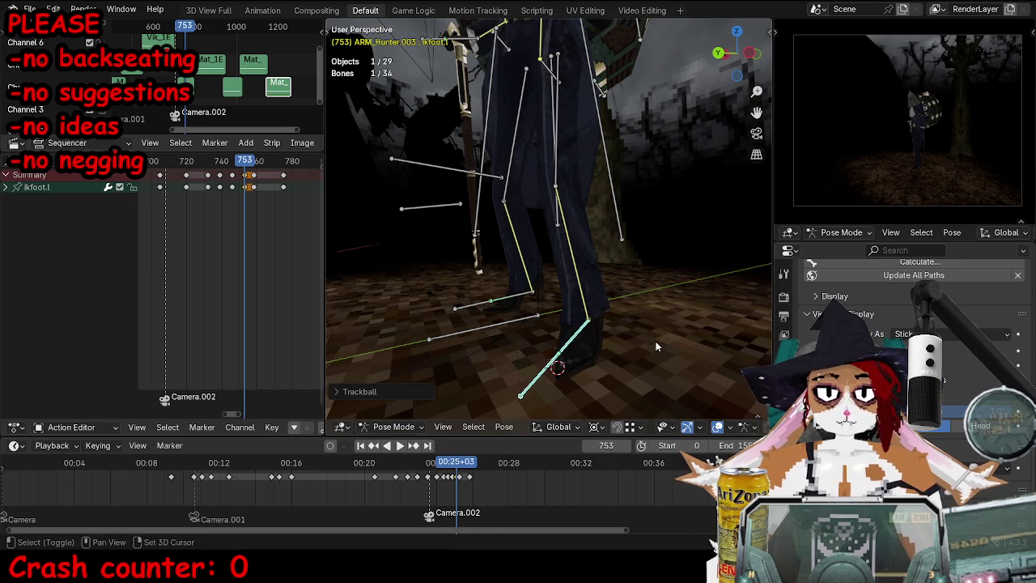
alt+scroll(352, 147, up, 20)
key(space)
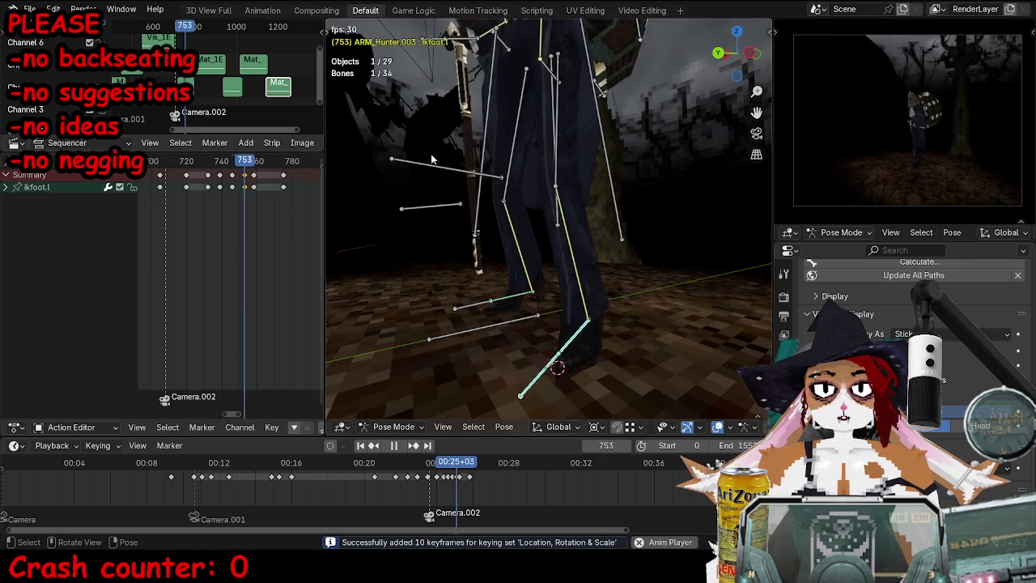
key(space)
Step: Select the torso bone and keyframe its pose at frame 737
click(543, 77)
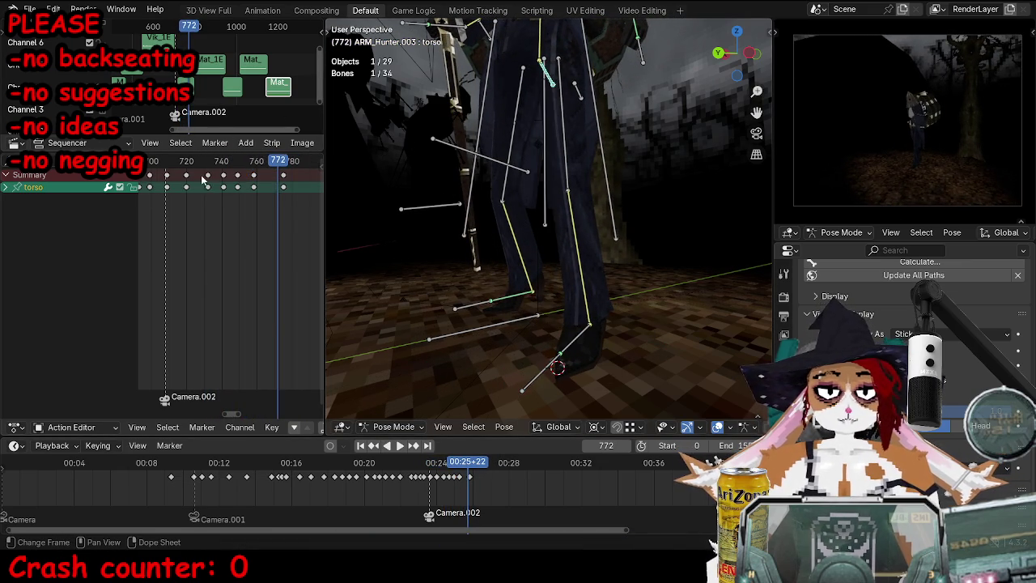
key(space)
click(223, 161)
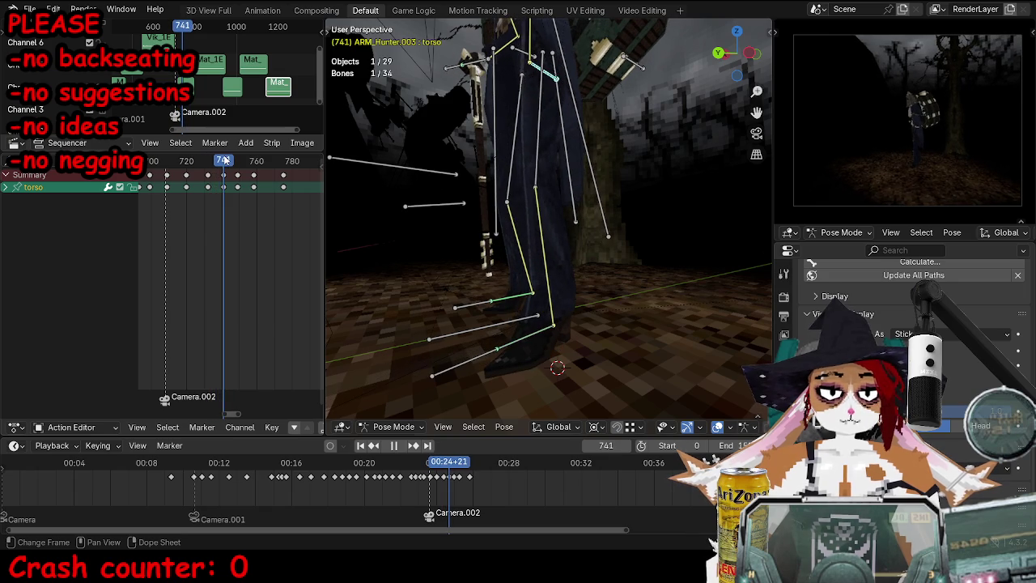
key(Escape)
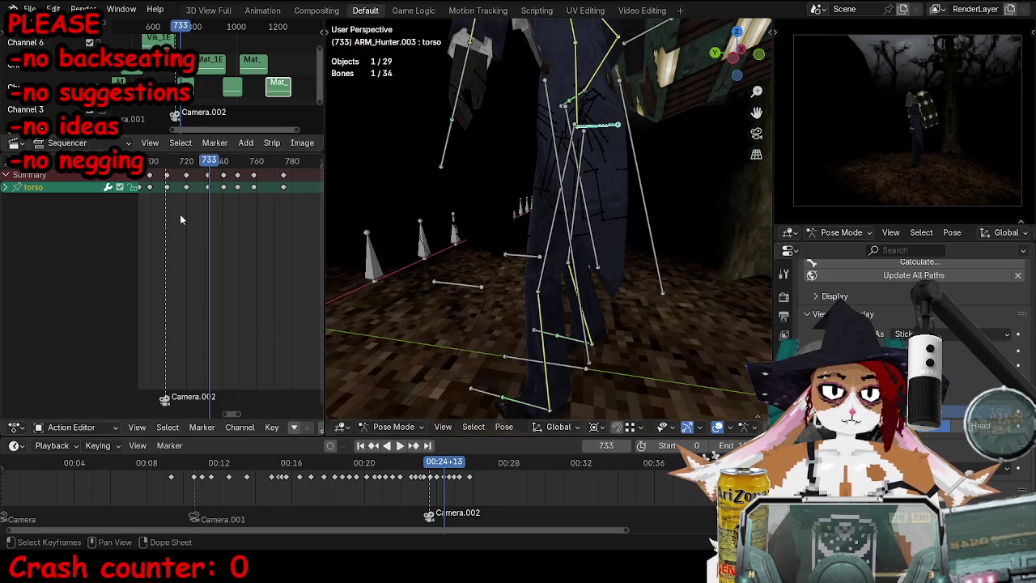
key(Right)
key(Right)
key(Right)
key(Right)
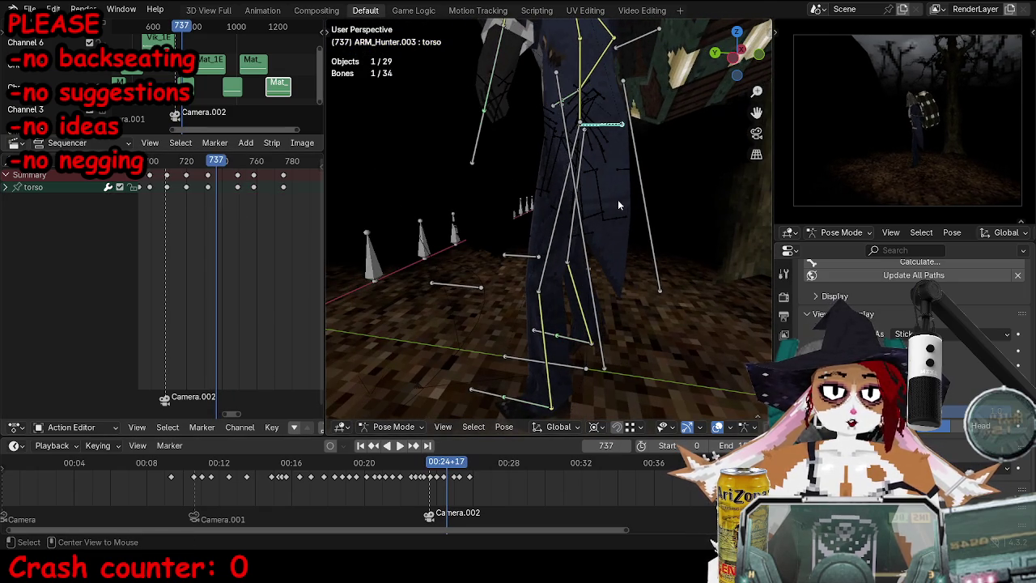
key(i)
key(Right)
key(Right)
key(Right)
Step: Rotate and slightly reposition the torso bone around the hips
middle_drag(615, 209, 647, 212)
key(r)
click(666, 217)
key(g)
click(665, 217)
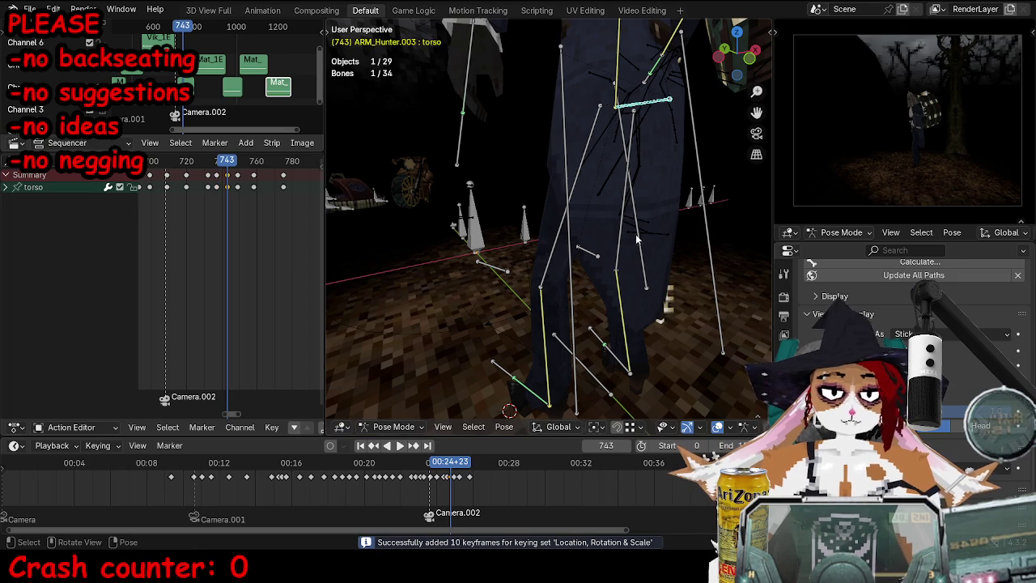
alt+scroll(631, 233, down, 5)
alt+scroll(630, 234, down, 5)
alt+scroll(630, 235, down, 4)
alt+scroll(629, 232, down, 1)
mouse_move(629, 232)
middle_down()
mouse_move(603, 228)
mouse_move(692, 228)
middle_up()
Step: Play the walk through the scene camera, then return to Object Mode at frame 731
alt+scroll(691, 229, down, 1)
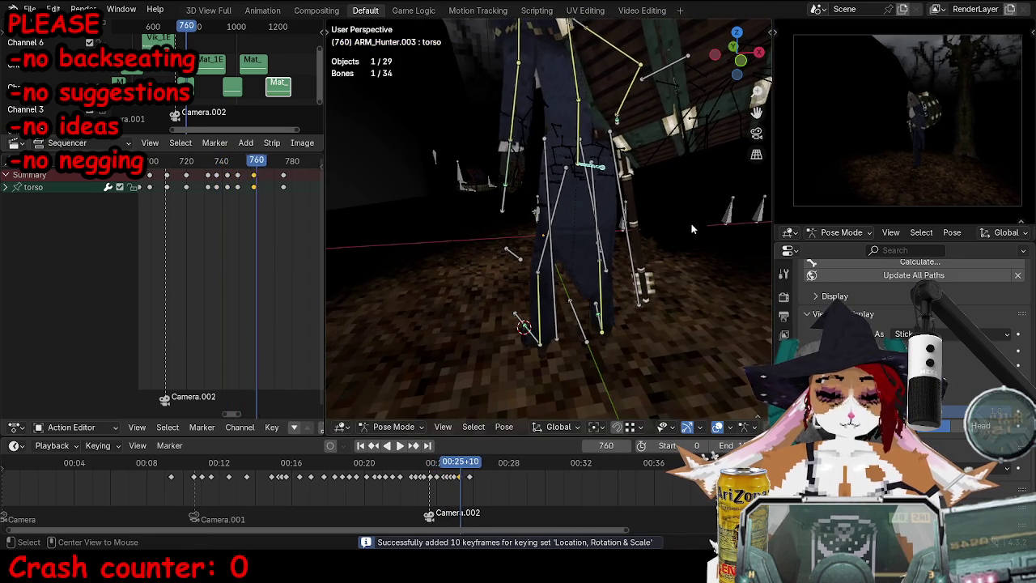
alt+scroll(691, 222, down, 6)
alt+scroll(686, 223, down, 6)
alt+scroll(684, 224, down, 4)
mouse_move(683, 223)
middle_down()
mouse_move(658, 196)
mouse_move(577, 201)
middle_up()
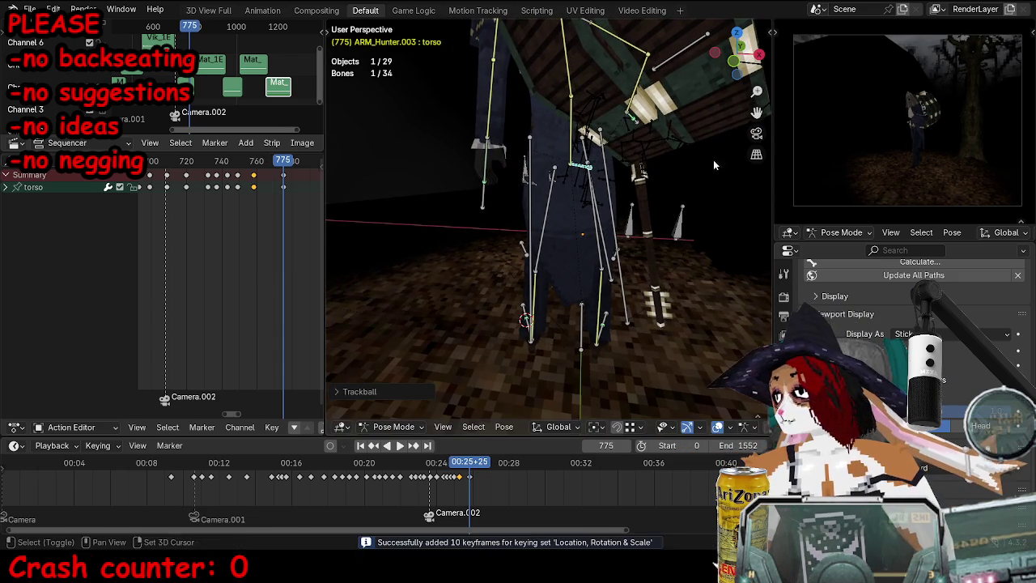
click(756, 133)
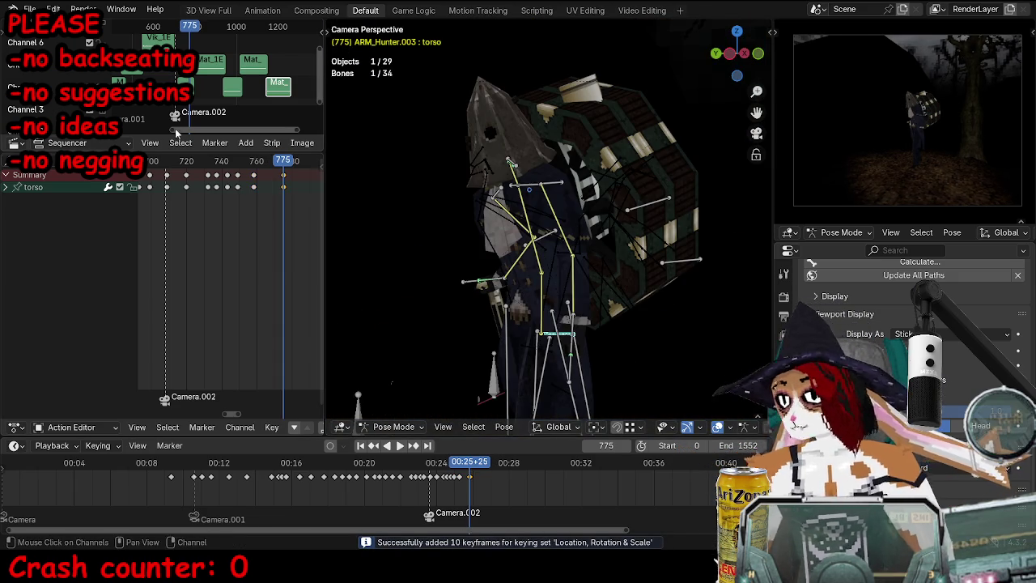
middle_drag(566, 243, 526, 215)
key(space)
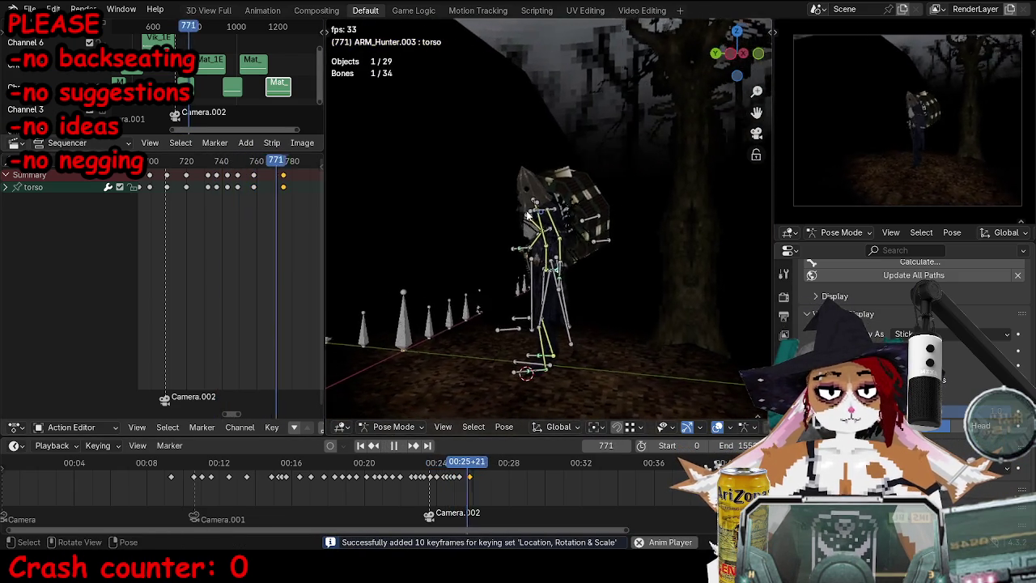
key(ctrl+Tab)
click(206, 162)
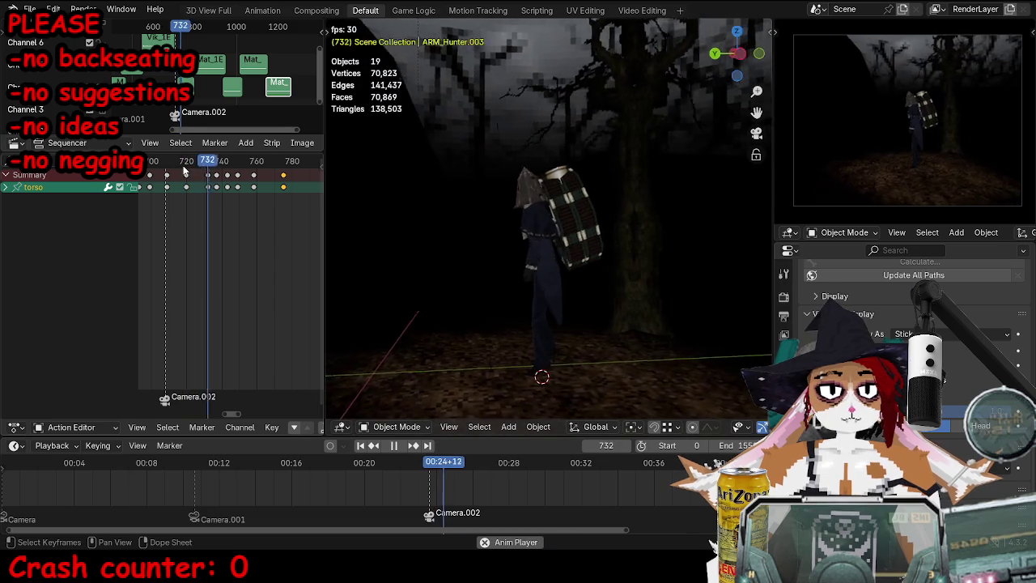
Step: Stop playback and save the project as TOKTutorialEnd.blend
key(space)
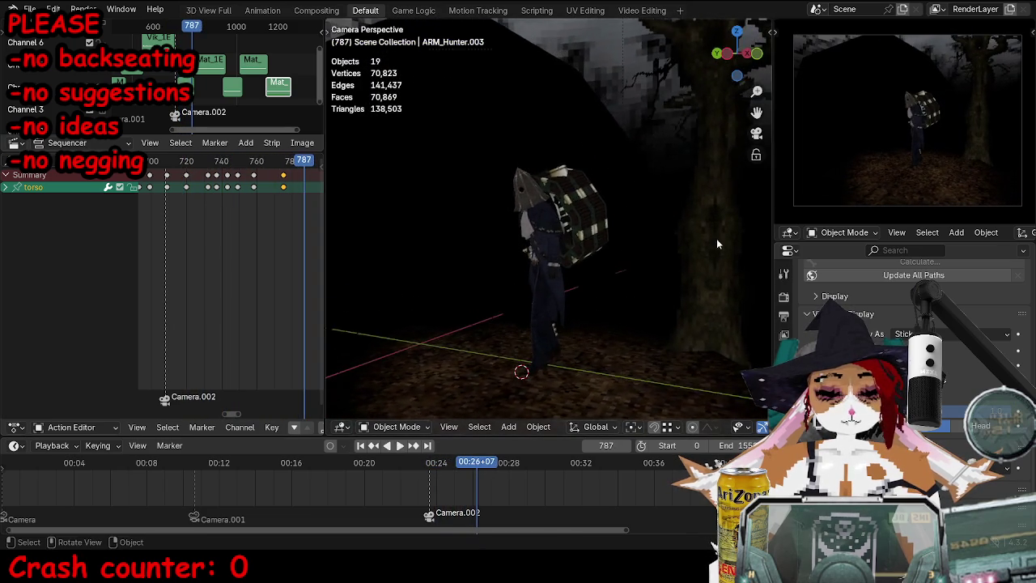
key(g)
click(617, 378)
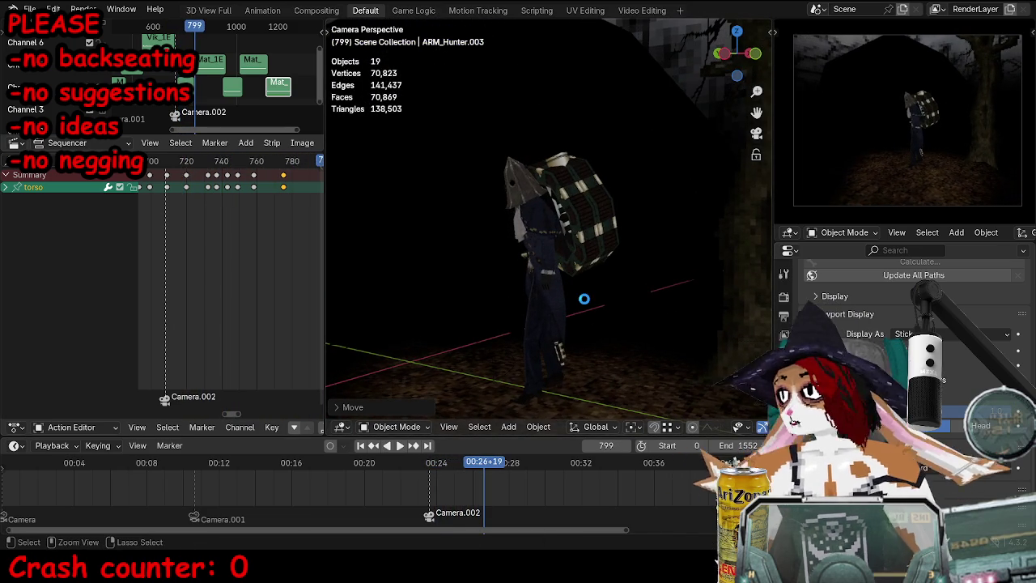
key(ctrl+s)
Step: Replay the walk from an earlier frame and select the hunter's armature
key(b)
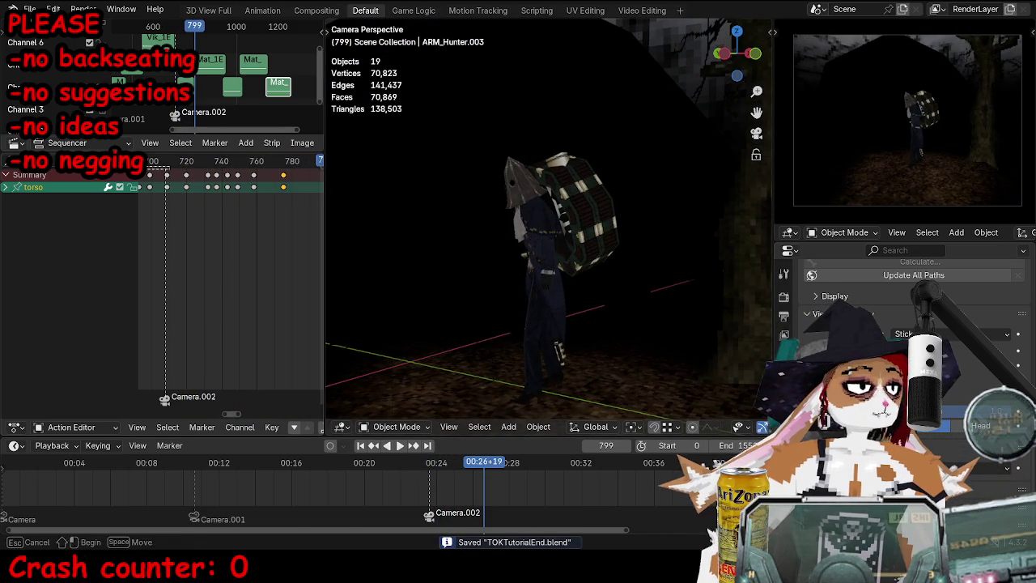
click(158, 164)
key(space)
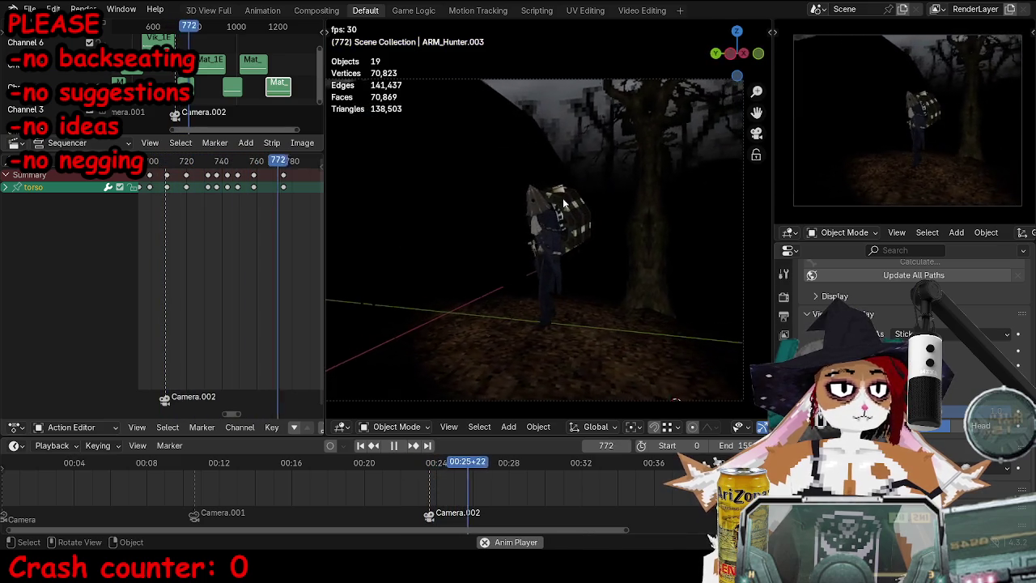
key(space)
click(578, 228)
scroll(572, 243, up, 3)
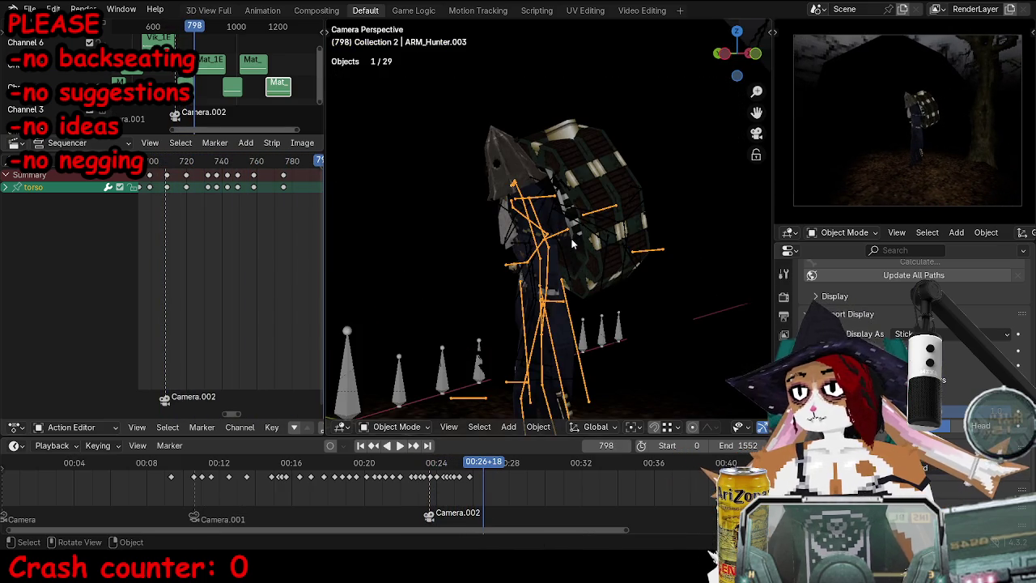
mouse_move(571, 238)
middle_down()
mouse_move(531, 239)
mouse_move(553, 254)
middle_up()
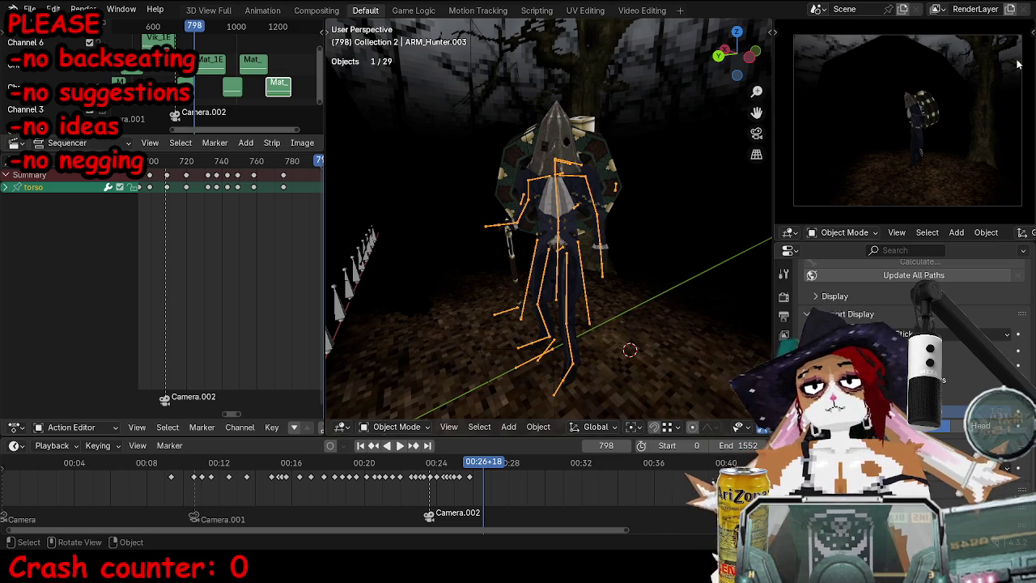
Step: Replay the walk from frames 710 and 750, then switch the rig into Pose Mode
middle_drag(553, 217, 526, 212)
scroll(194, 186, down, 3)
click(202, 164)
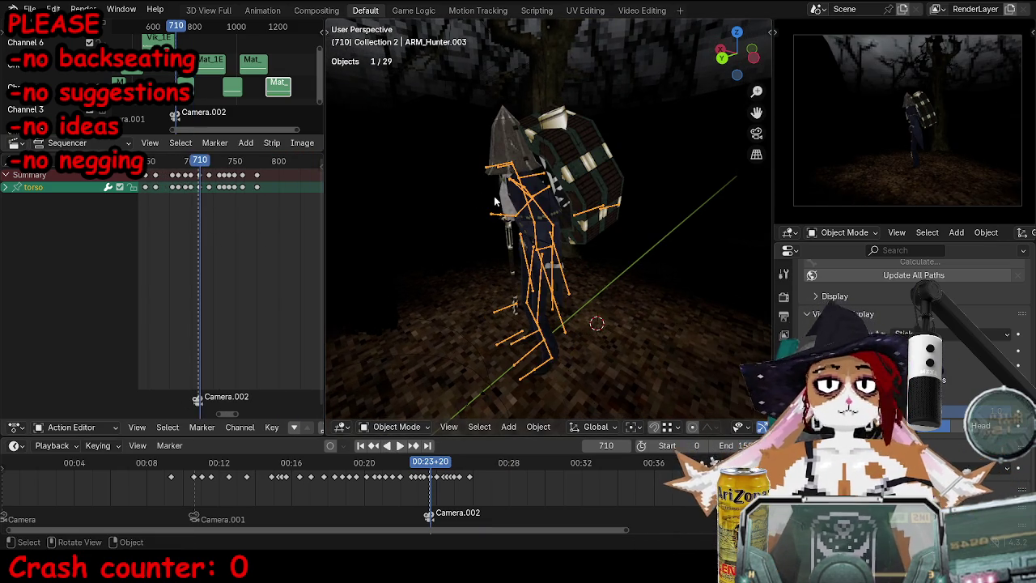
key(space)
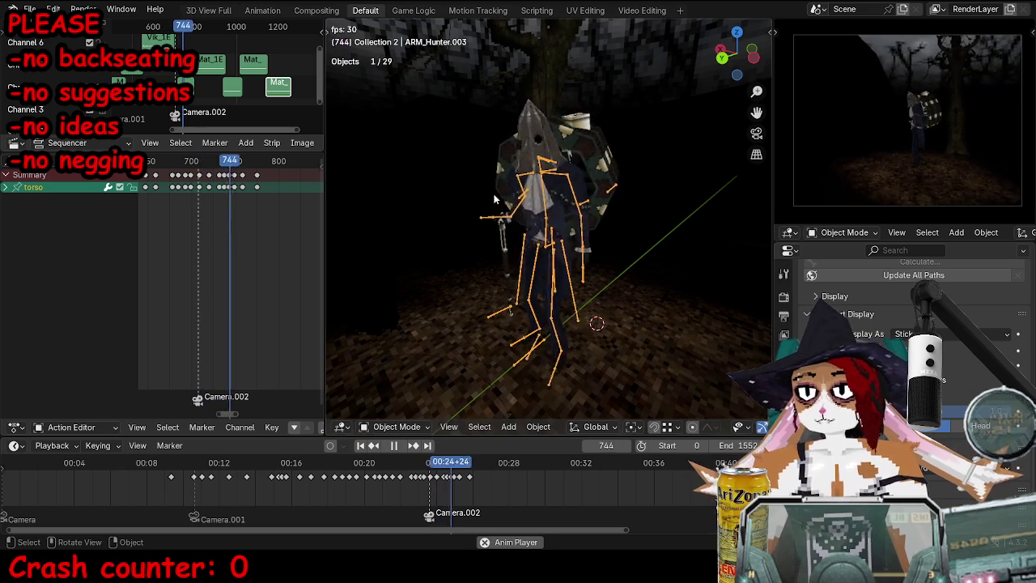
key(space)
mouse_move(386, 227)
middle_down()
mouse_move(452, 273)
mouse_move(568, 272)
middle_up()
click(236, 161)
key(space)
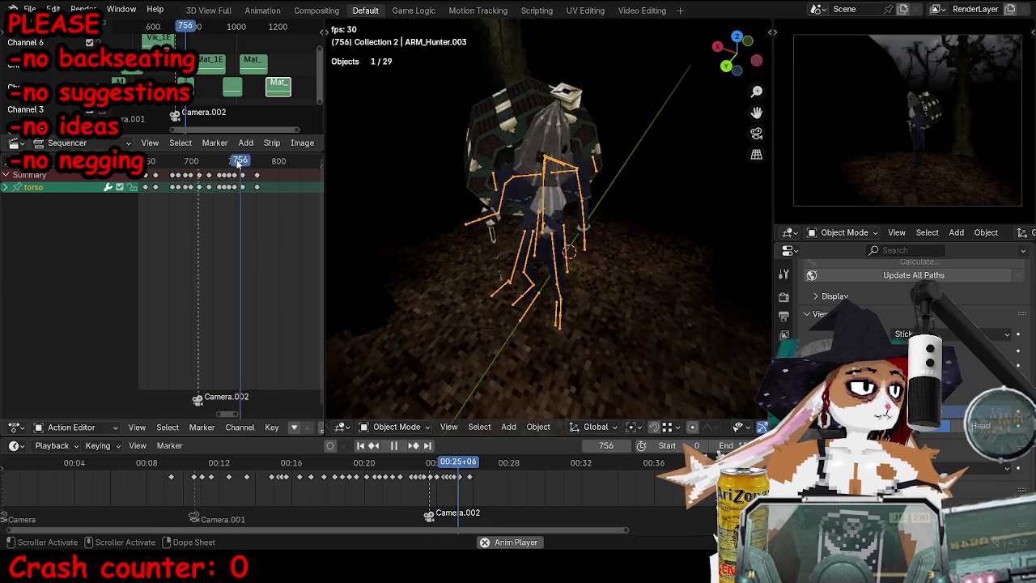
key(space)
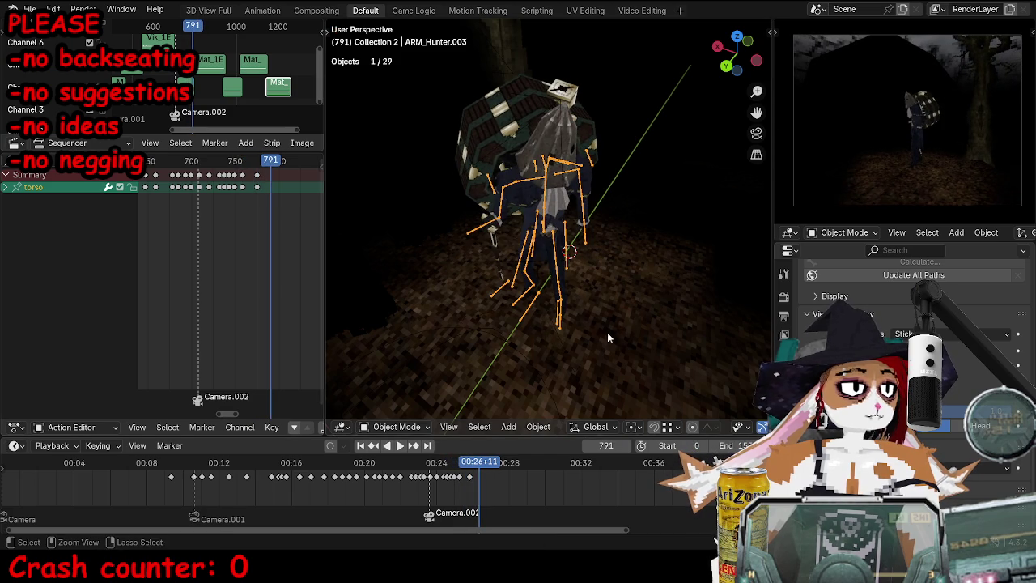
key(ctrl+Tab)
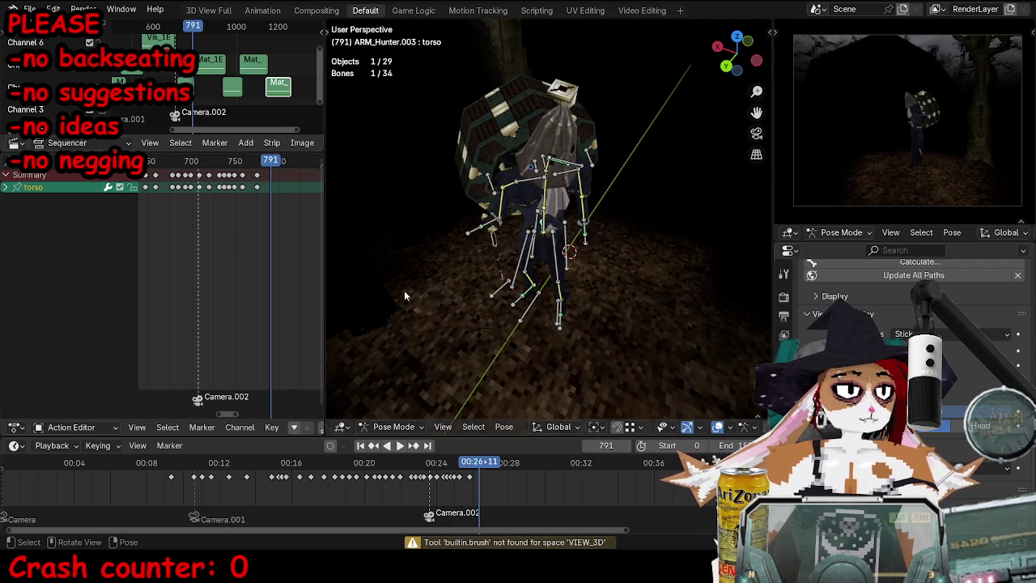
Step: Shift the walk's final keyframes slightly later in the Action Editor and replay the walk
key(a)
key(space)
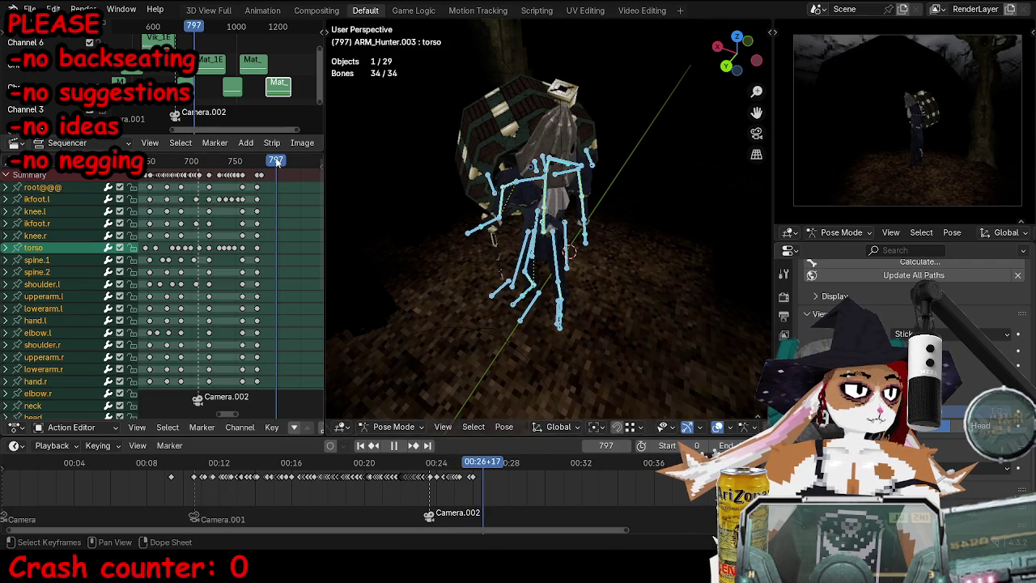
key(Escape)
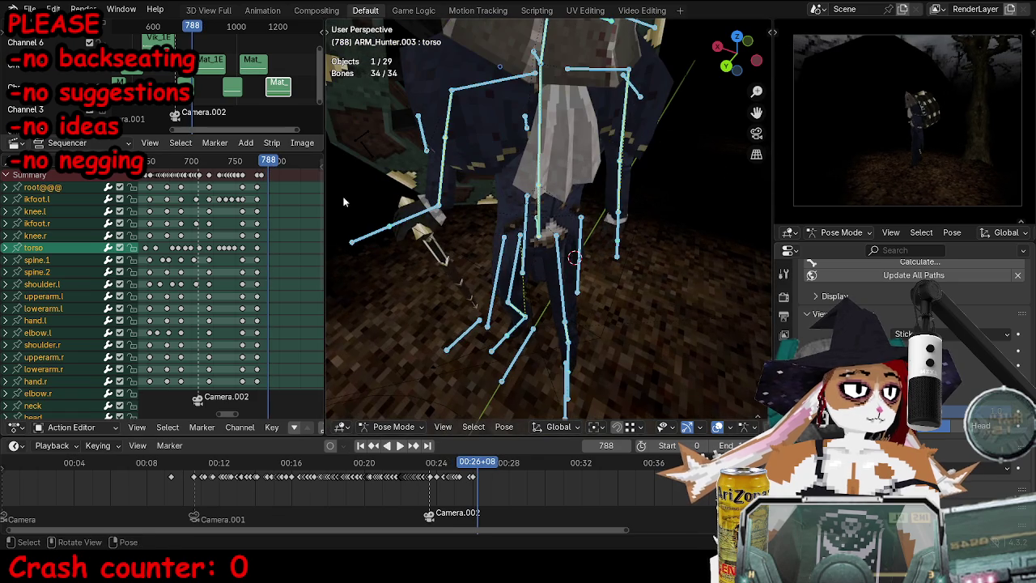
click(259, 175)
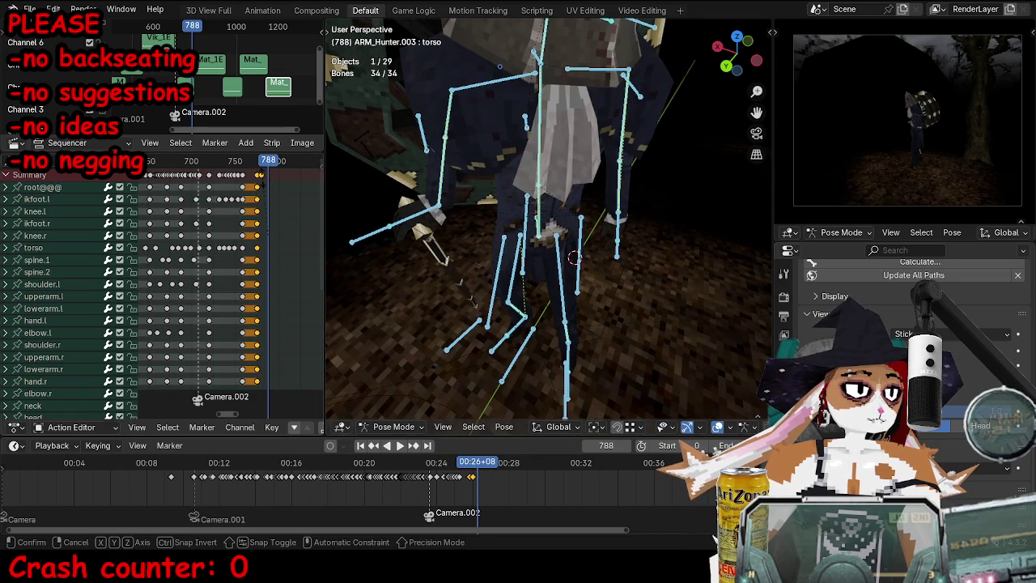
drag(264, 182, 271, 180)
key(shift+ctrl+space)
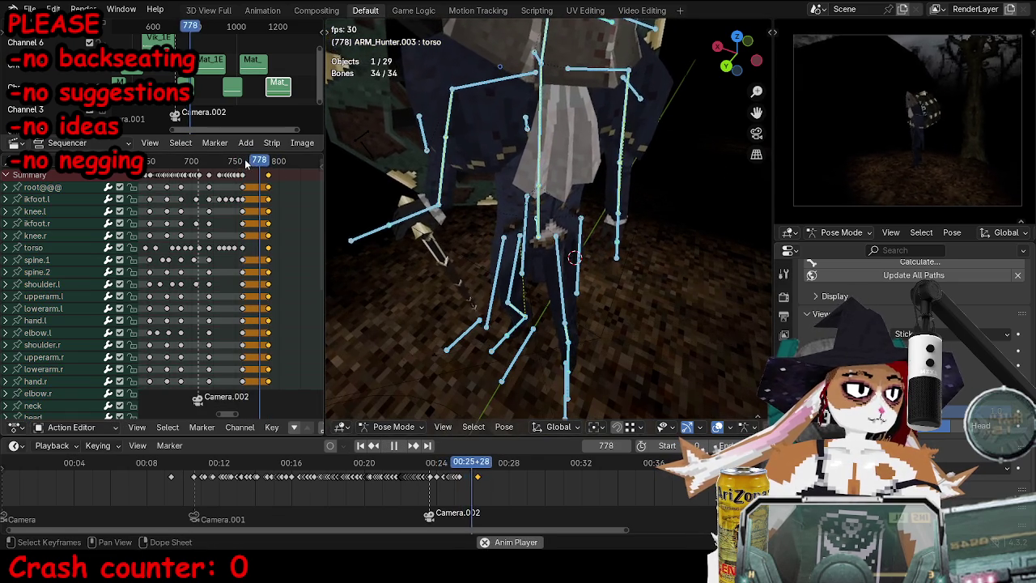
key(space)
Step: At frame 817, rotate the torso bone and raise the ikhand.r control
middle_drag(530, 286, 567, 267)
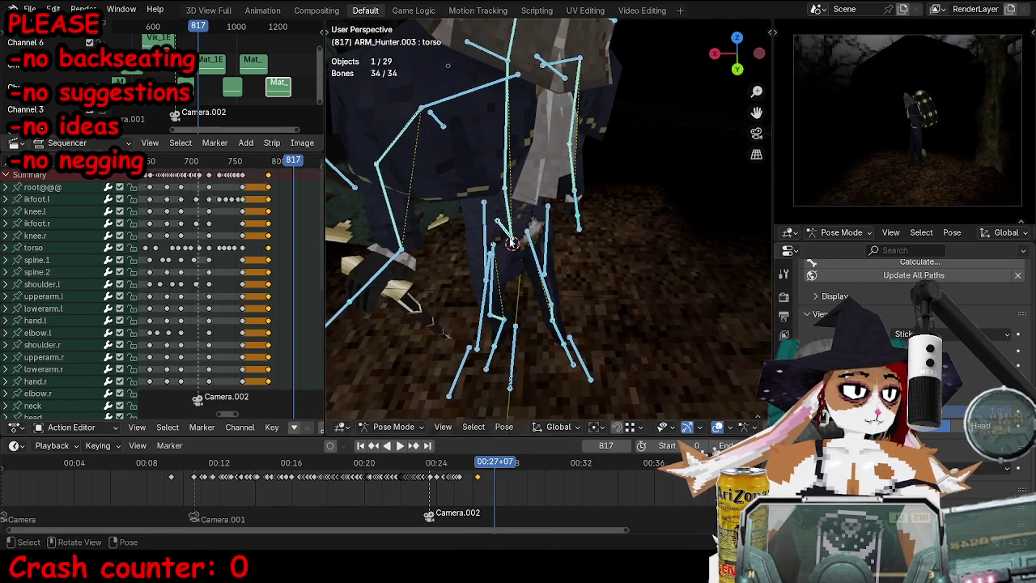
click(516, 231)
key(r)
click(605, 338)
click(341, 224)
key(g)
click(547, 208)
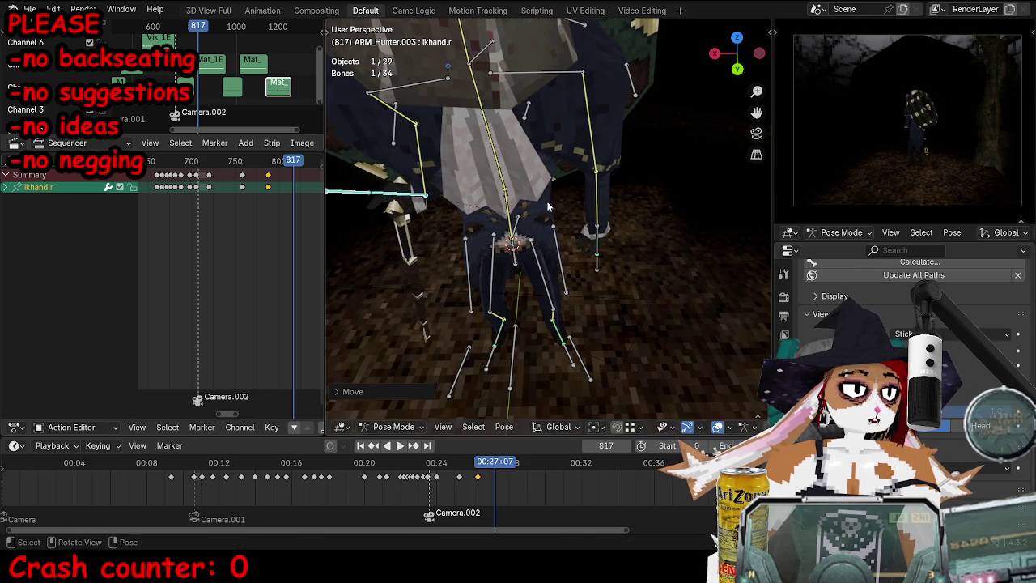
Step: Rotate spine.1 to tilt the hunter's upper body
middle_drag(546, 208, 524, 215)
click(525, 214)
key(r)
key(Escape)
key(r)
click(566, 166)
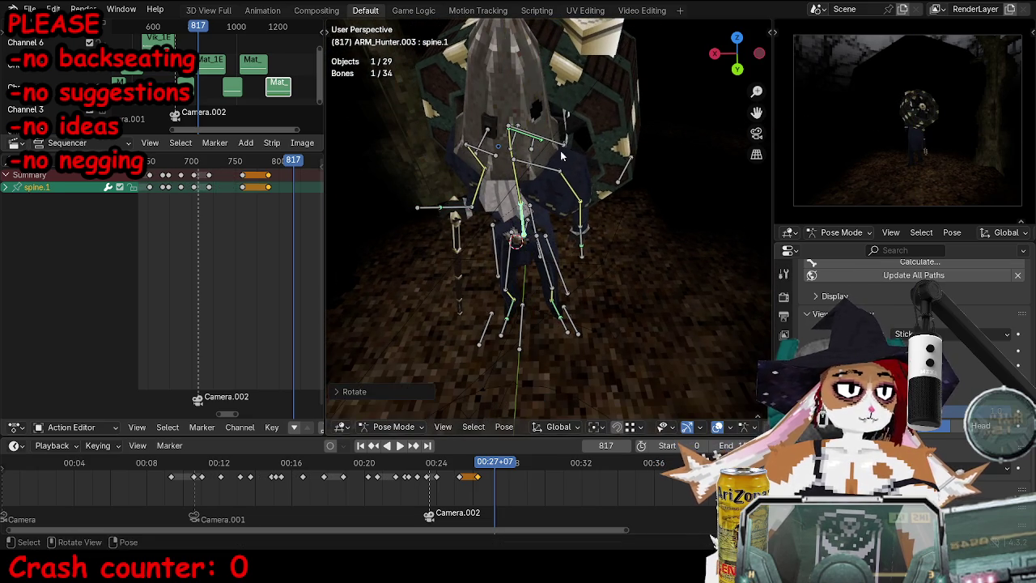
Step: Rotate and reposition the ikhead control
middle_drag(566, 166, 508, 242)
click(508, 243)
key(r)
click(526, 291)
key(r)
key(Escape)
key(g)
click(518, 243)
Step: Rotate and move the upperbody bone
click(506, 212)
middle_drag(506, 212, 550, 212)
key(r)
click(566, 211)
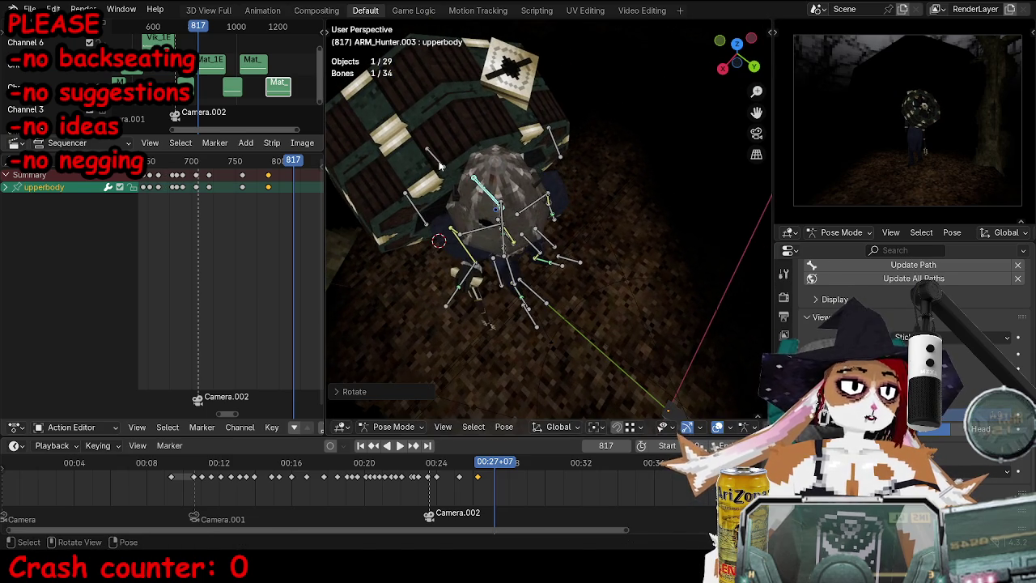
key(g)
click(486, 203)
Step: Pick the ikfoot.r control and rotate it around the Z axis
mouse_move(486, 203)
middle_down()
mouse_move(551, 243)
mouse_move(518, 225)
mouse_move(485, 289)
middle_up()
click(530, 236)
click(506, 198)
click(535, 350)
mouse_move(535, 349)
middle_down()
mouse_move(564, 332)
mouse_move(556, 297)
middle_up()
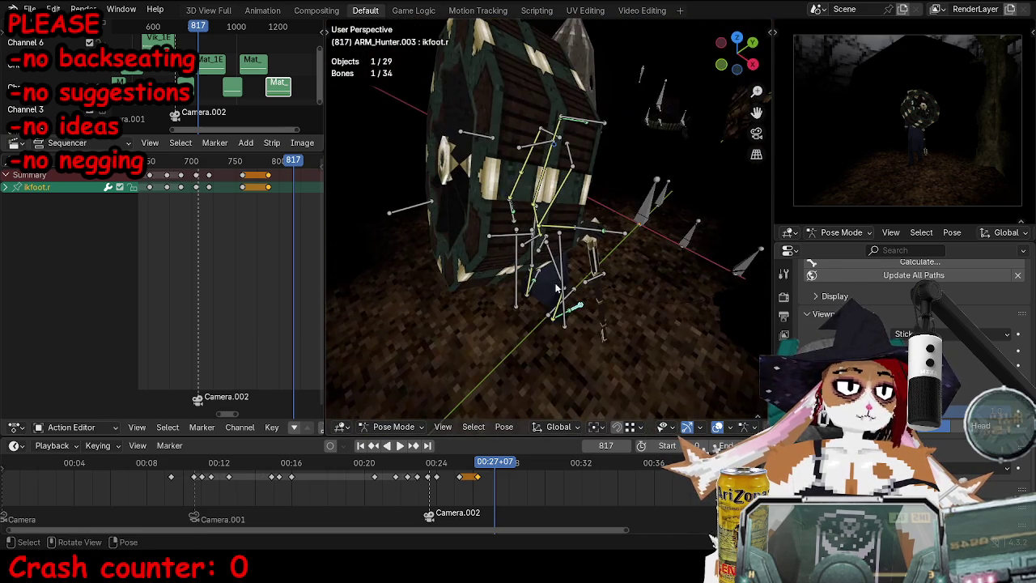
middle_drag(632, 295, 566, 243)
key(r)
key(z)
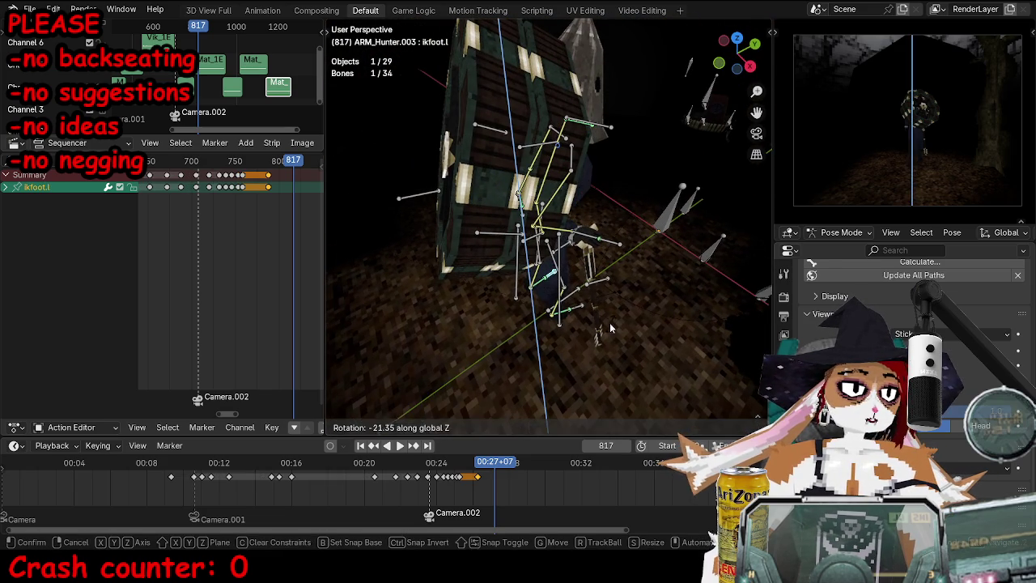
click(592, 309)
Step: Refine the ikfoot.r Z rotation, cancelling an attempted planar move
mouse_move(592, 309)
middle_down()
mouse_move(624, 324)
mouse_move(583, 332)
middle_up()
key(r)
key(z)
click(583, 332)
key(g)
key(shift+z)
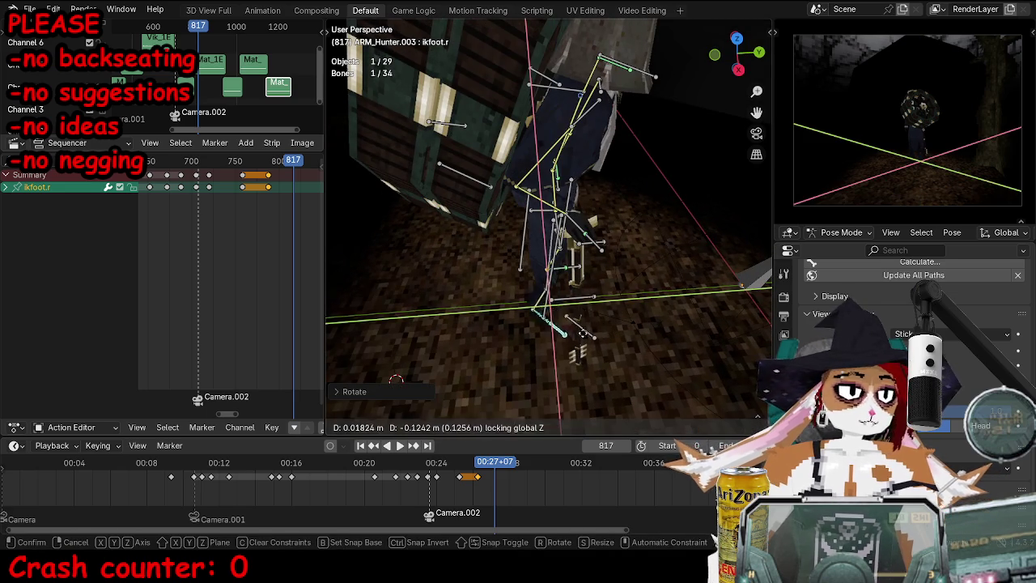
key(Escape)
Step: Turn the torso bone around the vertical Z axis
middle_drag(539, 211, 518, 242)
click(538, 206)
key(r)
key(z)
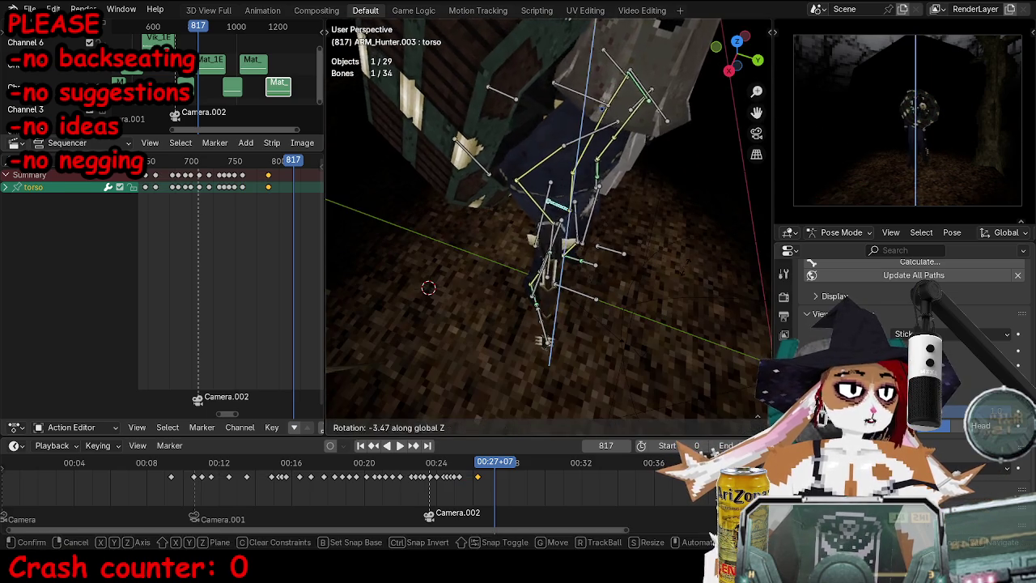
key(g)
key(Escape)
key(r)
key(z)
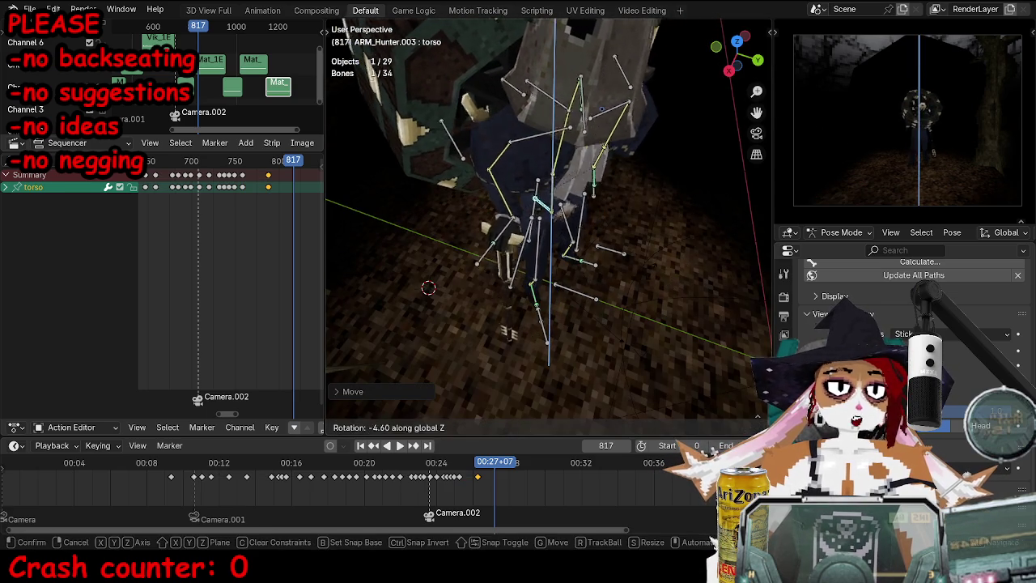
click(625, 308)
Step: Rotate the ikhand.r control and the spine.1 bone
mouse_move(625, 307)
middle_down()
mouse_move(567, 267)
mouse_move(610, 240)
mouse_move(541, 204)
mouse_move(558, 144)
mouse_move(647, 267)
middle_up()
click(564, 262)
key(r)
click(567, 218)
click(559, 144)
key(r)
click(564, 139)
Step: Rotate the upperbody bone again and shift its position
click(564, 139)
key(r)
click(648, 266)
key(g)
click(640, 260)
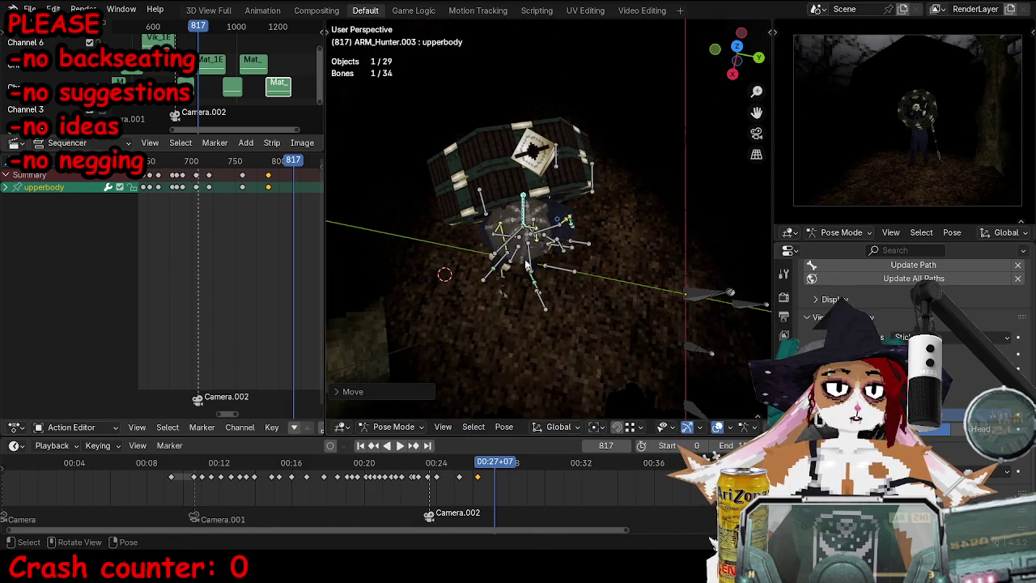
Step: Rotate the torso once more and begin moving upperbody by about 0.057 m
mouse_move(639, 260)
middle_down()
mouse_move(575, 164)
mouse_move(539, 235)
mouse_move(599, 259)
middle_up()
click(535, 243)
key(r)
click(624, 277)
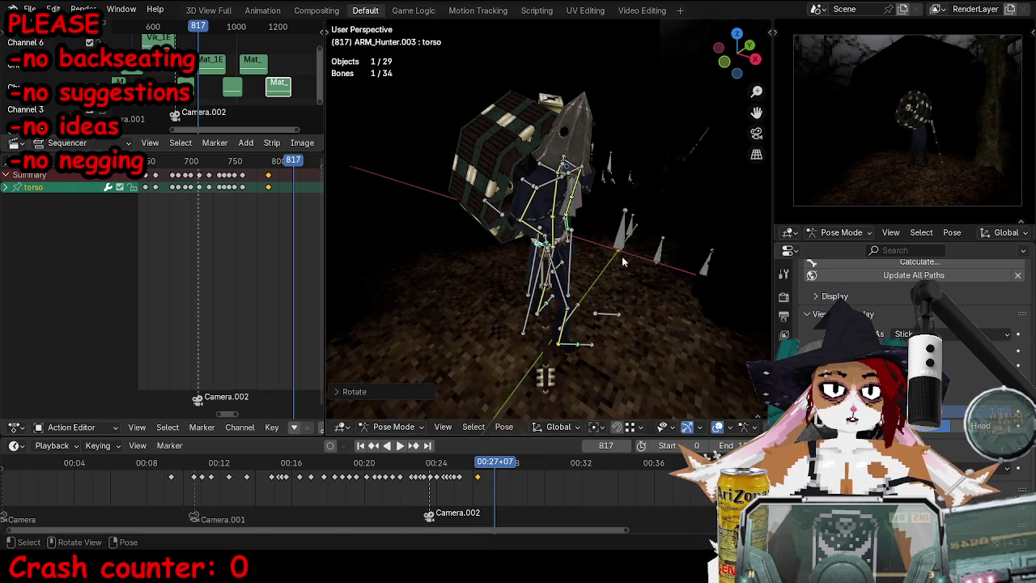
middle_drag(561, 176, 567, 170)
click(566, 166)
key(g)
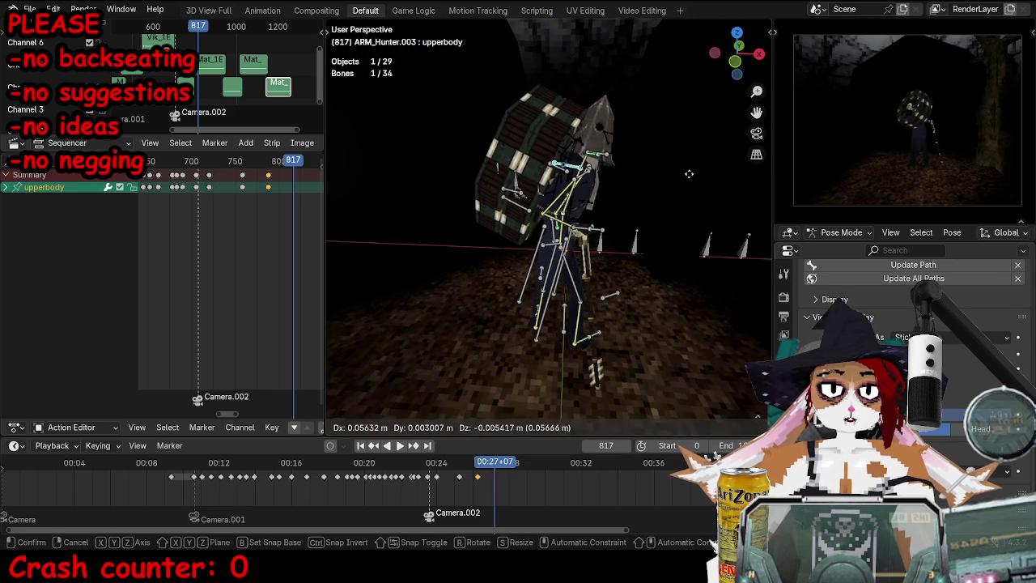
Step: Finish and undo the upperbody move, then reposition the ikfoot.r control
key(ctrl+Tab)
click(608, 162)
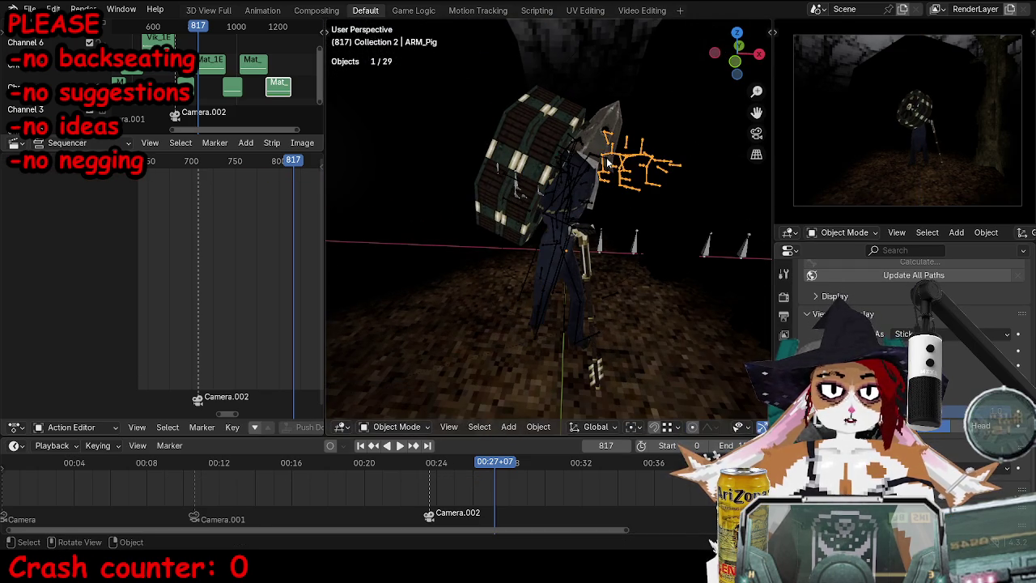
key(ctrl+z)
middle_drag(583, 267, 564, 357)
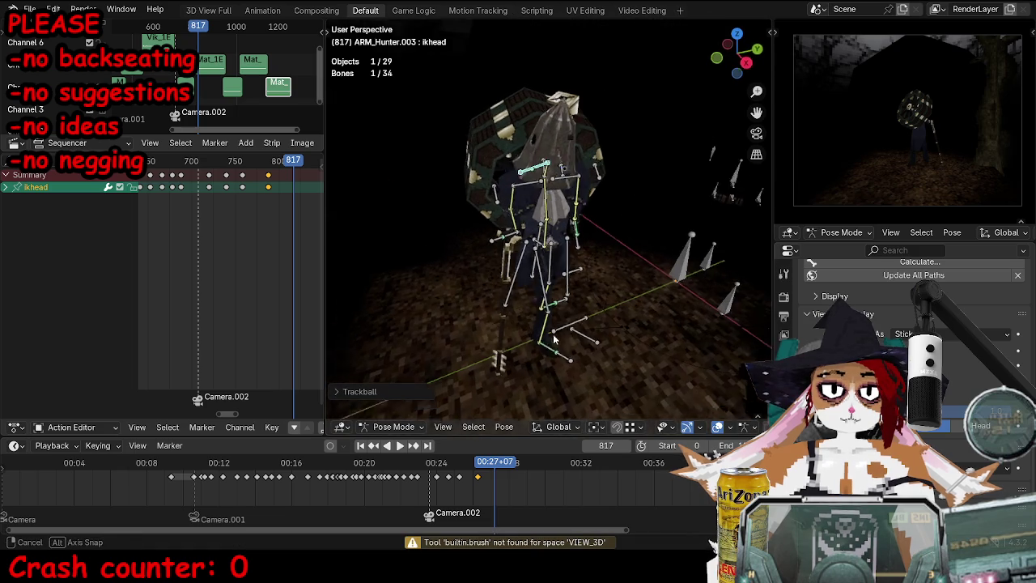
click(564, 357)
key(g)
click(599, 320)
key(g)
click(611, 351)
Step: Attempt to rotate and move ikhand.r, cancel it, and return to Pose Mode
click(496, 245)
key(r)
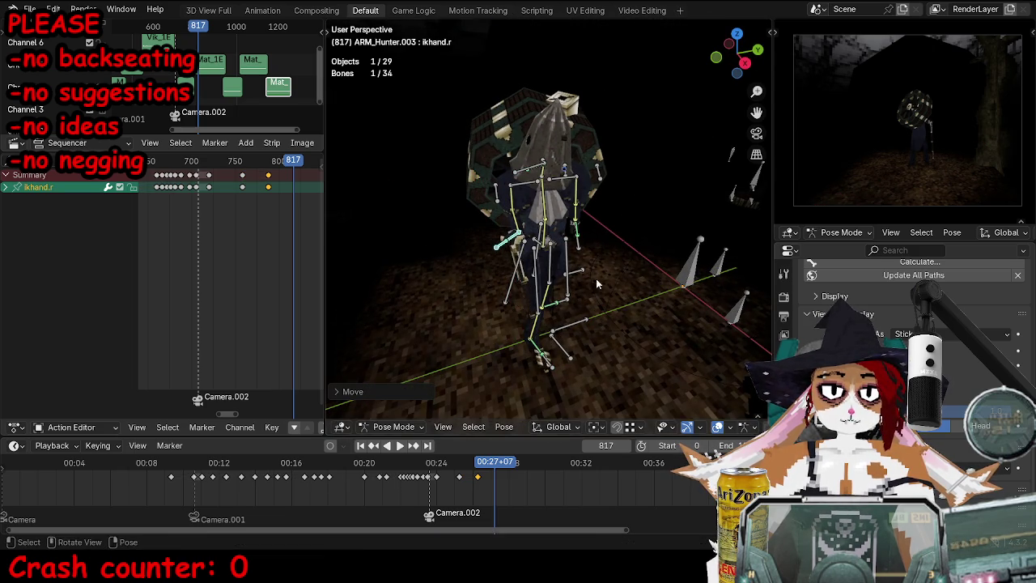
middle_drag(495, 245, 670, 274)
key(g)
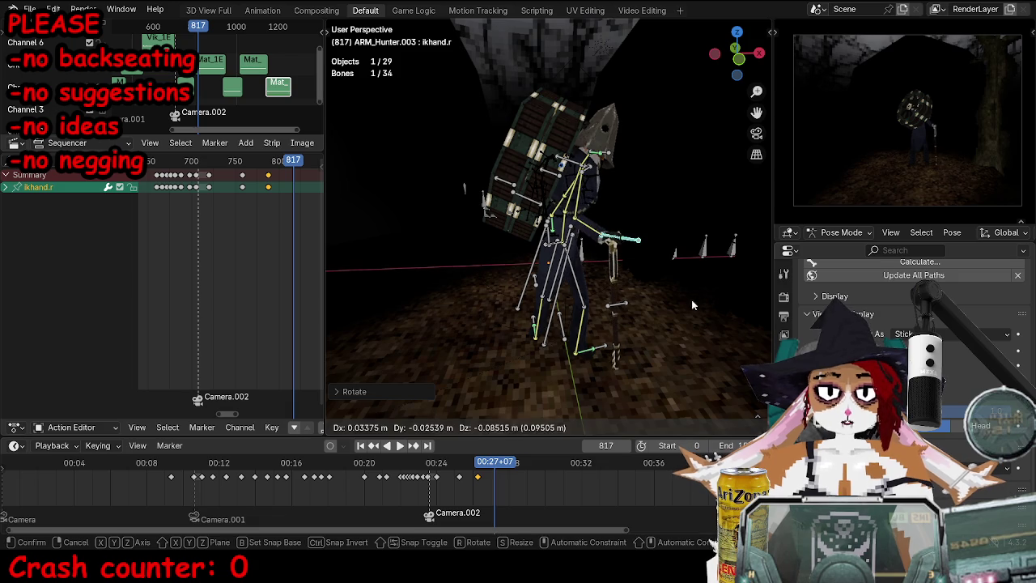
right_click(696, 296)
middle_drag(697, 295, 546, 315)
scroll(546, 314, up, 3)
key(ctrl+Tab)
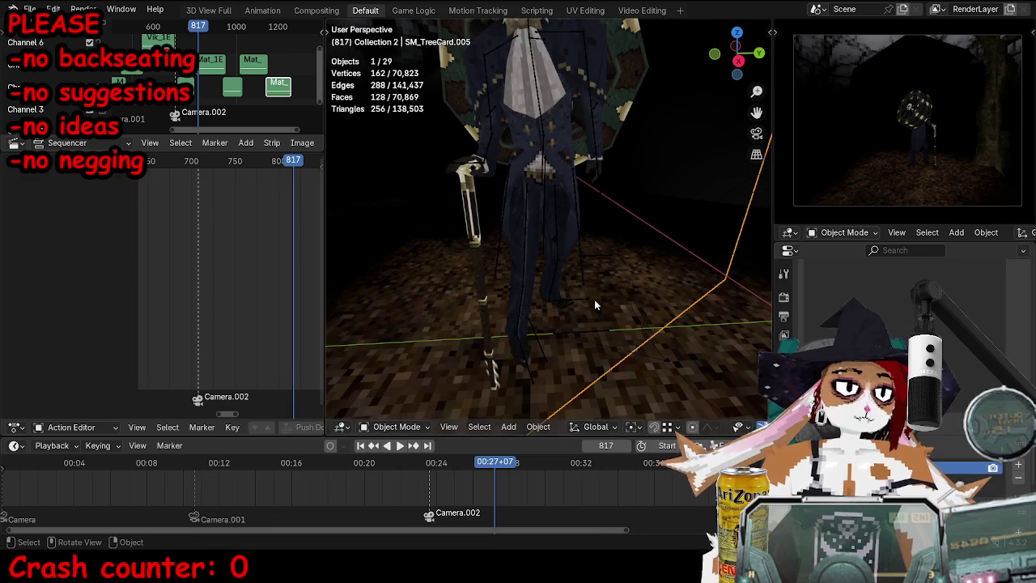
key(ctrl+Tab)
Step: Rotate the left foot ikfoot.l on the X axis and move the torso bone
click(644, 294)
mouse_move(644, 295)
middle_down()
mouse_move(609, 325)
mouse_move(547, 240)
mouse_move(599, 212)
mouse_move(599, 186)
middle_up()
key(r)
key(x)
click(655, 330)
click(599, 212)
key(g)
click(606, 208)
Step: Move the right hand and left hand IK controls to new positions
click(590, 150)
key(g)
click(622, 197)
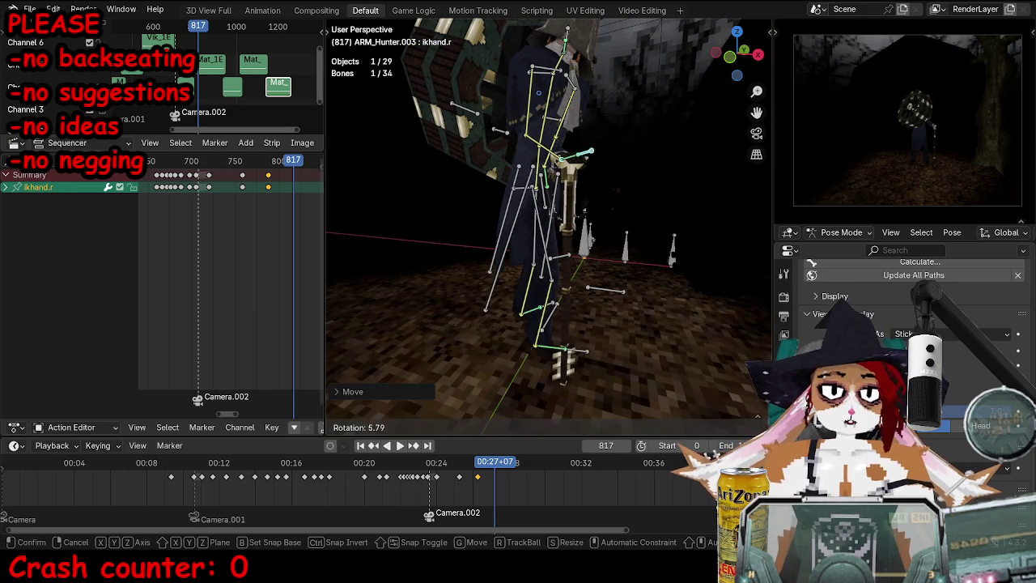
mouse_move(622, 197)
middle_down()
mouse_move(507, 216)
mouse_move(476, 249)
mouse_move(510, 178)
middle_up()
click(485, 239)
key(g)
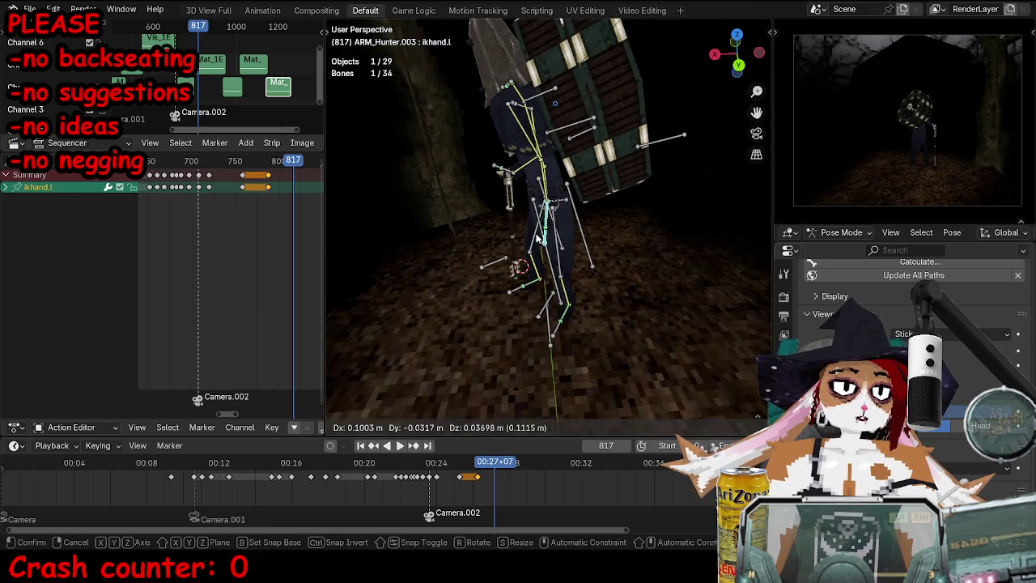
click(540, 108)
Step: Try a left shoulder rotation, undo it, and nudge ikhand.l to the right
click(511, 103)
middle_drag(511, 103, 535, 162)
key(r)
key(r)
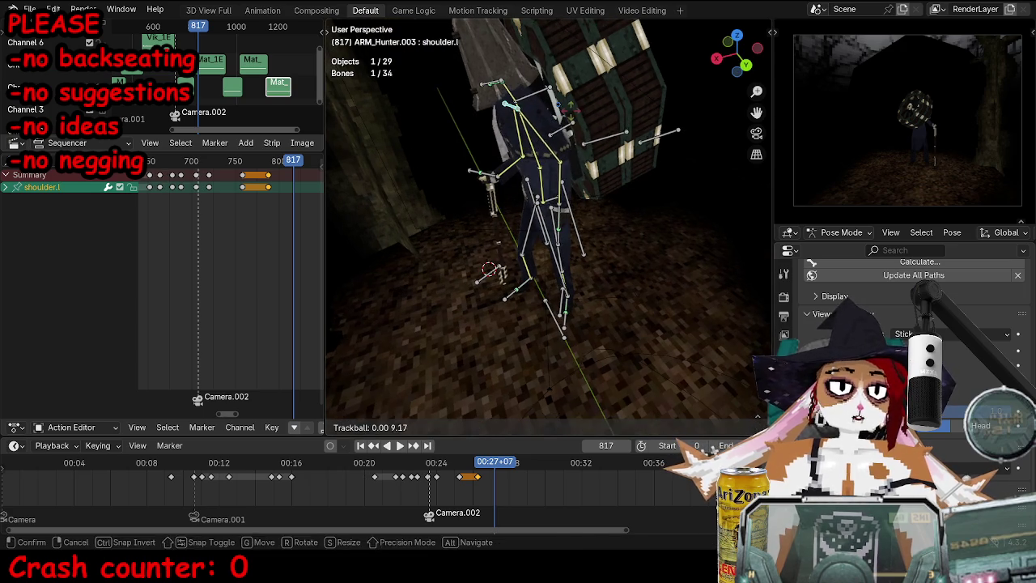
click(557, 226)
mouse_move(560, 246)
middle_down()
mouse_move(633, 251)
mouse_move(566, 243)
middle_up()
key(ctrl+z)
key(g)
click(551, 240)
Step: Adjust the right hand IK control's final position
middle_drag(552, 235, 466, 231)
click(438, 361)
middle_drag(438, 361, 566, 315)
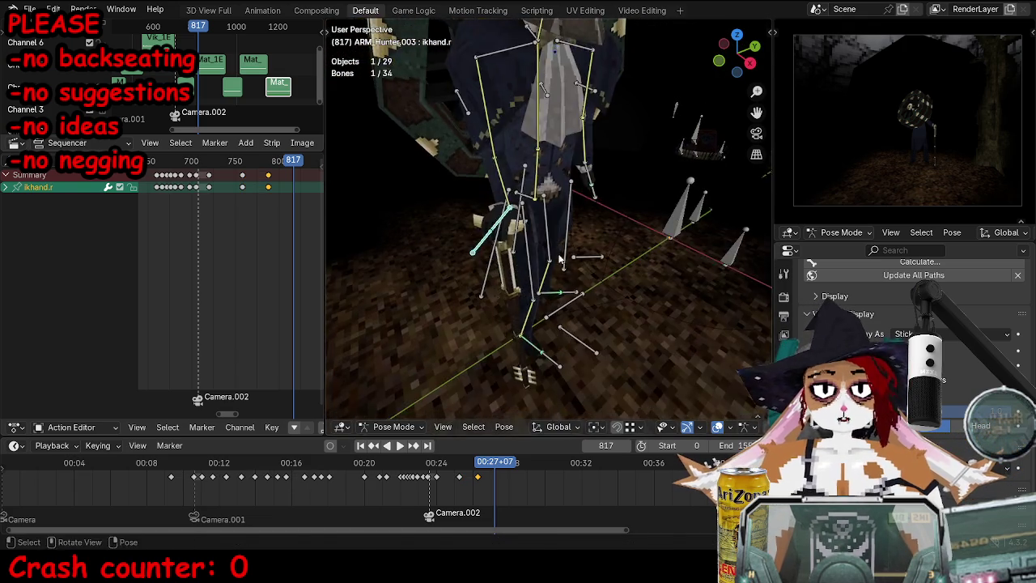
key(g)
click(606, 301)
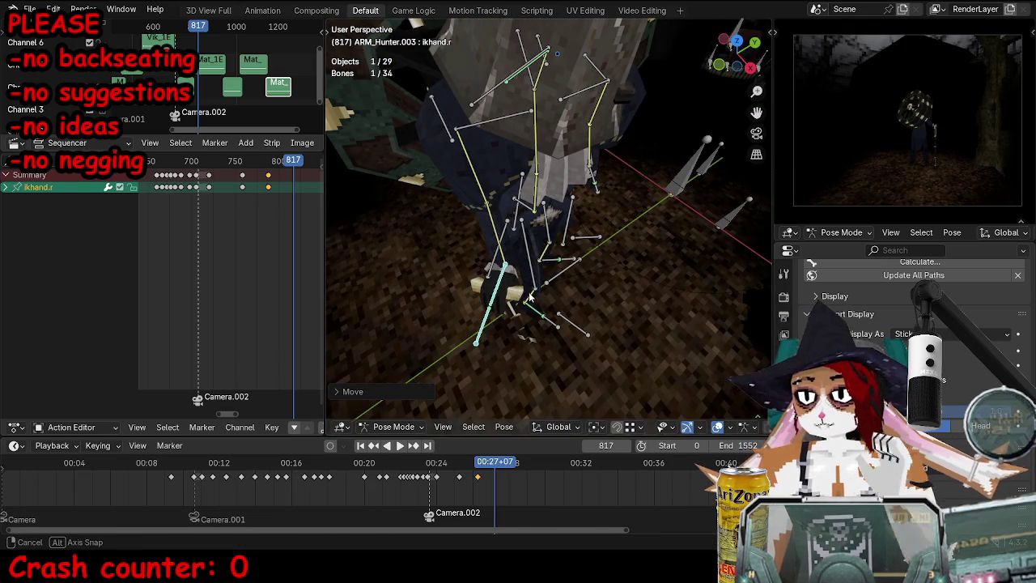
middle_drag(591, 285, 536, 280)
Step: Key location, rotation and scale on all 34 bones, then play back through the camera
key(a)
key(i)
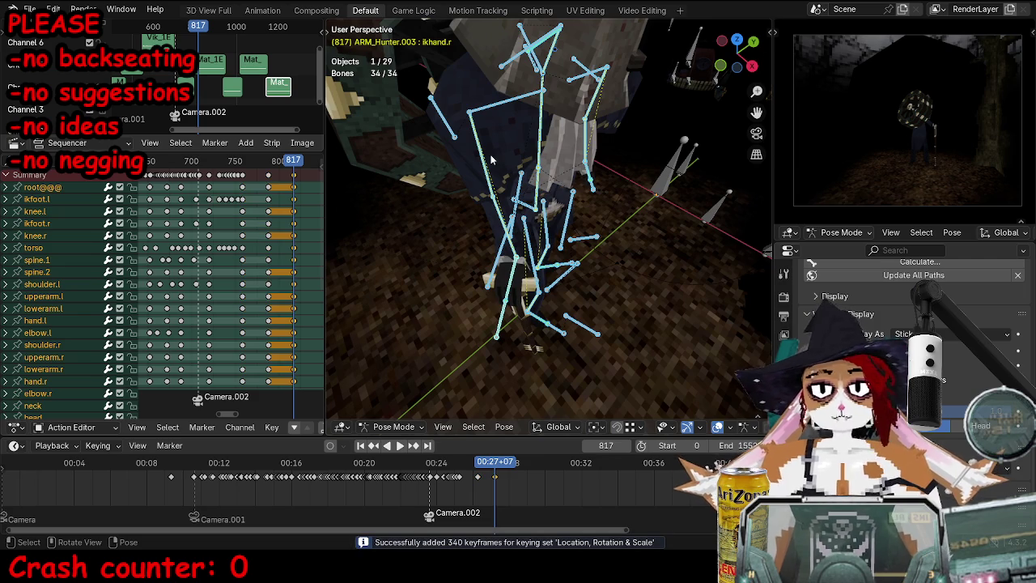
key(KP_0)
key(shift+ctrl+space)
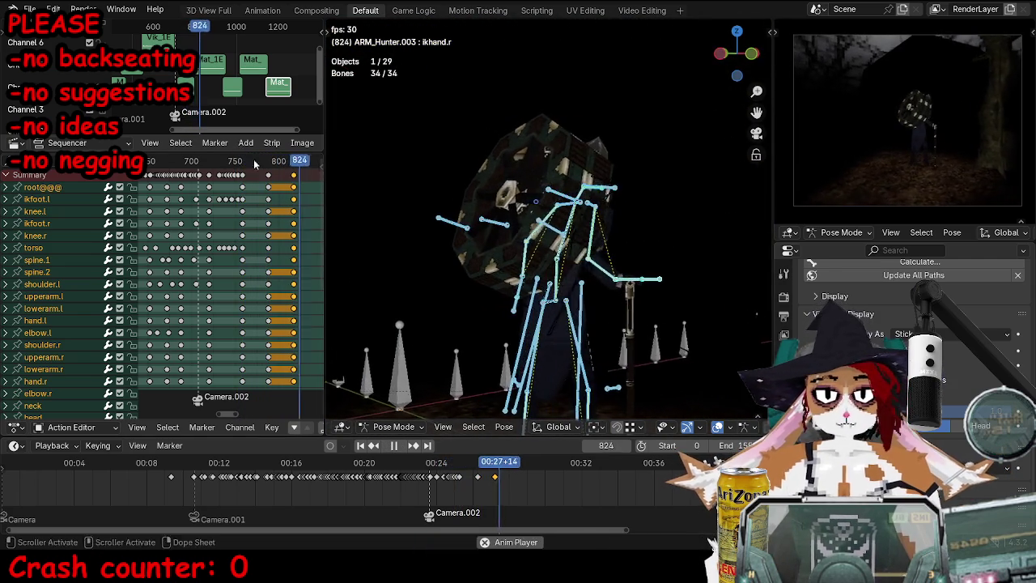
Step: At frame 844, rotate the torso bone and shift the upperbody bone slightly
key(Escape)
click(543, 304)
key(space)
key(space)
key(r)
key(r)
click(589, 275)
click(571, 202)
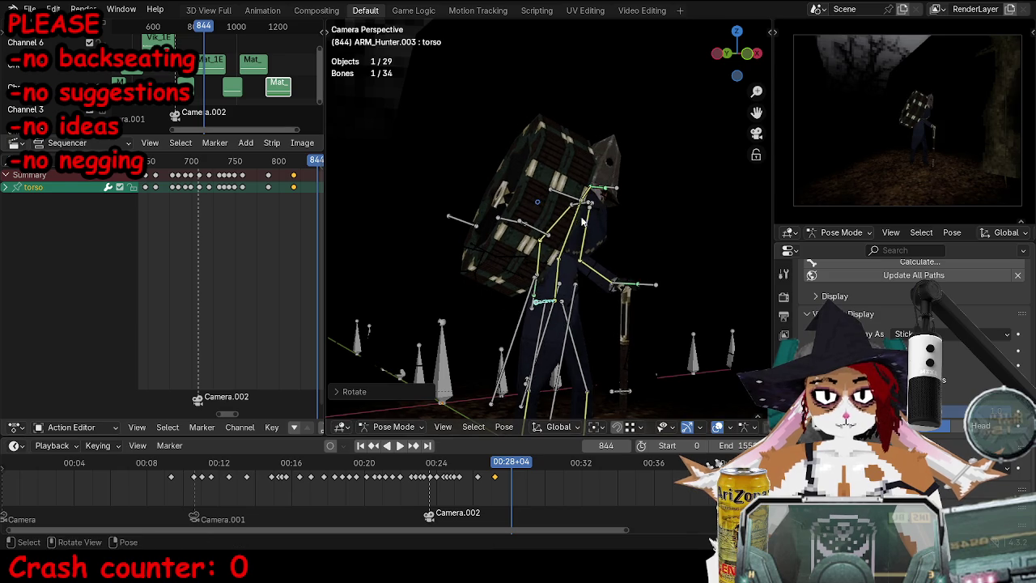
middle_drag(570, 202, 522, 279)
scroll(522, 279, up, 4)
key(g)
click(611, 245)
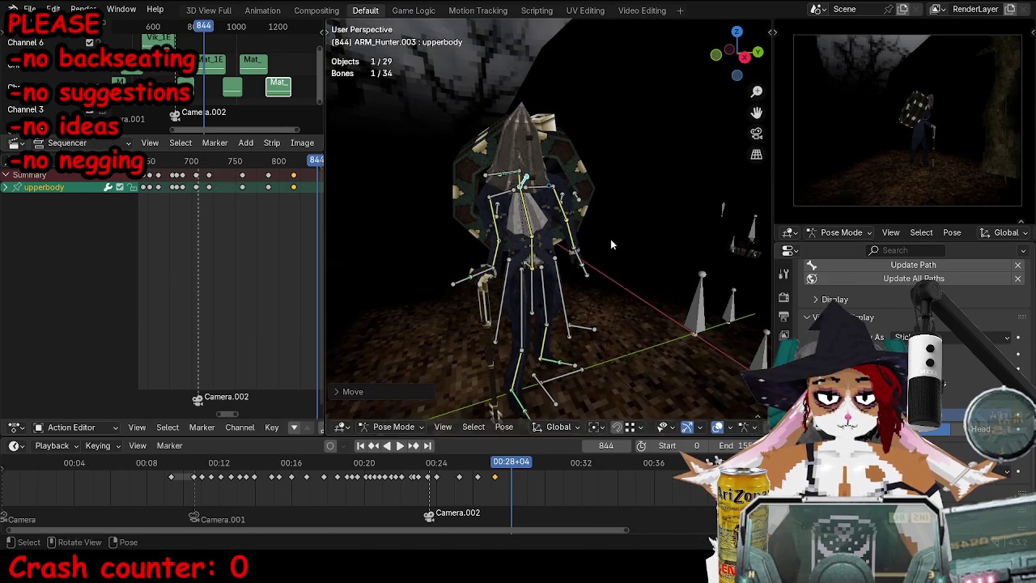
click(510, 176)
Step: Move the ikhead bone, return to camera view, and key every bone at frame 844
click(493, 175)
key(g)
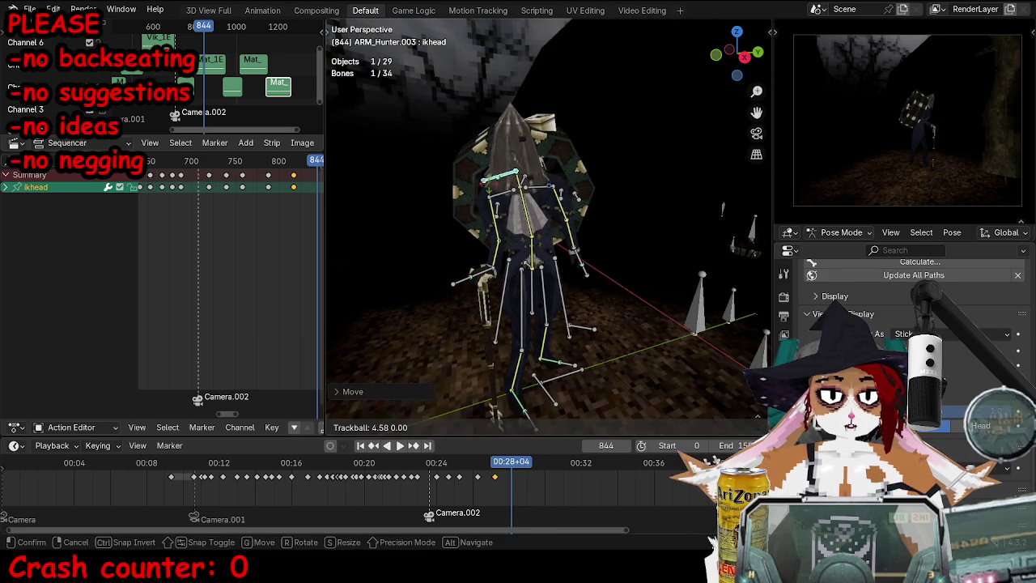
middle_drag(480, 246, 581, 251)
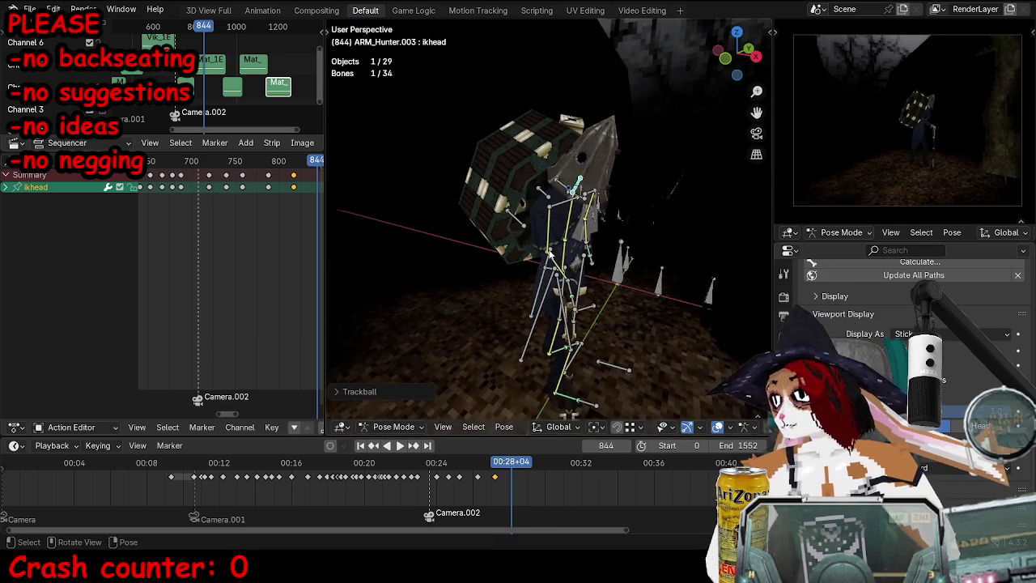
key(KP_0)
key(a)
key(i)
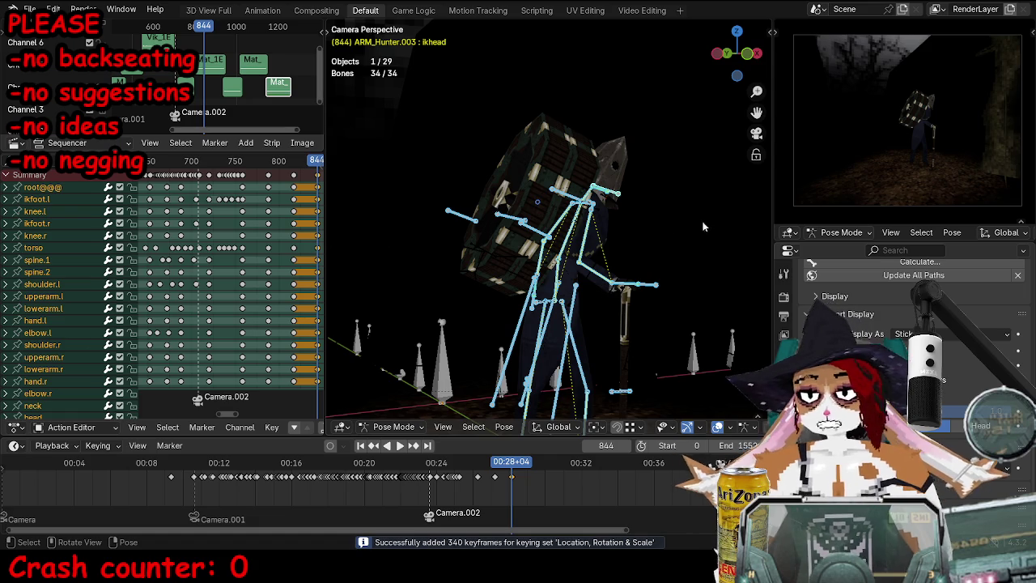
Step: Switch the rig to Object Mode, save TOKTutorialEnd.blend, and preview the walk in reverse
key(ctrl+Tab)
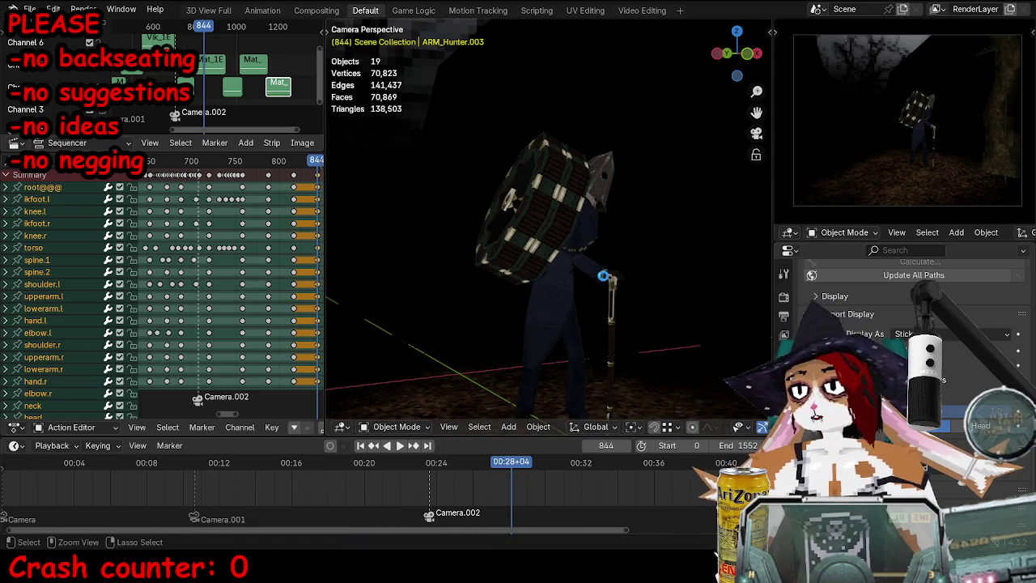
key(ctrl+s)
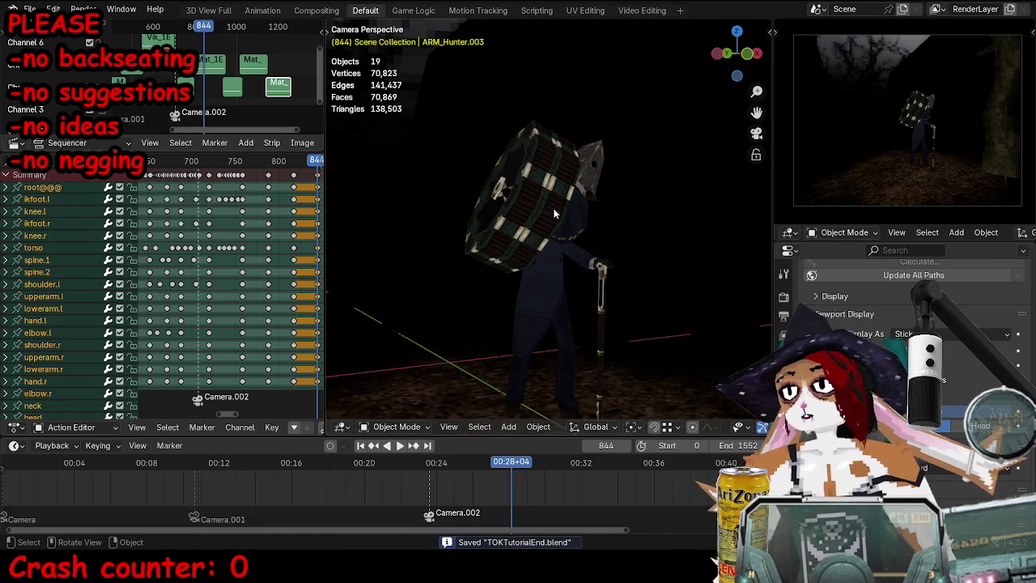
key(shift+ctrl+space)
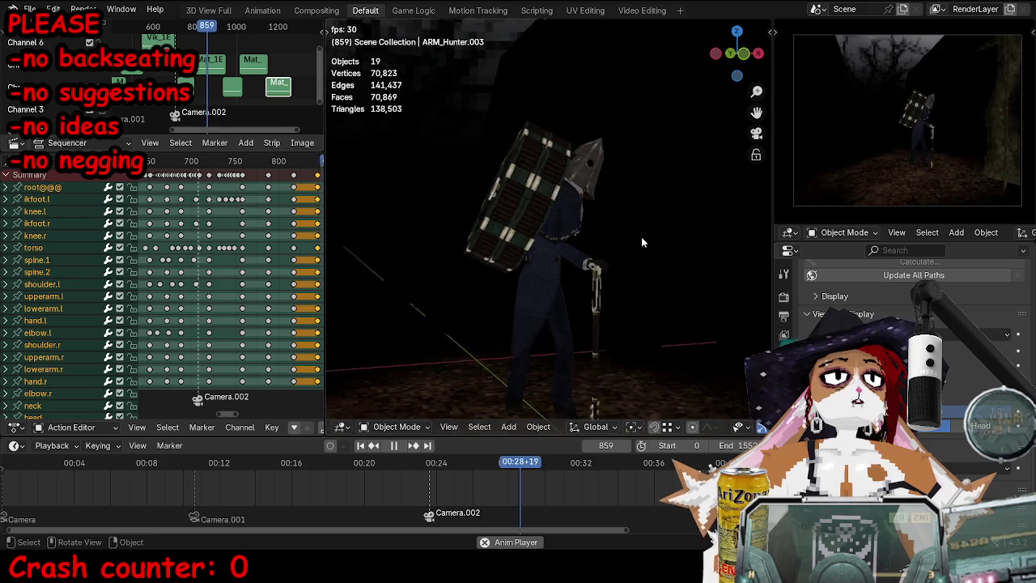
key(space)
Step: Replay the walk from an earlier frame and put the hunter armature back in Pose Mode
click(589, 218)
key(ctrl+Tab)
key(ctrl+Tab)
click(245, 162)
key(space)
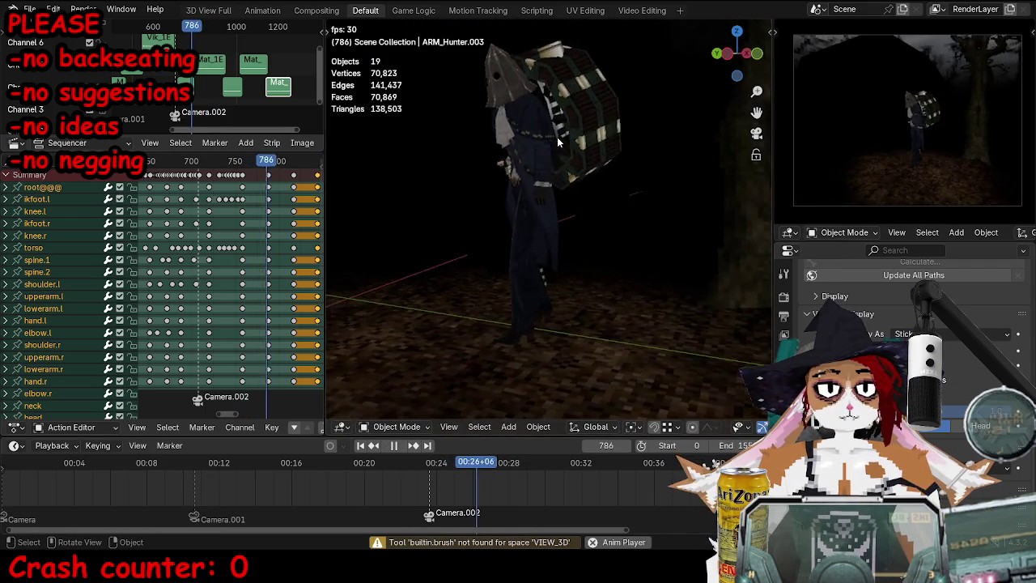
key(space)
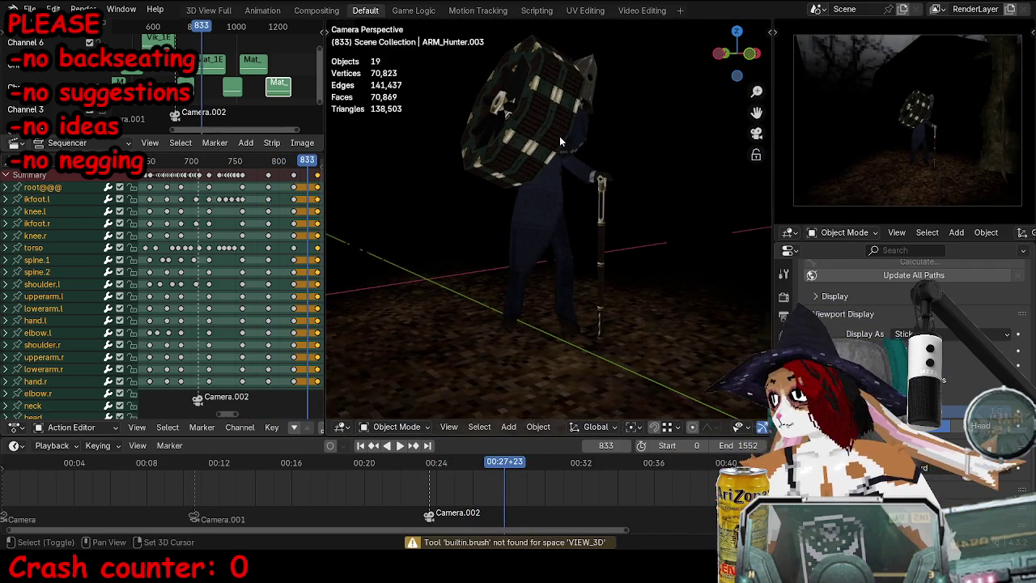
click(552, 138)
key(ctrl+Tab)
key(ctrl+shift+space)
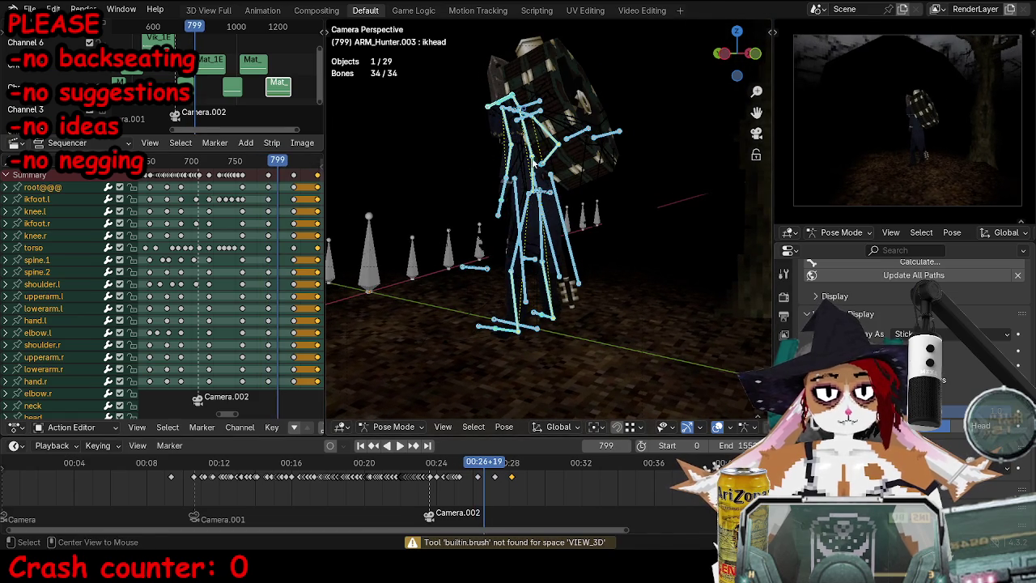
Step: Key all bones at frame 799, select the left hand IK bone, and replay the walk
key(i)
key(space)
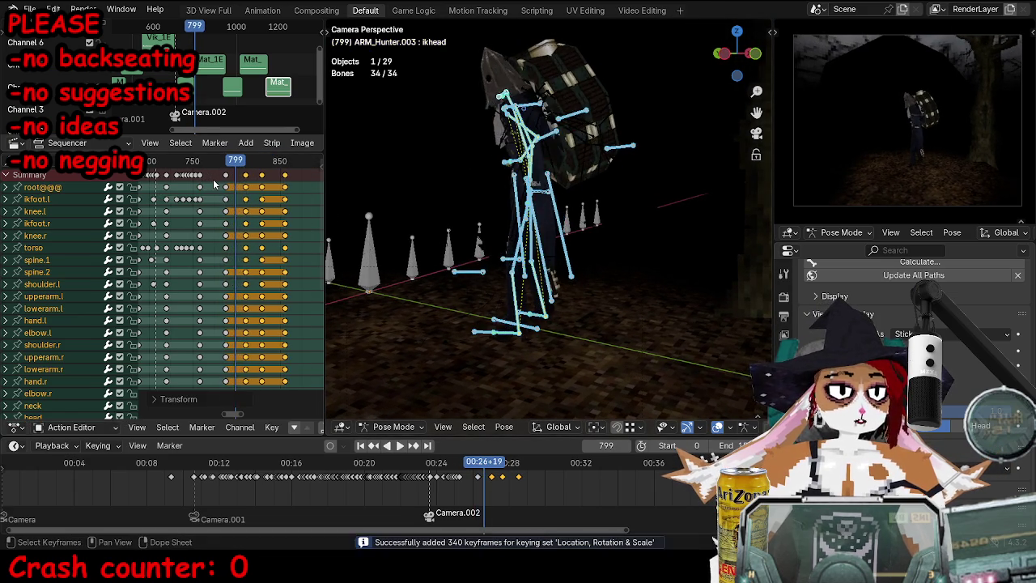
key(space)
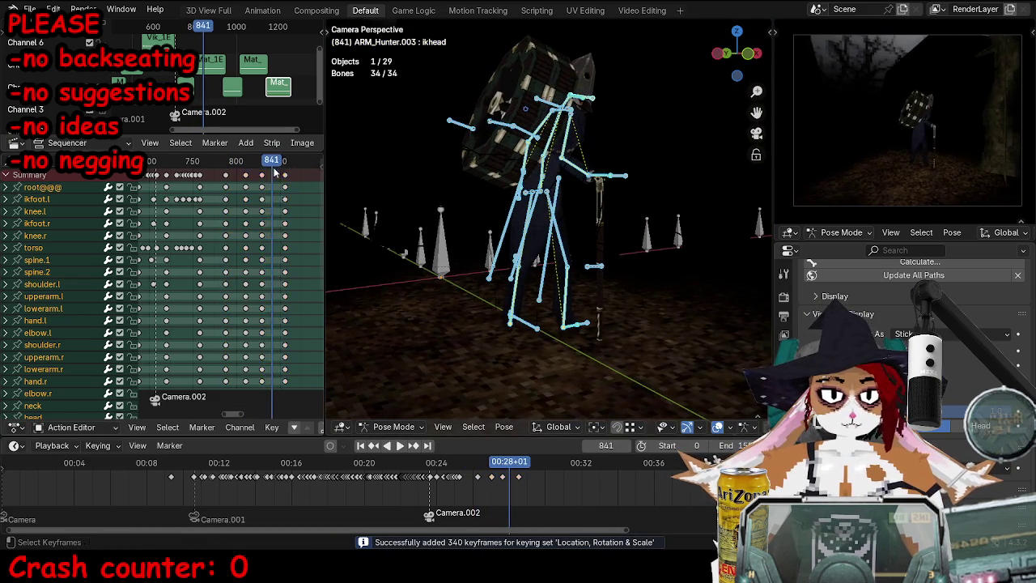
key(space)
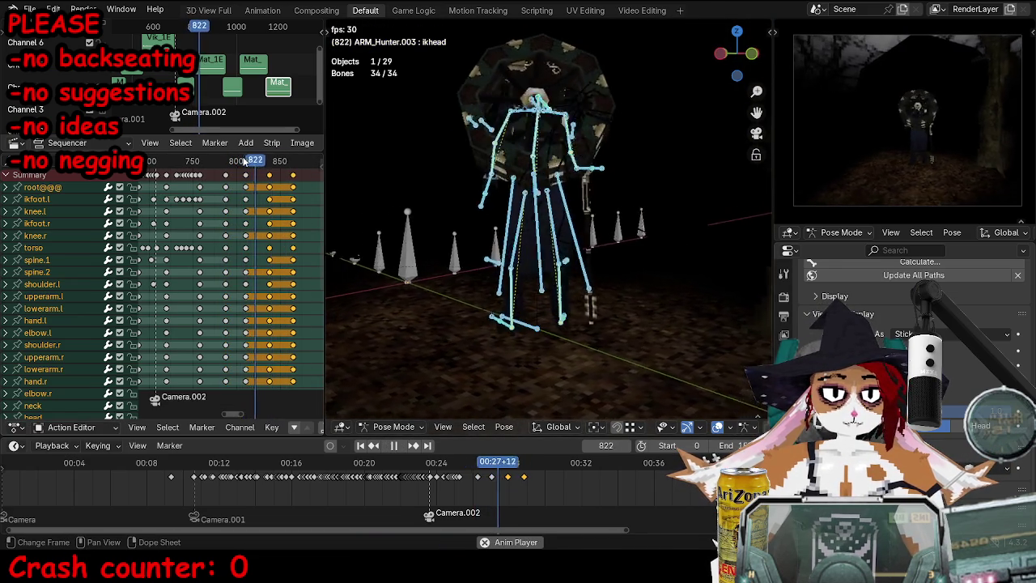
key(space)
scroll(377, 178, up, 3)
click(496, 138)
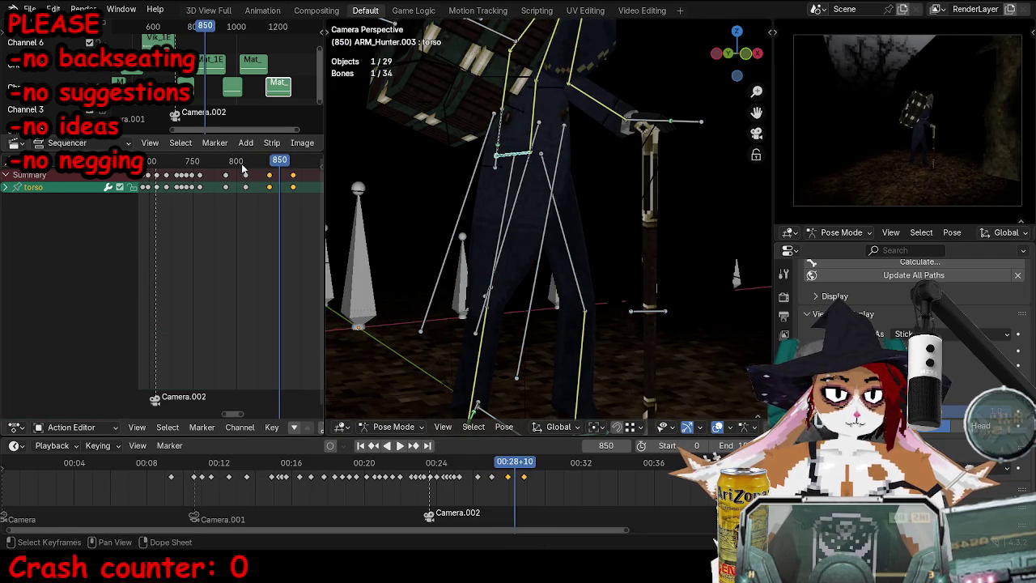
key(space)
key(space)
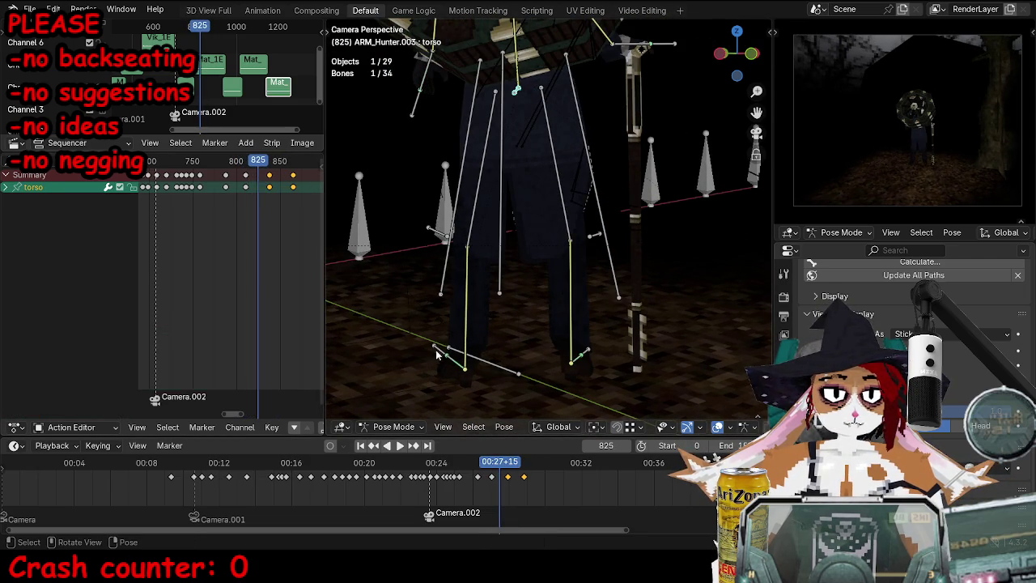
drag(230, 161, 271, 178)
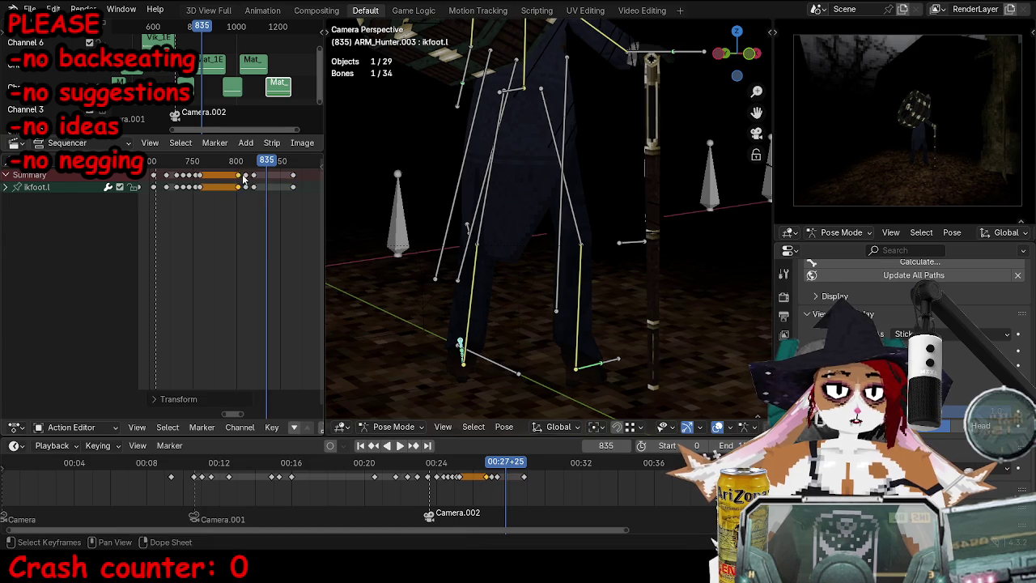
click(234, 166)
key(space)
Step: Retime the foot keys, moving the left foot key later and the right foot keys earlier
key(space)
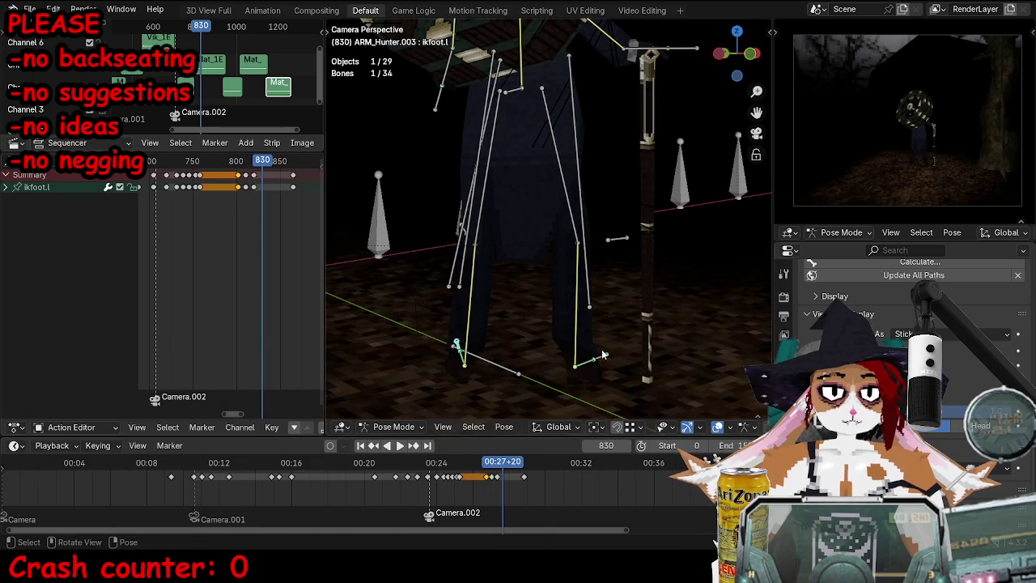
drag(247, 176, 257, 176)
click(226, 162)
key(space)
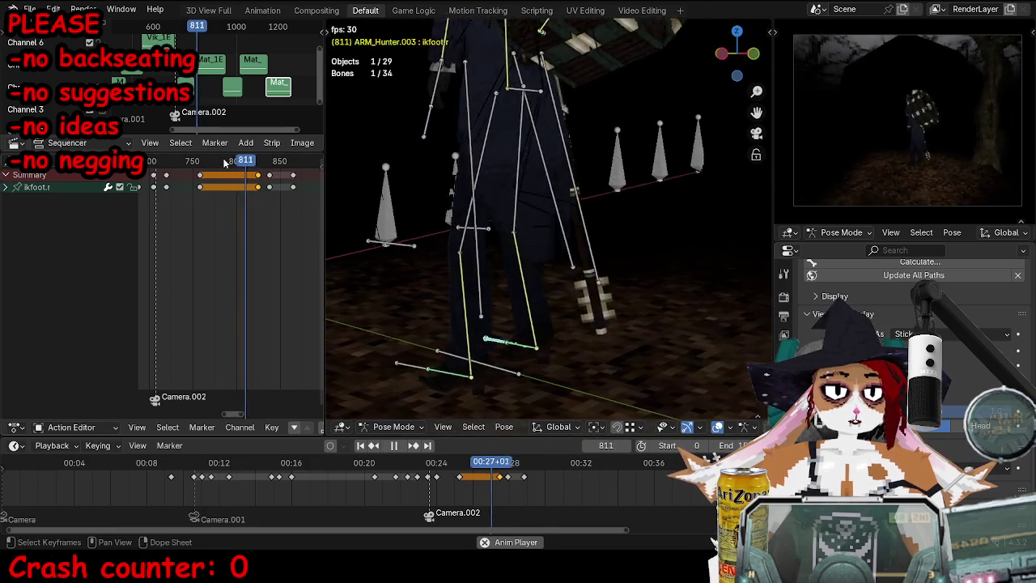
key(space)
drag(269, 176, 260, 176)
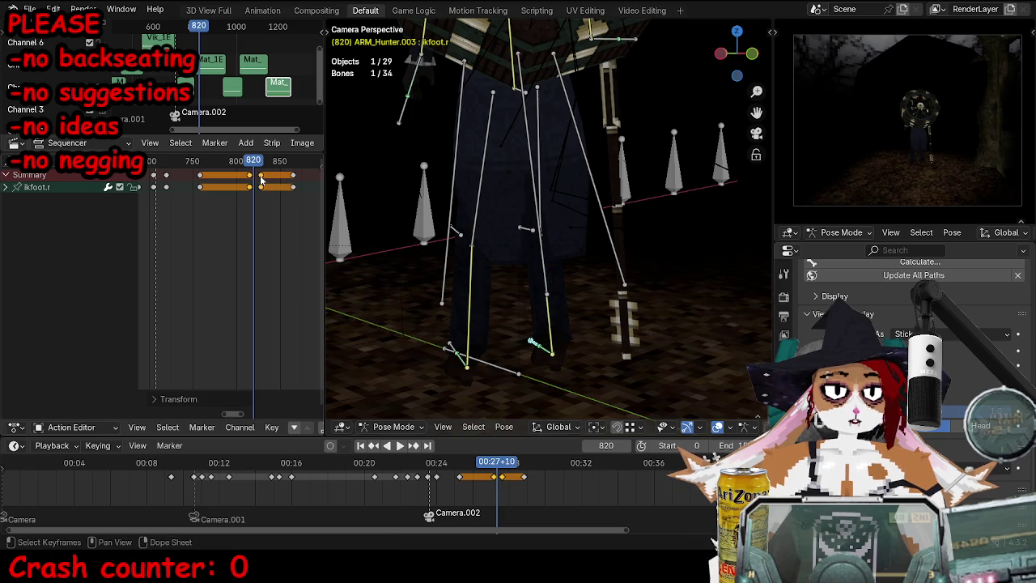
key(Right)
Step: Move the coat bone to a new position at frame 821
click(524, 96)
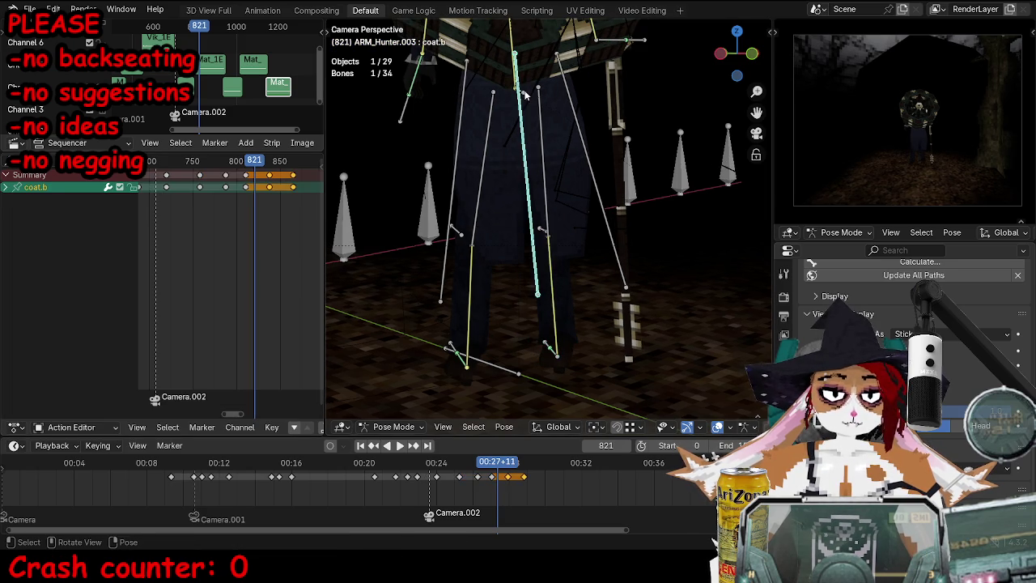
middle_drag(614, 201, 603, 186)
key(g)
click(594, 169)
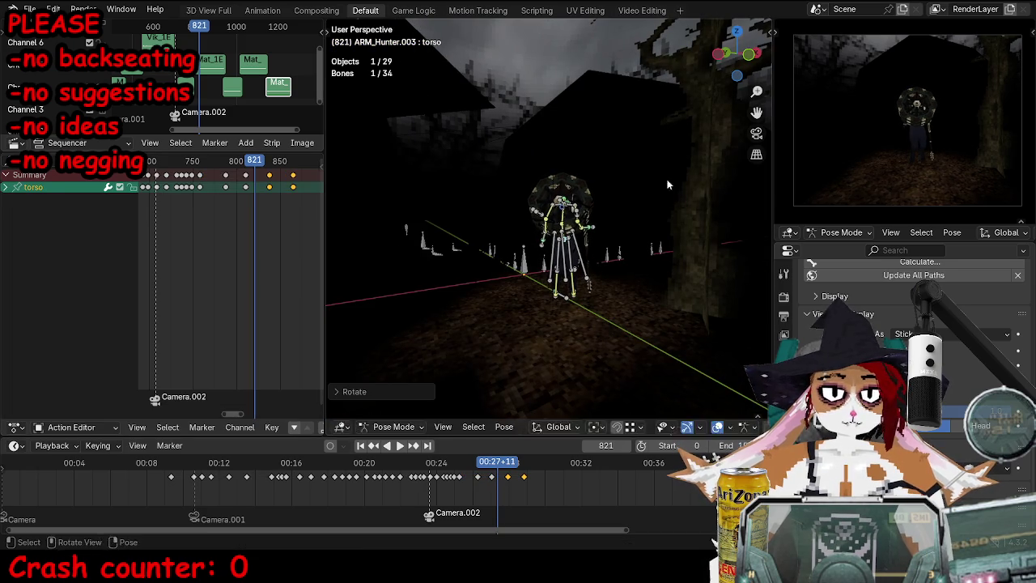
Step: Key the current pose, then rotate the torso and backpack twice for a tilt
key(i)
scroll(667, 195, up, 5)
alt+scroll(670, 267, down, 7)
alt+scroll(660, 276, down, 4)
alt+scroll(649, 285, up, 2)
key(r)
click(663, 280)
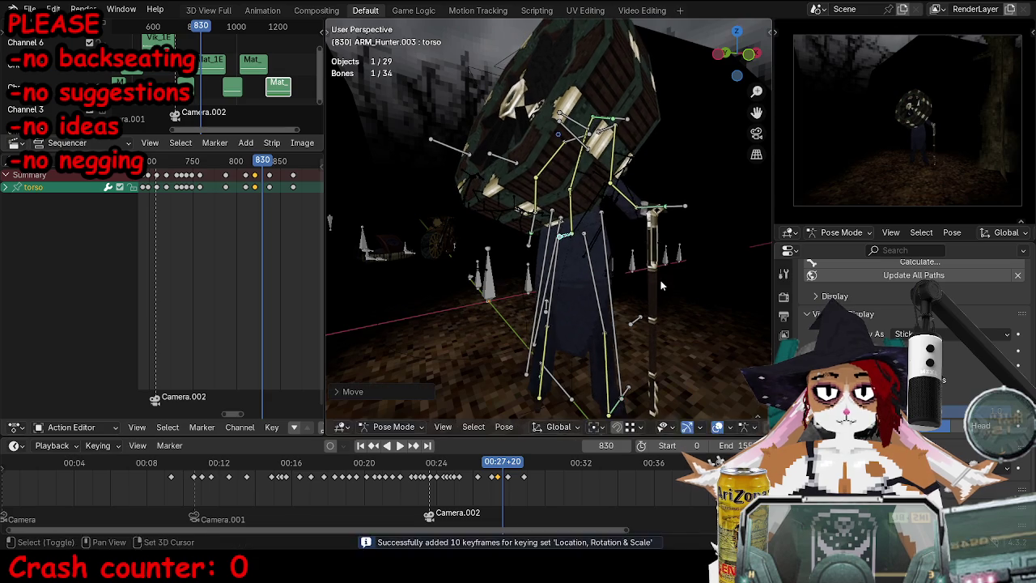
key(r)
click(659, 209)
Step: Delete the stray selected keyframes and play the walk to check the motion
key(x)
click(243, 187)
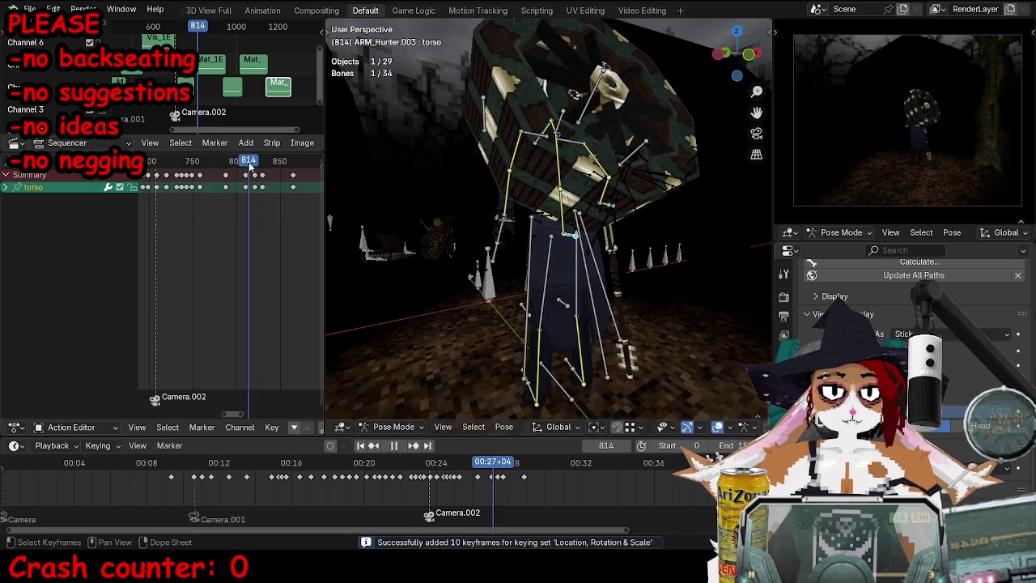
key(space)
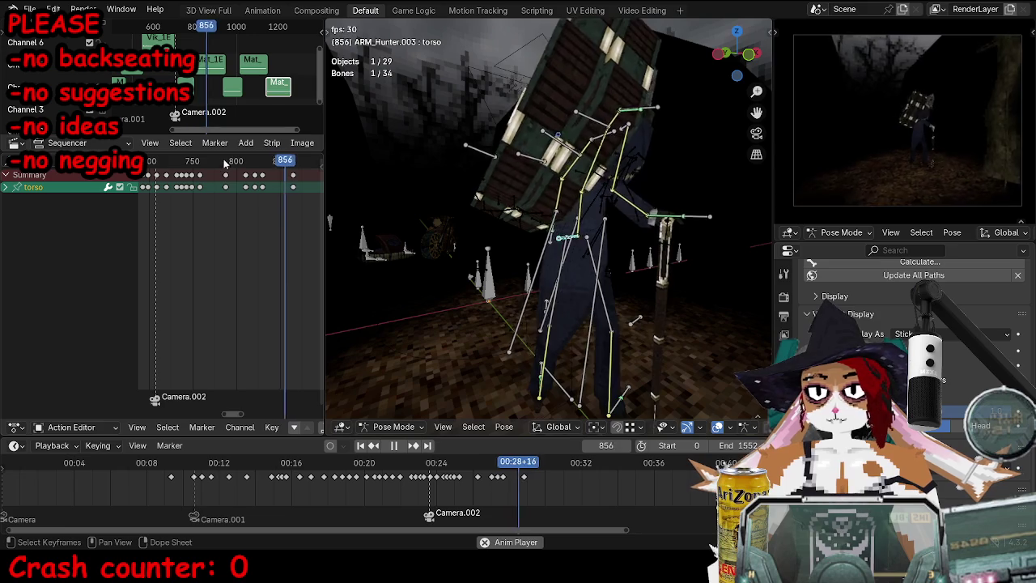
key(space)
Step: Nudge the selected bone at frame 805 and select the left foot IK control
key(Right)
key(Right)
key(Right)
key(g)
click(569, 276)
click(502, 380)
mouse_move(502, 380)
middle_down()
mouse_move(628, 314)
mouse_move(680, 247)
middle_up()
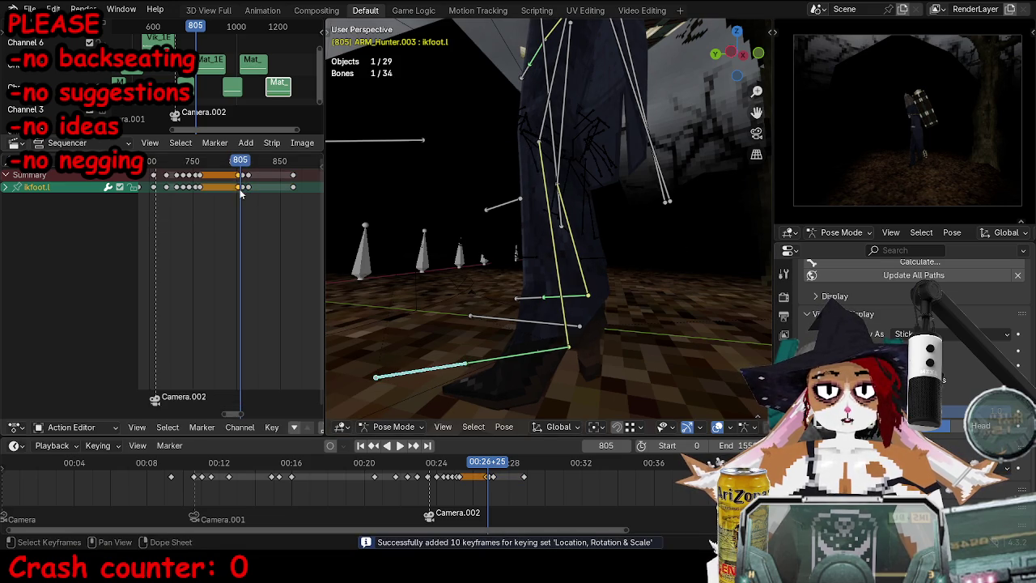
Step: Step to frame 812 and re-pose the torso bone
key(Right)
key(Right)
key(Right)
key(Right)
key(Right)
key(Right)
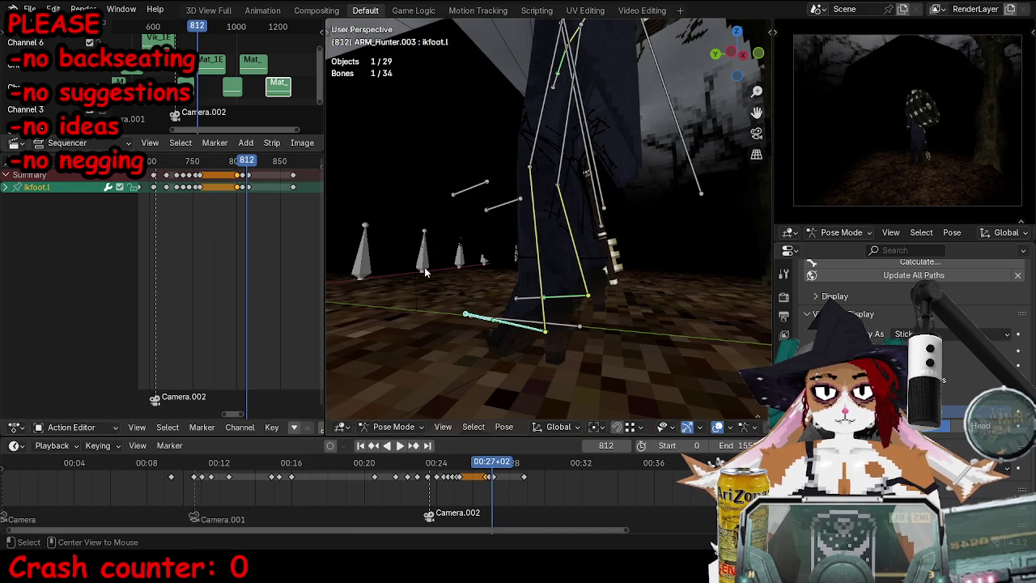
key(Right)
key(Right)
key(Right)
key(Right)
key(Right)
key(Right)
middle_drag(497, 288, 544, 128)
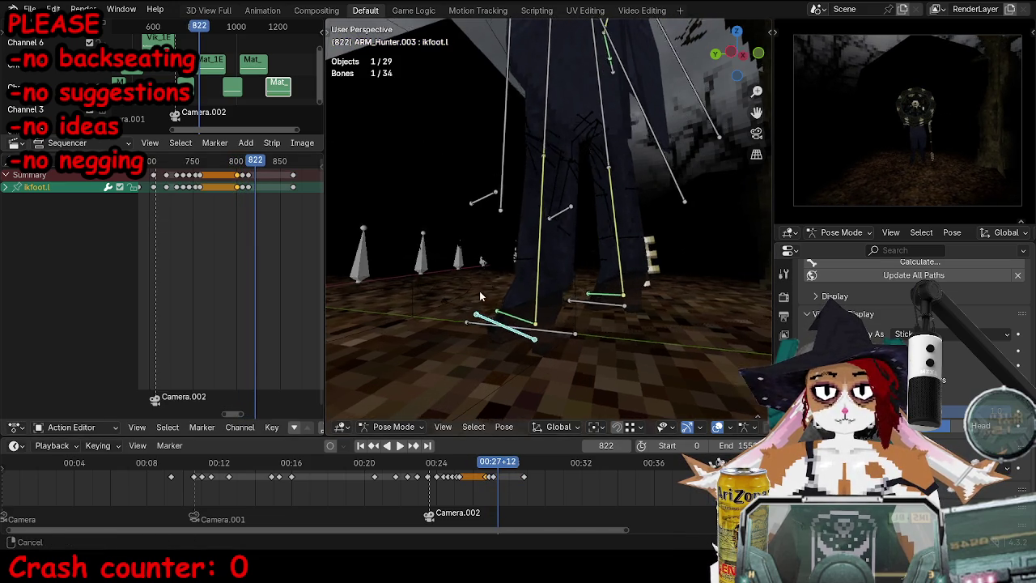
middle_drag(545, 171, 497, 253)
key(g)
key(r)
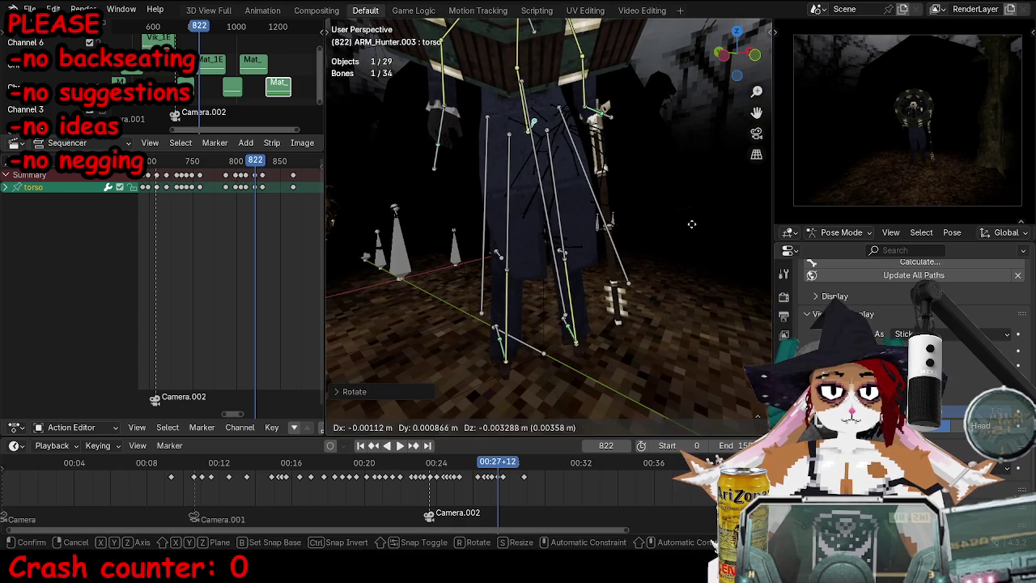
click(690, 236)
Step: Rotate and move the right foot IK control into its new pose
mouse_move(630, 336)
middle_down()
mouse_move(672, 299)
mouse_move(621, 301)
middle_up()
key(r)
click(692, 279)
key(g)
click(621, 300)
Step: At frame 826, duplicate the selected keyframes in the Dope Sheet and place them later
key(Right)
key(Right)
key(Right)
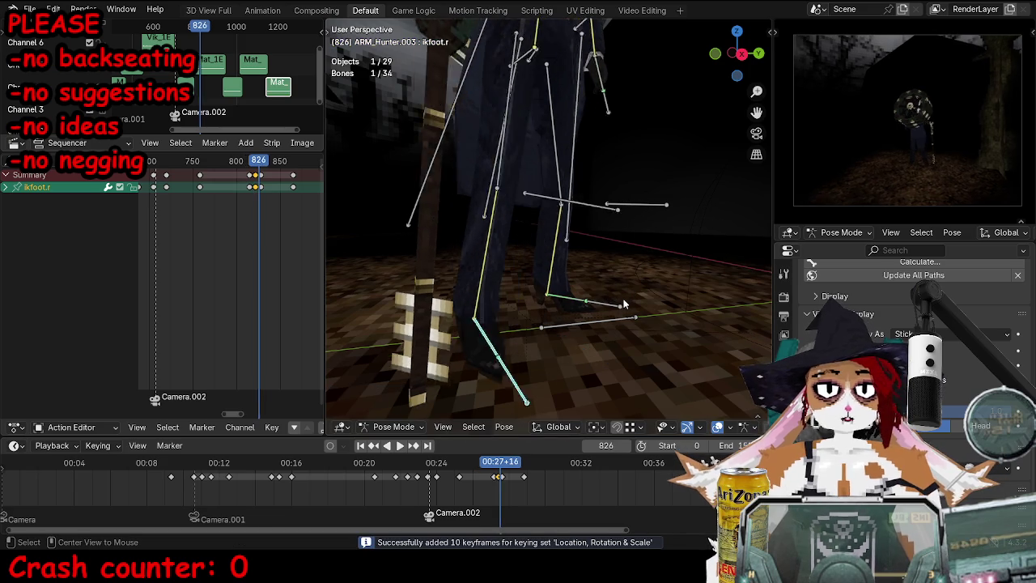
scroll(309, 214, up, 3)
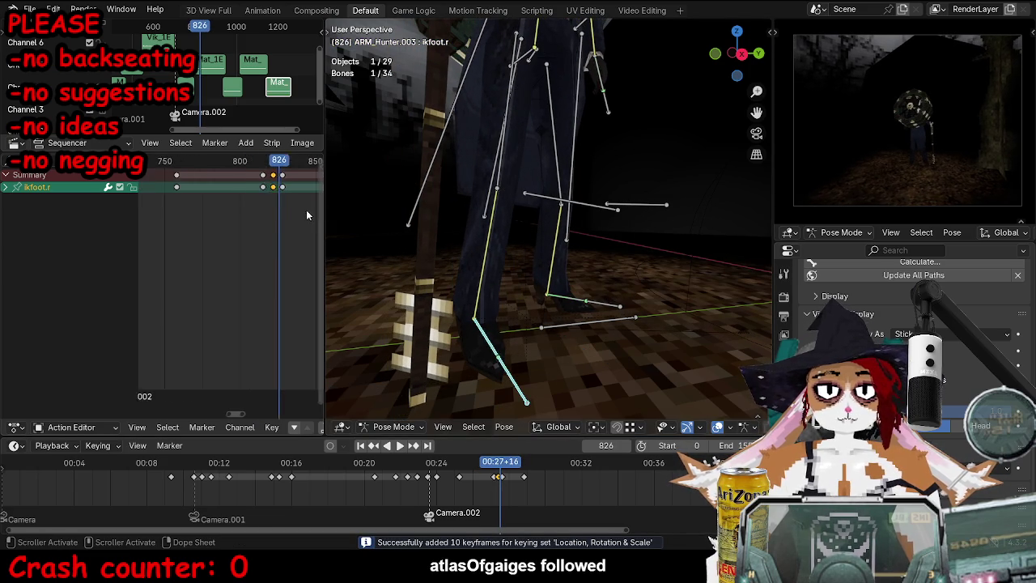
key(Right)
key(Right)
key(shift+d)
click(459, 321)
click(494, 303)
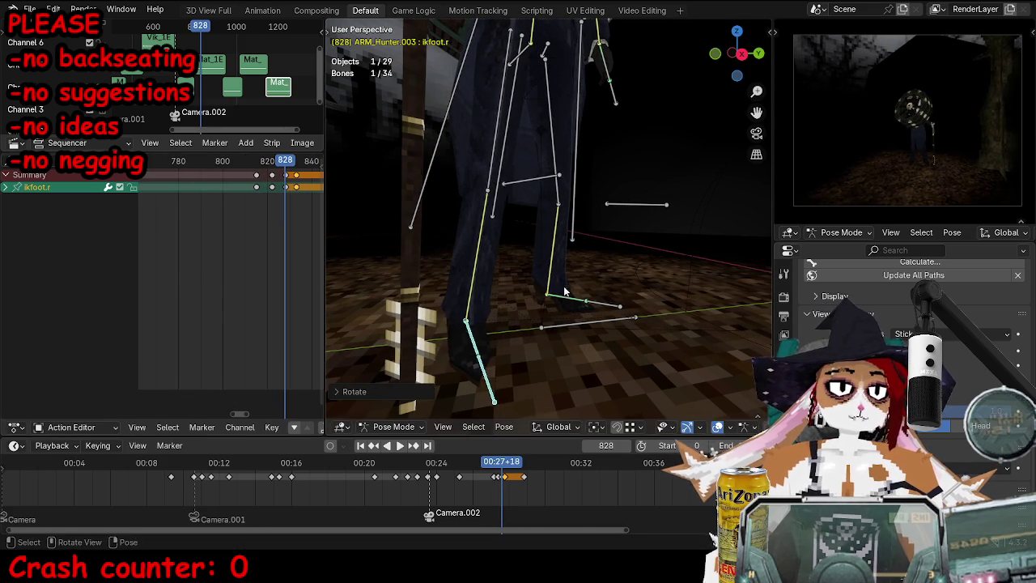
Step: Move and key the right foot, then replay the walk from frame 821
middle_drag(566, 290, 582, 324)
key(g)
click(644, 310)
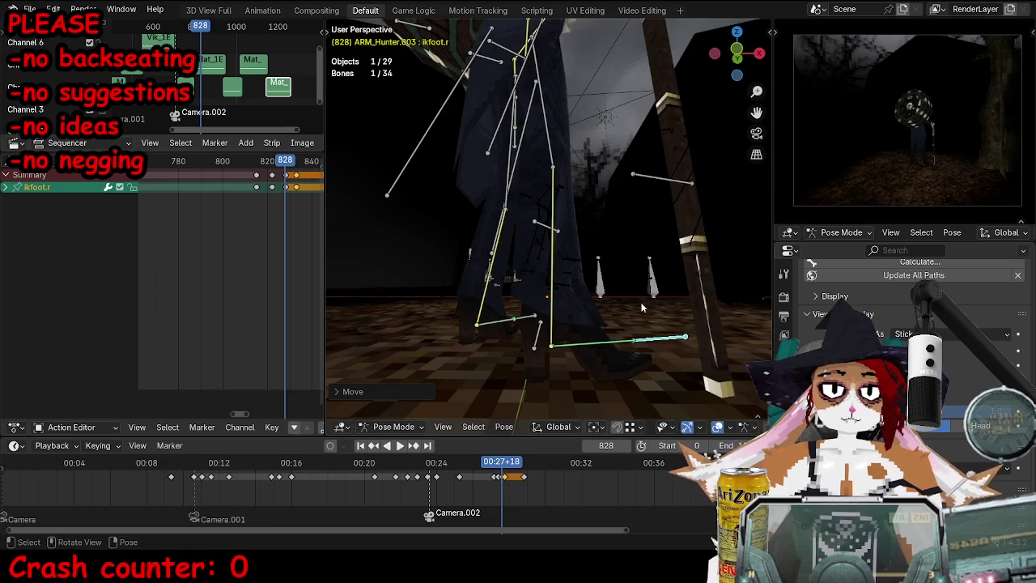
key(i)
scroll(643, 309, down, 3)
drag(285, 171, 271, 171)
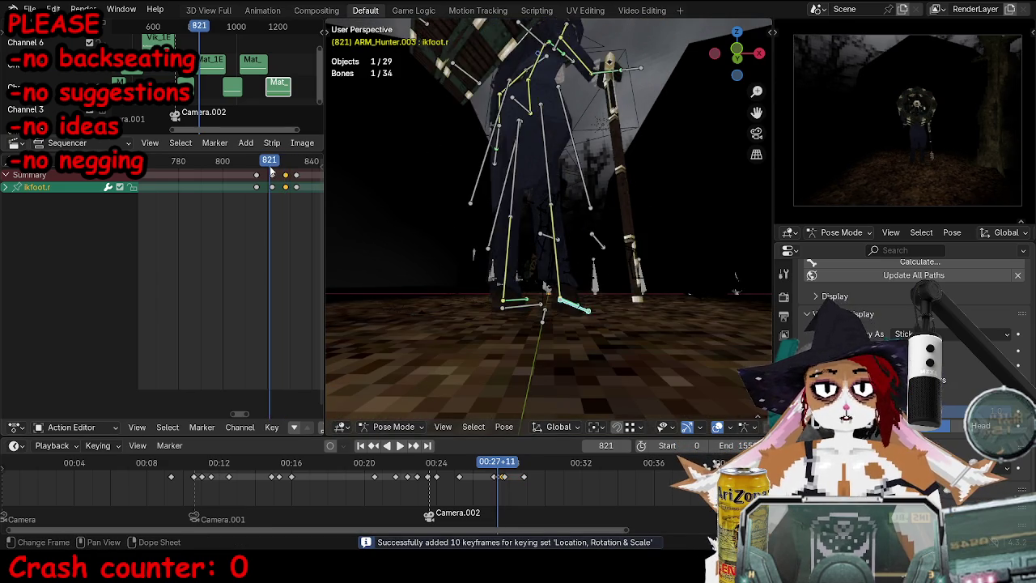
key(space)
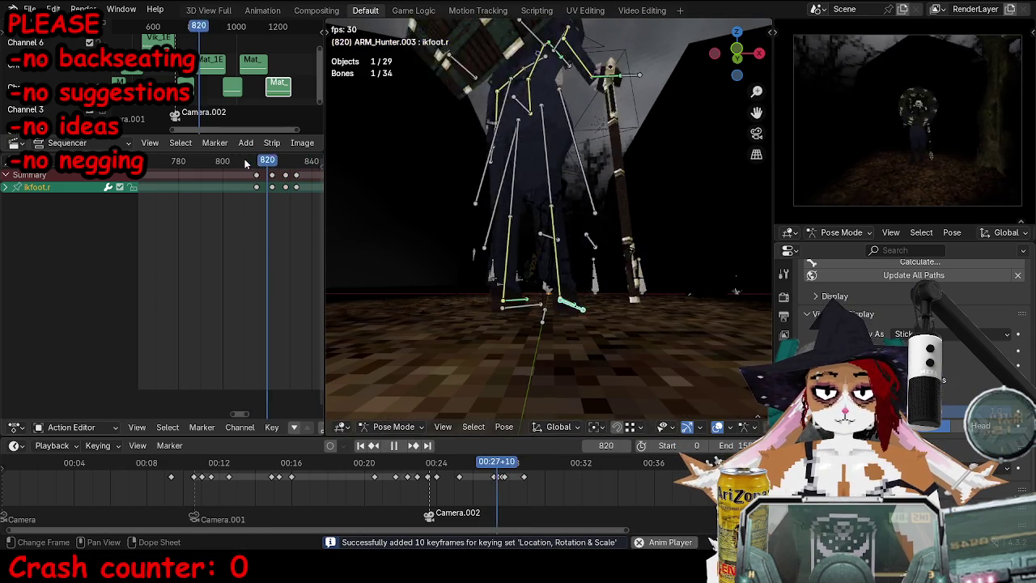
key(space)
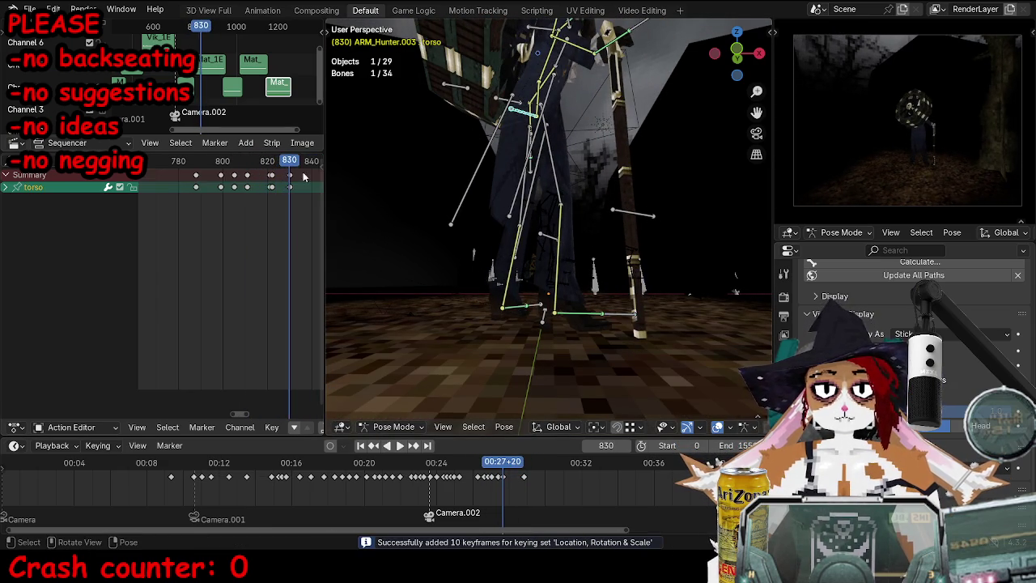
Step: Delete the unwanted torso key at frame 822 and replay the walk back to frame 801
scroll(285, 176, up, 2)
click(297, 166)
key(space)
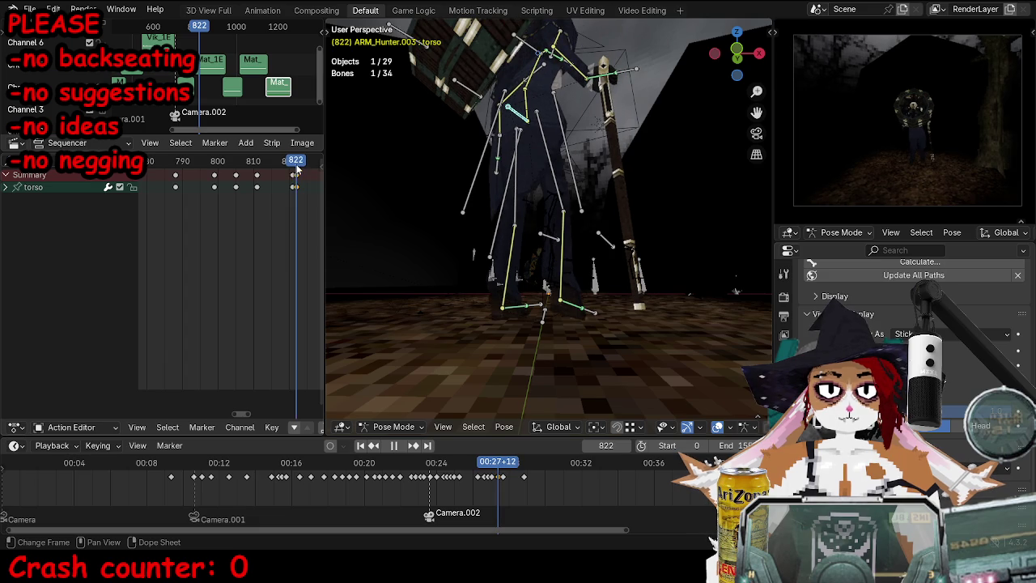
click(289, 173)
key(space)
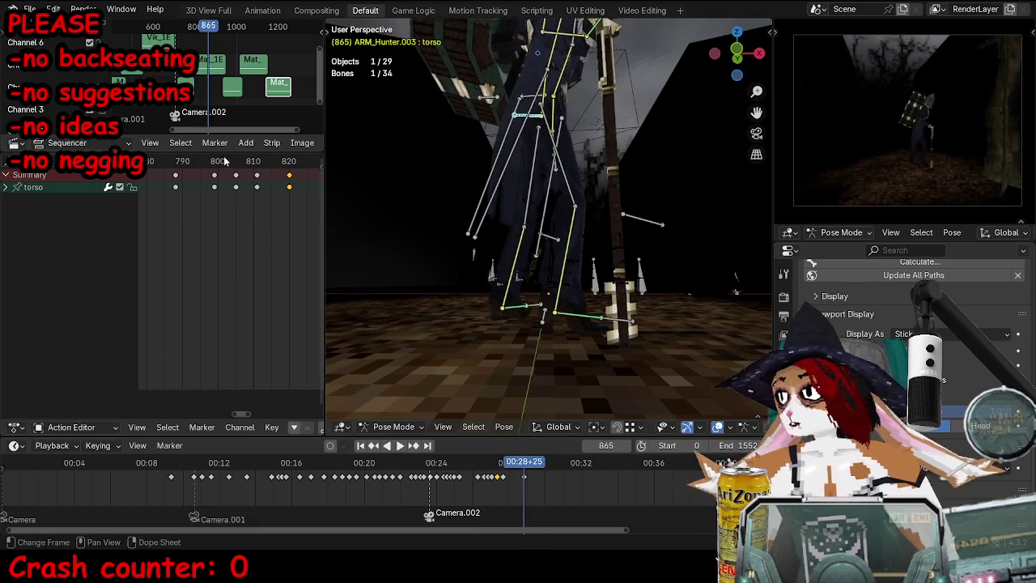
key(Escape)
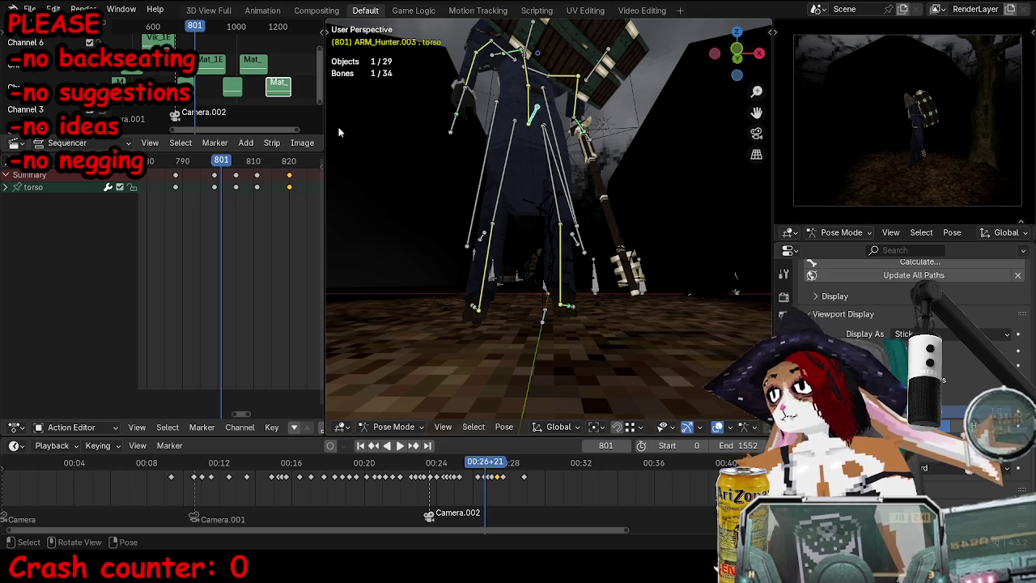
middle_drag(652, 194, 662, 223)
Step: Save TOKTutorialEnd.blend from Object Mode, replay the walk in camera view, then return to Pose Mode
key(ctrl+Tab)
key(ctrl+z)
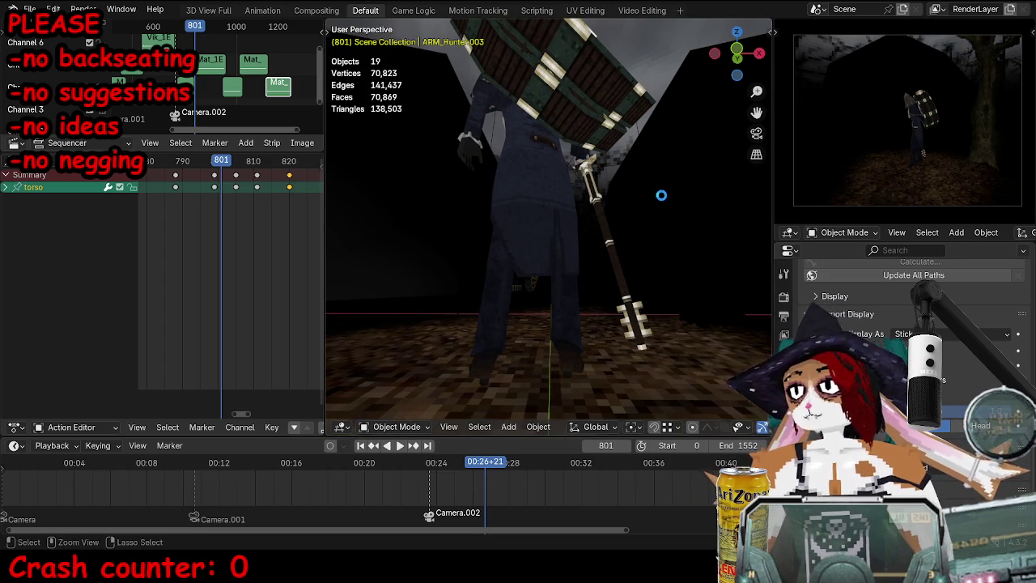
key(KP_0)
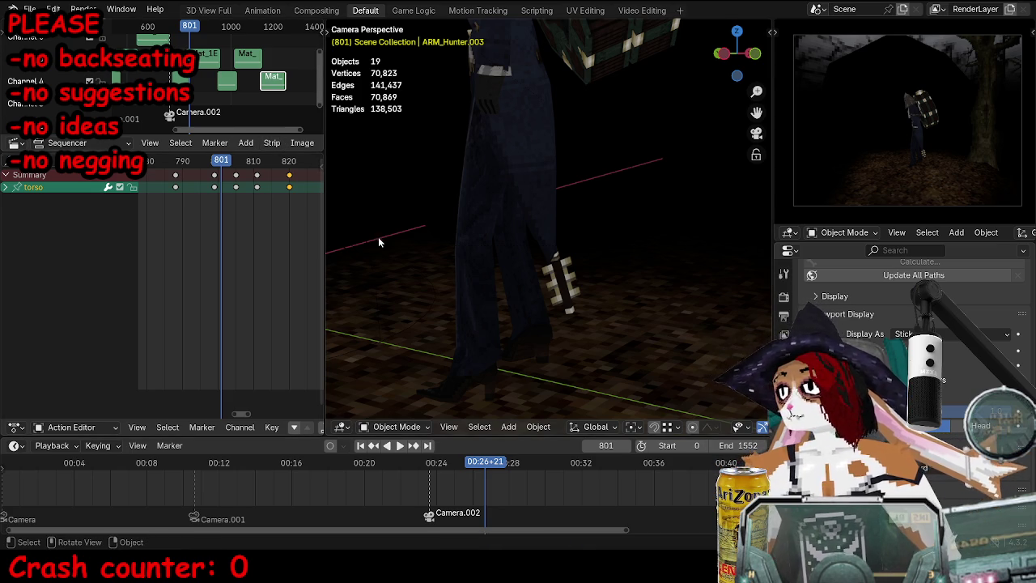
key(space)
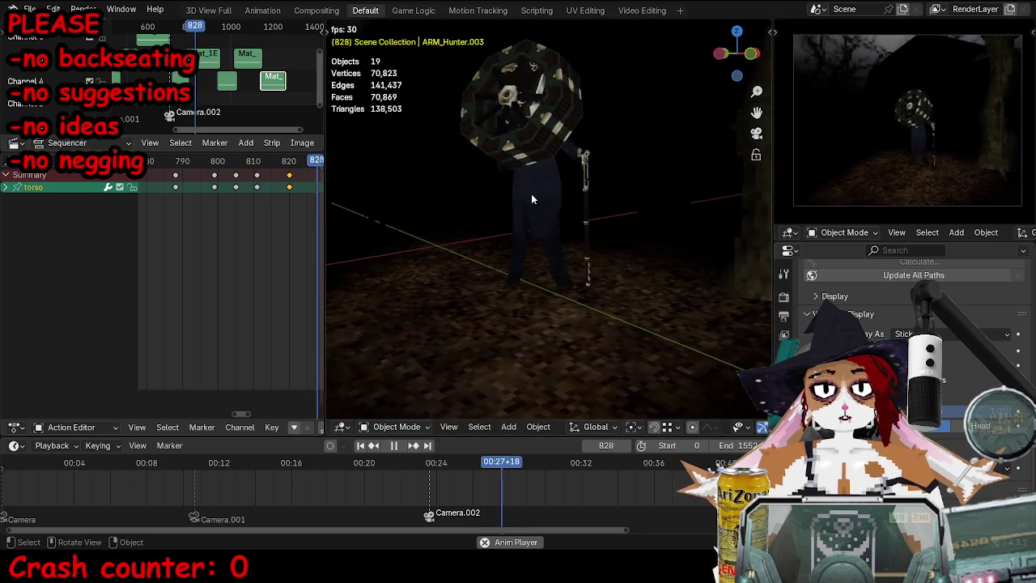
key(space)
key(ctrl+Tab)
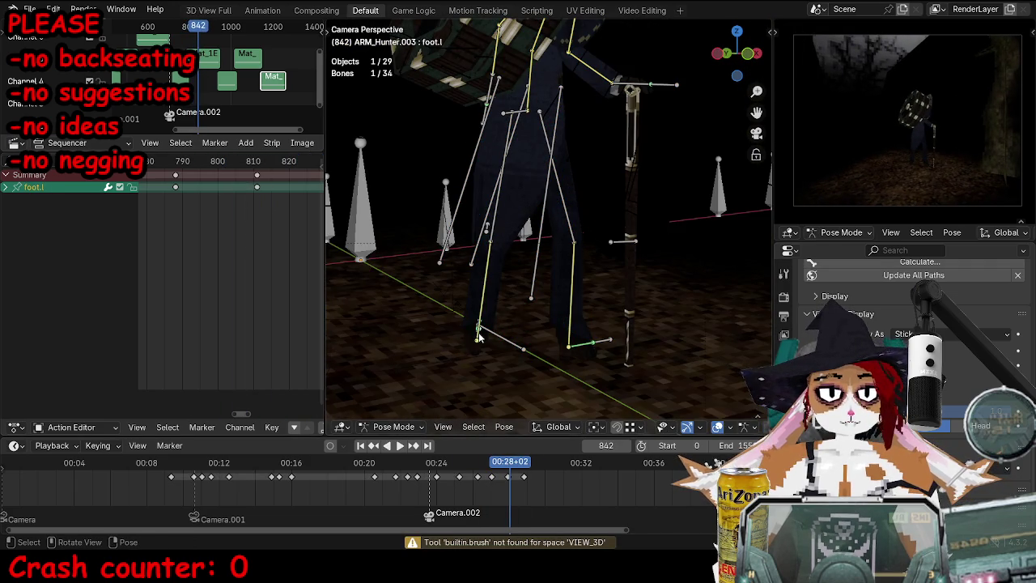
Step: Show the properties panel, replay the walk, and shift the selected left foot keys earlier
key(n)
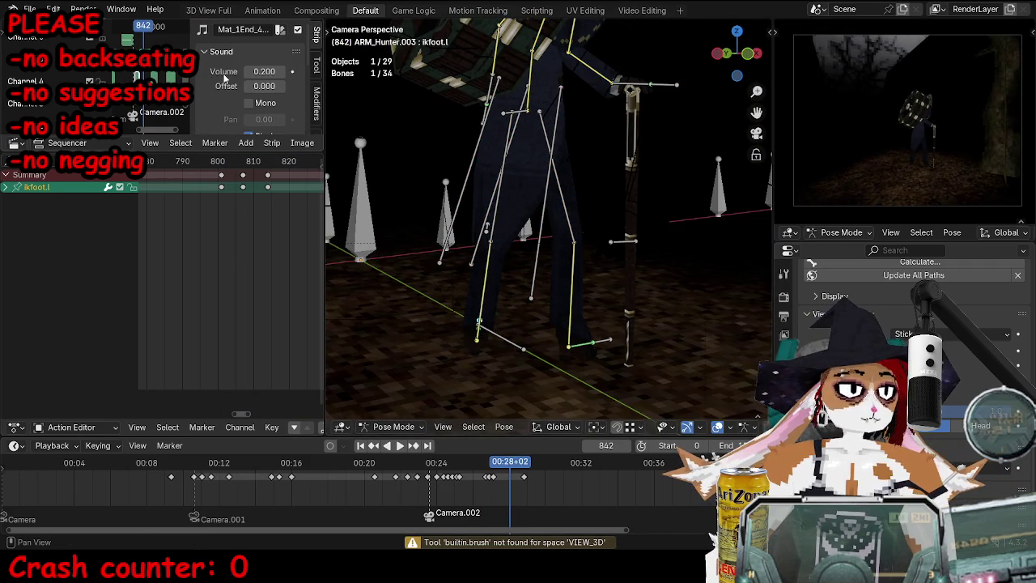
key(space)
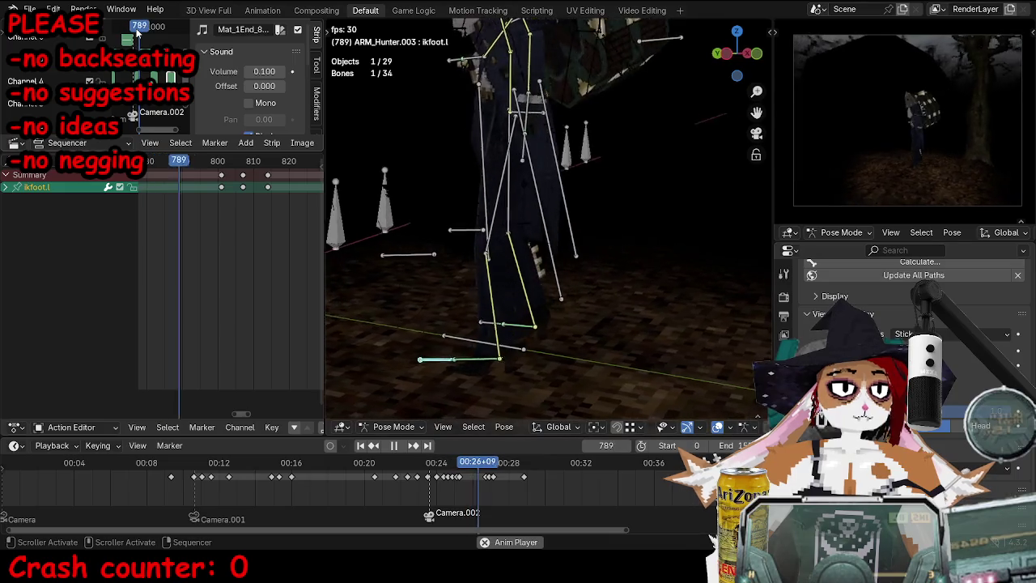
key(space)
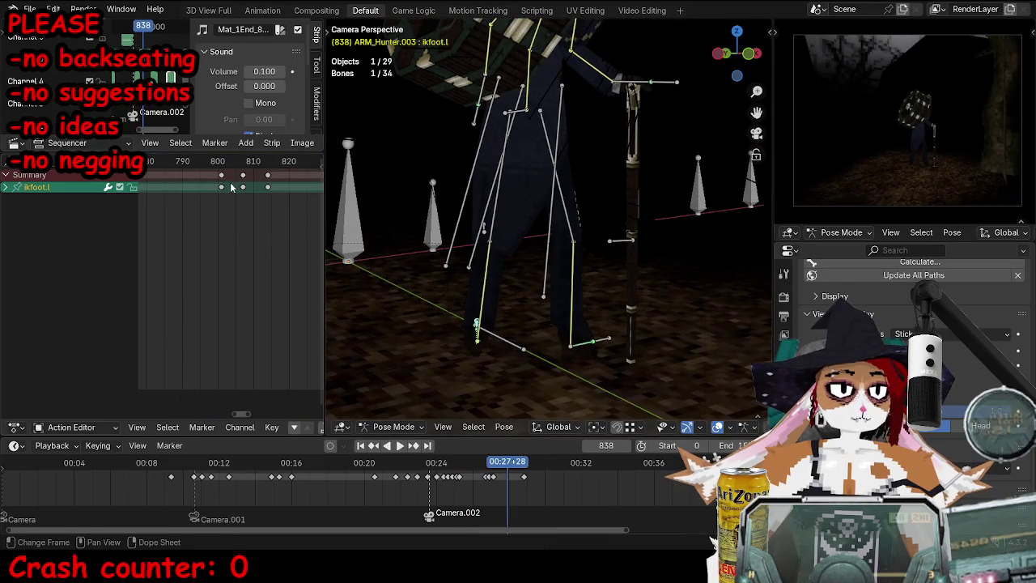
key(a)
key(s)
click(180, 166)
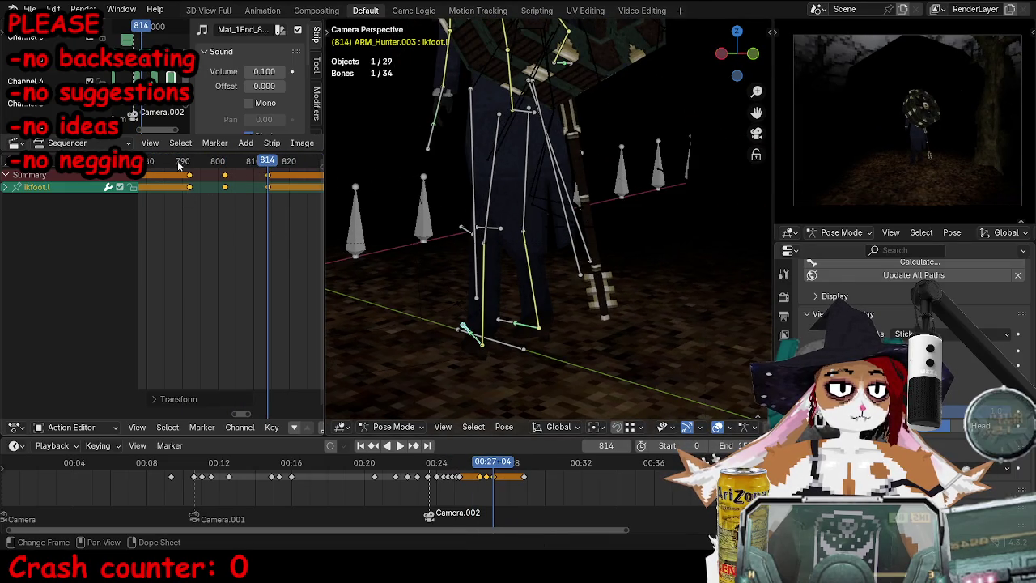
click(179, 165)
key(space)
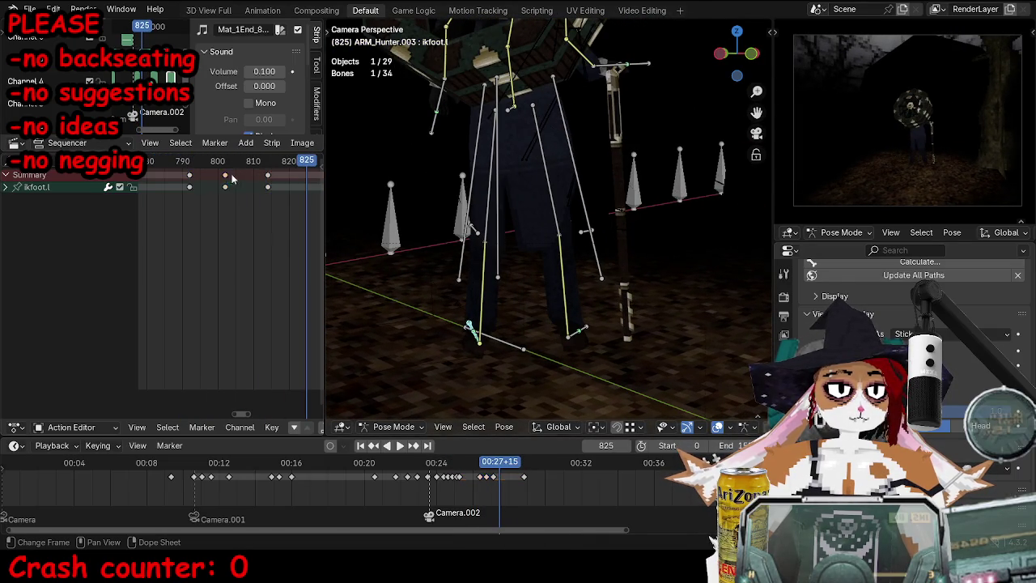
Step: Move the ikfoot.l keyframe later to about frame 799 and replay the walk to check timing
click(180, 167)
click(180, 166)
key(space)
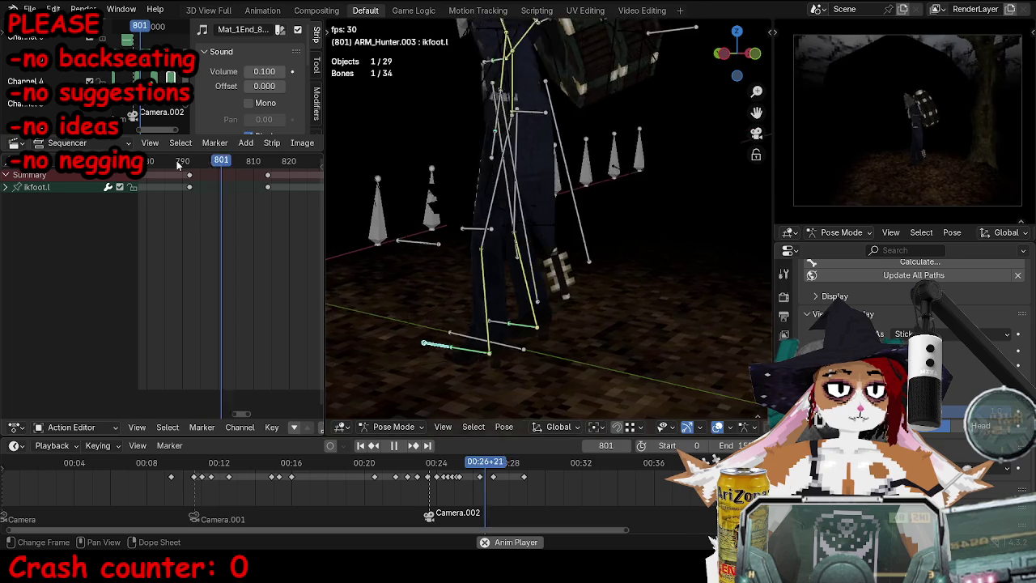
key(Escape)
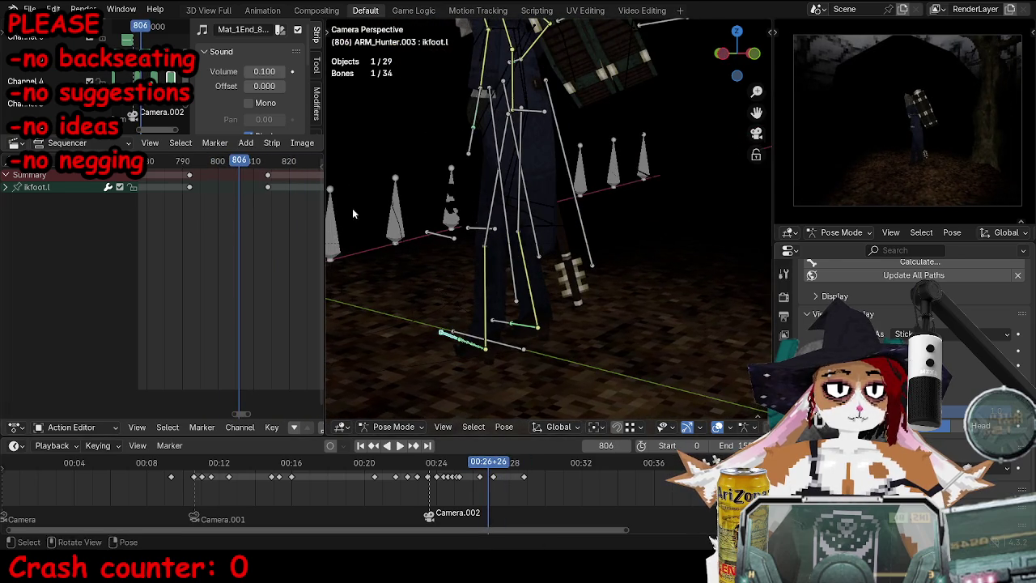
drag(187, 183, 213, 183)
key(Right)
key(g)
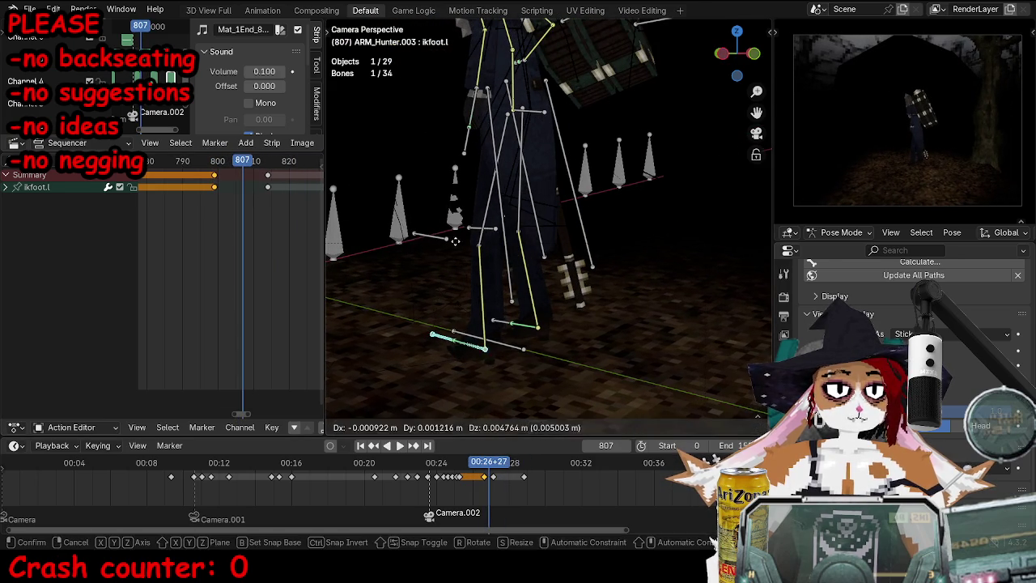
key(space)
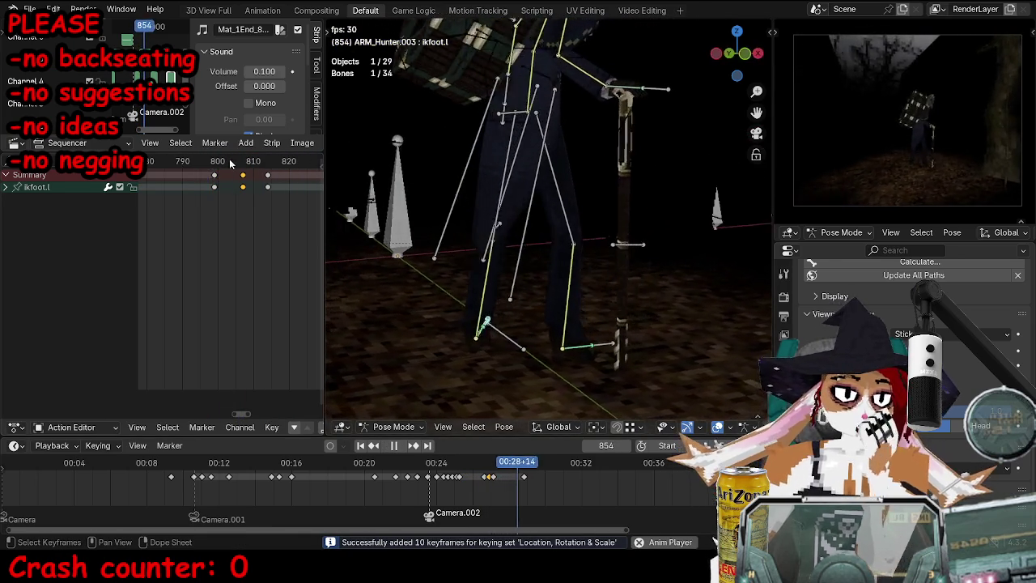
key(space)
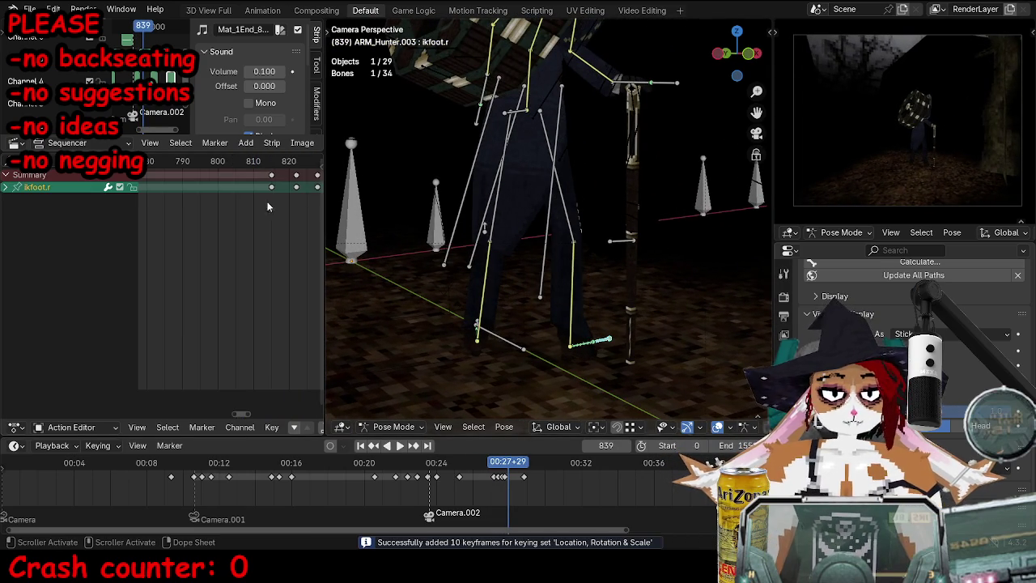
Step: Shift the right foot IK keyframes about 3 frames later and replay the step from frame 816
key(space)
click(215, 162)
drag(260, 187, 274, 191)
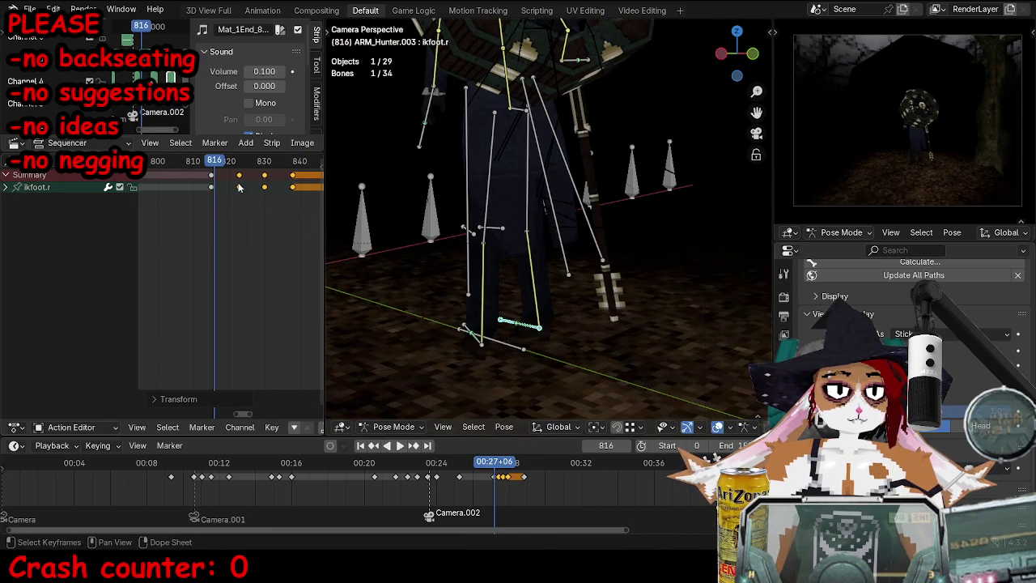
key(space)
key(space)
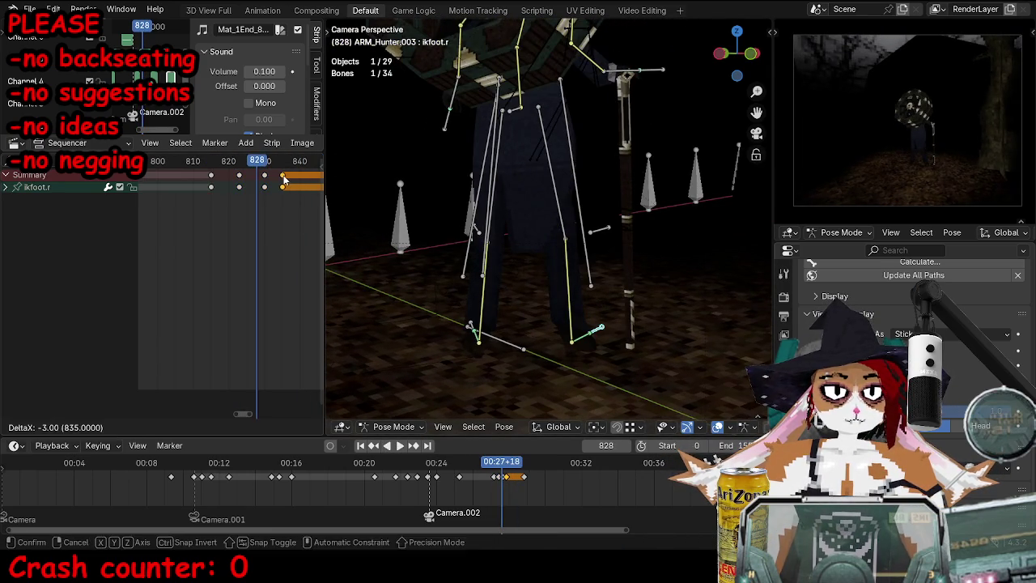
click(283, 176)
key(space)
Step: Key the right foot pose at frame 830 and tilt the foot bone
key(space)
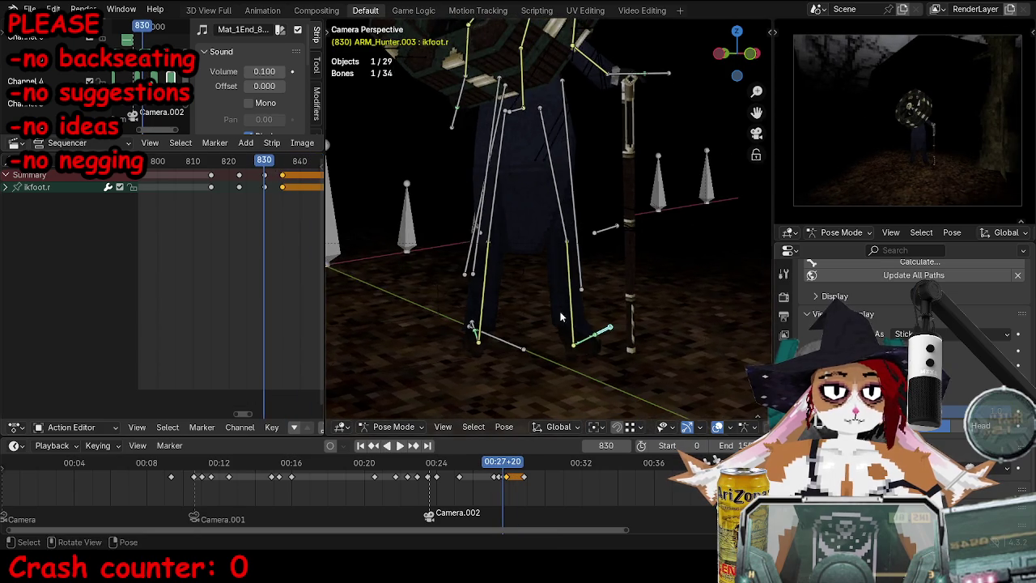
middle_drag(461, 272, 609, 281)
key(i)
key(space)
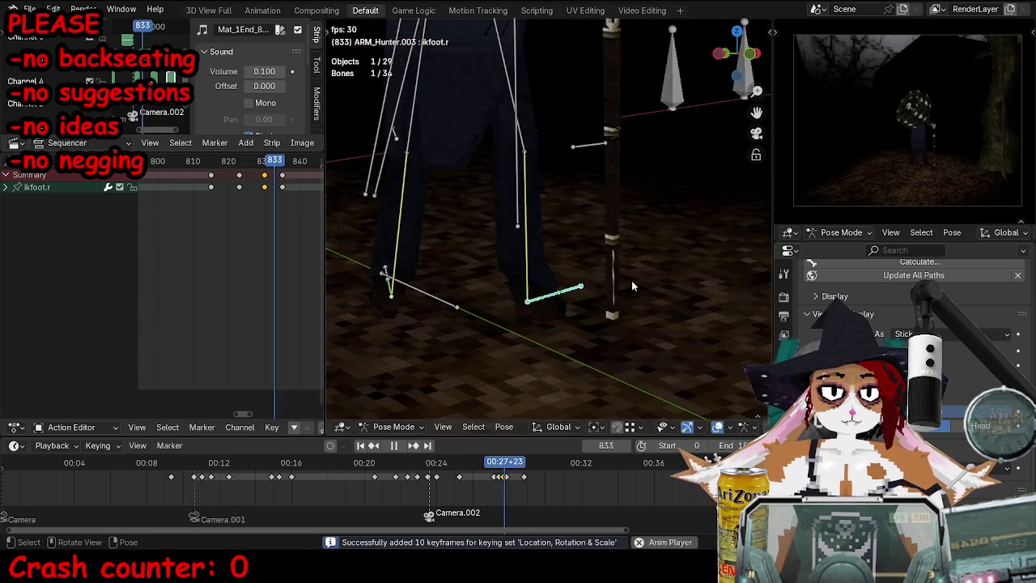
click(265, 162)
key(space)
key(r)
key(r)
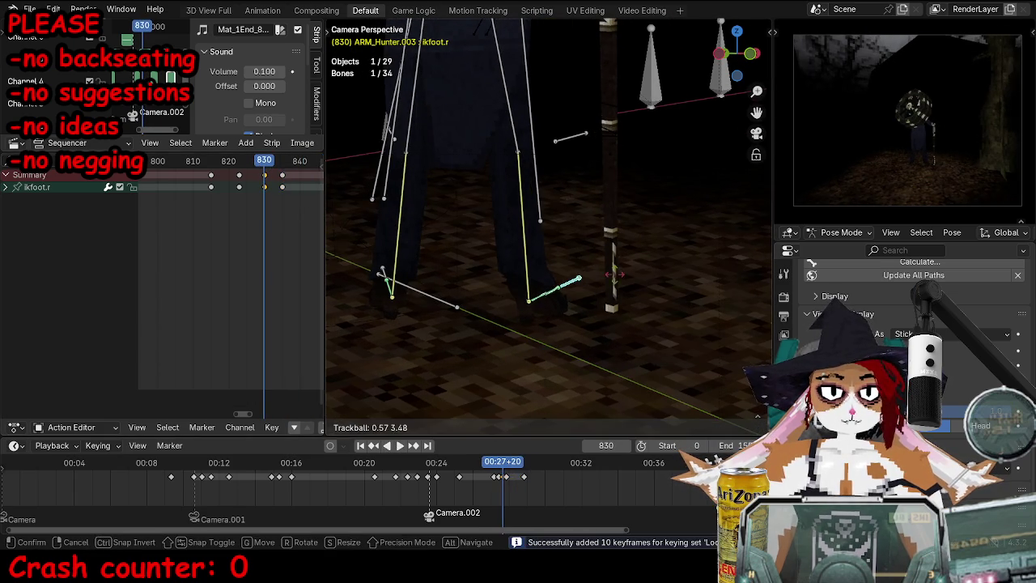
click(692, 284)
key(space)
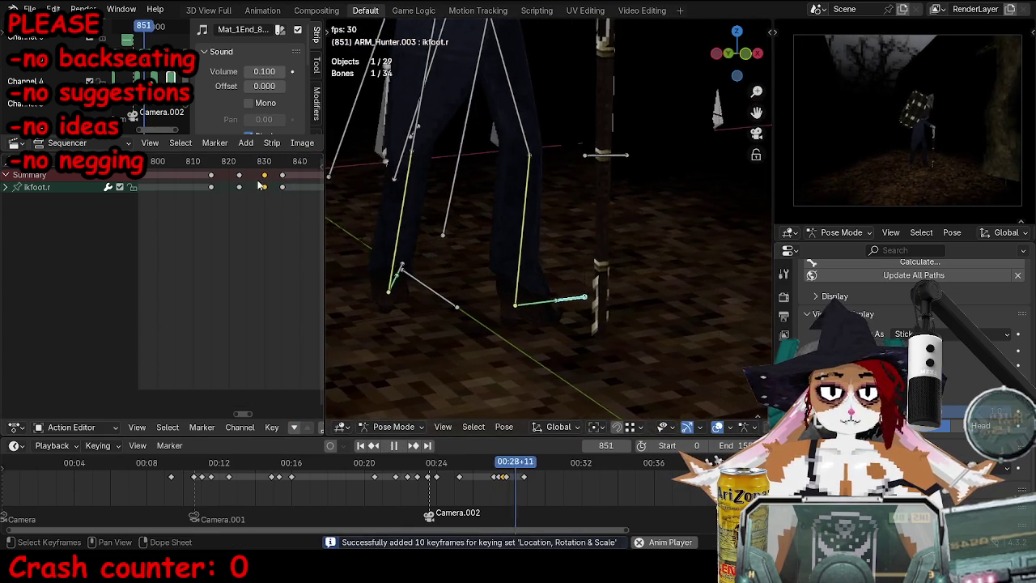
Step: Check frames 820–827 and duplicate the right foot keyframes, adjusting the foot bone
click(230, 163)
drag(230, 163, 264, 187)
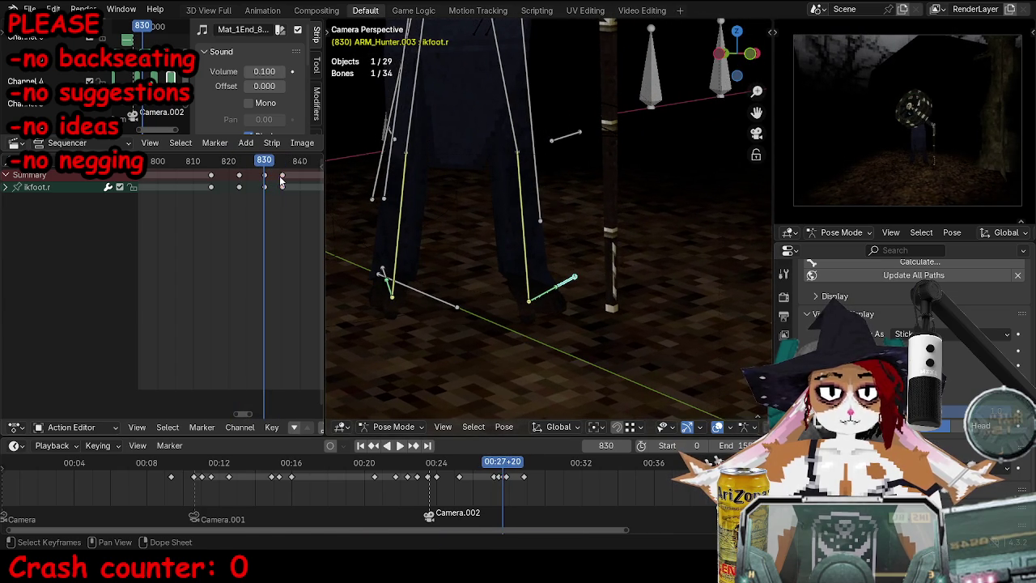
click(266, 176)
scroll(573, 351, up, 3)
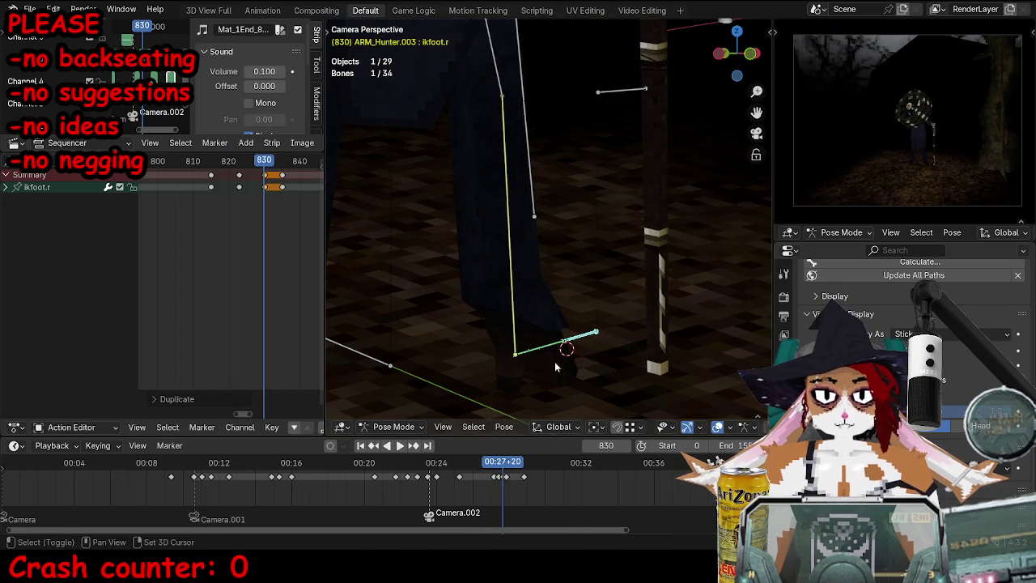
click(498, 369)
middle_drag(498, 369, 482, 337)
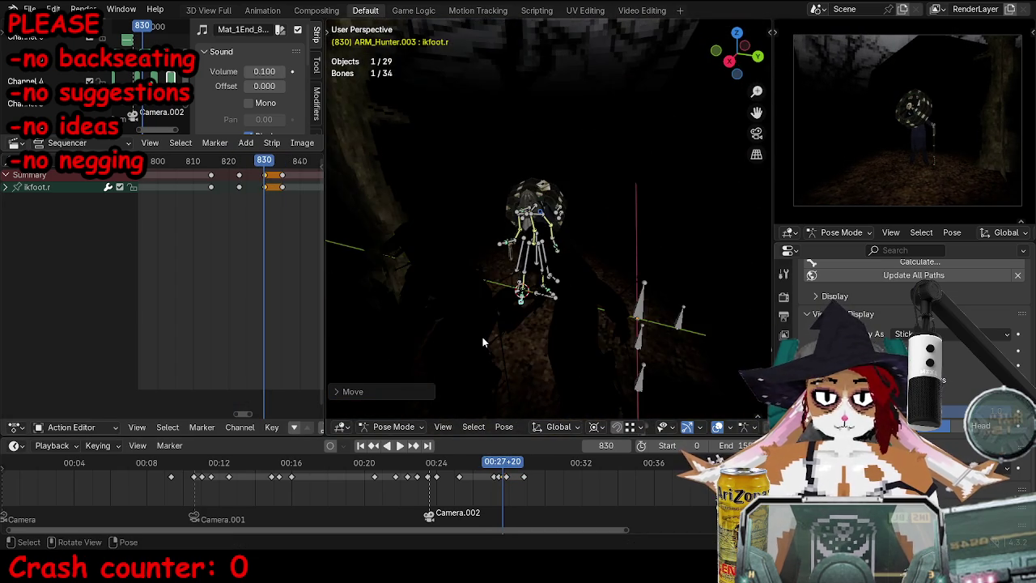
scroll(482, 336, up, 4)
Step: Re-rotate the foot in camera view, then replay the walk from frame 830 to 861
key(KP_0)
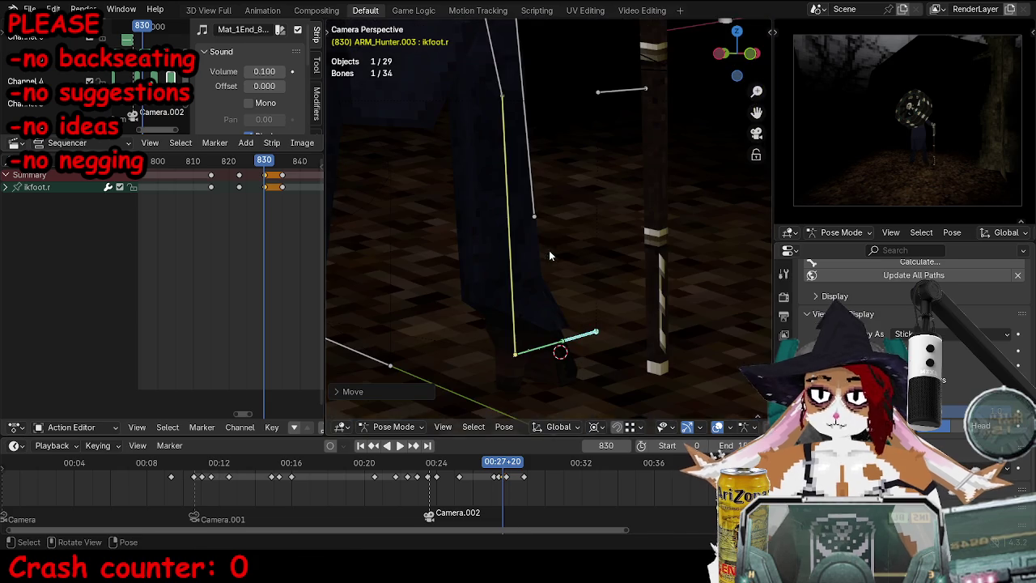
key(r)
key(r)
click(738, 302)
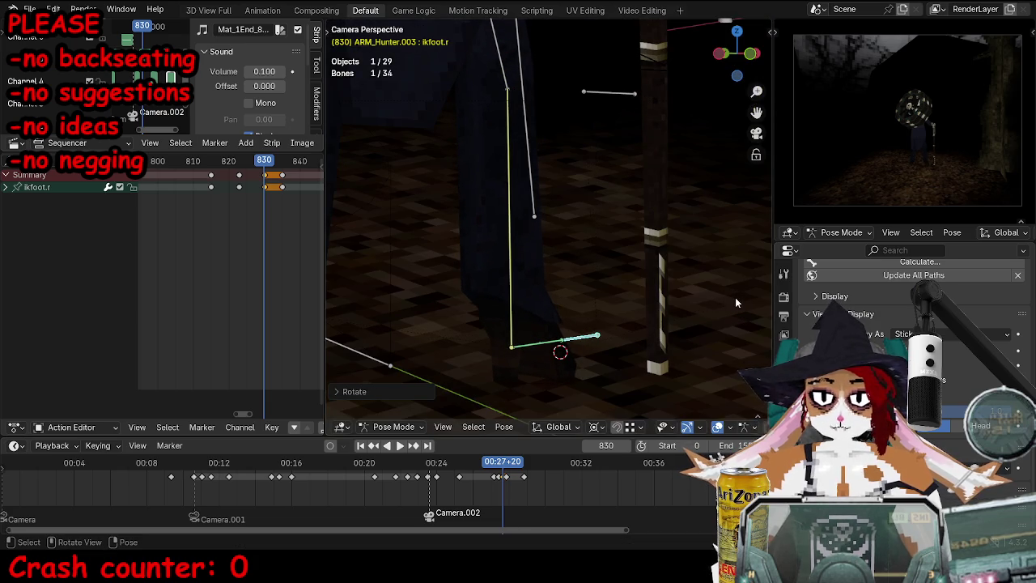
key(r)
key(r)
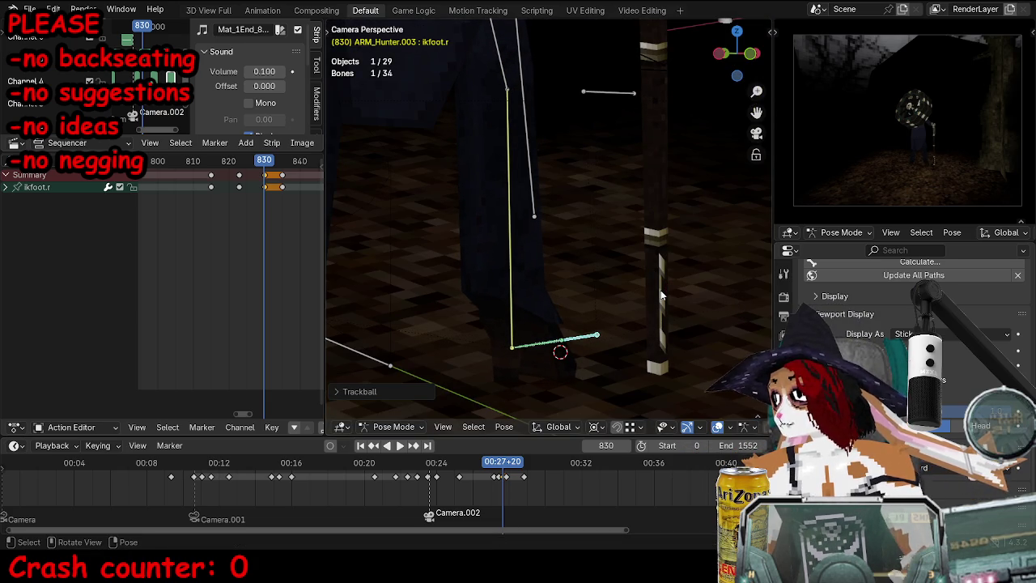
scroll(640, 254, down, 2)
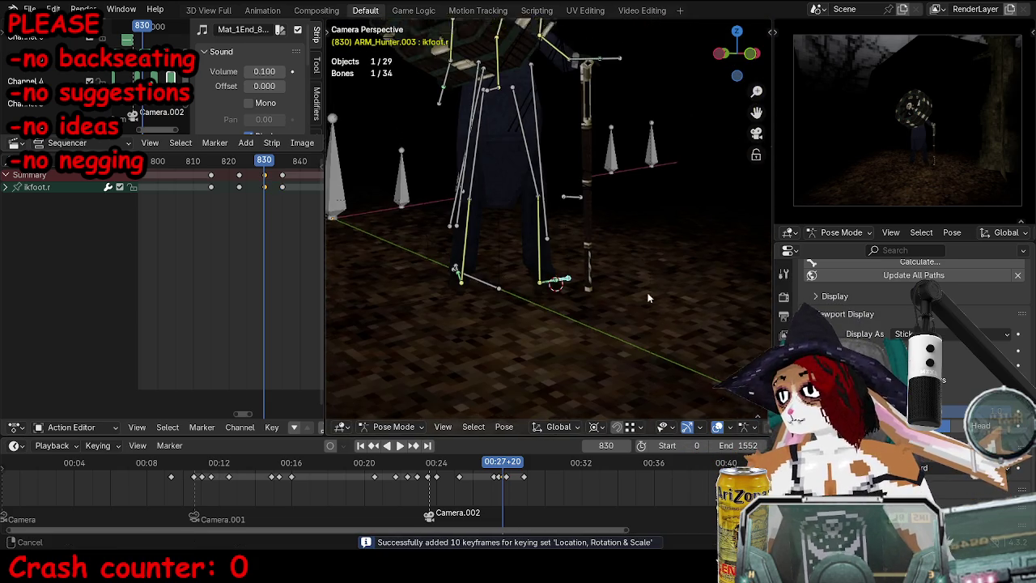
scroll(615, 292, down, 4)
key(space)
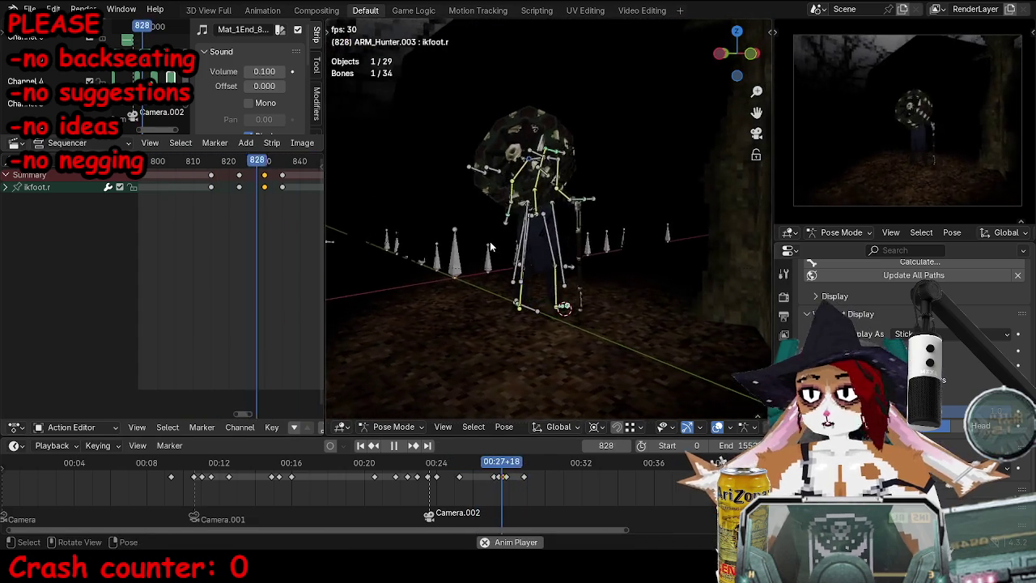
key(space)
mouse_move(493, 245)
middle_down()
mouse_move(546, 327)
mouse_move(541, 315)
middle_up()
Step: Replay from frame 811, then rotate the upperbody bone and tilt the hood forward
click(557, 240)
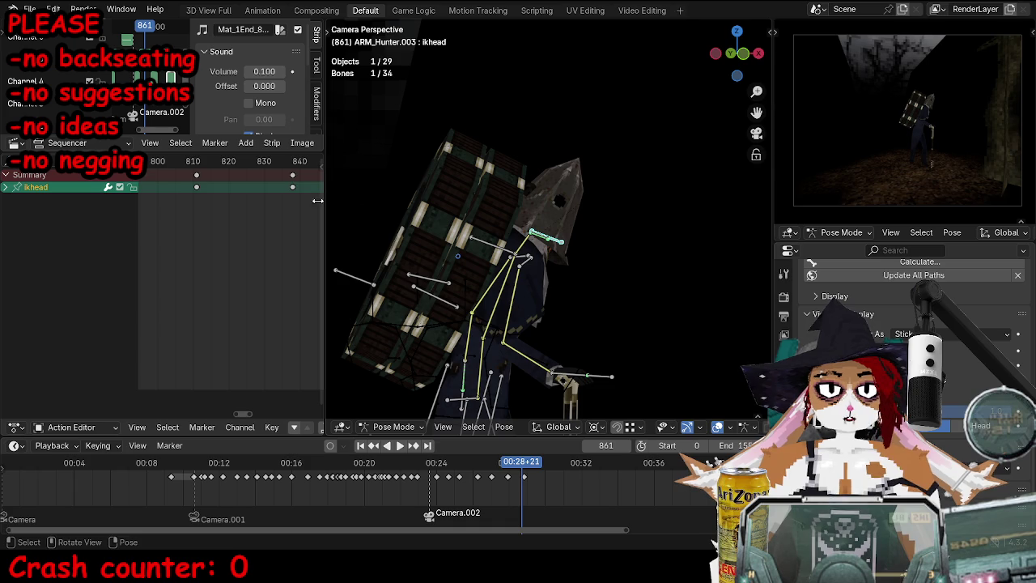
click(194, 171)
key(space)
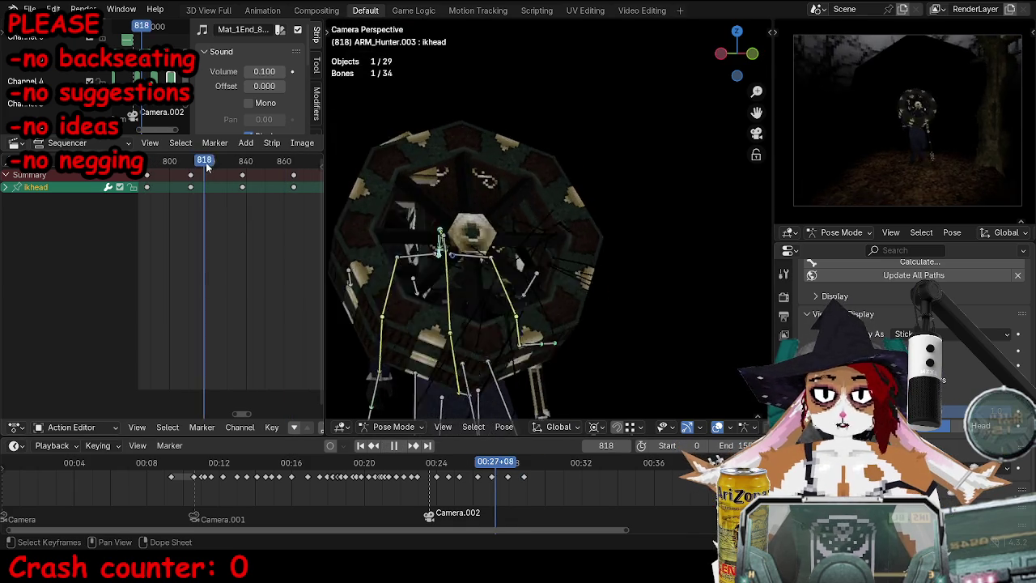
mouse_move(591, 273)
middle_down()
mouse_move(671, 325)
mouse_move(590, 258)
middle_up()
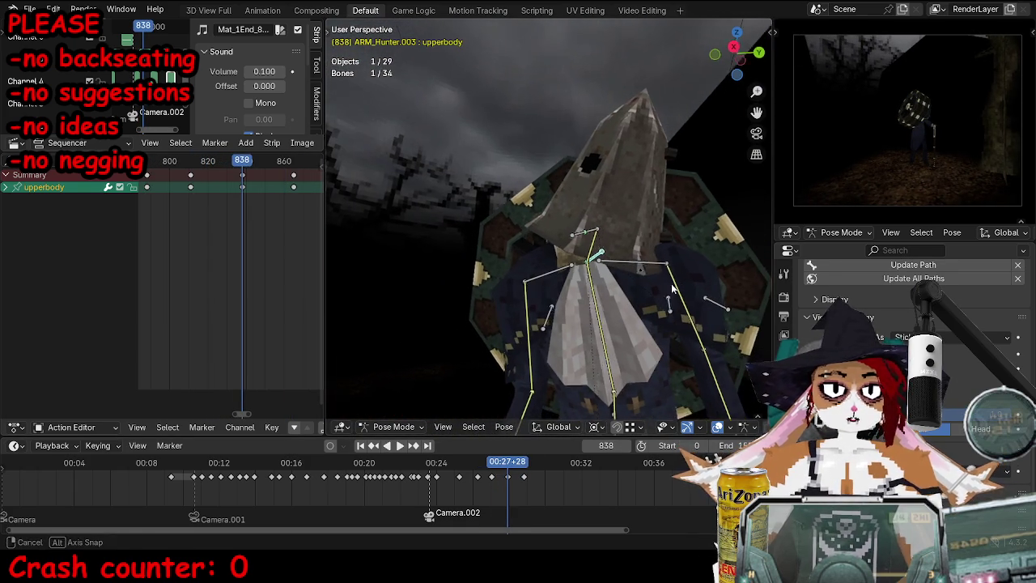
key(r)
click(644, 274)
key(r)
key(r)
click(687, 279)
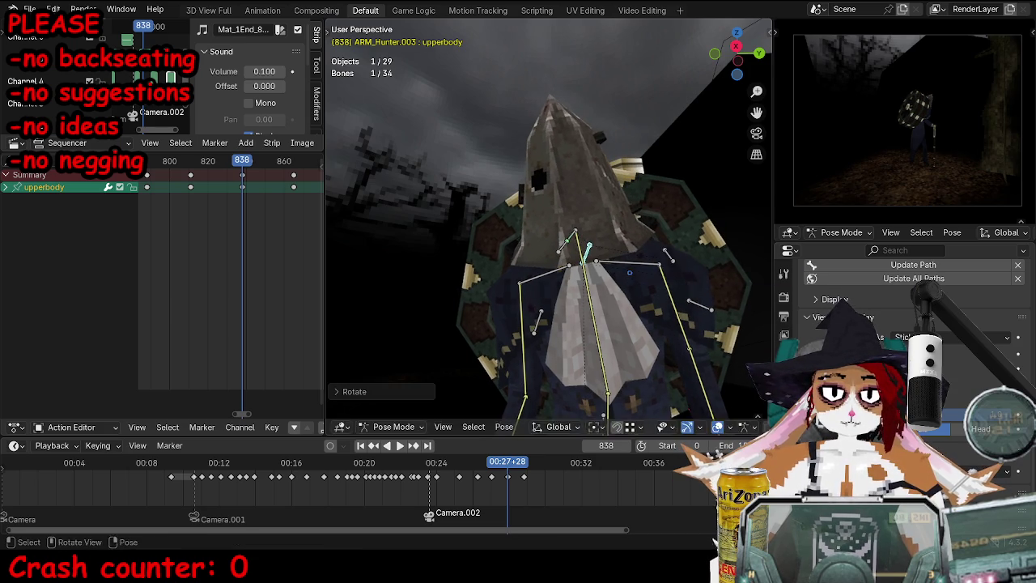
Step: Move the spinepoint bone and select the upperbody, ikhead and spinepoint bones
middle_drag(671, 269, 589, 237)
key(g)
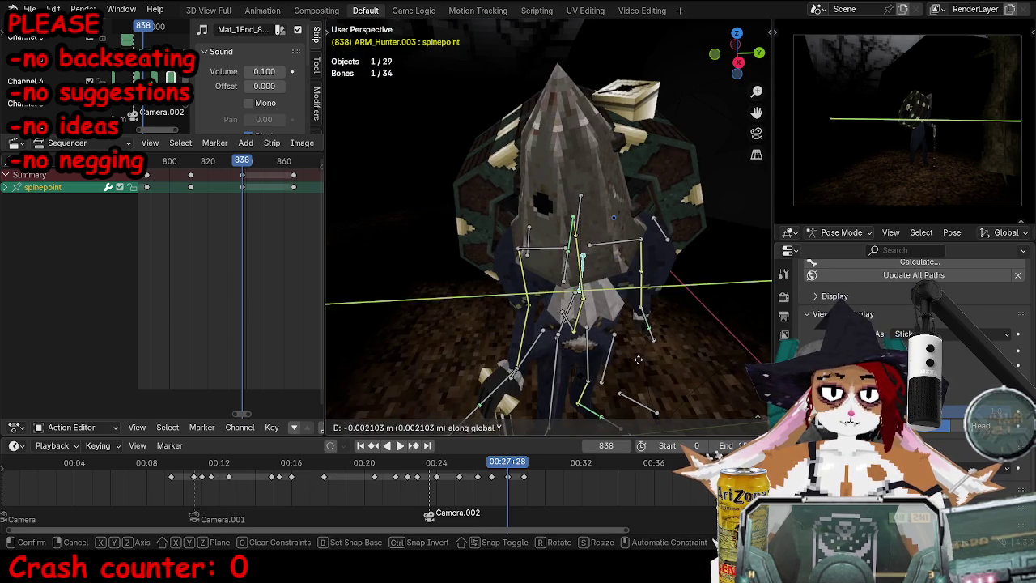
click(590, 236)
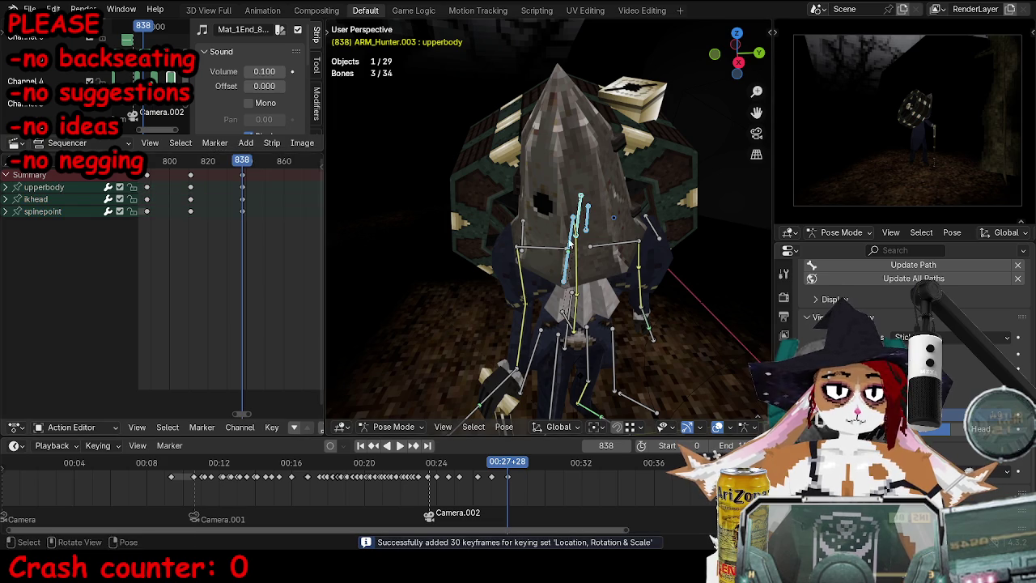
middle_drag(525, 235, 567, 268)
key(ctrl+Tab)
click(573, 275)
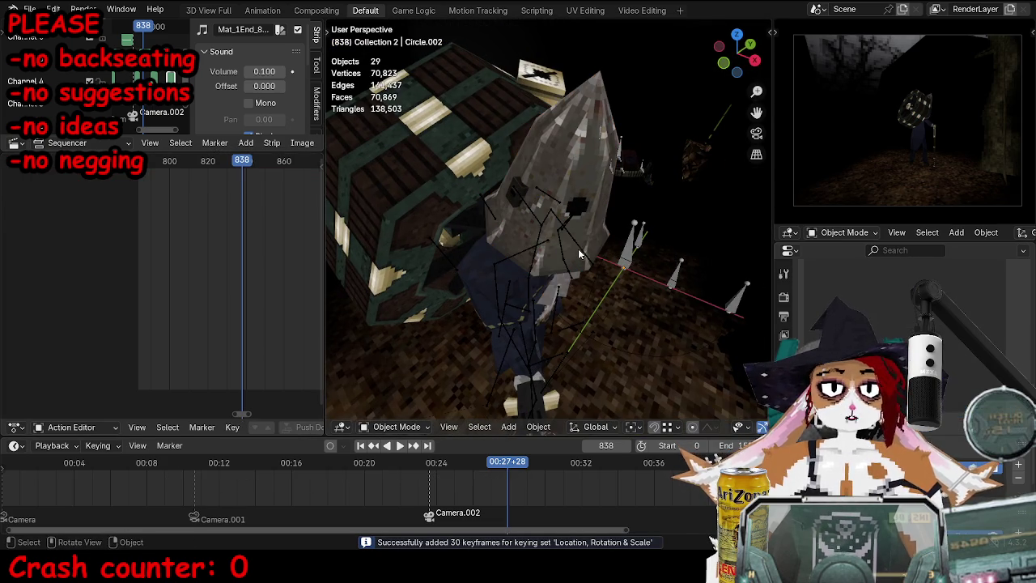
key(ctrl+z)
Step: Rotate the head bone, viewing the rig from the front
middle_drag(573, 272, 632, 226)
key(r)
key(r)
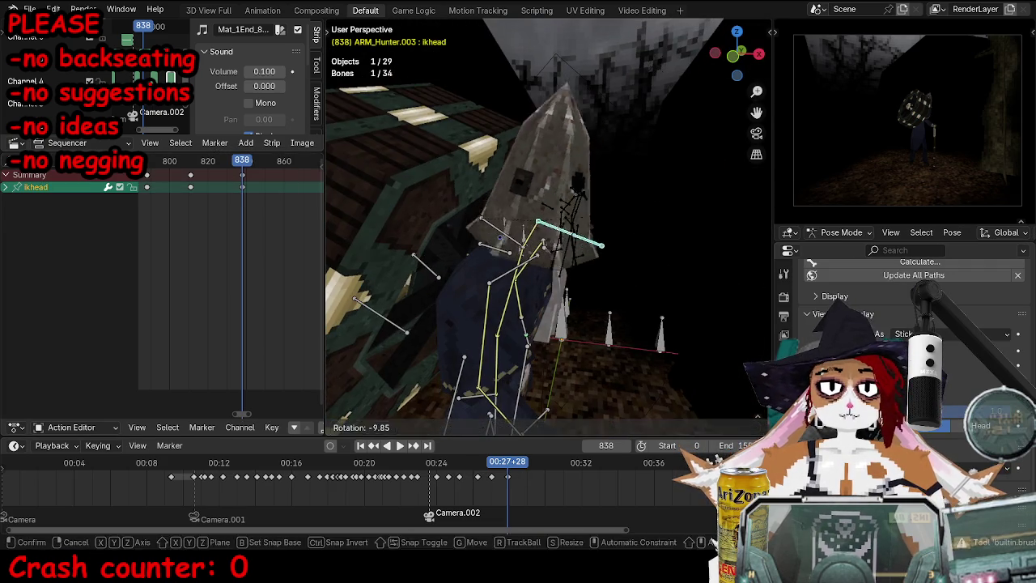
key(r)
click(678, 188)
mouse_move(609, 247)
middle_down()
mouse_move(476, 299)
mouse_move(580, 241)
middle_up()
alt+scroll(579, 240, down, 2)
alt+scroll(579, 241, down, 9)
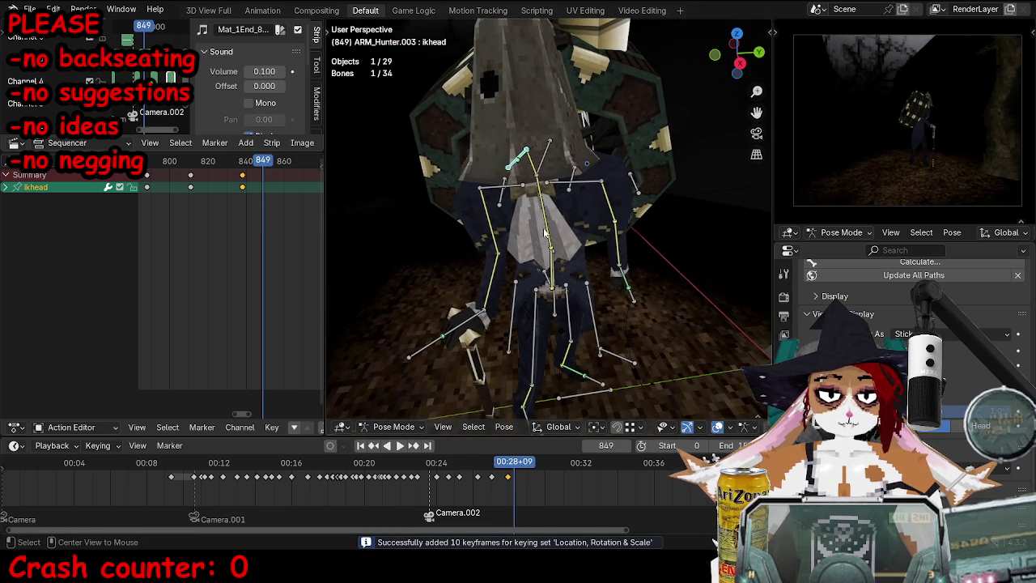
Step: Adjust the upperbody and head IK bones, then replay to review the torso
click(547, 162)
key(r)
click(680, 194)
key(g)
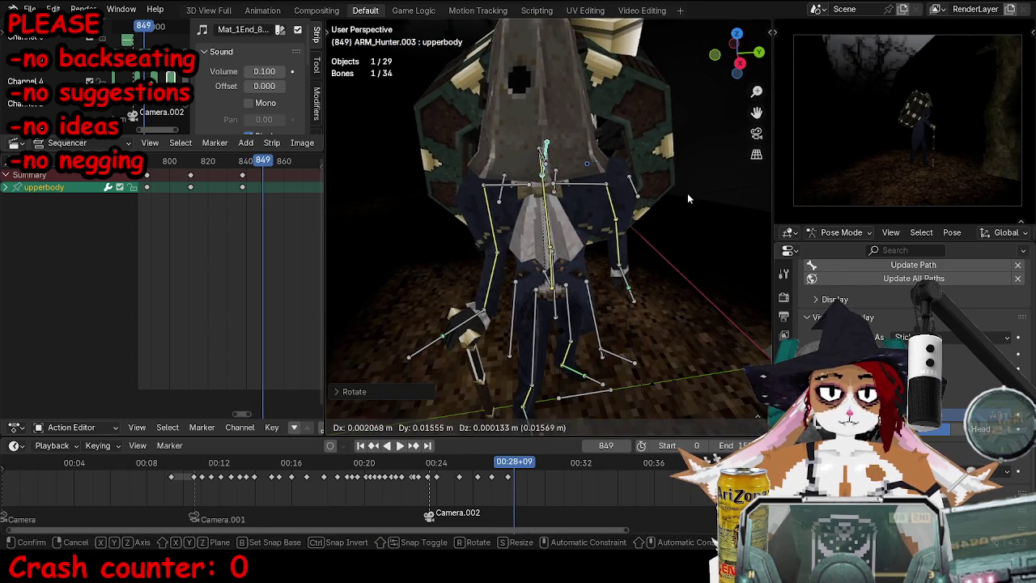
click(685, 198)
middle_drag(685, 198, 615, 186)
click(589, 159)
key(g)
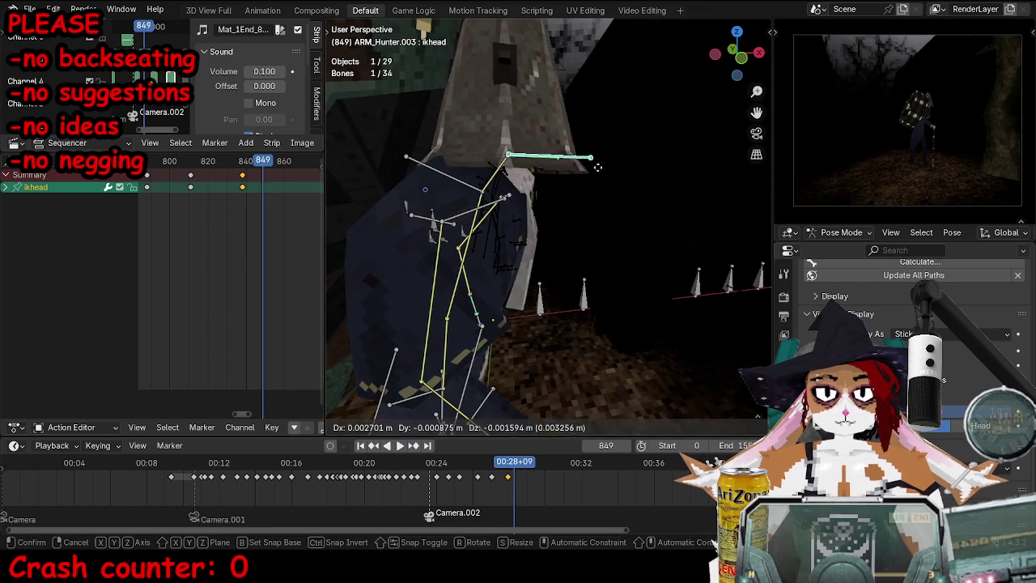
shift+click(440, 176)
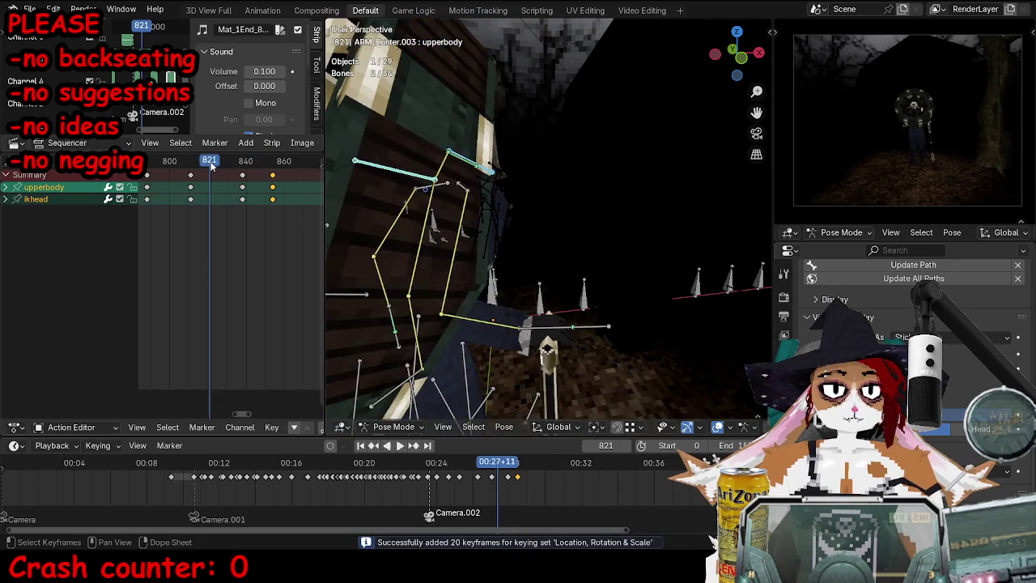
key(space)
key(Escape)
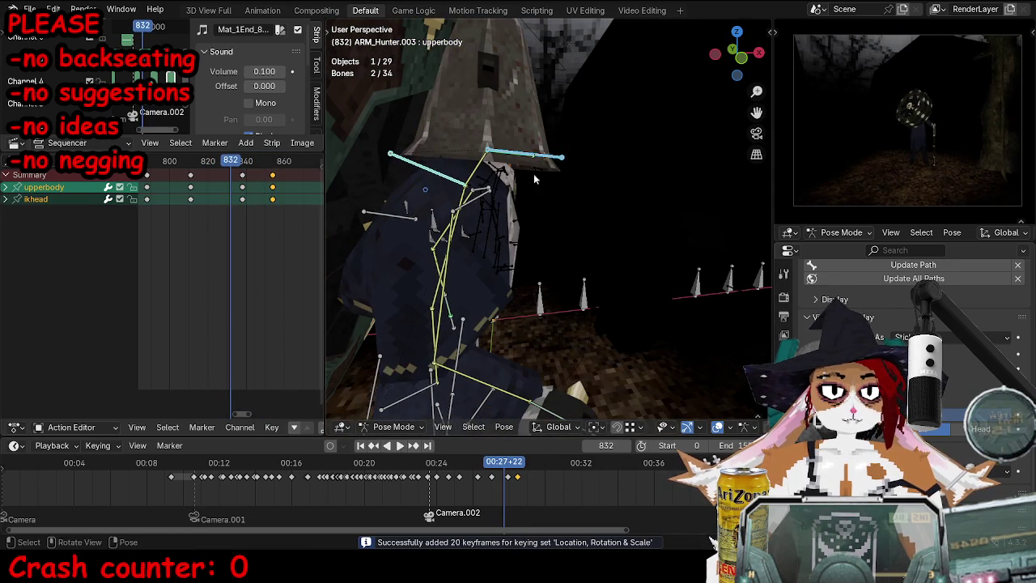
Step: At frame 854, reposition the upper body and rotate the right shoulder and elbow
key(Up)
key(r)
key(r)
middle_drag(566, 195, 550, 199)
key(g)
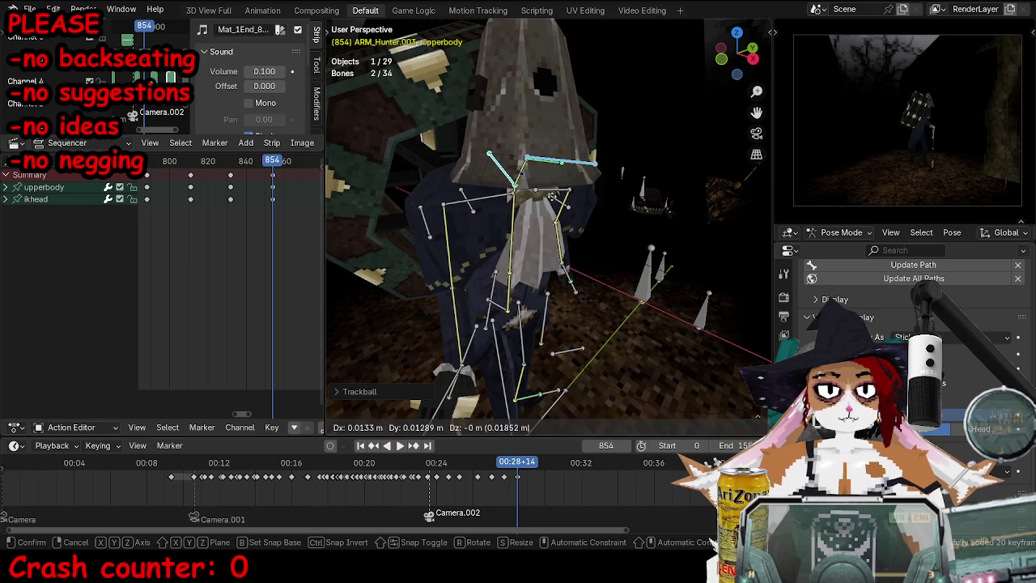
click(476, 208)
middle_drag(476, 208, 429, 192)
key(r)
key(Escape)
drag(434, 178, 417, 172)
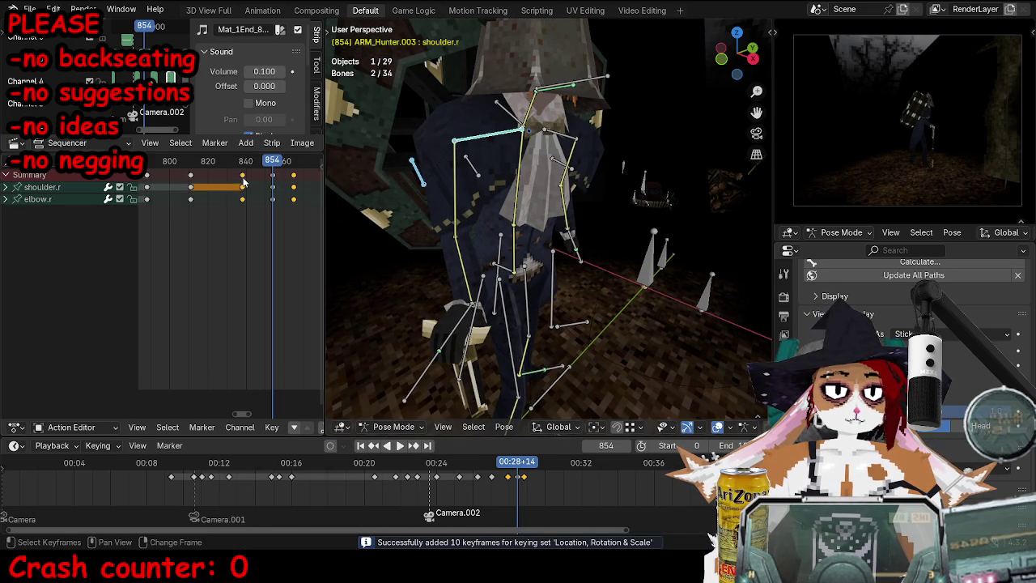
Step: Delete the selected keyframes and replay the animation
key(Delete)
key(space)
click(186, 166)
key(space)
middle_drag(580, 295, 592, 188)
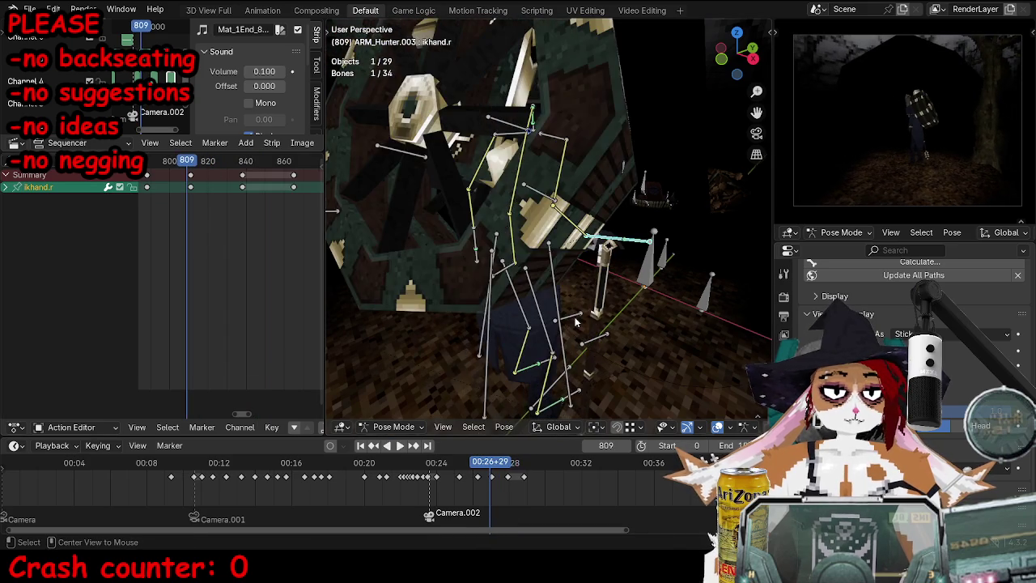
key(Down)
Step: Rotate and move the right hand bone, then replay from frame 797
key(Up)
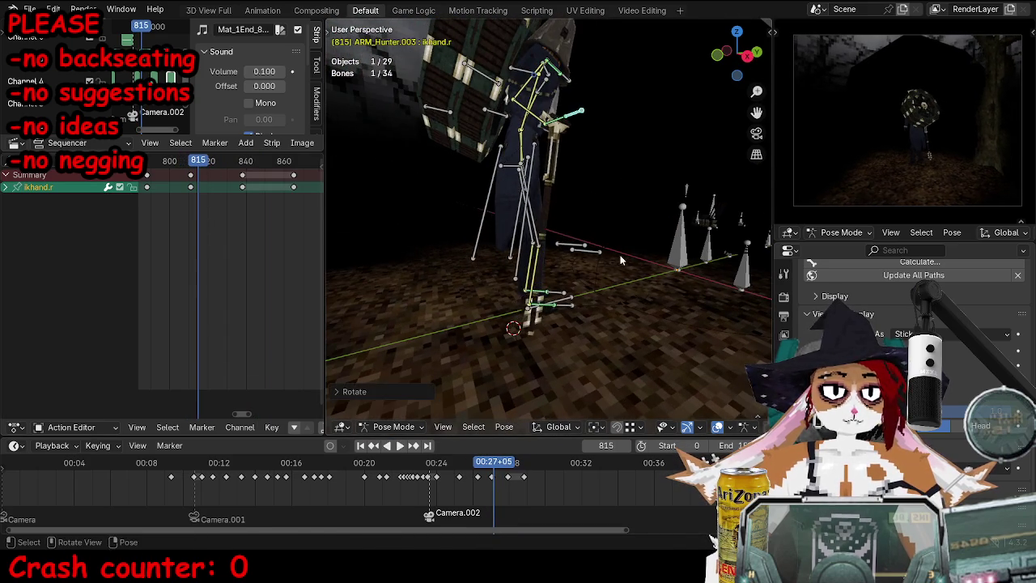
middle_drag(591, 188, 541, 248)
key(r)
key(r)
click(662, 275)
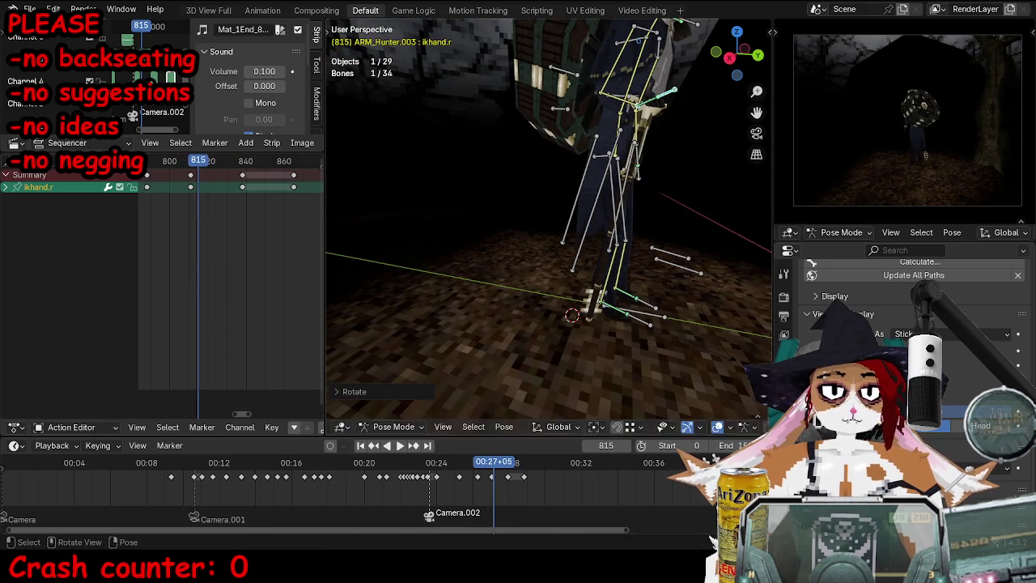
key(r)
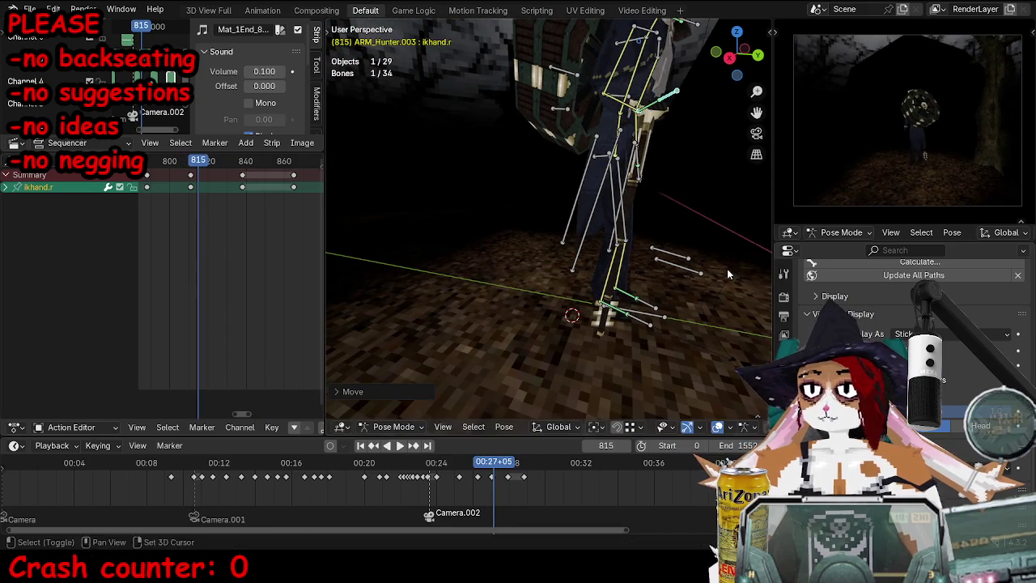
key(period)
key(g)
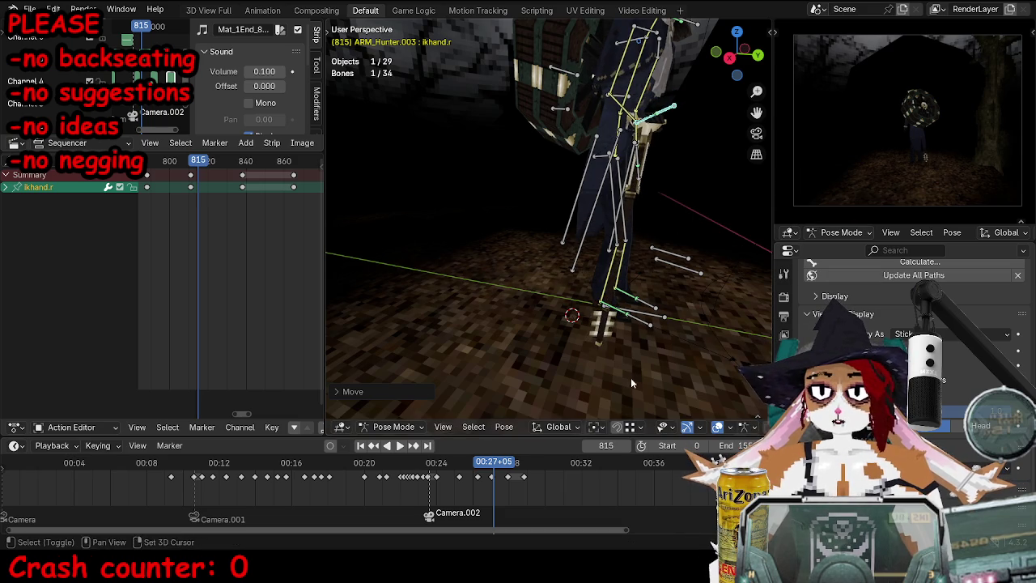
key(Left)
key(Left)
key(Left)
key(Left)
key(Left)
key(Left)
key(Left)
key(Left)
key(Left)
mouse_move(176, 161)
mouse_down()
mouse_move(164, 162)
mouse_move(191, 162)
mouse_up()
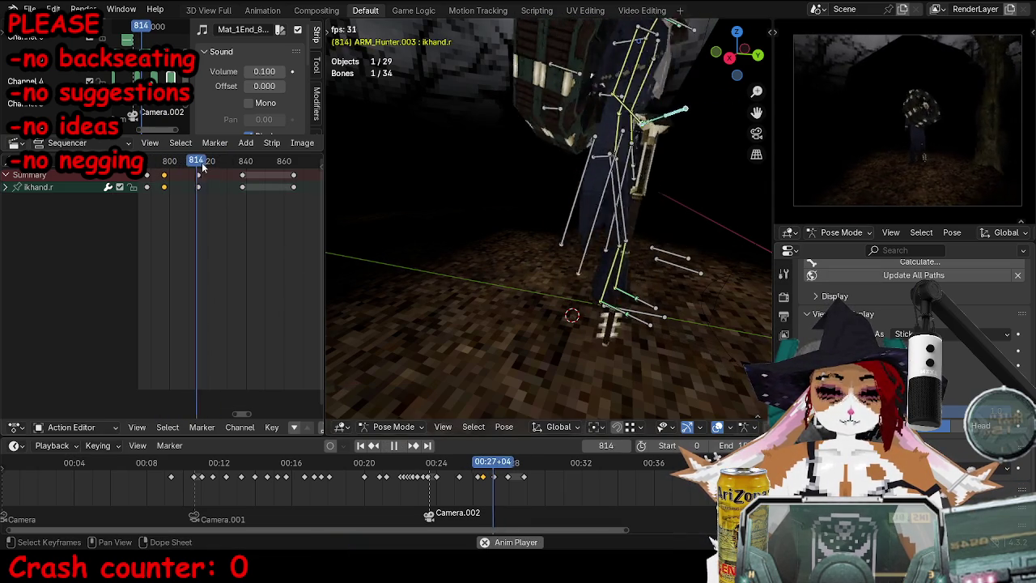
key(space)
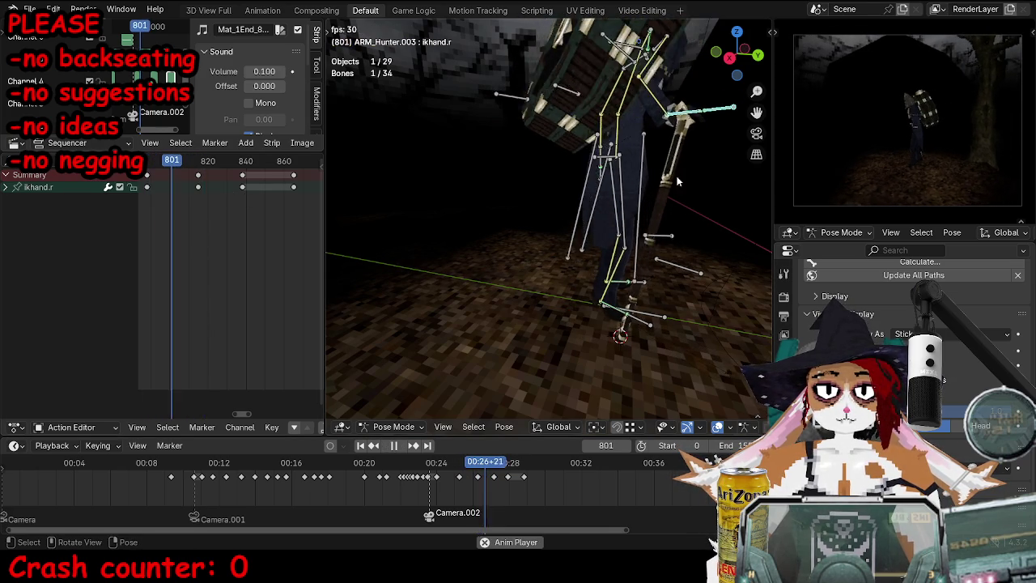
Step: Reposition the right hand and key it at frame 814, then rotate and key at 835
key(g)
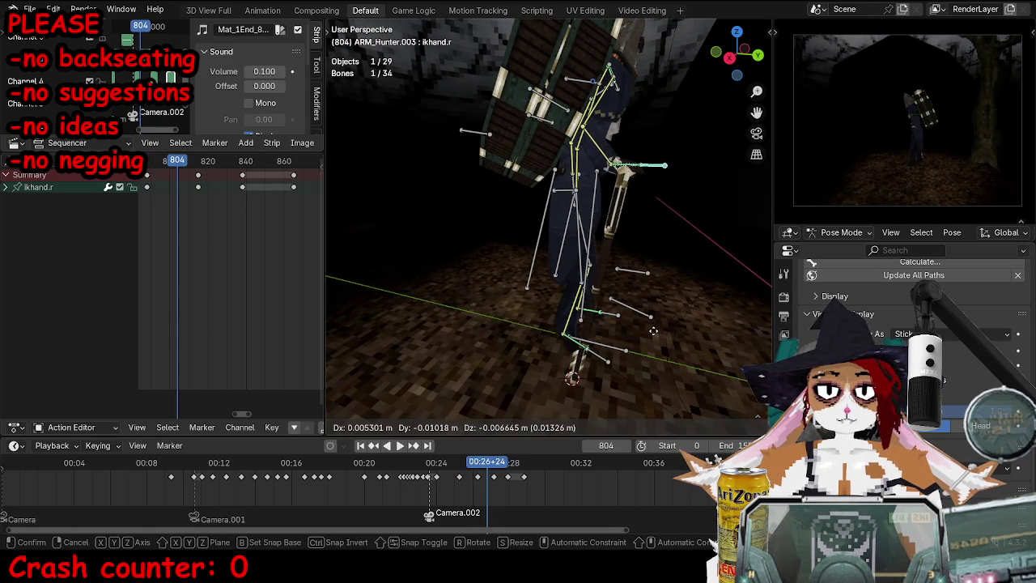
click(654, 330)
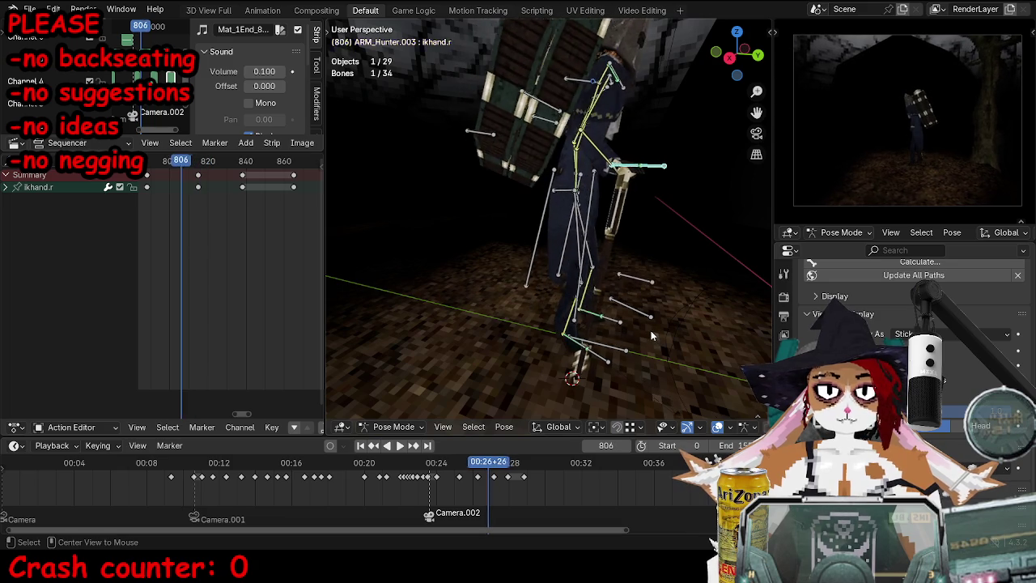
key(i)
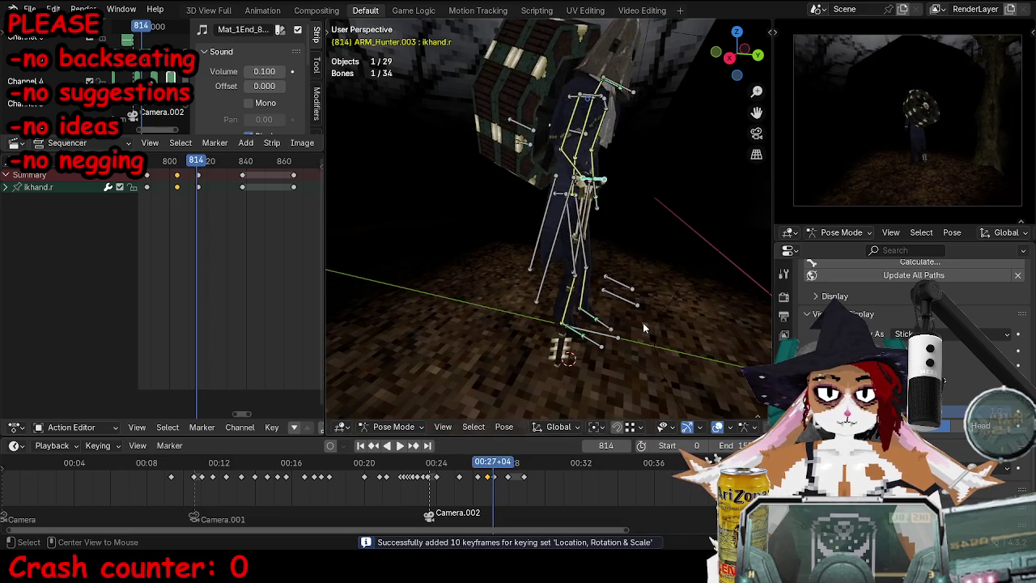
middle_drag(643, 328, 610, 313)
key(r)
click(734, 337)
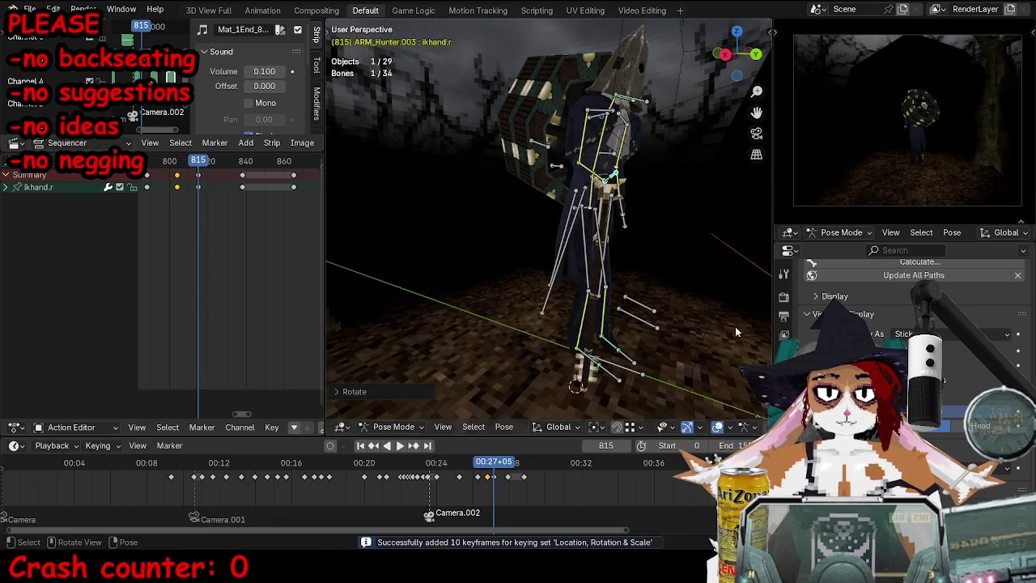
mouse_move(726, 326)
middle_down()
mouse_move(632, 348)
mouse_move(611, 272)
middle_up()
key(i)
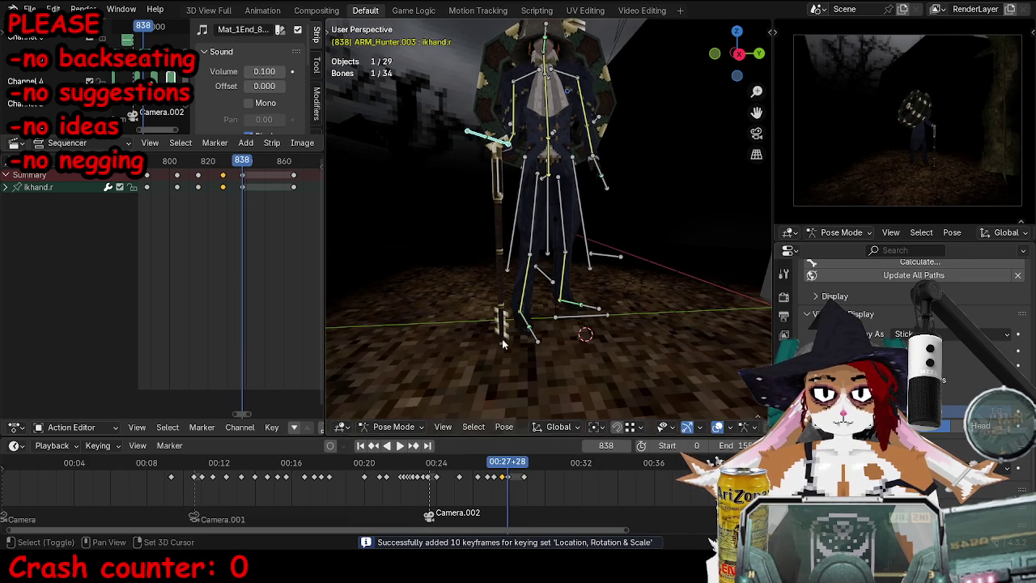
Step: Rotate the right hand slightly and key its pose at frame 822
key(Down)
key(r)
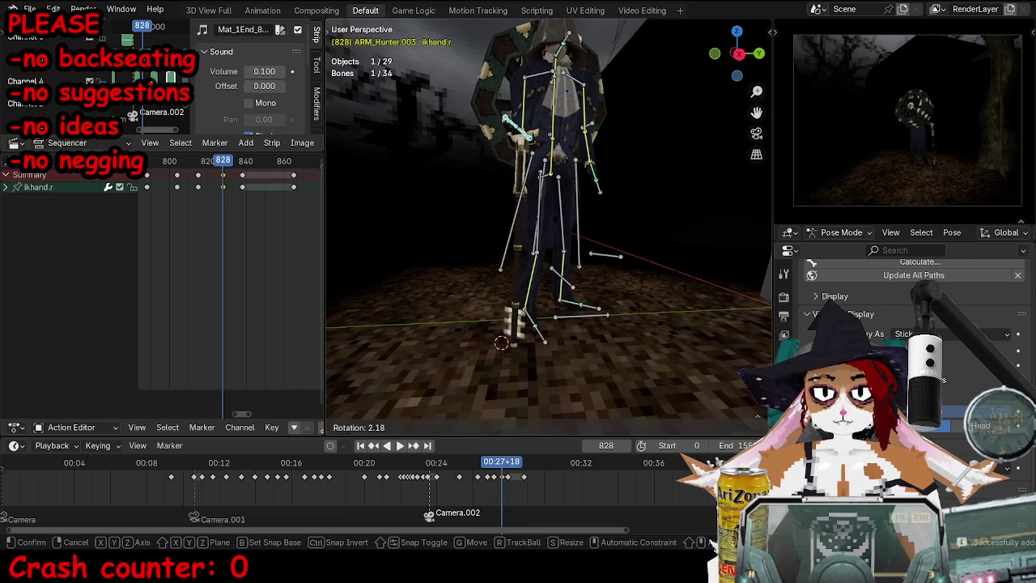
key(space)
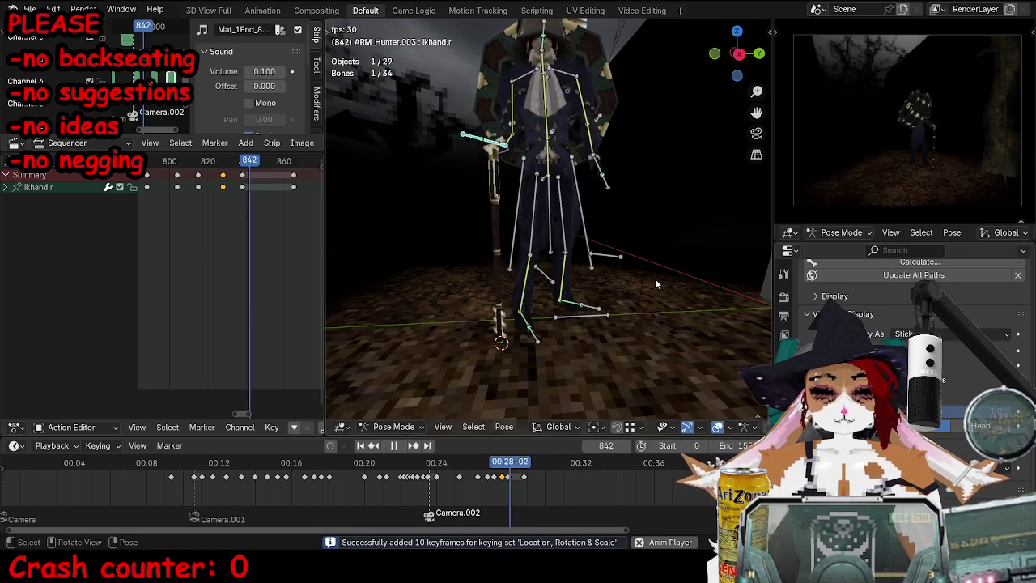
click(215, 161)
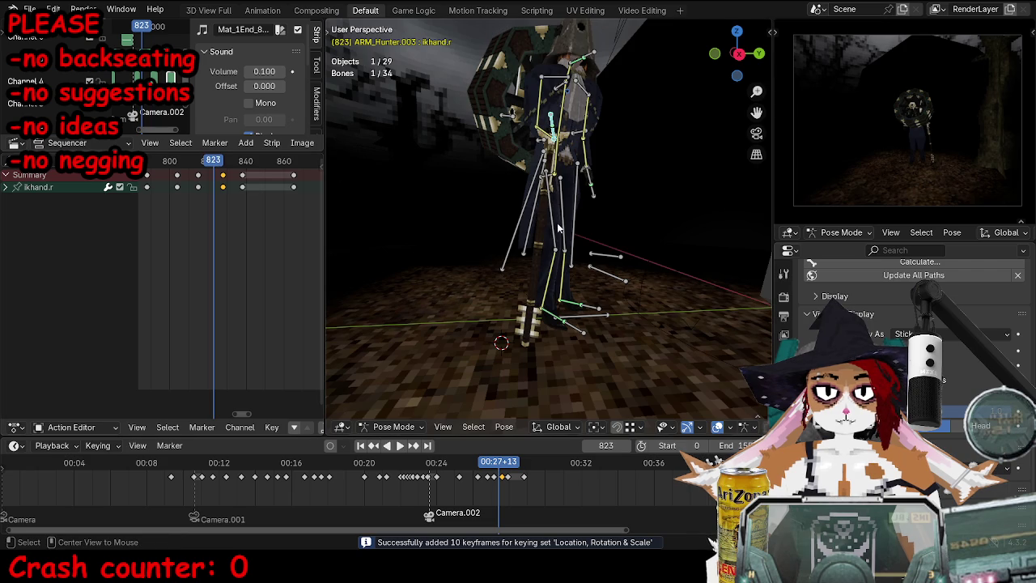
key(Left)
key(r)
click(685, 194)
key(i)
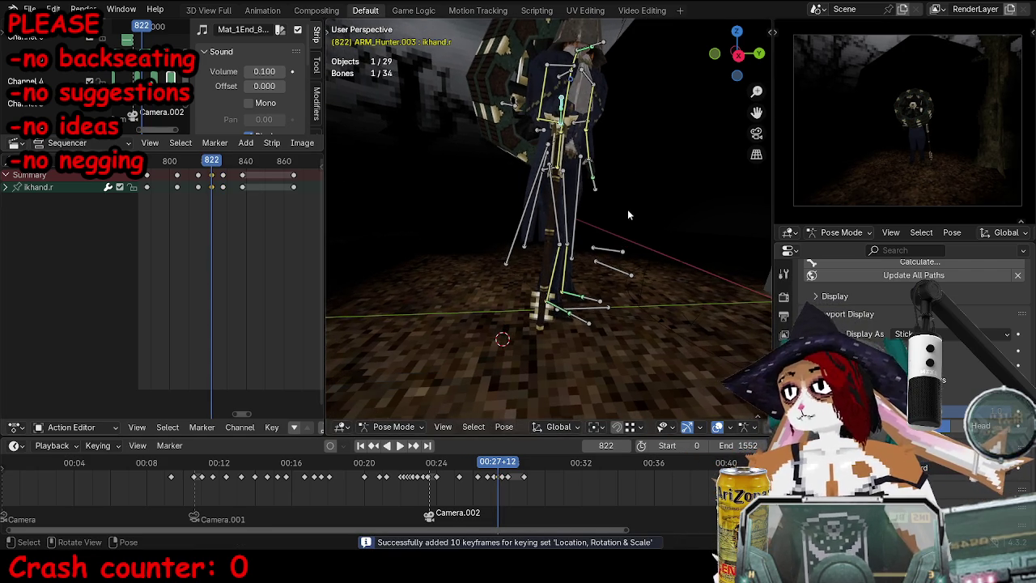
Step: Replay from frame 812 through the scene camera, then return to Object Mode
scroll(639, 231, up, 1)
scroll(633, 222, up, 1)
click(193, 163)
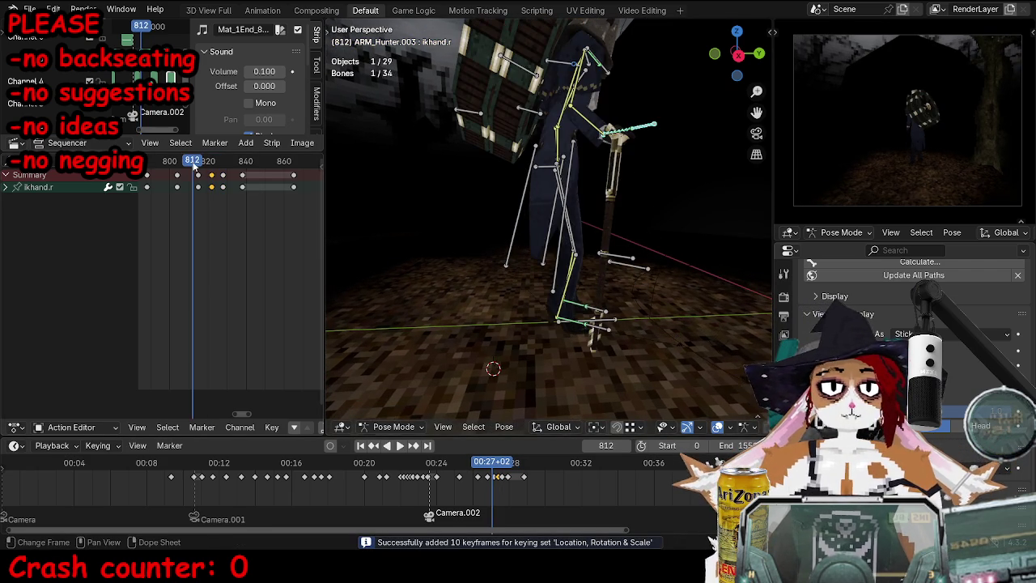
key(space)
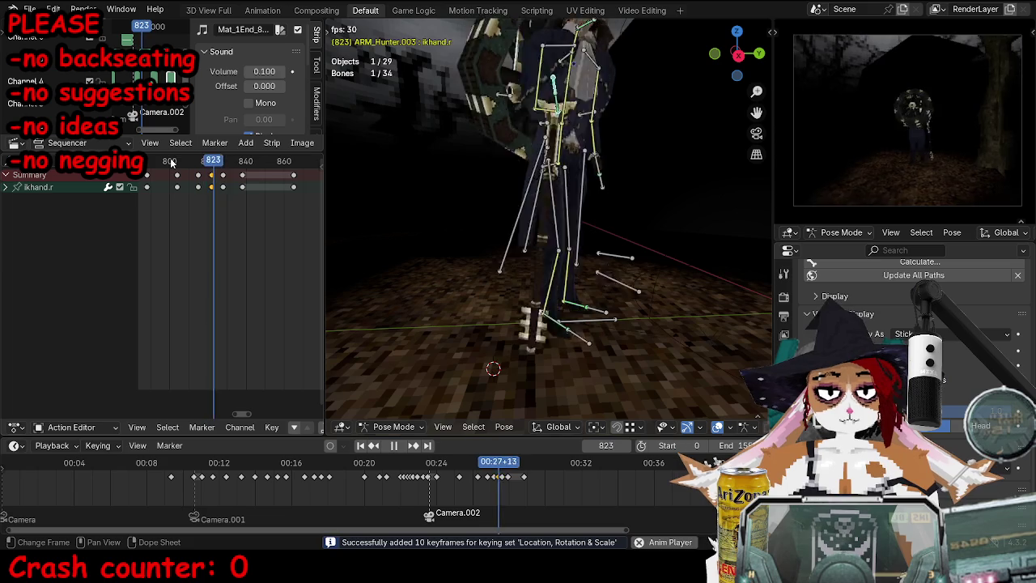
middle_drag(518, 243, 554, 209)
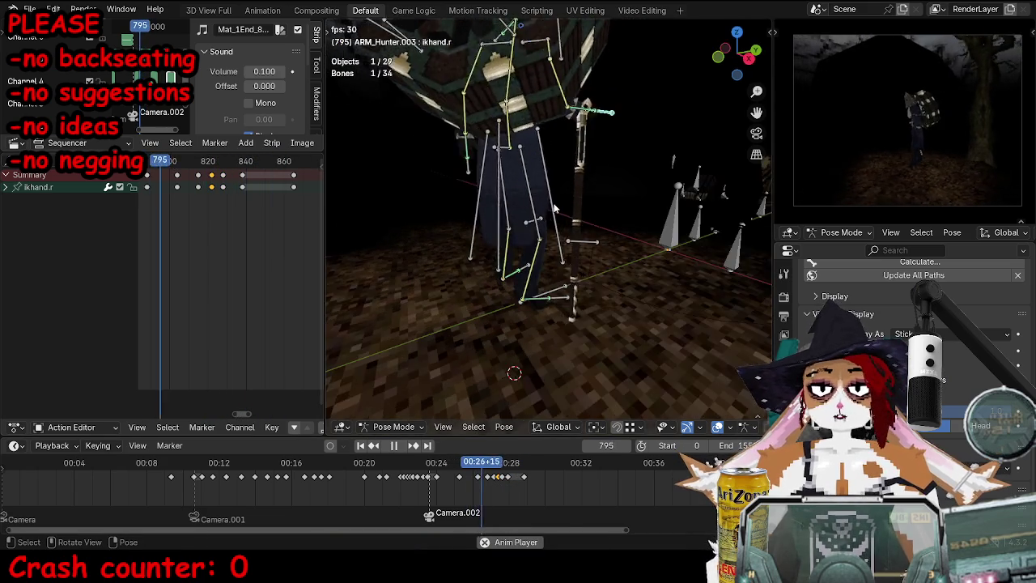
key(KP_0)
key(space)
key(ctrl+Tab)
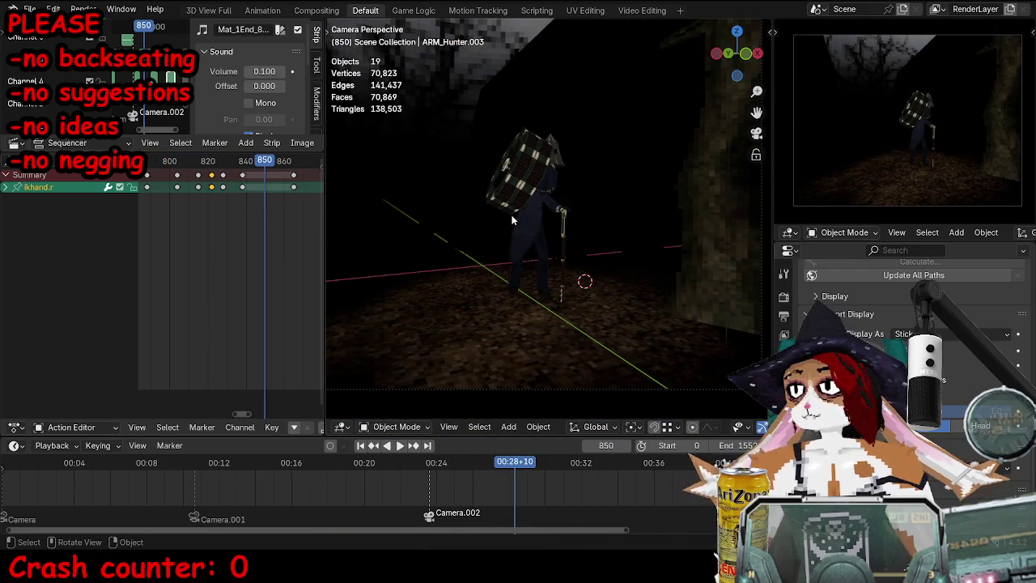
Step: Frame the character in the camera view and play the walk from about frame 774
shift+middle_drag(512, 219, 522, 274)
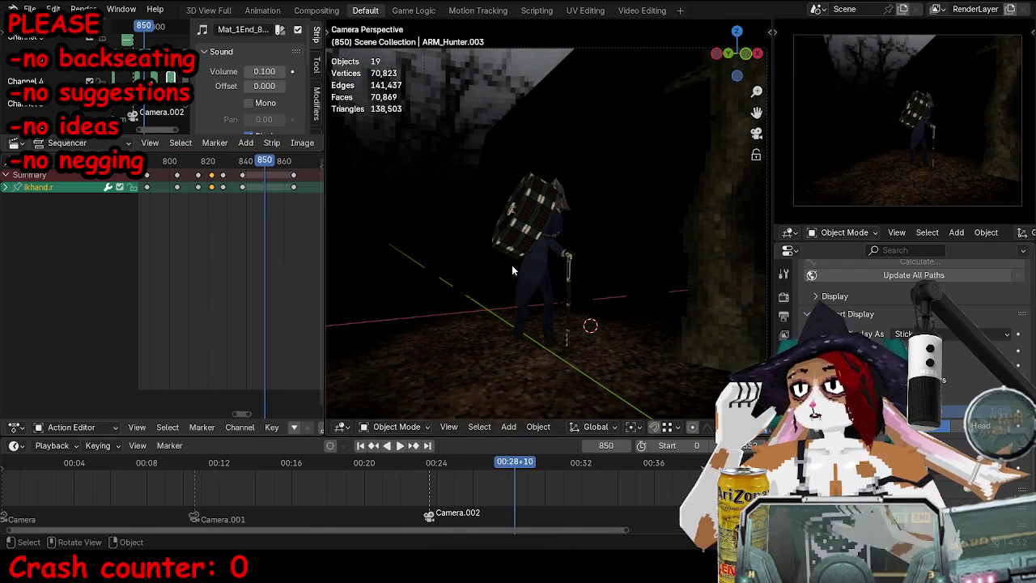
mouse_move(420, 130)
ctrl+middle_down()
mouse_move(645, 310)
mouse_move(622, 251)
mouse_move(579, 226)
ctrl+middle_up()
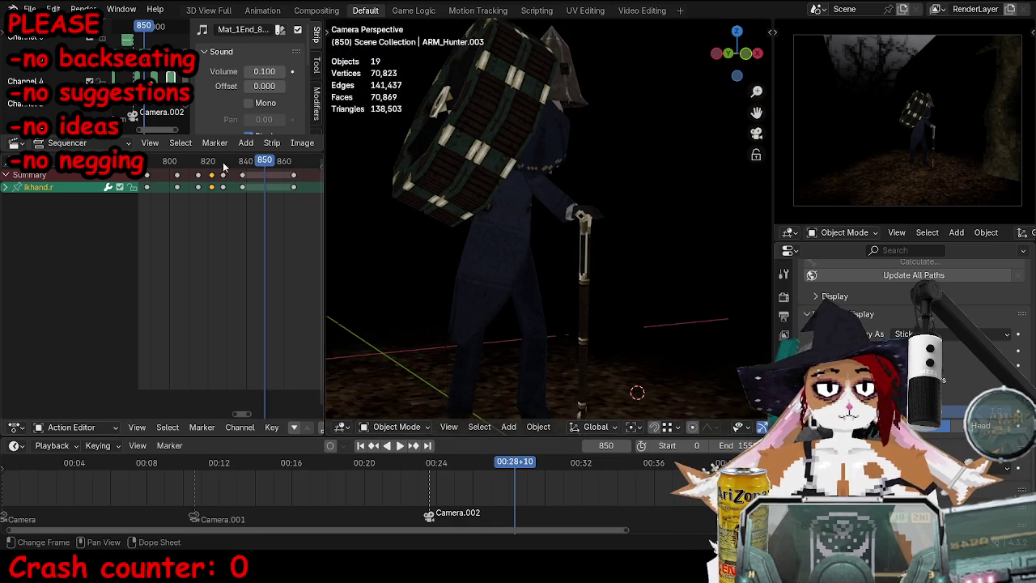
drag(228, 166, 154, 166)
key(space)
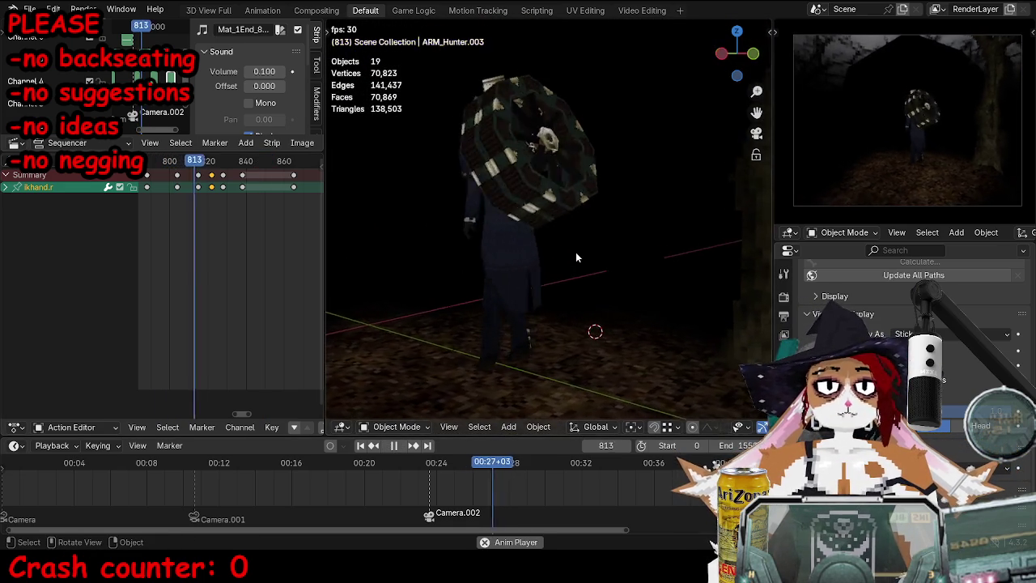
scroll(227, 166, down, 3)
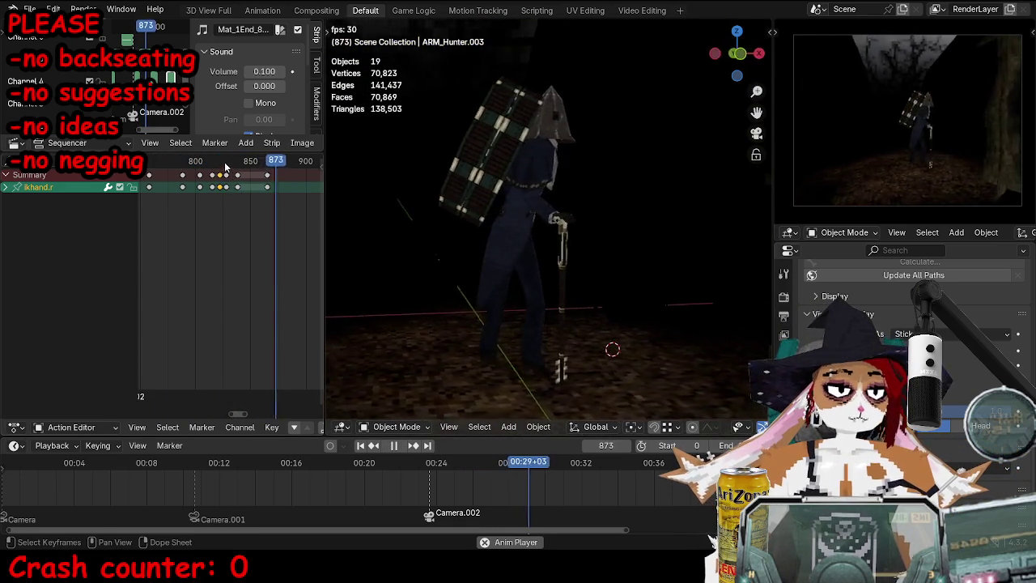
key(Home)
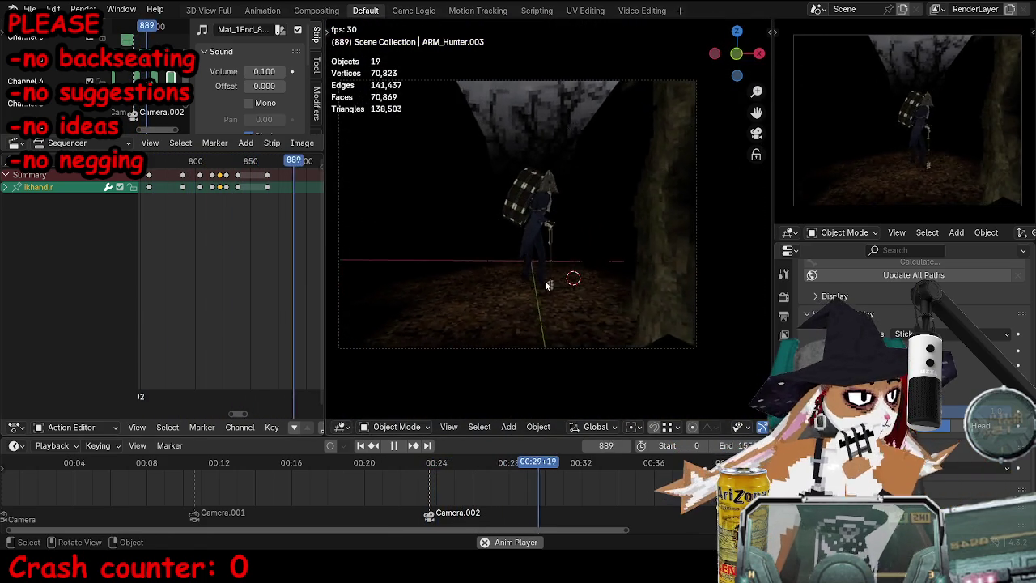
key(space)
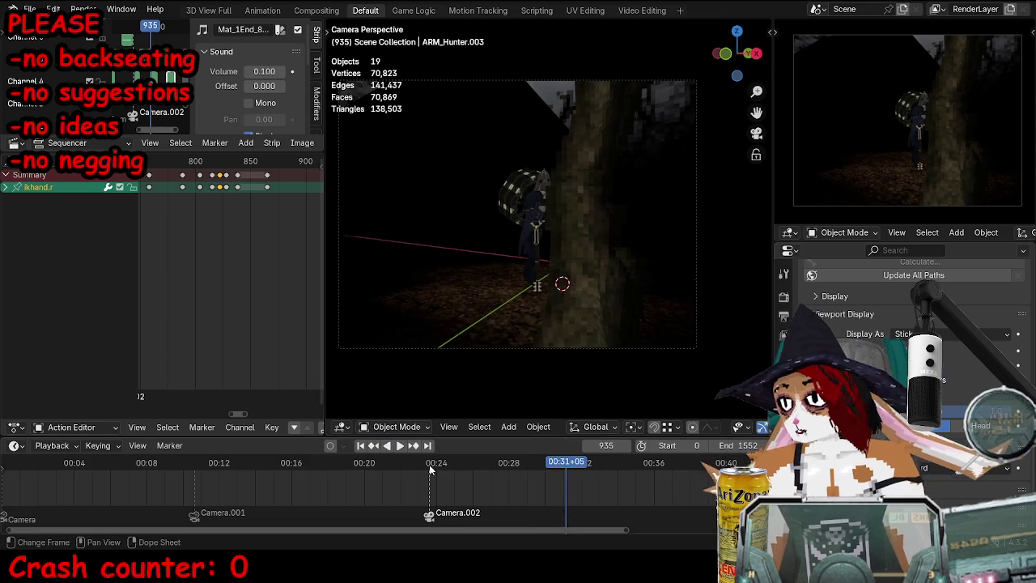
Step: Replay the walk from around frame 763, then select the armature and enter Pose Mode
click(476, 477)
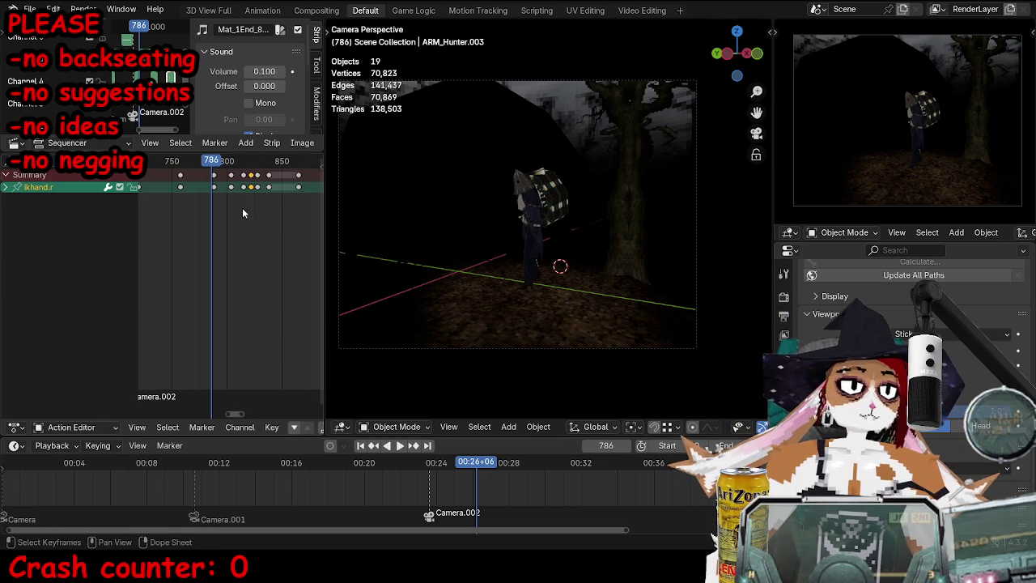
click(184, 161)
key(space)
key(space)
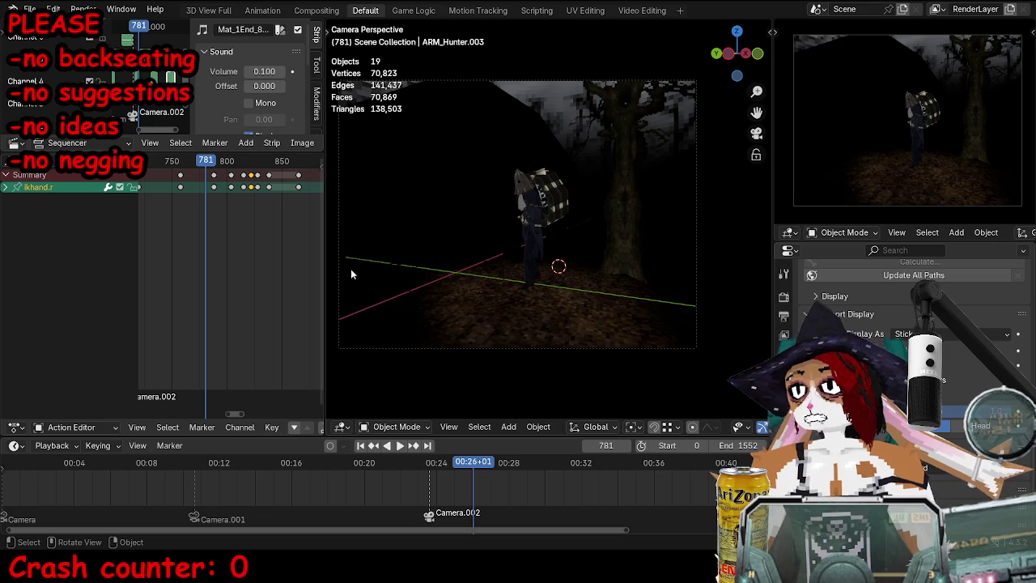
key(space)
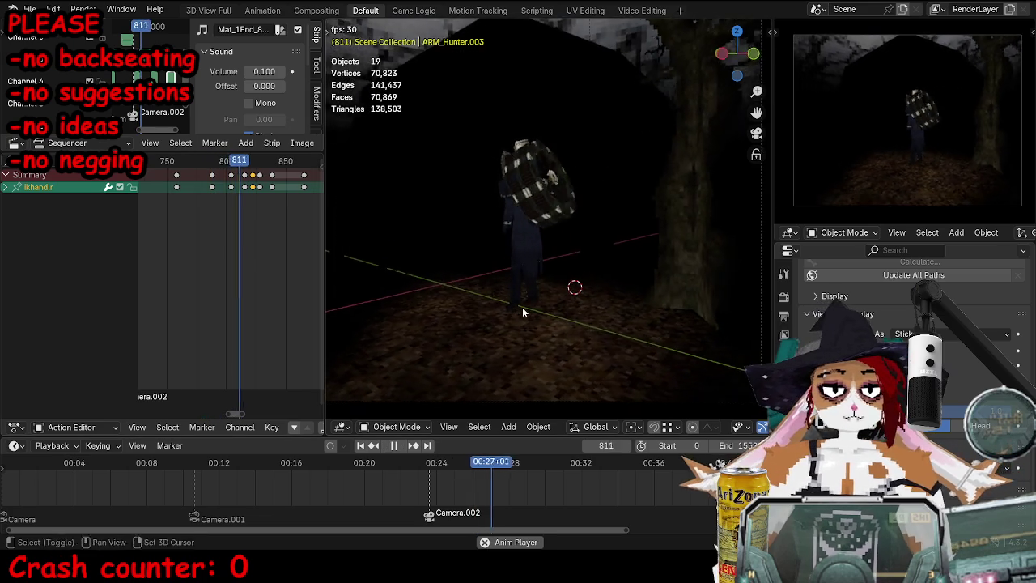
key(space)
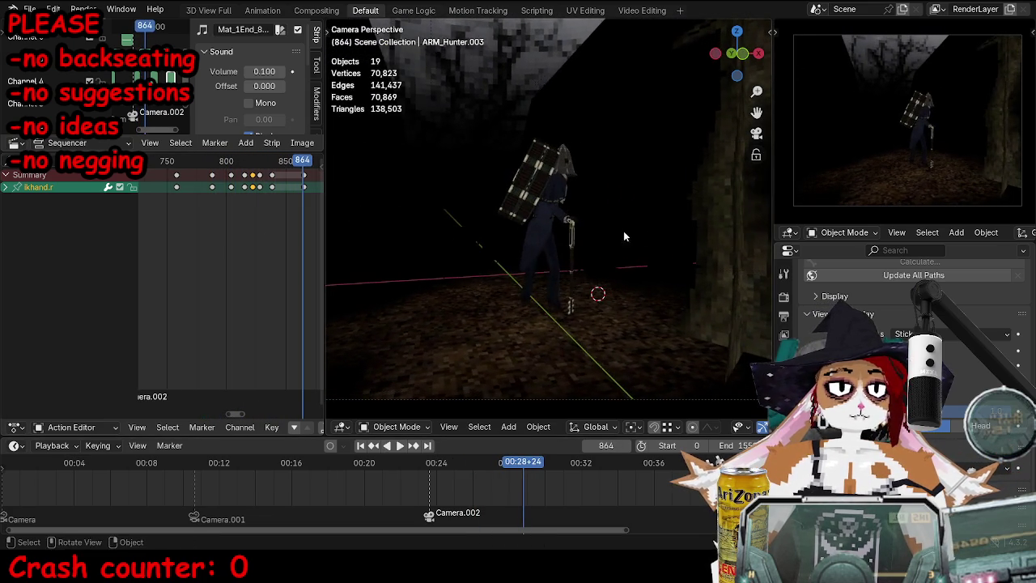
click(506, 230)
key(ctrl+Tab)
Step: Replay the walk, then scrub to about frame 867 back in Pose Mode
key(ctrl+Tab)
key(ctrl+Tab)
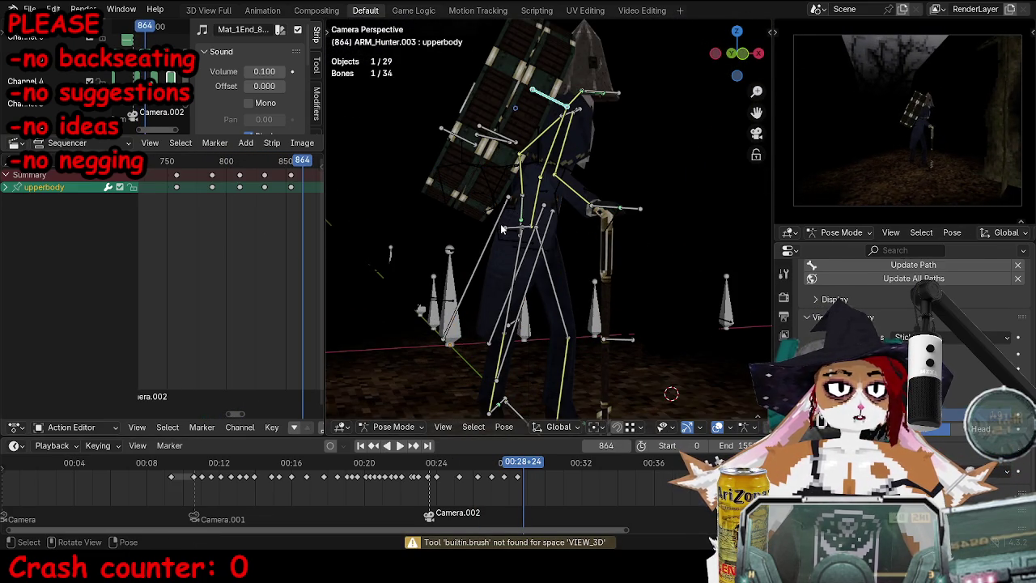
key(space)
key(ctrl+Tab)
mouse_move(640, 185)
middle_down()
mouse_move(622, 218)
mouse_move(552, 259)
mouse_move(526, 247)
mouse_move(569, 250)
middle_up()
middle_drag(476, 271, 328, 198)
key(ctrl+Tab)
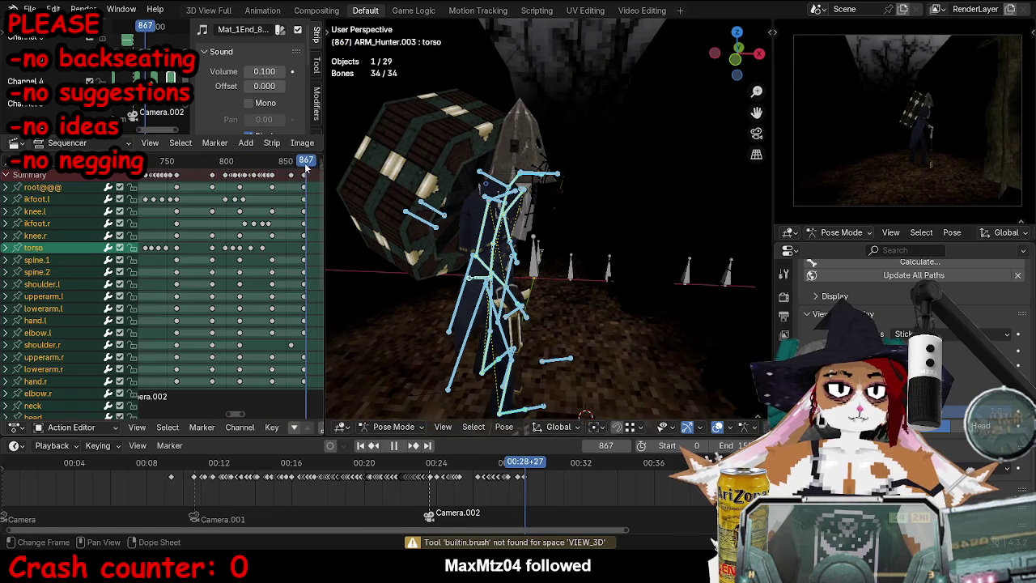
Step: Rotate the torso bone around the vertical Z axis
click(482, 281)
middle_drag(481, 281, 518, 268)
key(r)
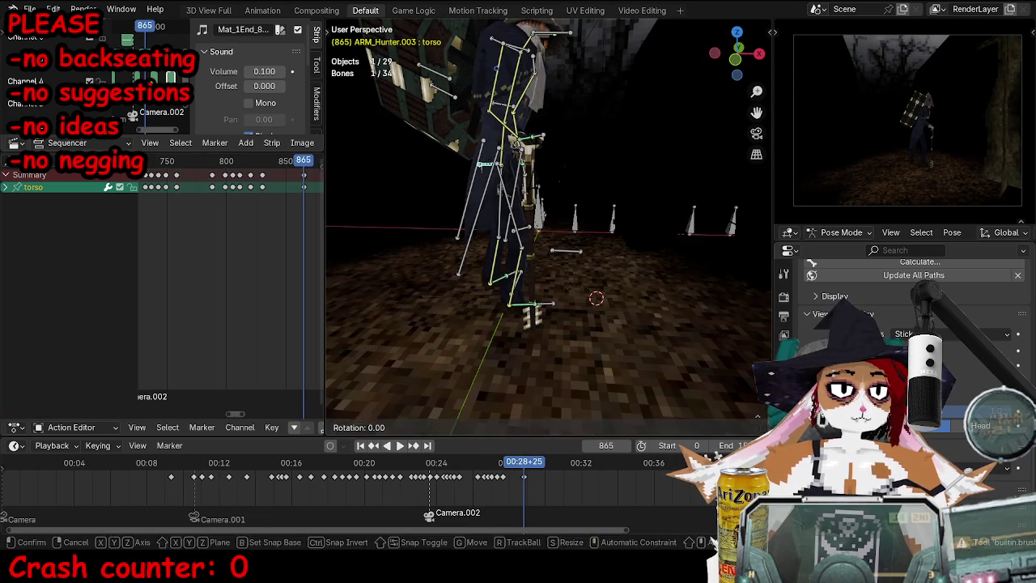
key(z)
click(589, 365)
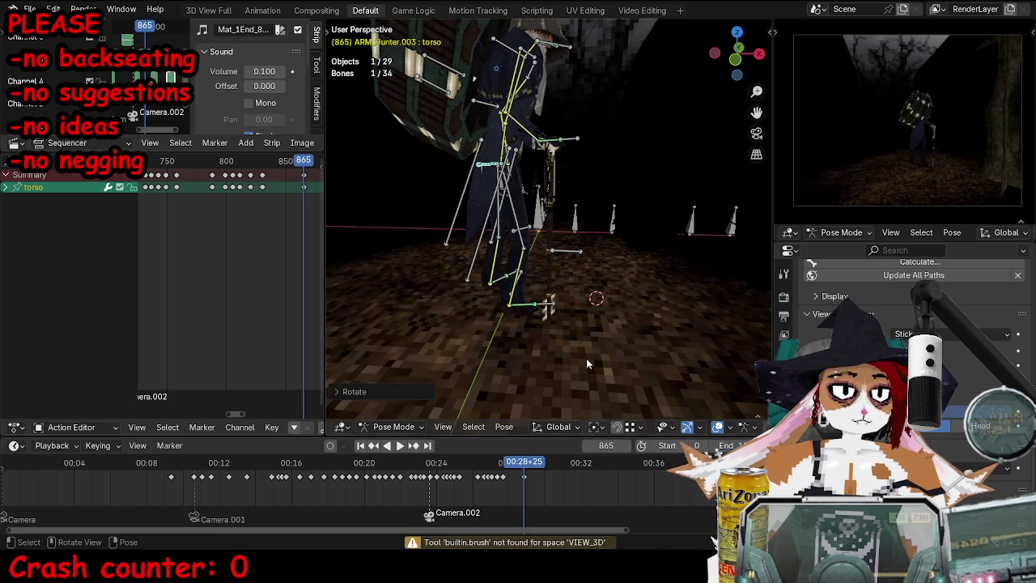
Step: Review the torso twist by playing from about frame 822 to 870
middle_drag(671, 187, 594, 252)
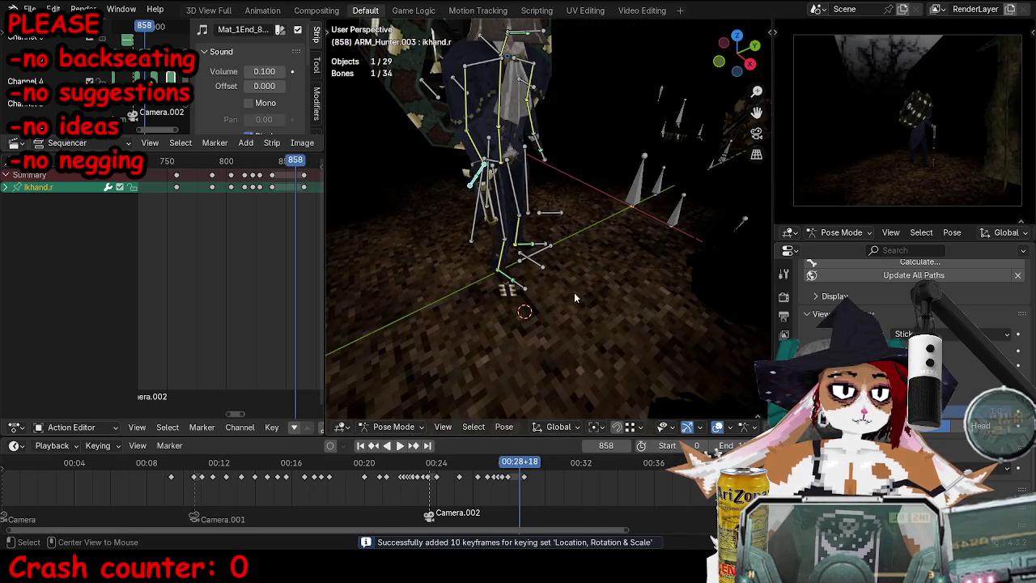
key(ctrl+shift+space)
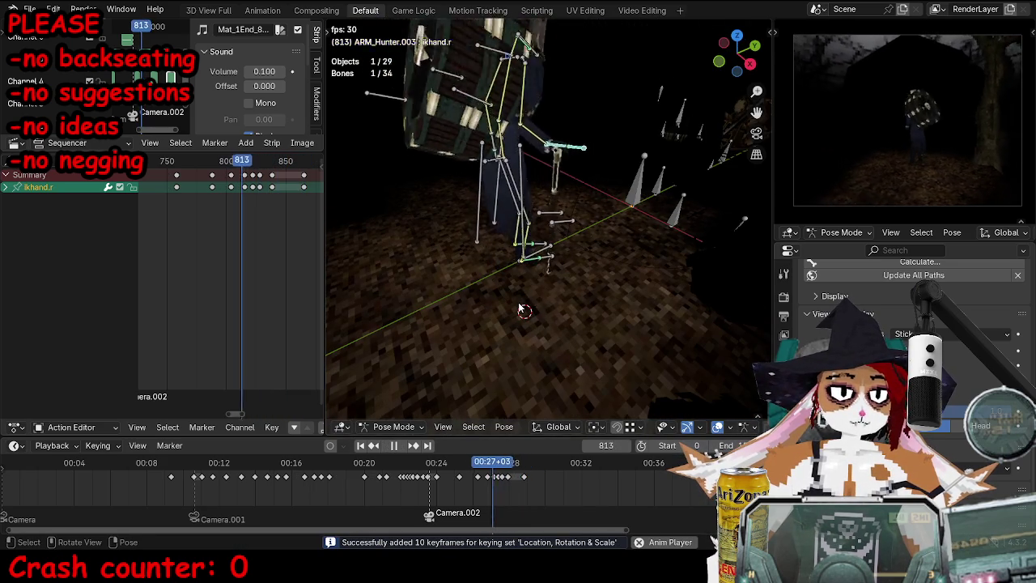
key(space)
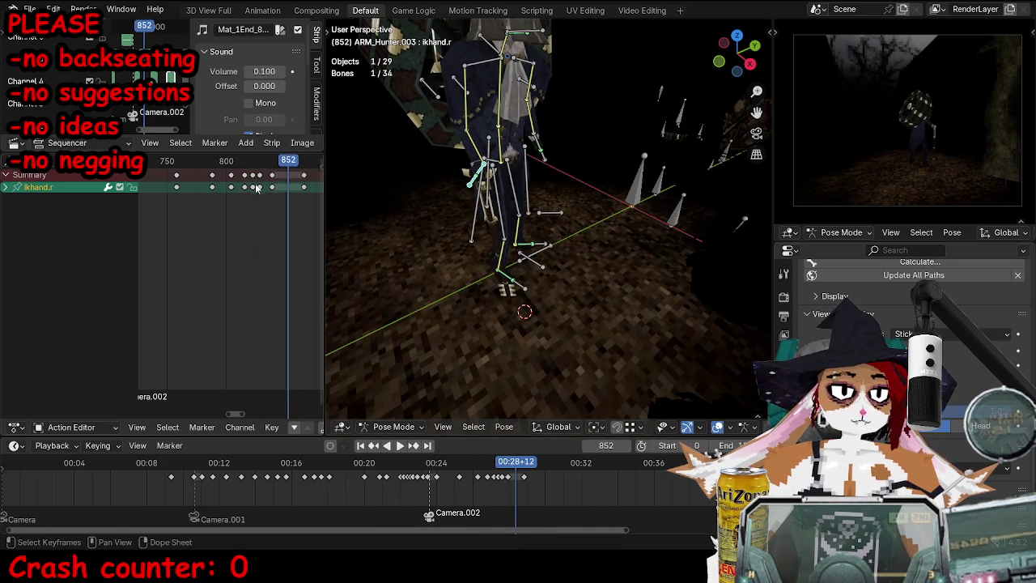
click(251, 159)
key(space)
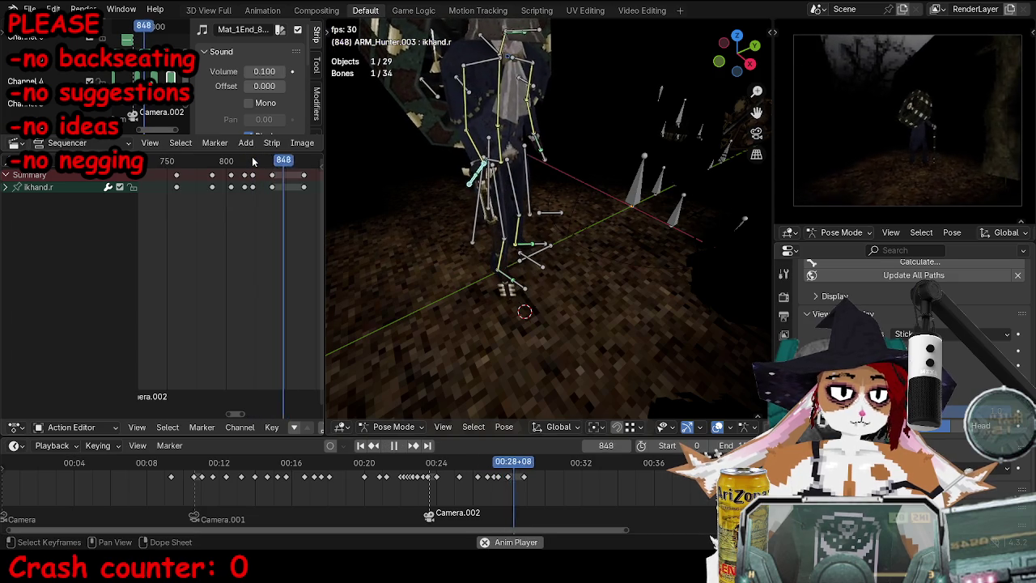
key(space)
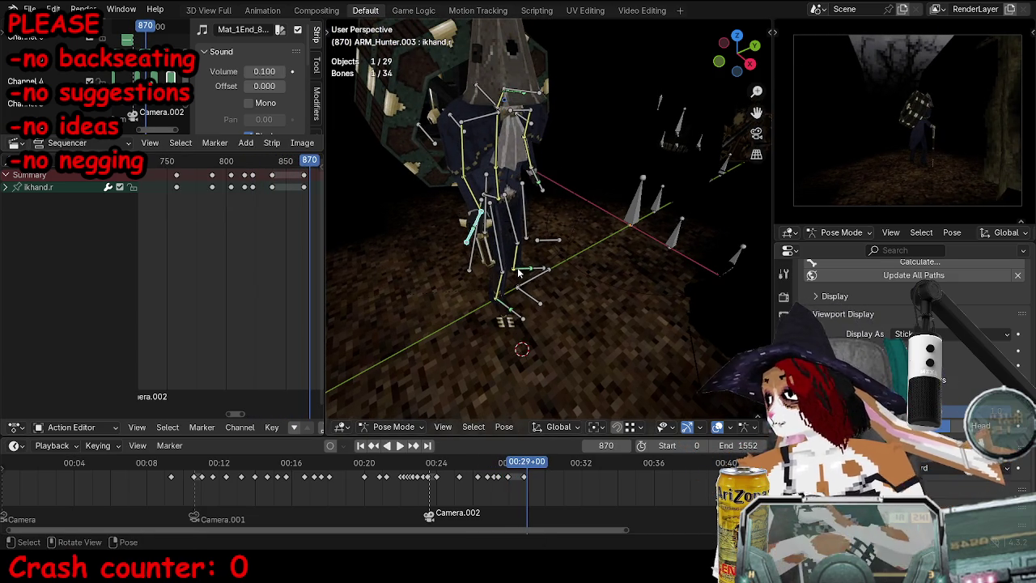
Step: Return to frame 809 and replay the walk through the scene camera in Object Mode
middle_drag(361, 137, 543, 215)
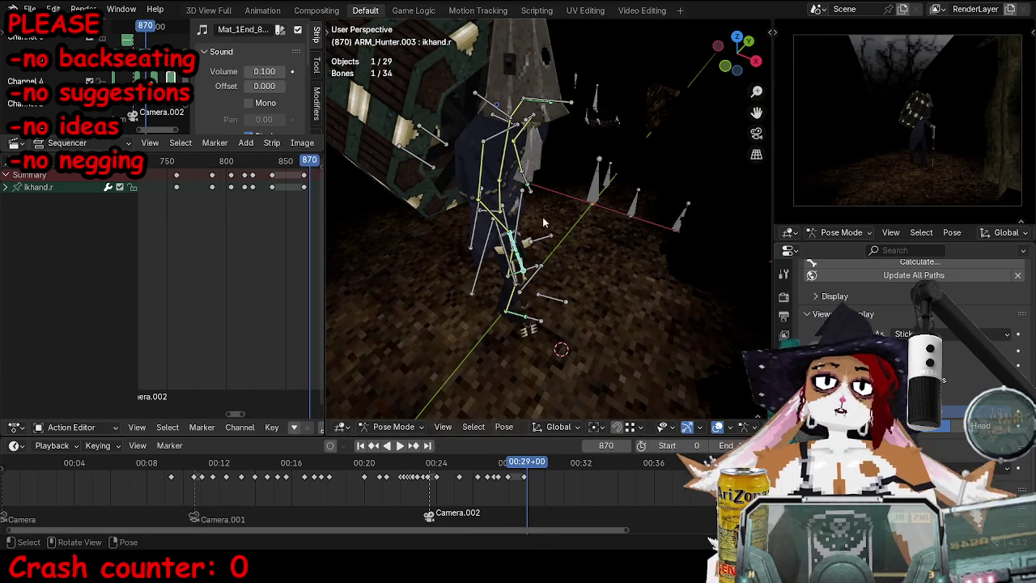
key(a)
click(238, 161)
key(ctrl+Tab)
key(KP_0)
click(487, 171)
key(space)
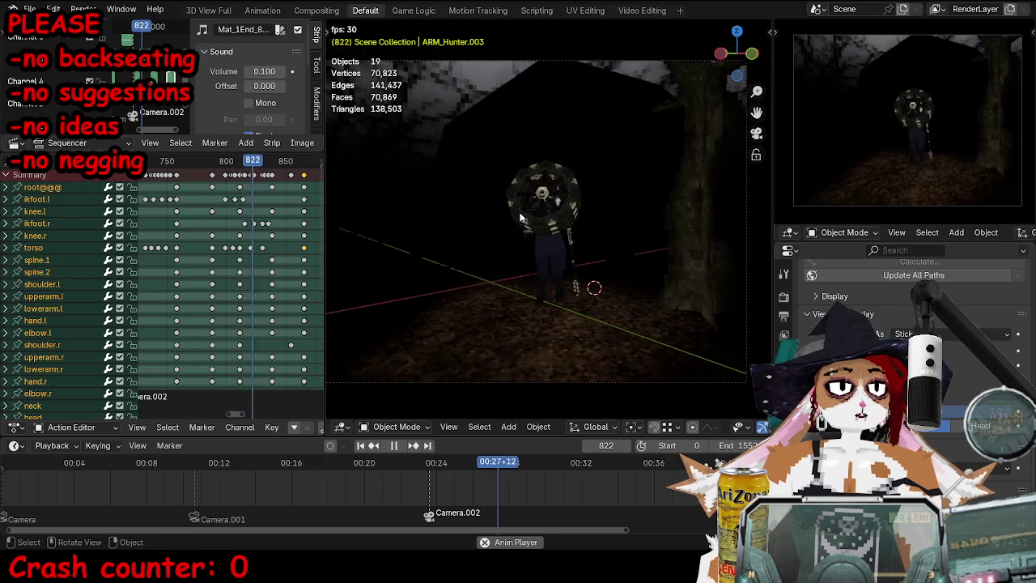
Step: Stop playback at frame 867, orbit behind the hunter, and move to frame 885
key(space)
scroll(651, 231, up, 3)
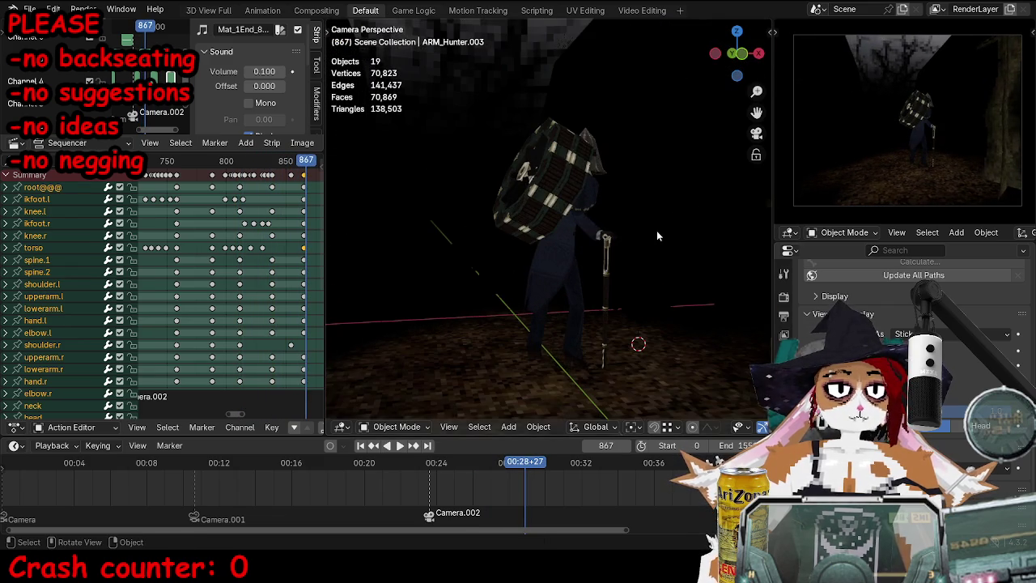
mouse_move(641, 235)
middle_down()
mouse_move(650, 247)
mouse_move(513, 206)
mouse_move(490, 212)
mouse_move(496, 270)
mouse_move(462, 268)
mouse_move(598, 260)
mouse_move(537, 276)
middle_up()
middle_drag(618, 272, 565, 254)
mouse_move(509, 238)
middle_down()
mouse_move(400, 286)
mouse_move(574, 273)
mouse_move(630, 224)
mouse_move(596, 261)
mouse_move(627, 281)
middle_up()
key(space)
Step: Put the hunter's armature in Pose Mode and select the coat.b bone
click(572, 273)
key(ctrl+Tab)
click(630, 224)
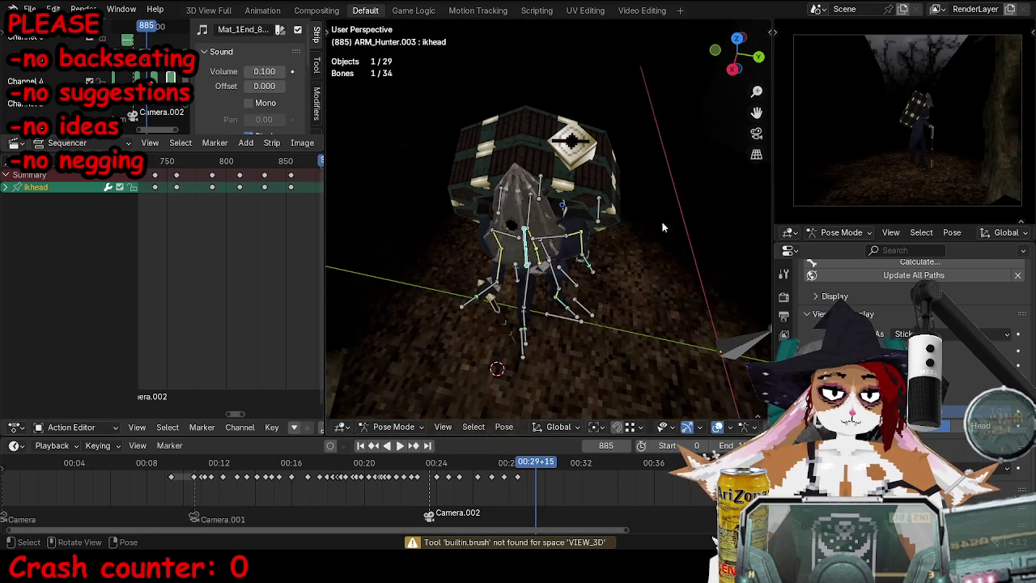
click(530, 202)
mouse_move(557, 267)
middle_down()
mouse_move(527, 263)
mouse_move(535, 253)
middle_up()
click(535, 253)
Step: Rotate and move the coat.b bone chain into a new position
key(r)
mouse_move(604, 273)
middle_down()
mouse_move(567, 279)
mouse_move(570, 324)
mouse_move(608, 347)
mouse_move(622, 256)
middle_up()
key(r)
key(g)
click(533, 301)
Step: Move the left foot control ikfoot.l to a new position
click(611, 240)
key(r)
right_click(568, 110)
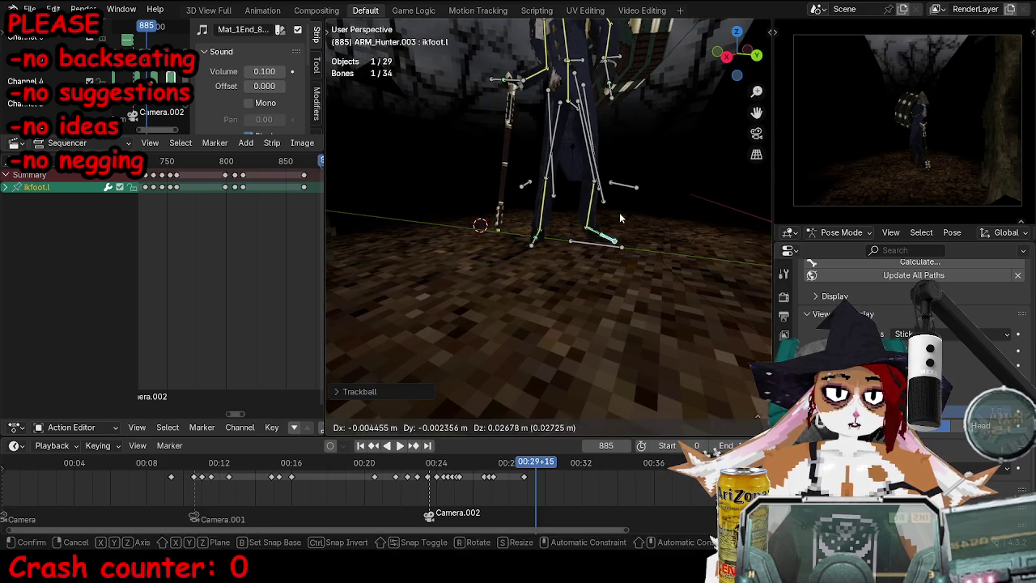
key(g)
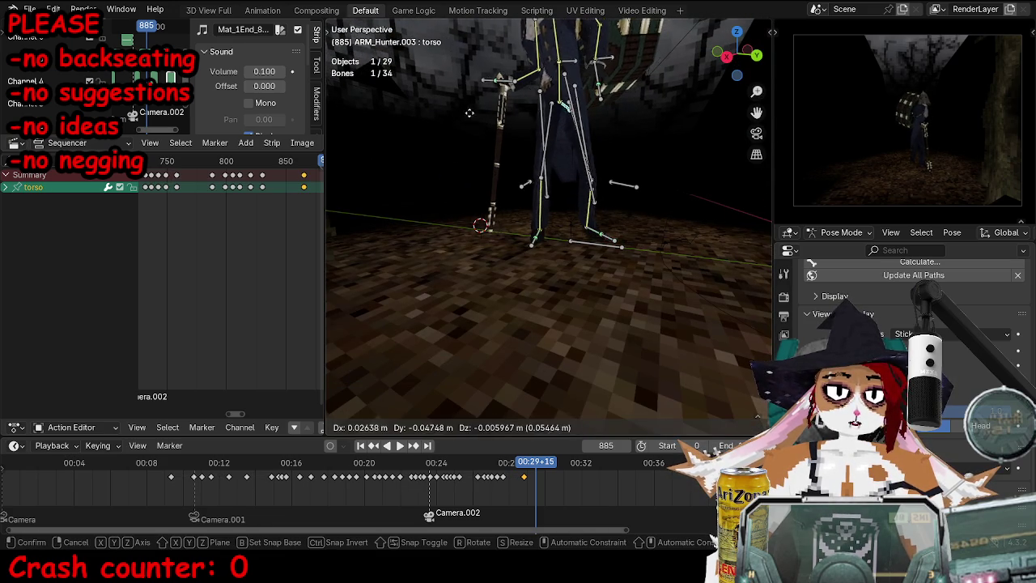
click(542, 239)
Step: Rotate and move the right foot control to a new position
middle_drag(535, 237, 580, 265)
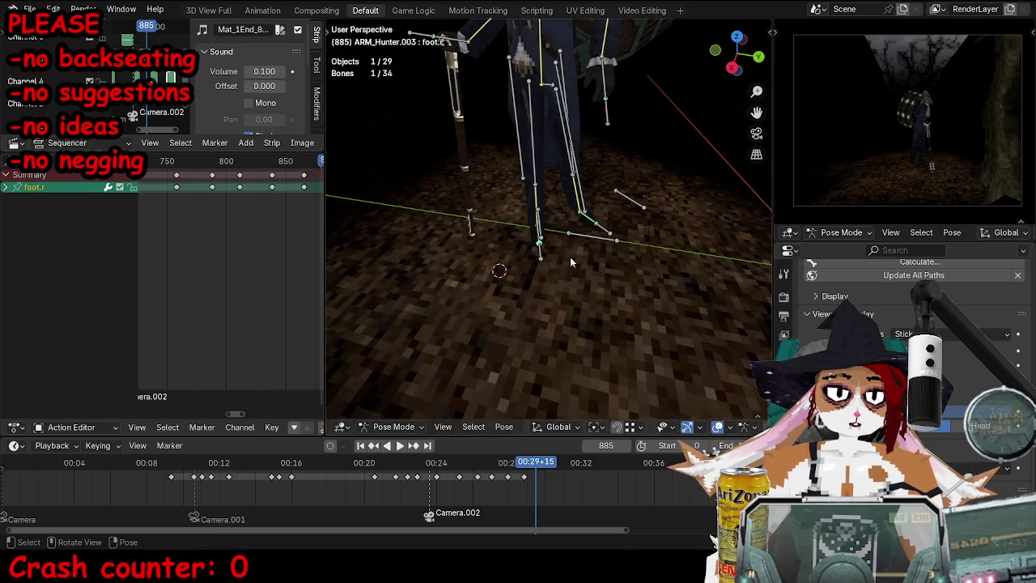
key(r)
click(550, 231)
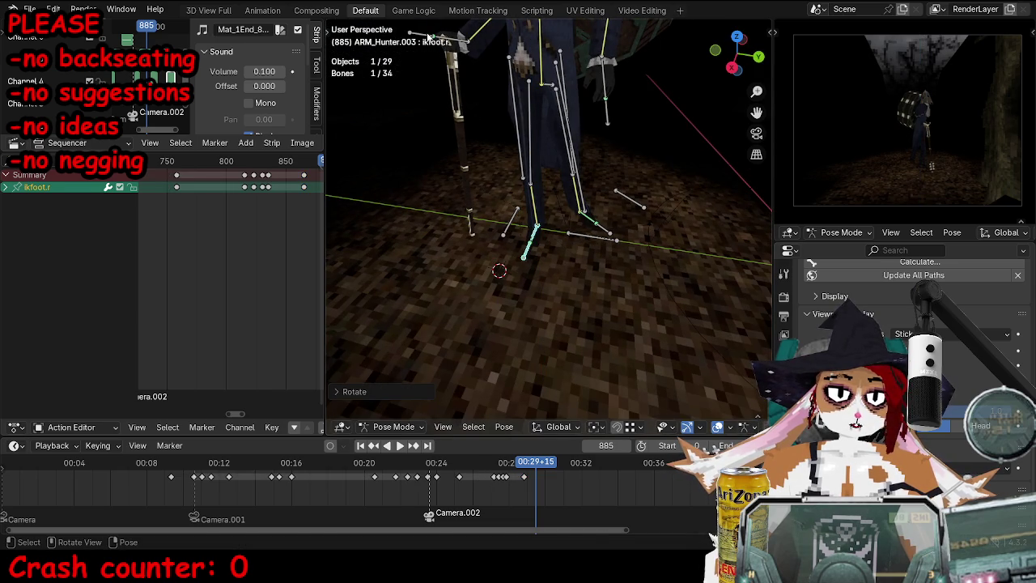
key(g)
click(737, 233)
mouse_move(737, 233)
middle_down()
mouse_move(636, 196)
mouse_move(558, 146)
mouse_move(526, 153)
mouse_move(506, 179)
middle_up()
Step: Reposition and rotate the left hand control
click(549, 123)
middle_drag(495, 216, 501, 243)
drag(502, 243, 504, 248)
mouse_move(504, 248)
middle_down()
mouse_move(518, 234)
mouse_move(521, 192)
middle_up()
key(r)
click(518, 230)
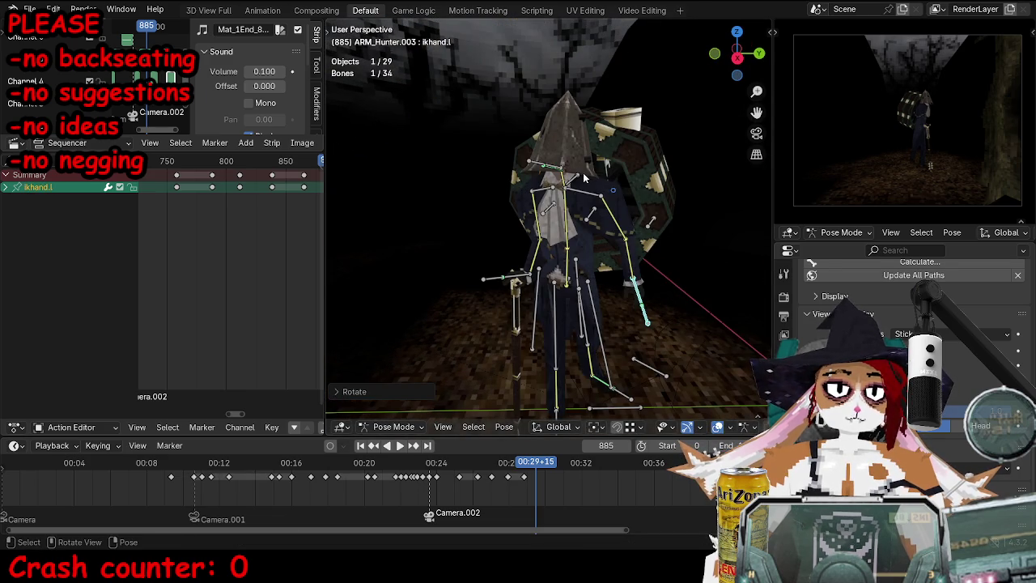
Step: Tumble the ikhead control to turn the hunter's head
click(540, 166)
mouse_move(480, 186)
middle_down()
mouse_move(667, 219)
mouse_move(647, 212)
middle_up()
key(r)
key(r)
click(646, 212)
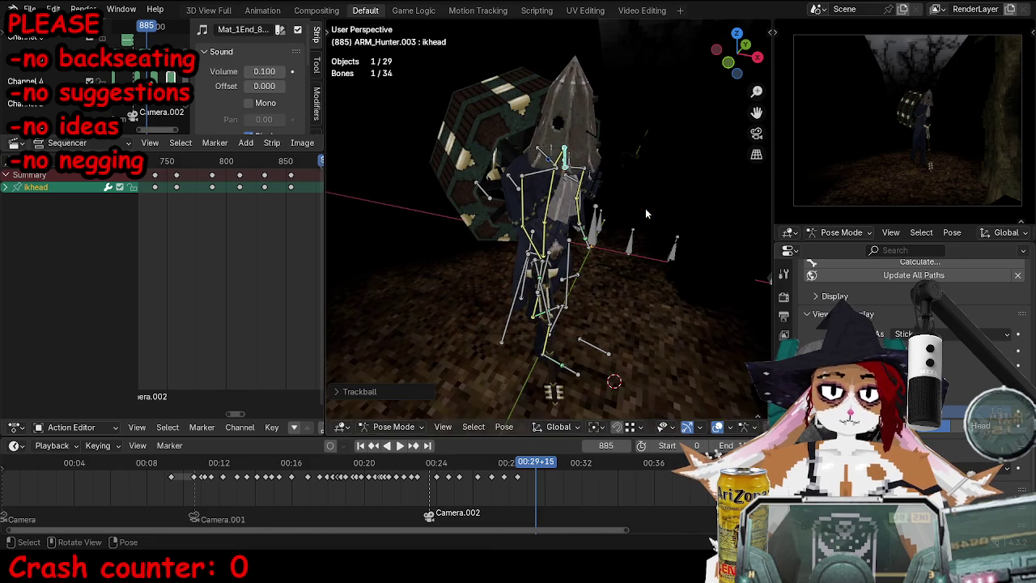
Step: Keyframe all rig bones at frame 885 and replay from frame 867
key(a)
key(i)
click(307, 161)
key(space)
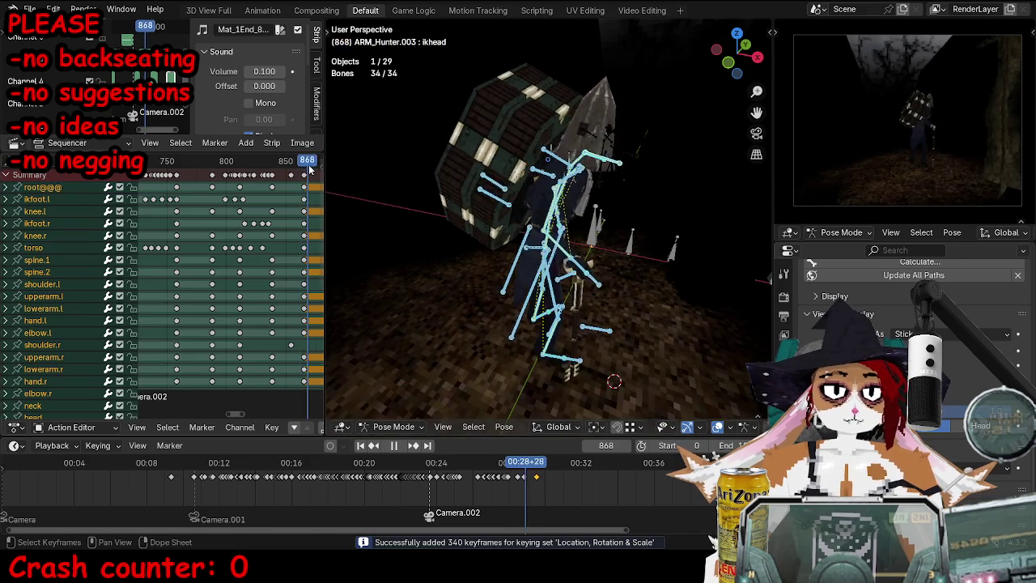
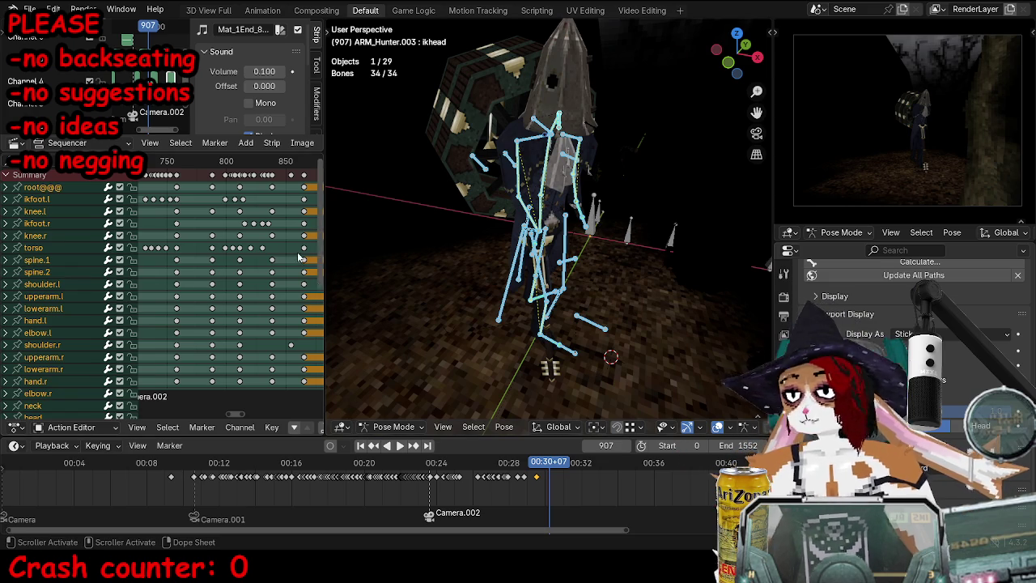
Step: Play the walk from the Camera.002 marker through the maximized camera view
key(Down)
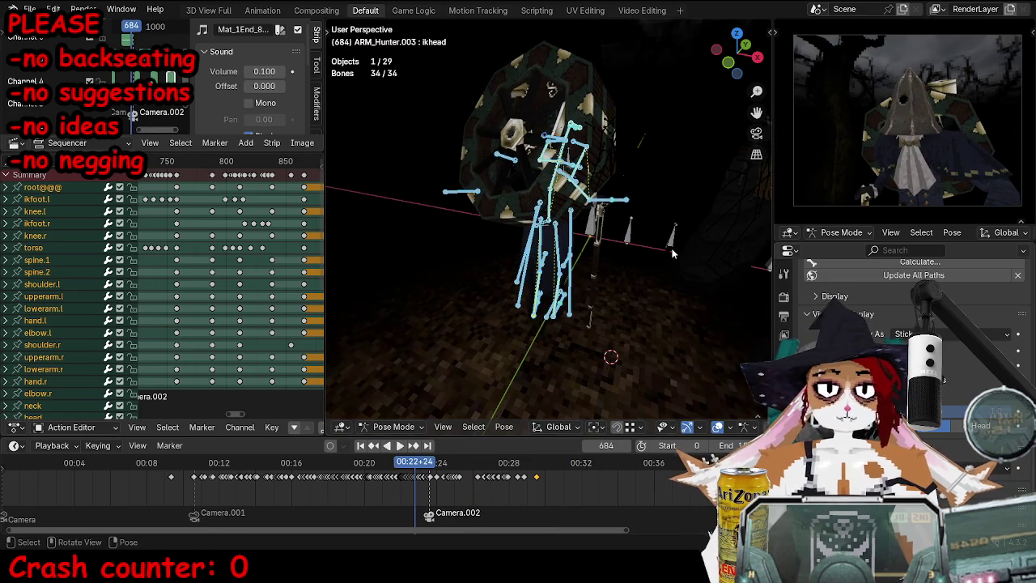
key(KP_0)
key(ctrl+Tab)
key(ctrl+space)
key(space)
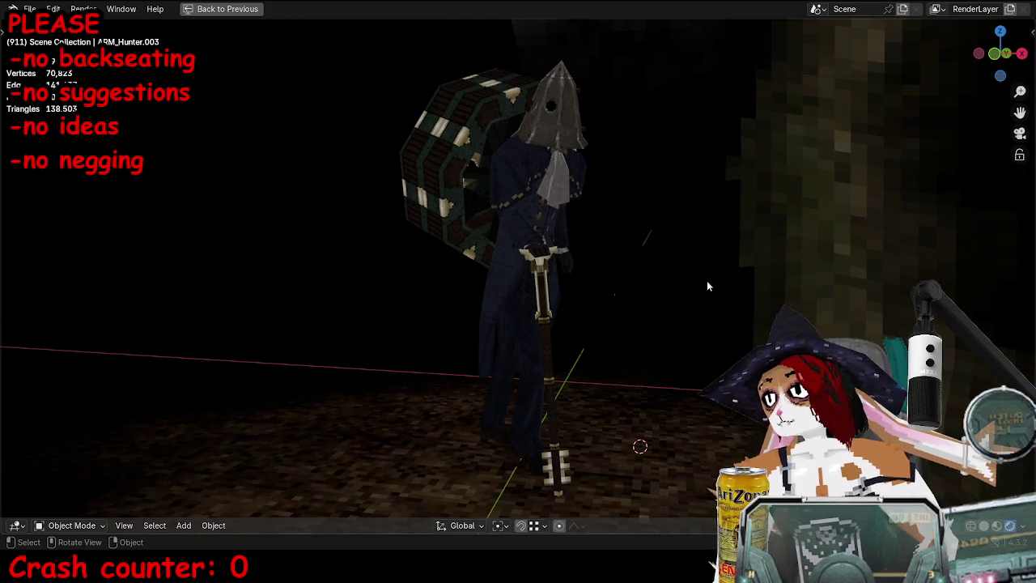
key(ctrl+space)
Step: Replay from frame 709, select the hunter and orbit around him, then restore the layout
drag(548, 462, 430, 462)
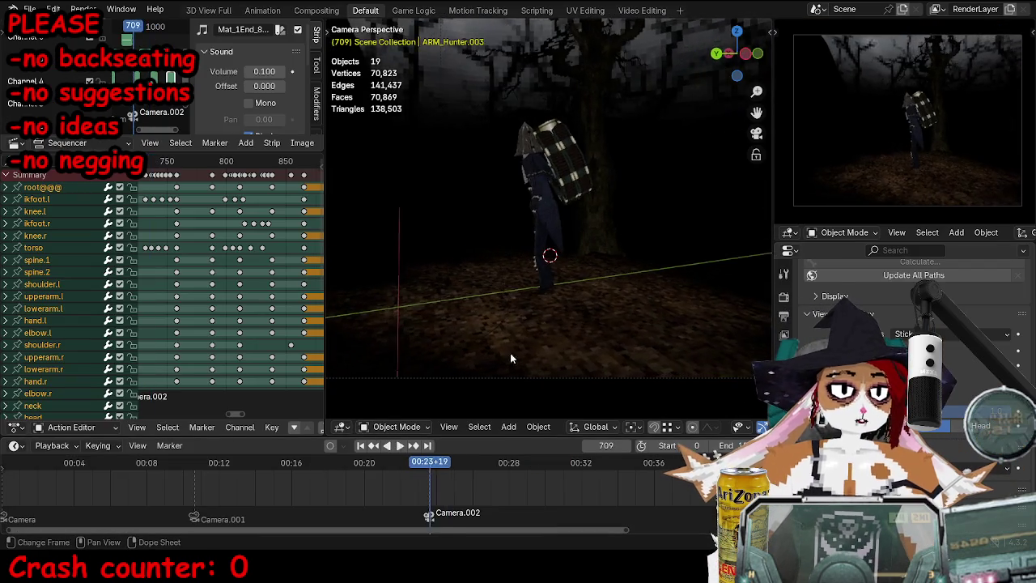
key(ctrl+alt+space)
click(523, 277)
mouse_move(574, 392)
middle_down()
mouse_move(632, 407)
mouse_move(655, 430)
mouse_move(624, 251)
mouse_move(576, 280)
mouse_move(618, 340)
mouse_move(584, 288)
middle_up()
key(ctrl+alt+space)
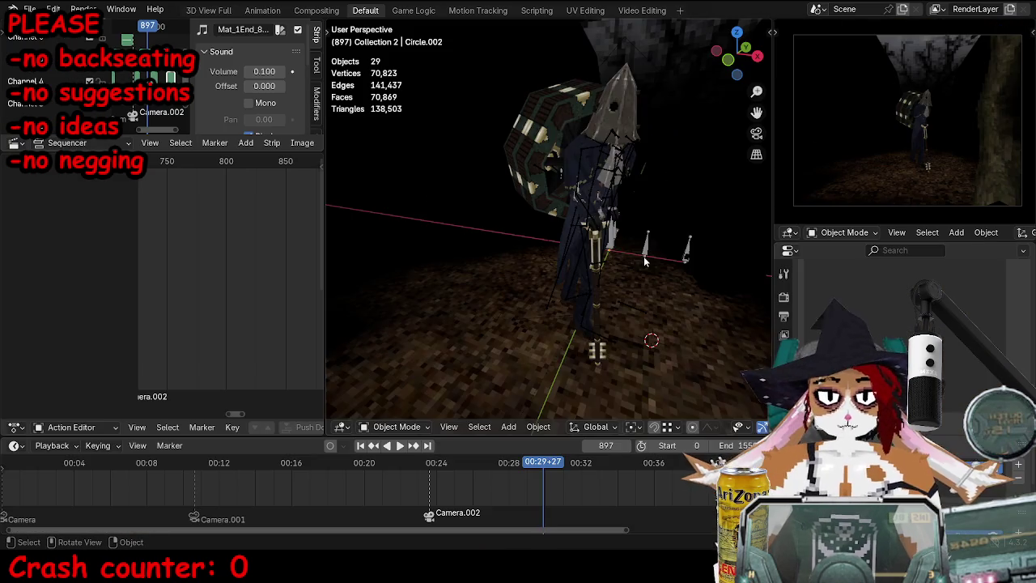
Step: In pose mode at frame 905, rotate and move the hunter's torso bone
scroll(645, 260, up, 2)
click(593, 231)
key(ctrl+Tab)
click(593, 231)
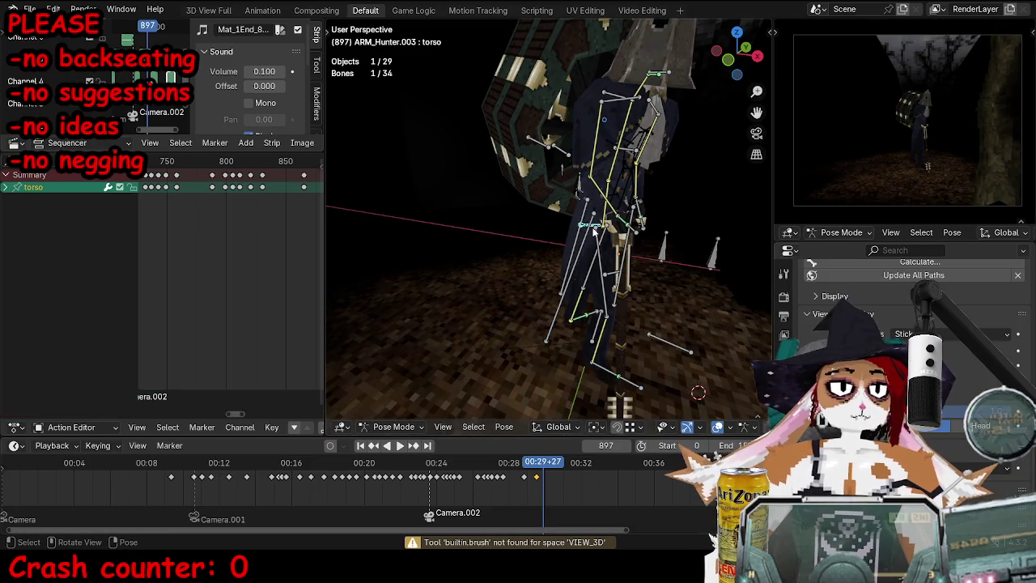
drag(247, 165, 272, 161)
key(r)
key(r)
click(740, 289)
middle_drag(741, 289, 636, 322)
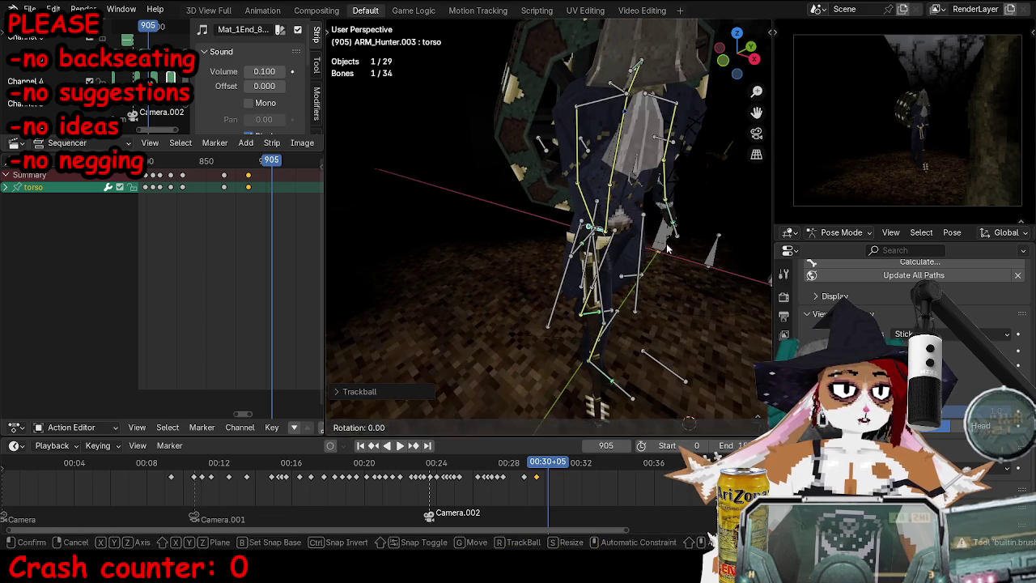
key(g)
click(615, 292)
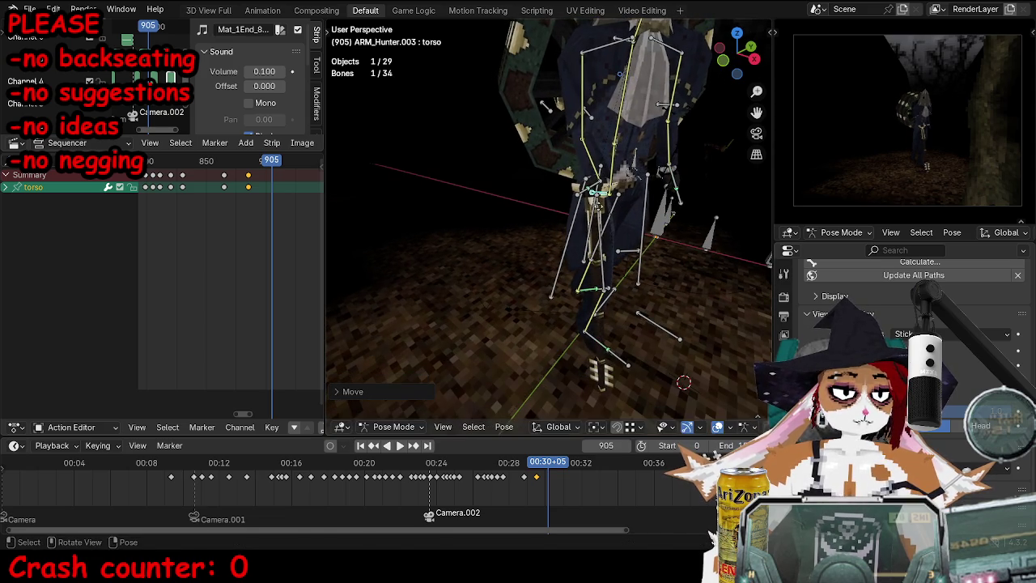
Step: Move the right hand IK bone and rotate the spine slightly
click(577, 190)
key(g)
click(537, 219)
middle_drag(538, 218, 583, 231)
key(ctrl+Tab)
key(ctrl+Tab)
click(583, 230)
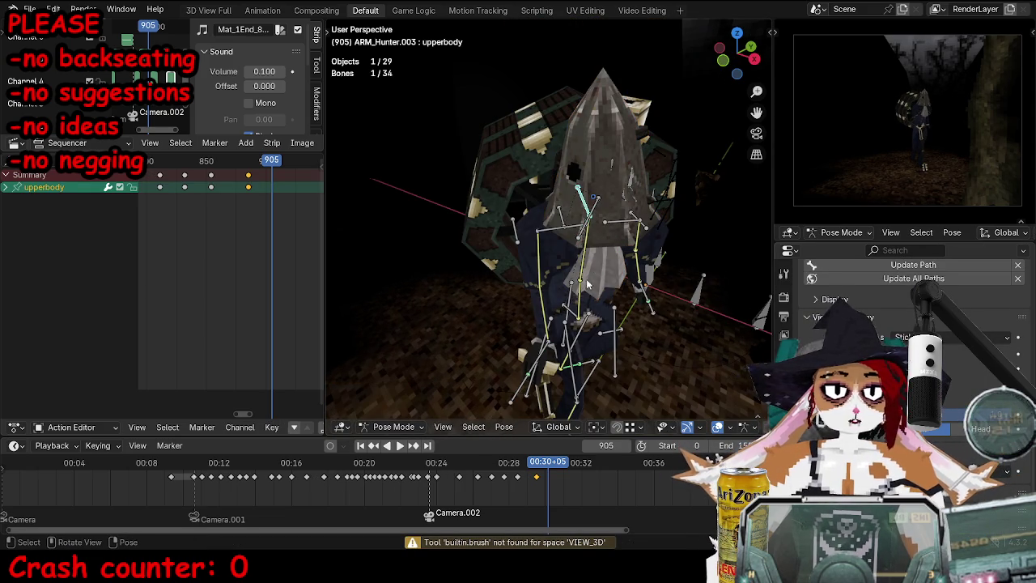
key(r)
click(660, 215)
mouse_move(591, 197)
middle_down()
mouse_move(527, 255)
mouse_move(628, 235)
mouse_move(567, 241)
middle_up()
Step: Adjust the right shoulder bone and select the ikhead bone
click(527, 255)
click(567, 242)
key(g)
key(r)
key(Escape)
click(569, 251)
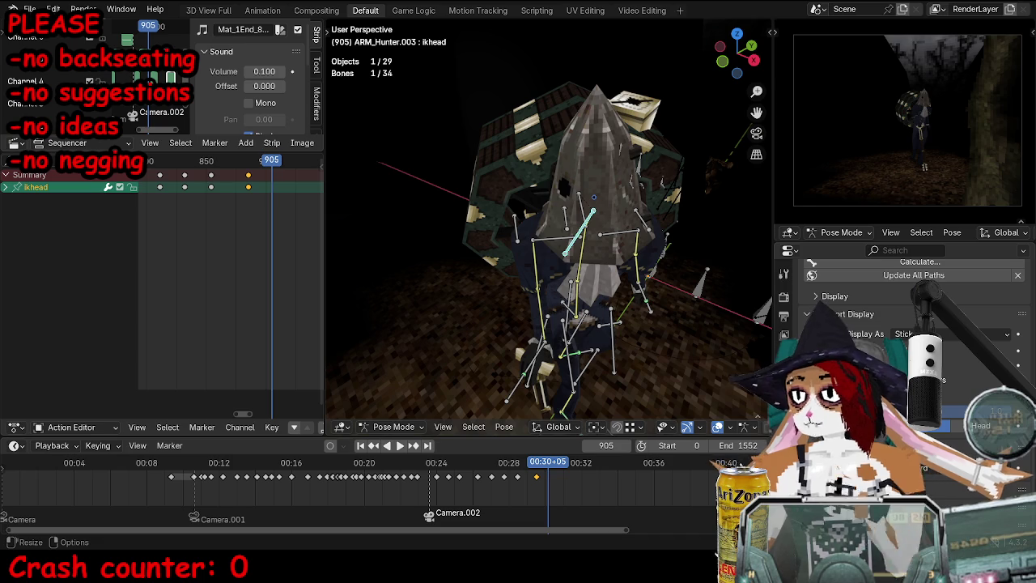
mouse_move(661, 224)
middle_down()
mouse_move(648, 210)
mouse_move(621, 212)
middle_up()
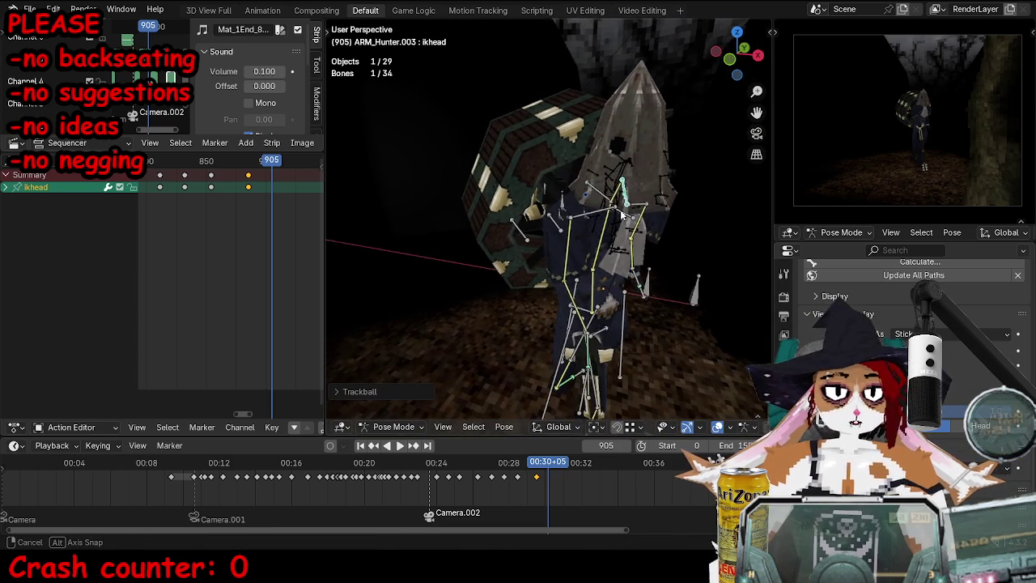
Step: Keyframe all bones at frame 905, then return to frame 863 in camera view
key(a)
key(i)
key(Down)
key(Down)
key(ctrl+Tab)
key(KP_0)
scroll(548, 191, up, 3)
middle_drag(548, 191, 621, 194)
key(ctrl+alt+space)
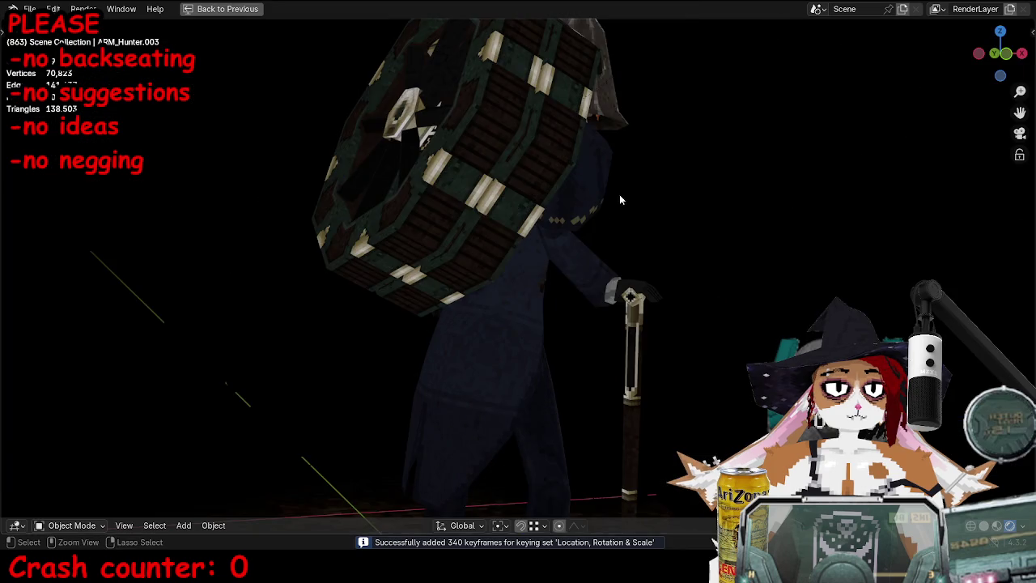
Step: Play the walk from frame 863, then replay it from around frame 745
key(space)
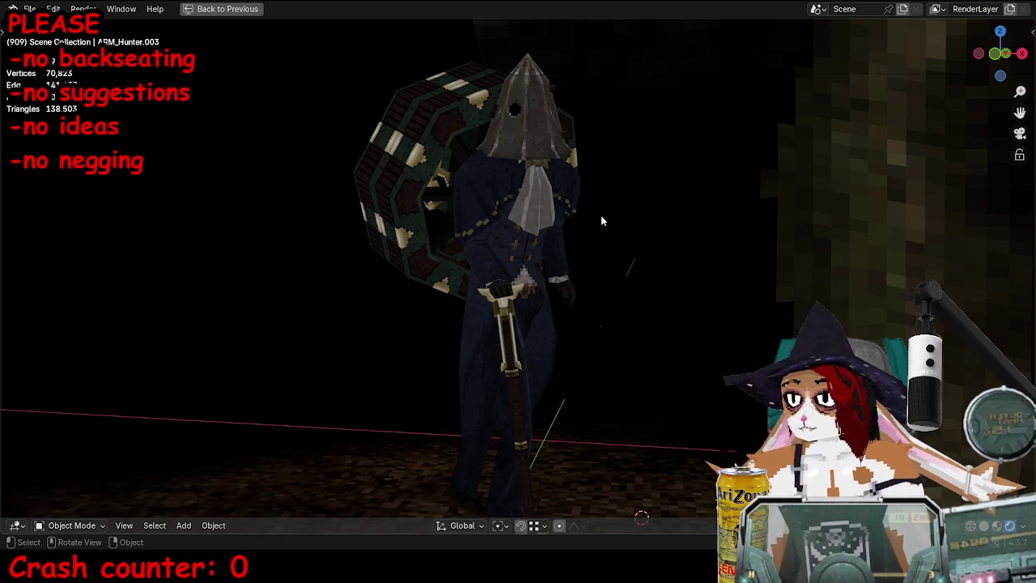
key(ctrl+space)
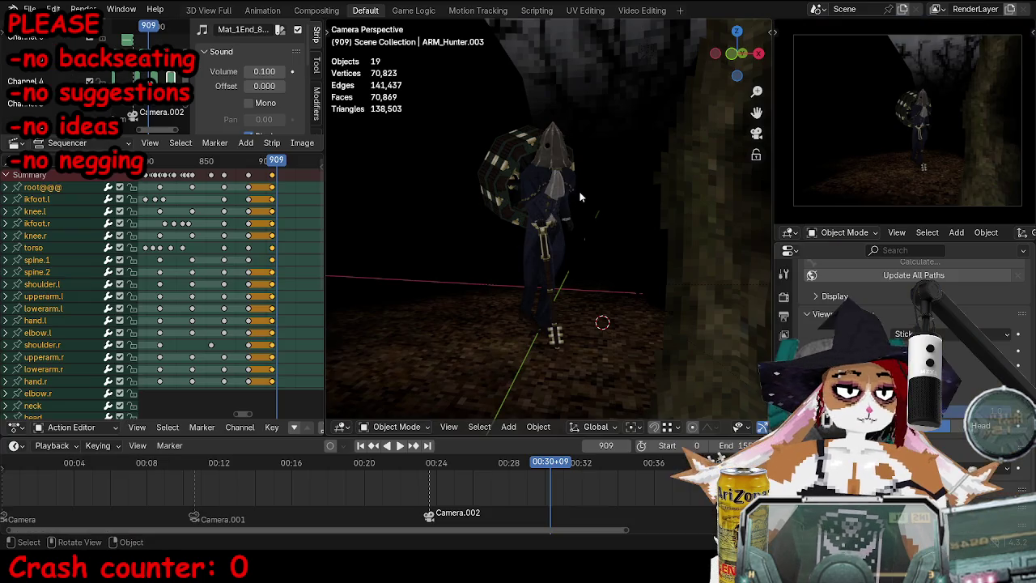
click(451, 493)
key(space)
key(ctrl+alt+space)
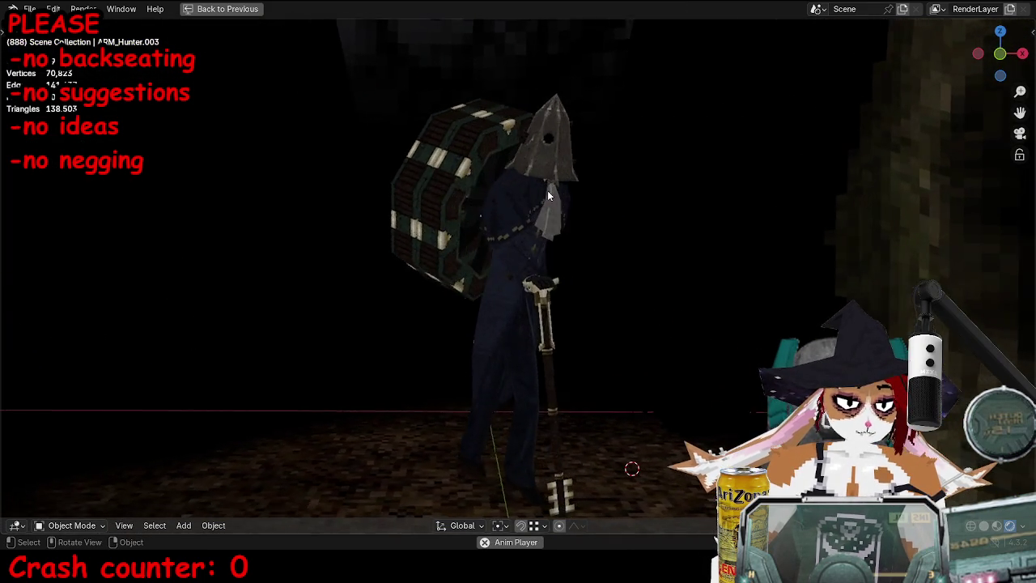
key(space)
Step: Return to pose mode on the head bone at frame 905 with the normal layout
click(547, 191)
key(ctrl+Tab)
click(657, 185)
key(ctrl+space)
key(Left)
key(Left)
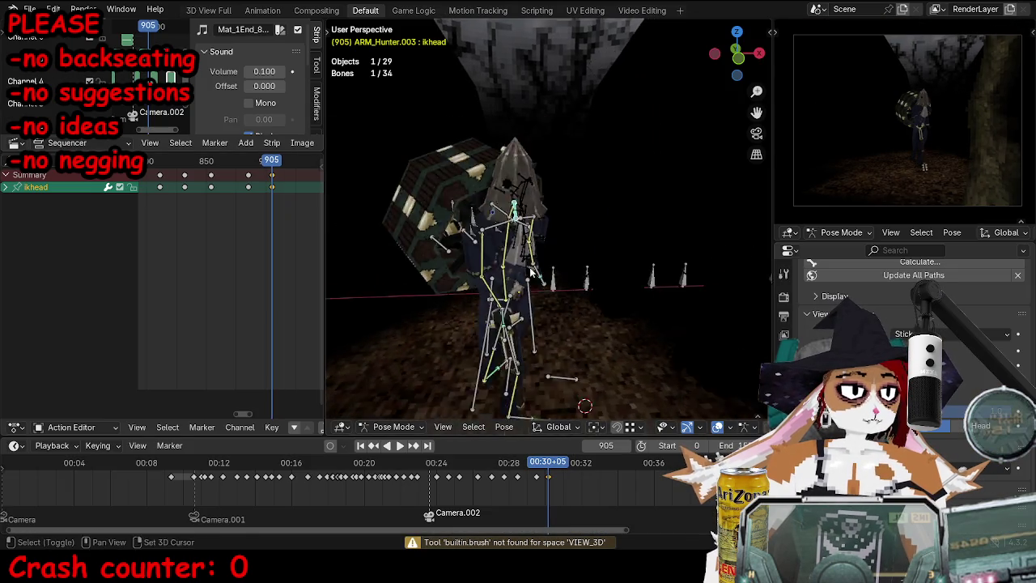
Step: Rotate the head bone to tilt the hood at frame 905 and keyframe it
middle_drag(615, 243, 670, 209)
key(r)
click(665, 233)
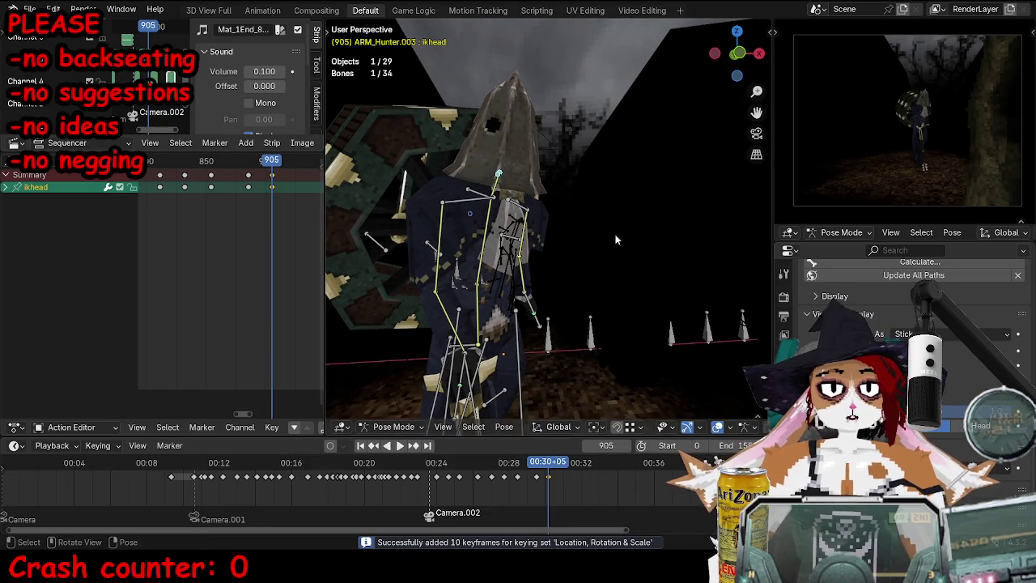
mouse_move(382, 266)
middle_down()
mouse_move(366, 262)
mouse_move(569, 192)
mouse_move(556, 215)
mouse_move(566, 219)
middle_up()
key(a)
key(space)
key(space)
Step: At frame 931, rotate the torso, reposition the right foot on the ground plane, and keyframe
click(556, 216)
key(r)
key(r)
click(577, 225)
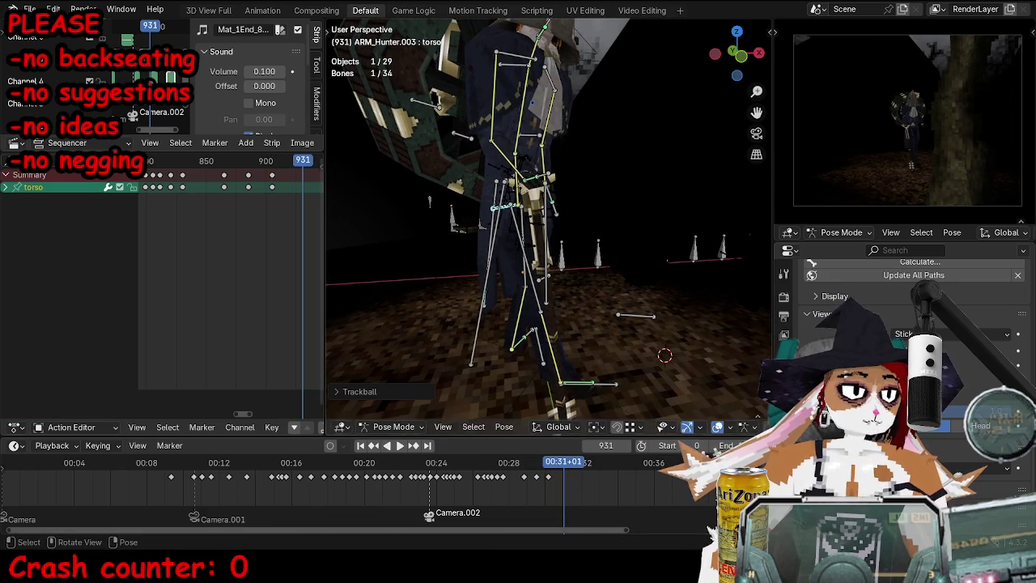
click(624, 360)
key(g)
key(shift+z)
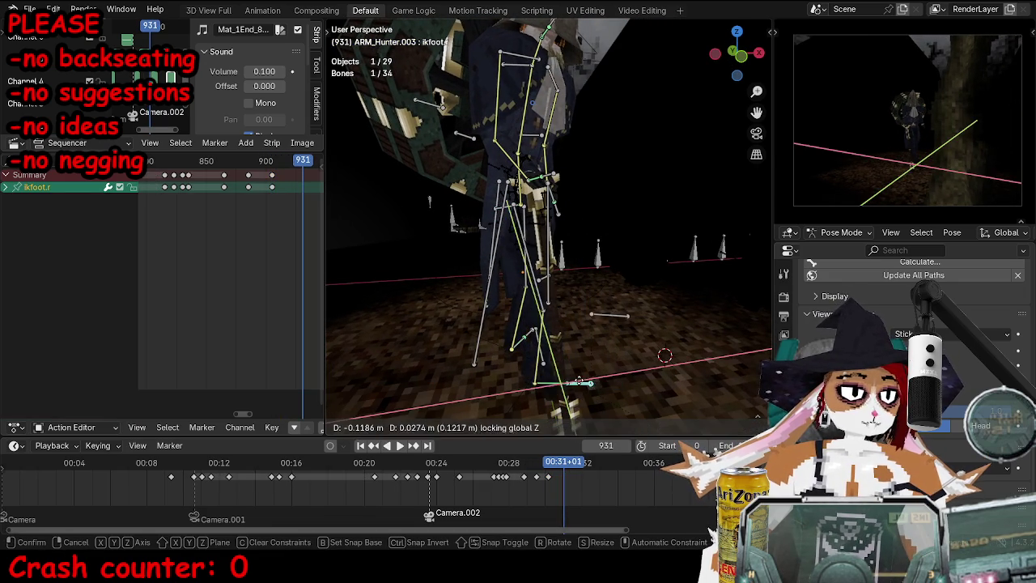
key(r)
click(553, 420)
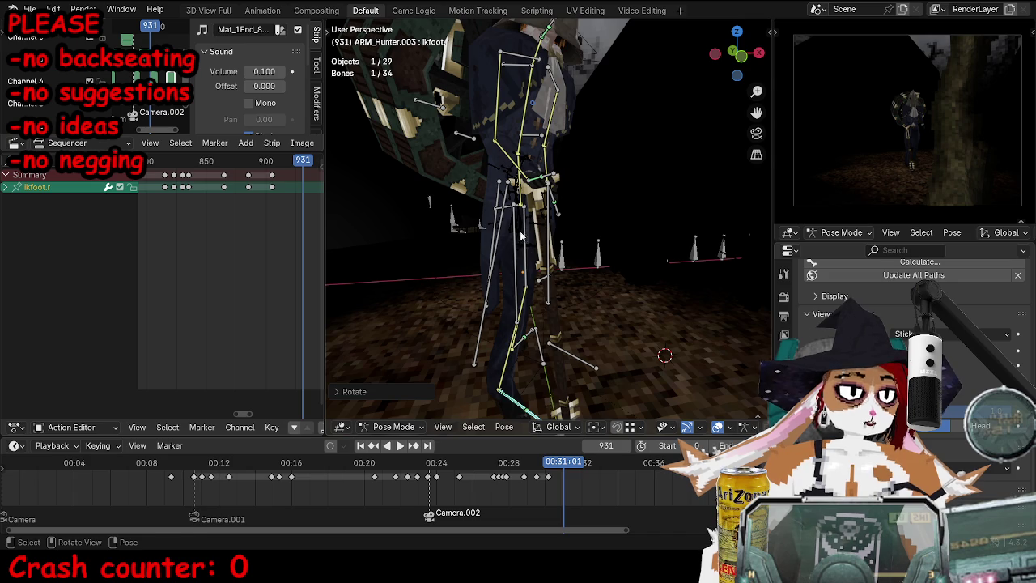
click(503, 211)
mouse_move(483, 201)
middle_down()
mouse_move(569, 374)
mouse_move(569, 327)
middle_up()
key(i)
Step: At frame 954, move the torso along X, rotate it around Z, and keyframe
key(space)
key(space)
click(491, 220)
mouse_move(491, 220)
middle_down()
mouse_move(534, 259)
mouse_move(635, 300)
mouse_move(596, 316)
mouse_move(570, 243)
mouse_move(293, 220)
middle_up()
key(g)
key(x)
click(559, 267)
key(r)
key(z)
click(580, 277)
key(i)
Step: Move the left foot IK bone along Z and add the torso to the selection
key(g)
key(z)
click(608, 291)
shift+click(553, 188)
Step: Shift the left-foot keyframe 22 frames later and play the animation to check it
middle_drag(415, 257, 327, 227)
drag(240, 187, 261, 188)
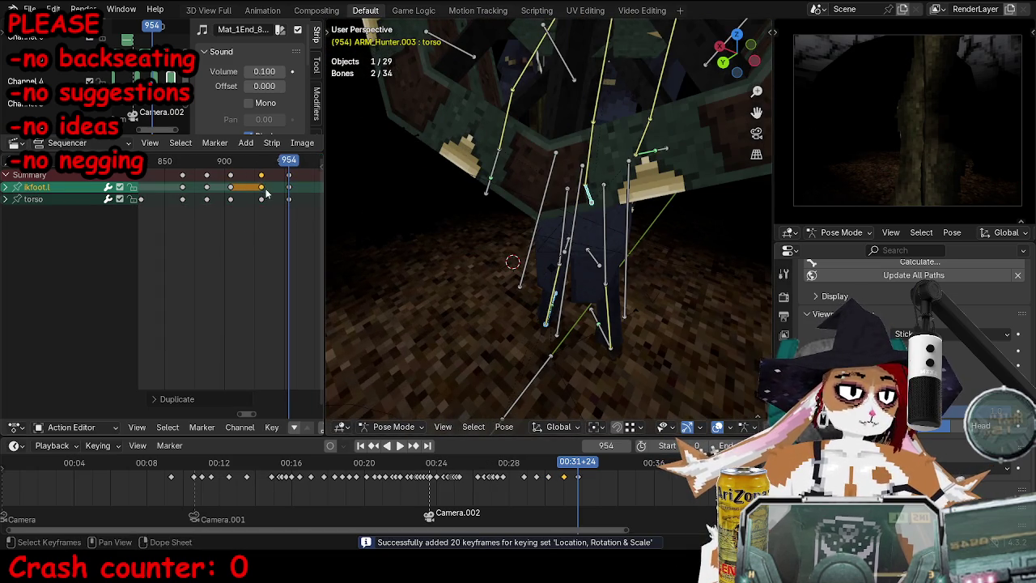
middle_drag(518, 243, 595, 246)
key(space)
Step: Rotate and move the torso bone into a new pose
click(596, 245)
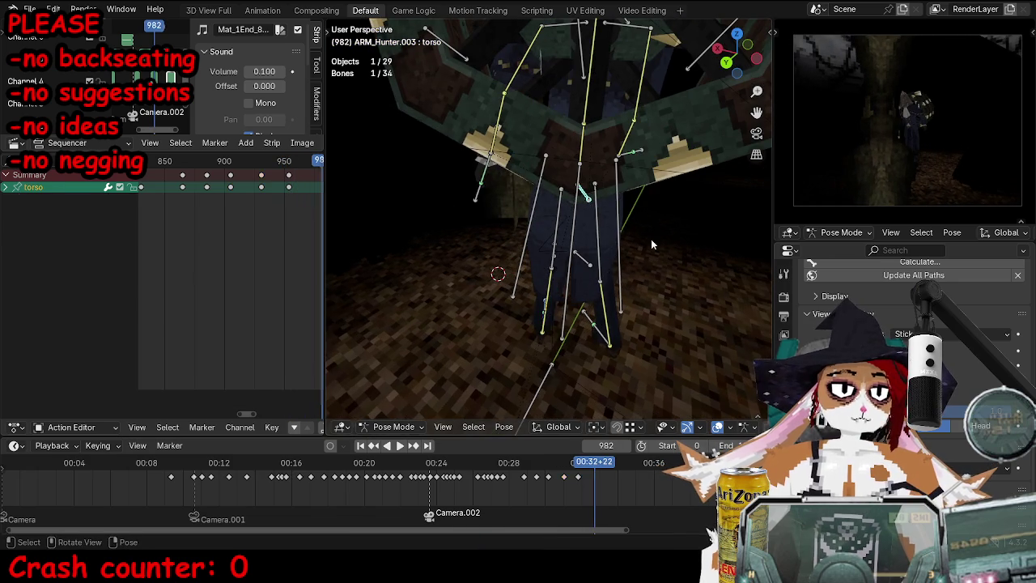
key(r)
click(716, 306)
mouse_move(716, 306)
shift+middle_down()
mouse_move(534, 369)
mouse_move(600, 306)
shift+middle_up()
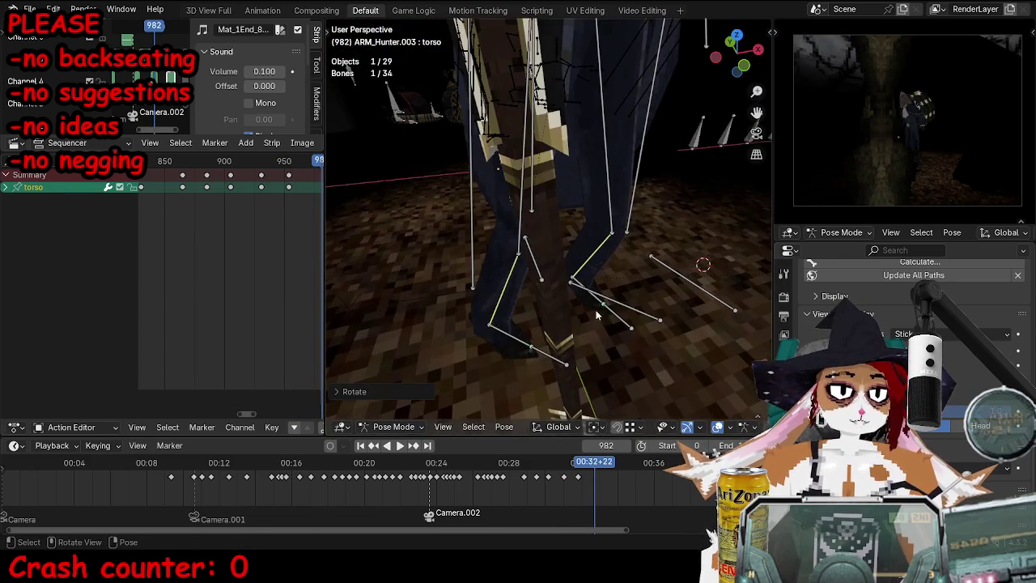
middle_drag(569, 366, 521, 176)
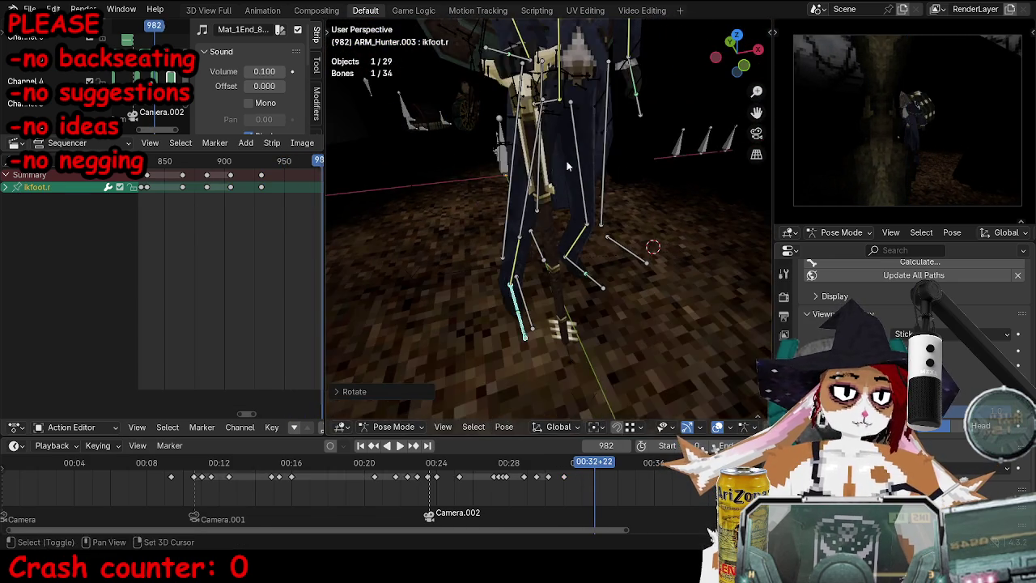
key(g)
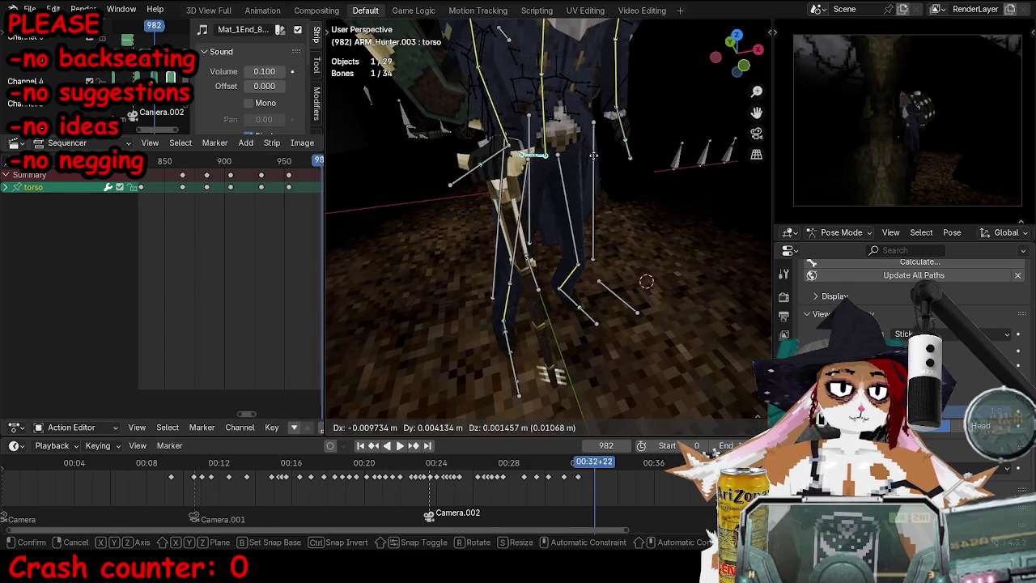
click(557, 159)
Step: In a top-down wireframe view, move and rotate the torso again and keyframe it
key(KP_7)
key(shift+z)
key(g)
click(577, 247)
key(r)
click(631, 244)
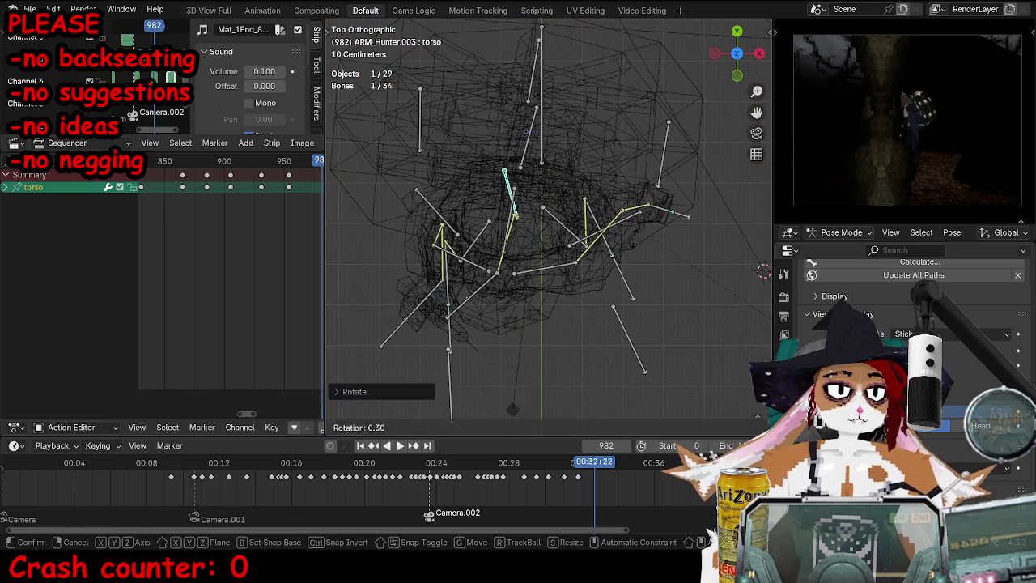
key(i)
Step: Key every bone of the rig at frame 982 and return to solid shading
key(a)
key(i)
mouse_move(630, 242)
middle_down()
mouse_move(652, 230)
mouse_move(506, 305)
mouse_move(492, 89)
middle_up()
key(shift+z)
Step: Rotate the torso bone freely into a new pose
click(492, 79)
scroll(557, 194, down, 4)
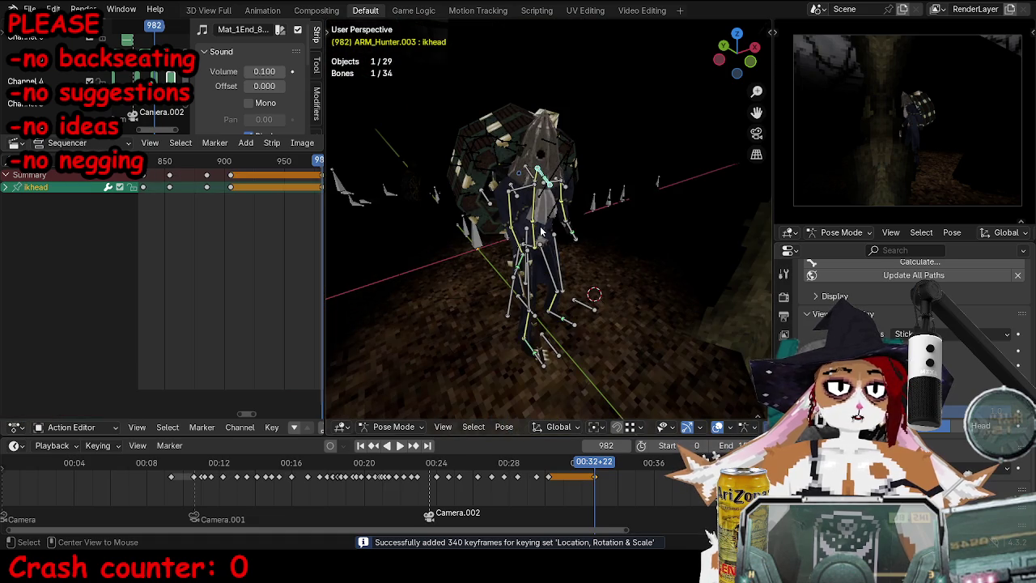
scroll(572, 234, up, 5)
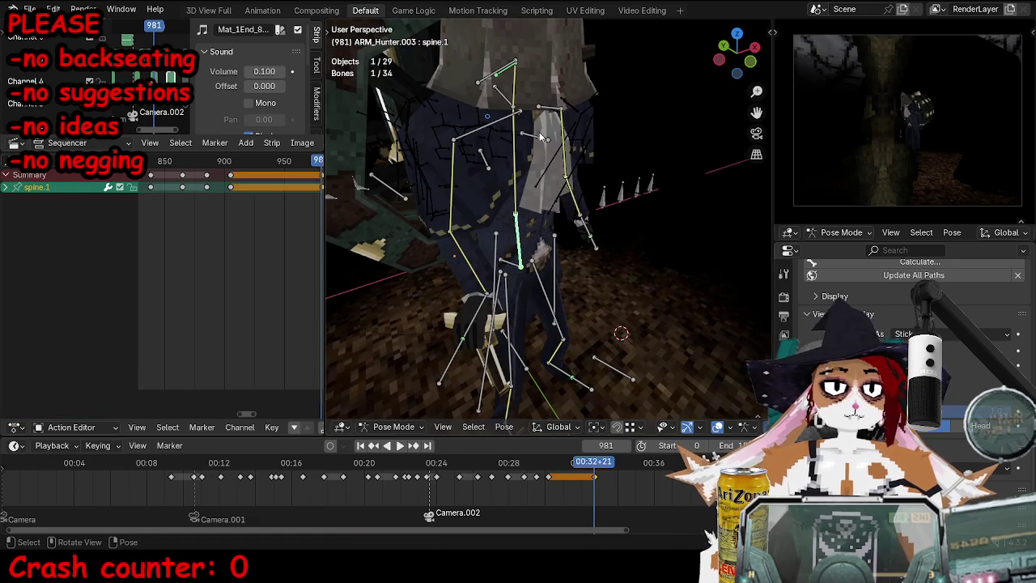
middle_drag(501, 107, 671, 247)
click(559, 262)
key(r)
key(r)
click(622, 186)
Step: Try moving the upperbody bone along the X axis, then cancel the move
middle_drag(540, 105, 615, 194)
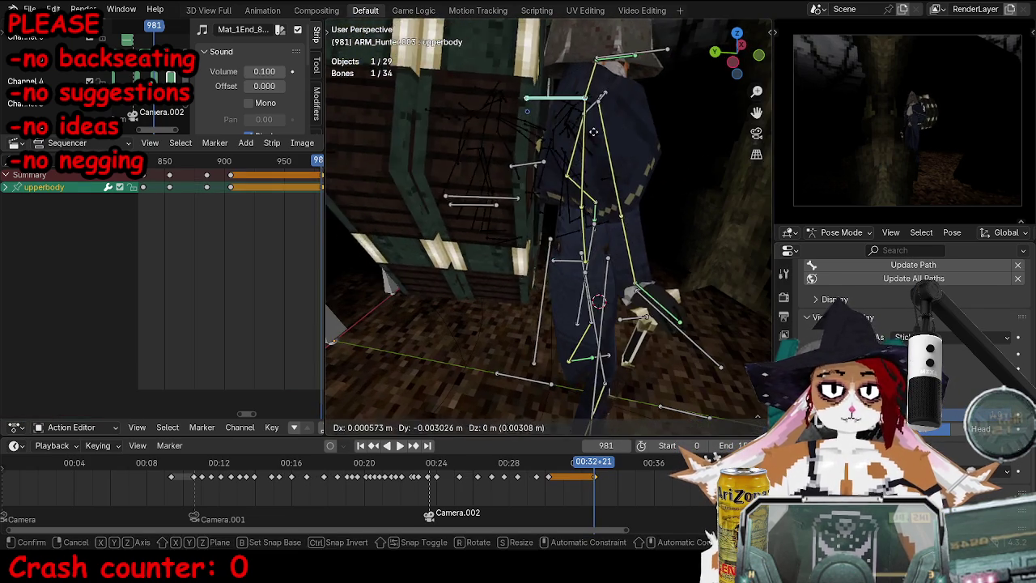
click(599, 129)
key(r)
click(639, 186)
key(g)
key(x)
key(Escape)
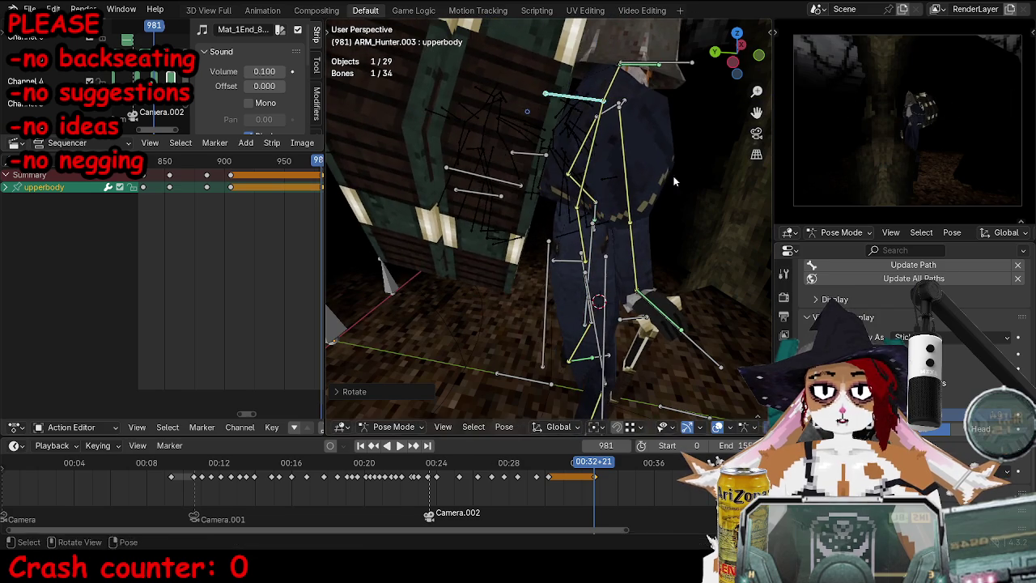
Step: Select the ikhead bone and try rotating it, then start moving it
middle_drag(700, 81, 567, 162)
click(469, 157)
key(r)
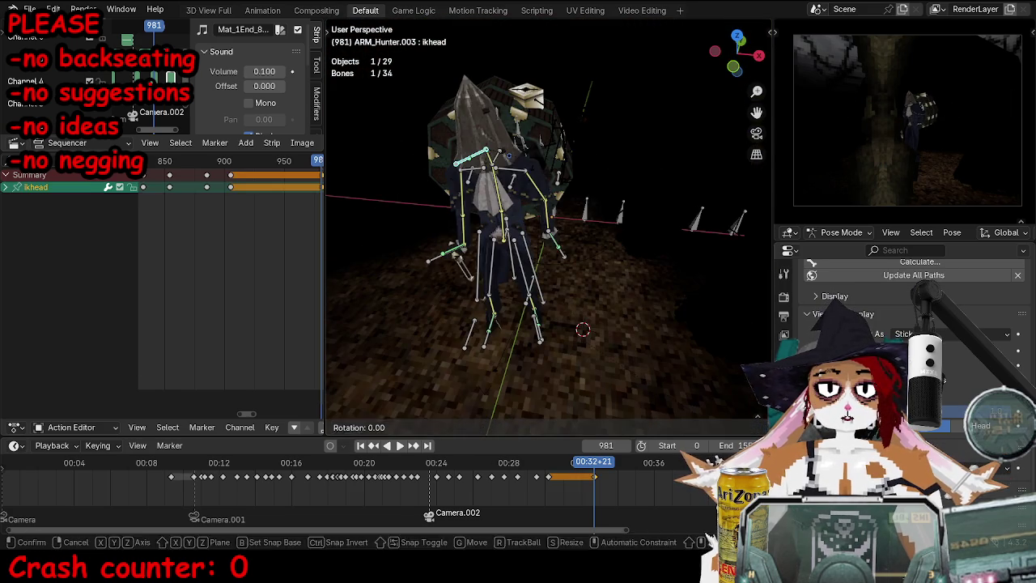
right_click(534, 163)
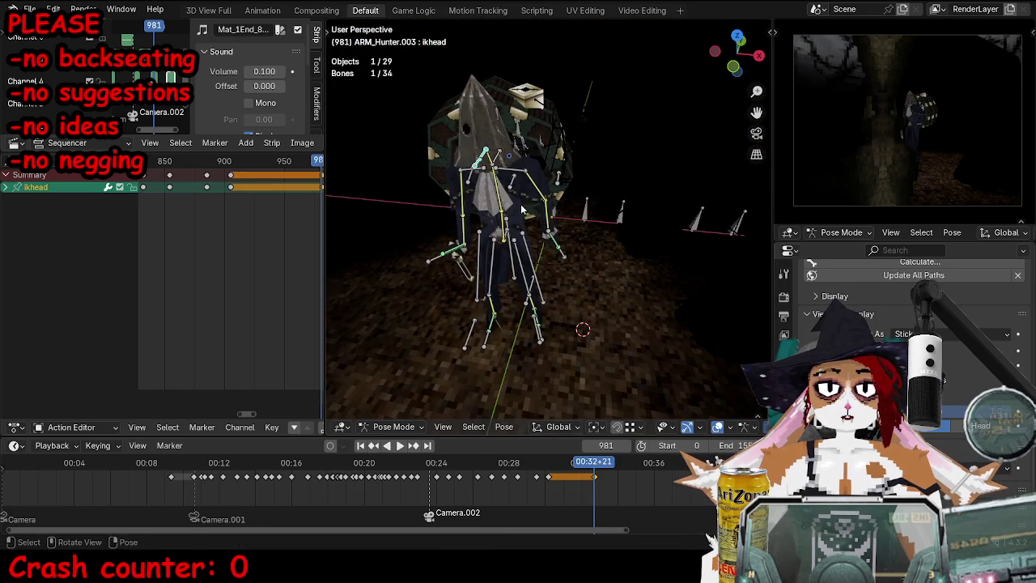
middle_drag(534, 163, 565, 204)
key(g)
Step: Rotate the right hand bone ikhand.r
click(486, 306)
key(r)
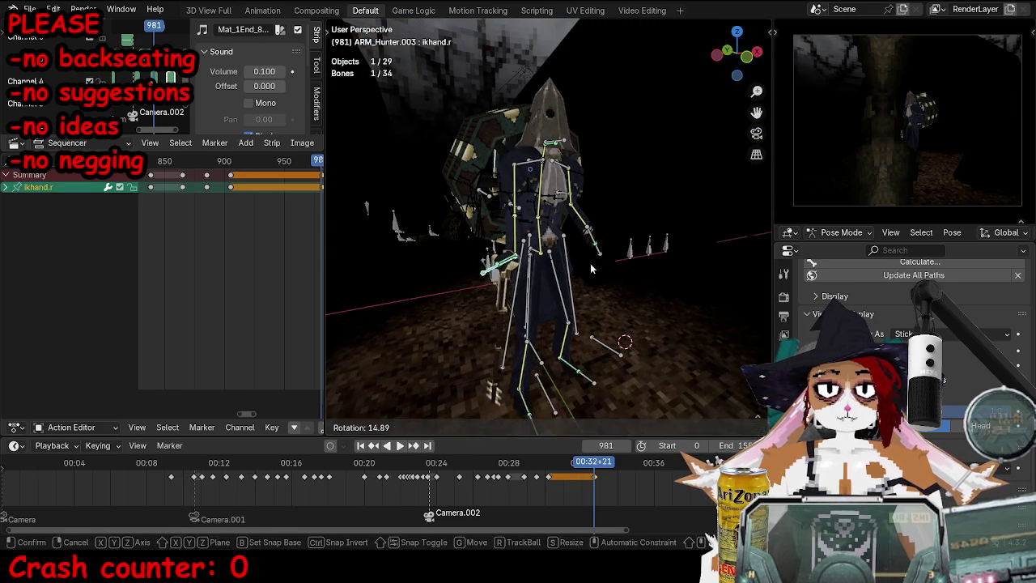
mouse_move(604, 281)
middle_down()
mouse_move(558, 281)
mouse_move(459, 201)
middle_up()
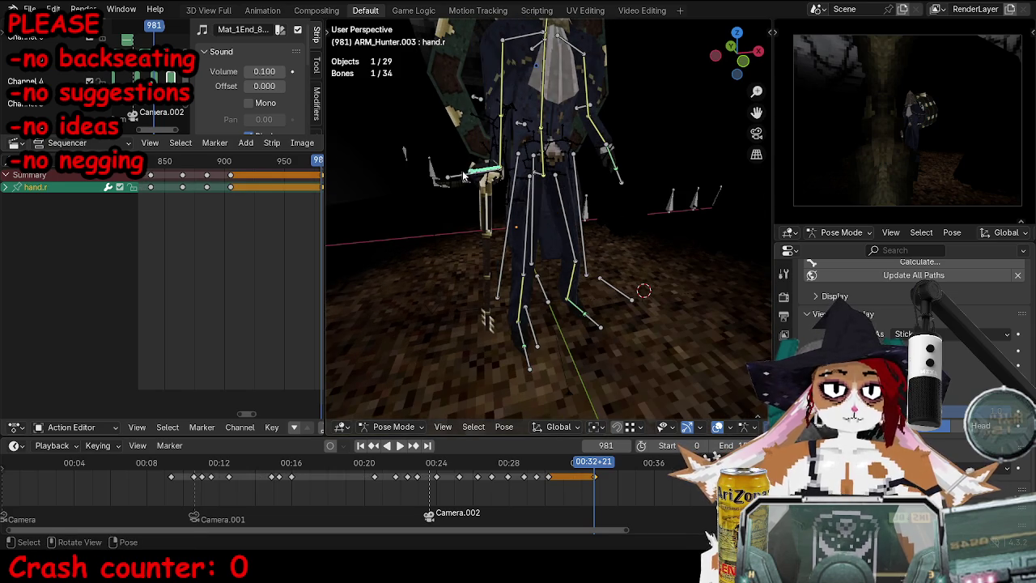
middle_drag(529, 47, 607, 47)
Step: Move and rotate the upperbody bone
click(599, 39)
key(g)
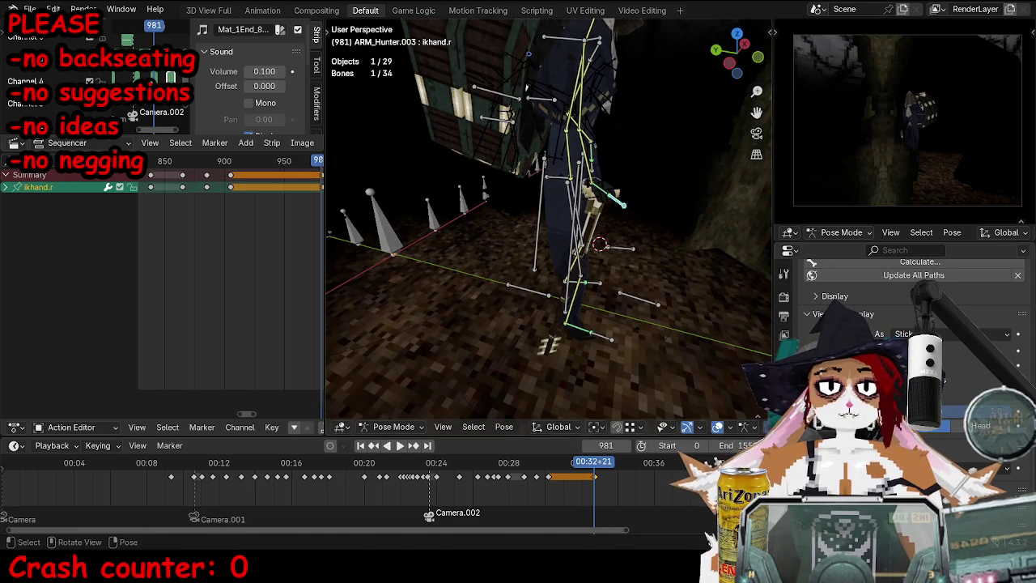
middle_drag(634, 201, 646, 204)
key(r)
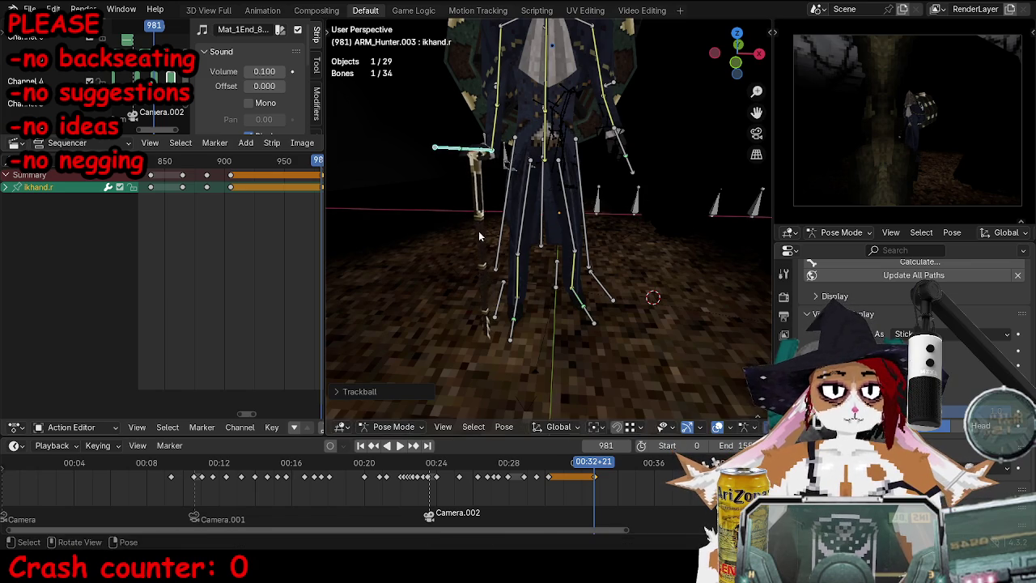
middle_drag(480, 236, 588, 219)
Step: Reposition the arm bones with further rotate and move adjustments
key(g)
key(r)
click(694, 135)
key(g)
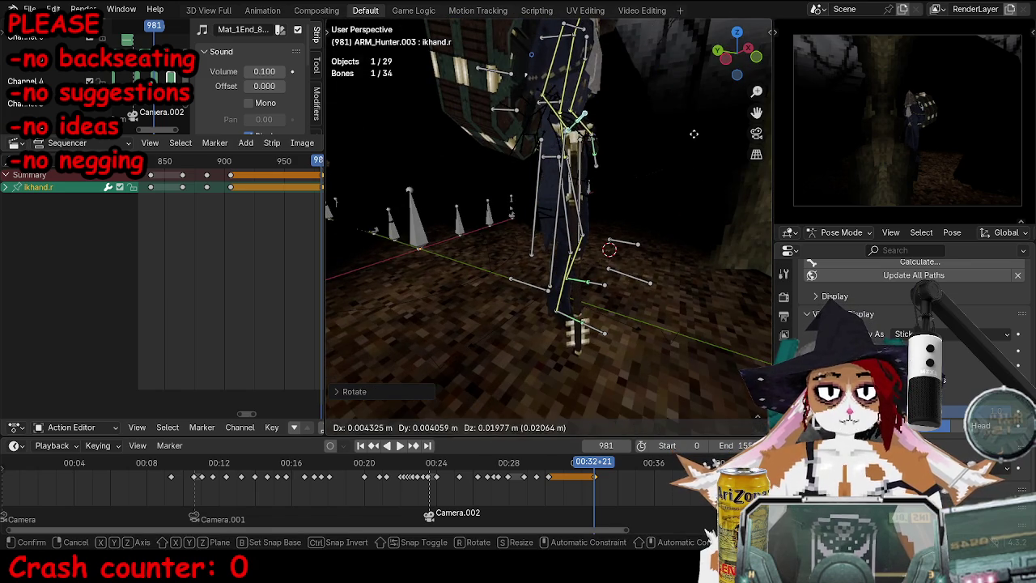
click(691, 135)
middle_drag(691, 134, 639, 218)
Step: Select the left hand bone ikhand.l and try a rotation, then cancel it
click(632, 213)
key(r)
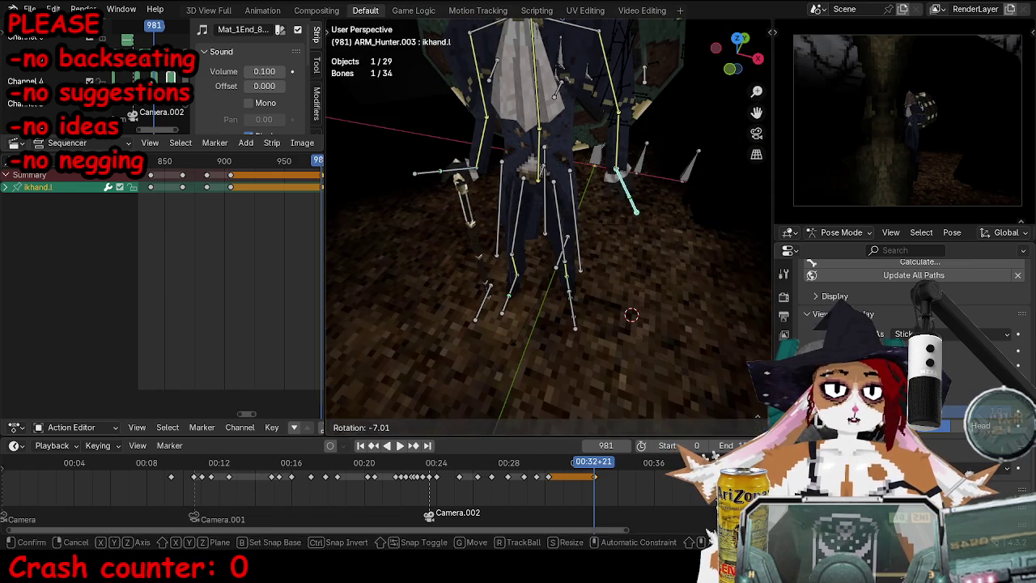
right_click(652, 233)
mouse_move(682, 121)
middle_down()
mouse_move(658, 200)
mouse_move(631, 179)
middle_up()
mouse_move(525, 162)
middle_down()
mouse_move(640, 243)
mouse_move(599, 273)
middle_up()
Step: Move and rotate the left hand bone ikhand.l into place
click(573, 251)
key(g)
click(647, 257)
key(r)
click(651, 259)
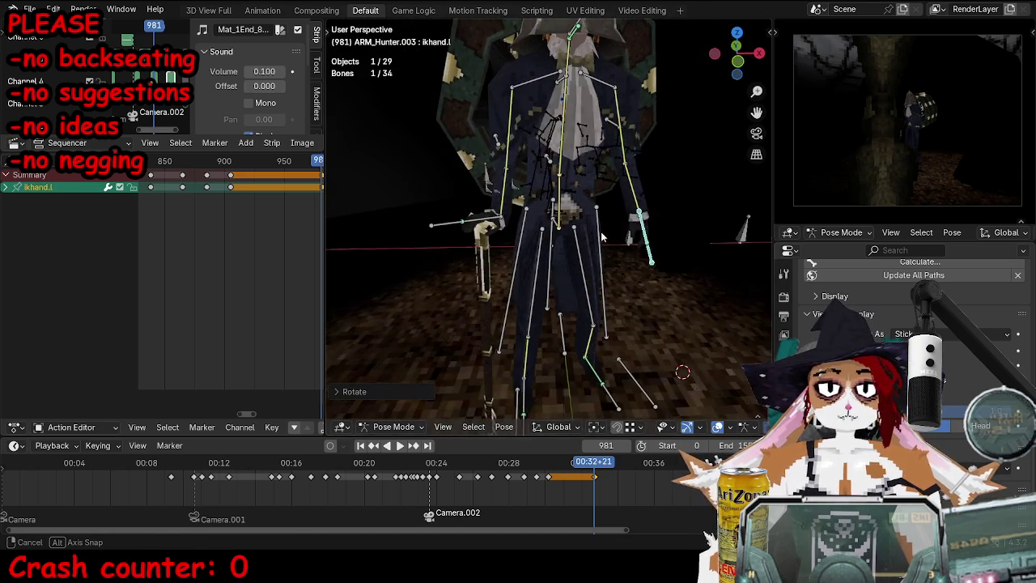
Step: Key location, rotation and scale on all 34 bones at frame 981
middle_drag(592, 172, 566, 203)
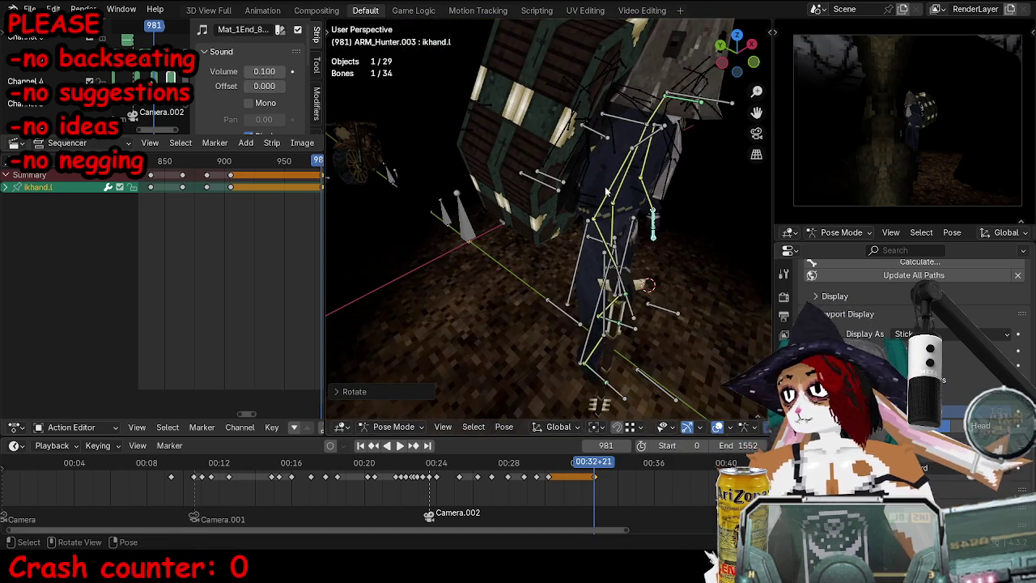
key(a)
key(i)
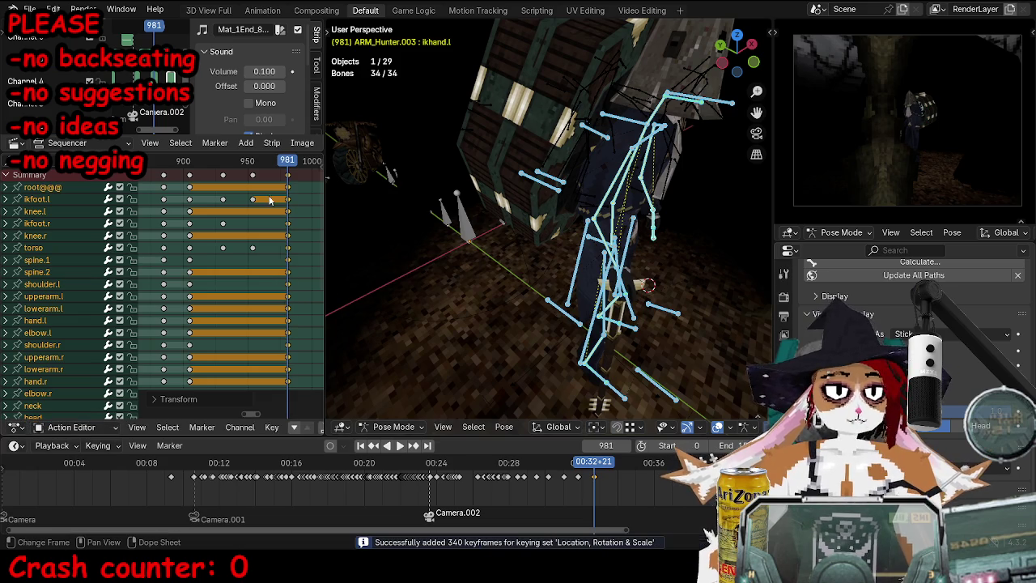
Step: Duplicate an ikfoot.r keyframe and slide the copy later in time
click(286, 230)
drag(224, 226, 253, 225)
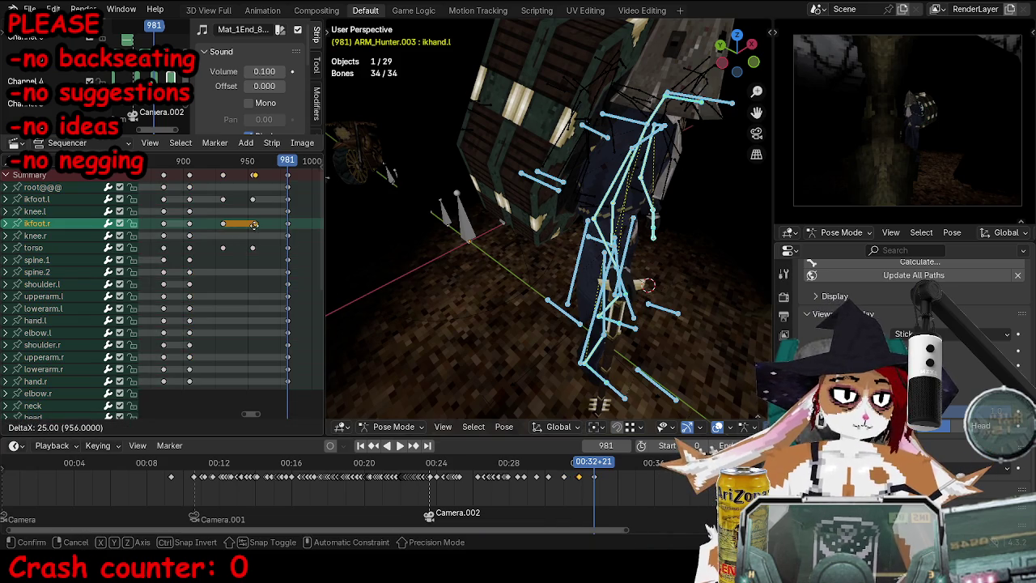
click(252, 226)
Step: Play the walk back through the scene camera starting at frame 903
click(189, 169)
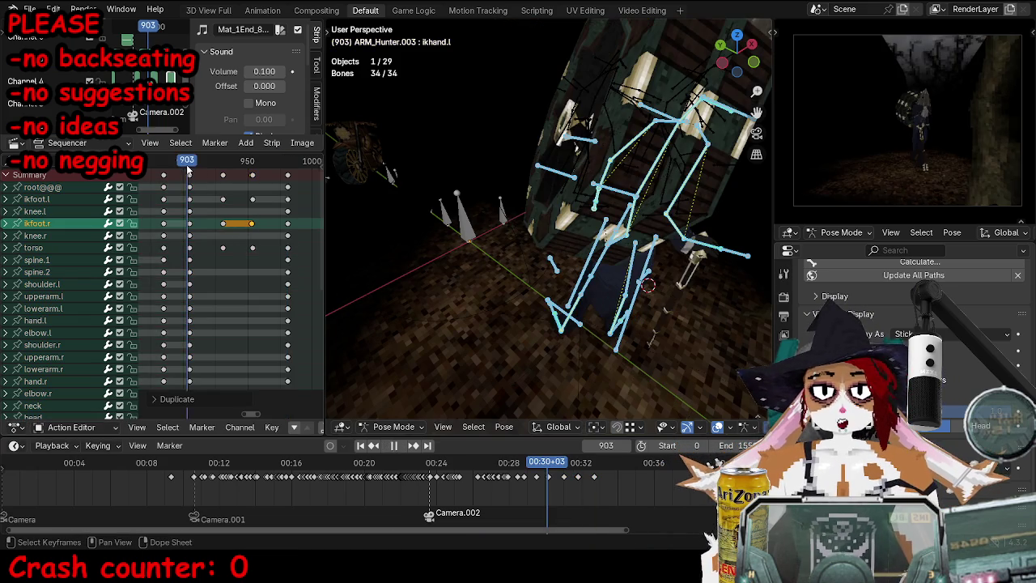
key(KP_0)
key(ctrl+Tab)
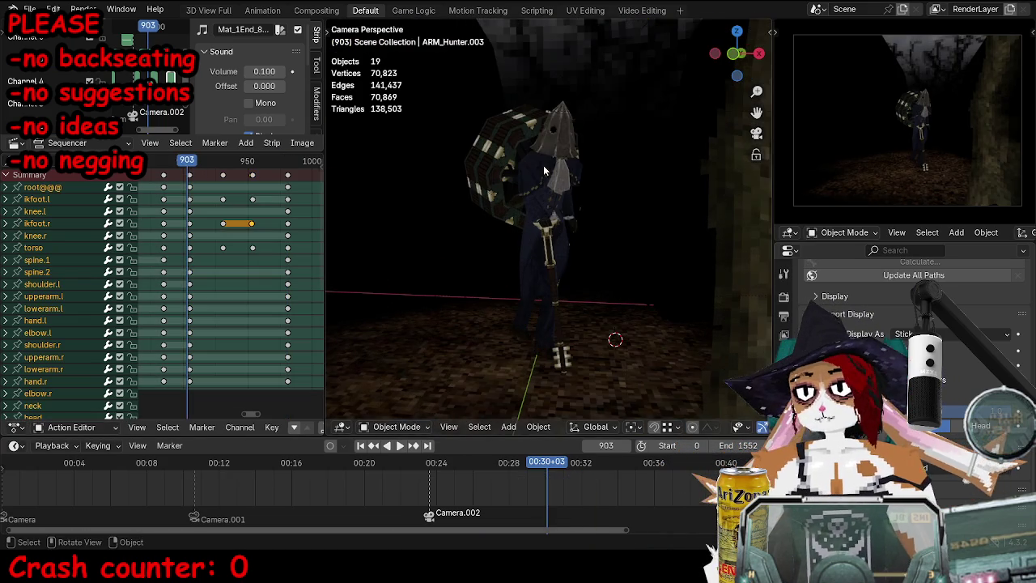
key(space)
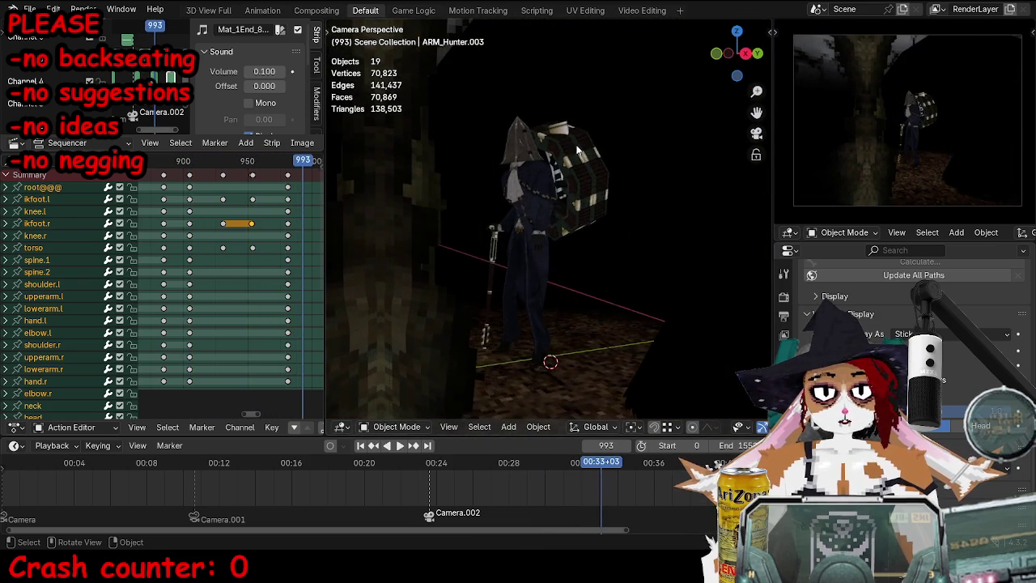
key(space)
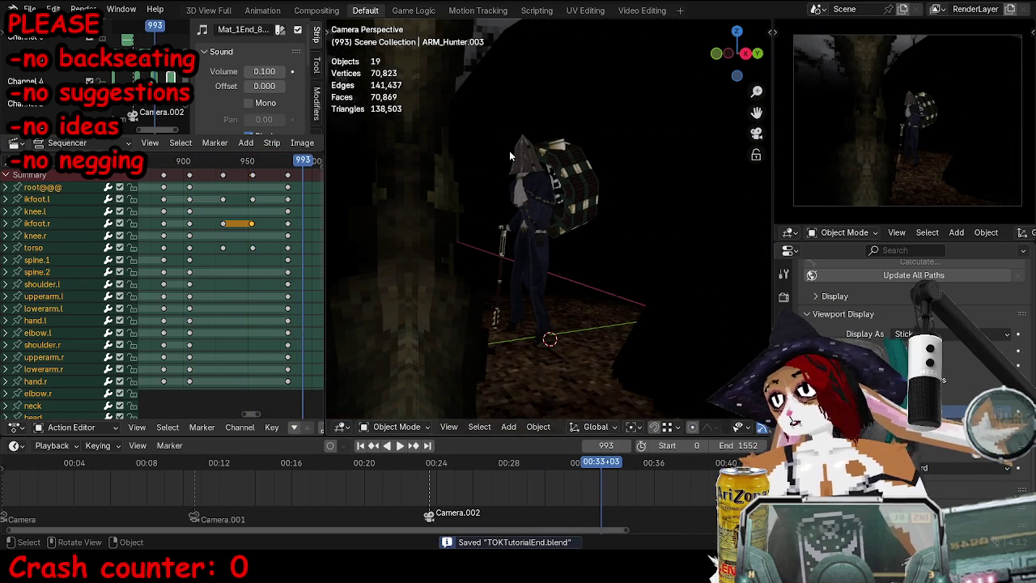
key(ctrl+Tab)
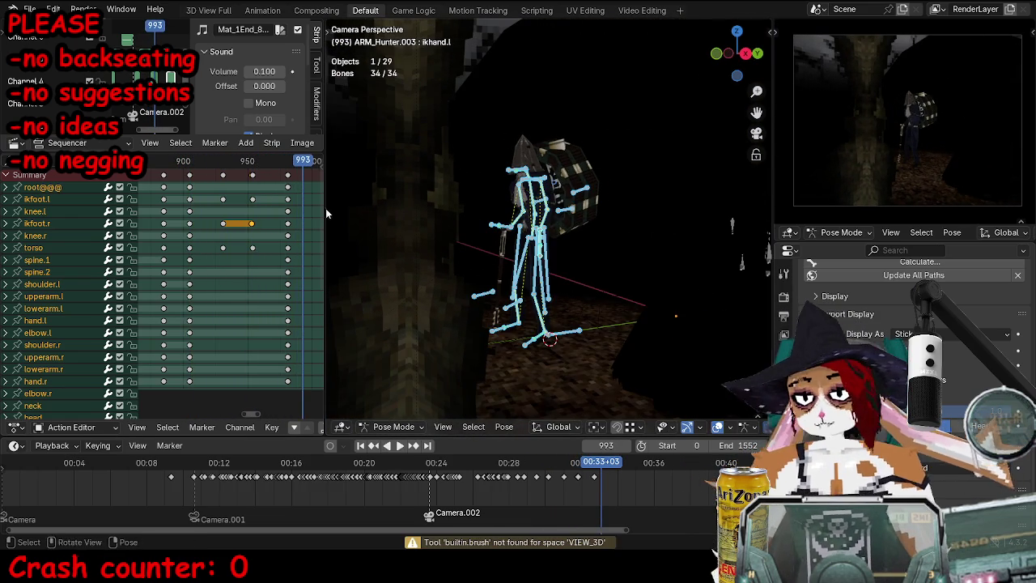
Step: Scale the keys after frame 904 toward that frame to compress the timing
click(190, 164)
drag(283, 255, 284, 255)
key(s)
click(581, 240)
middle_drag(581, 240, 588, 261)
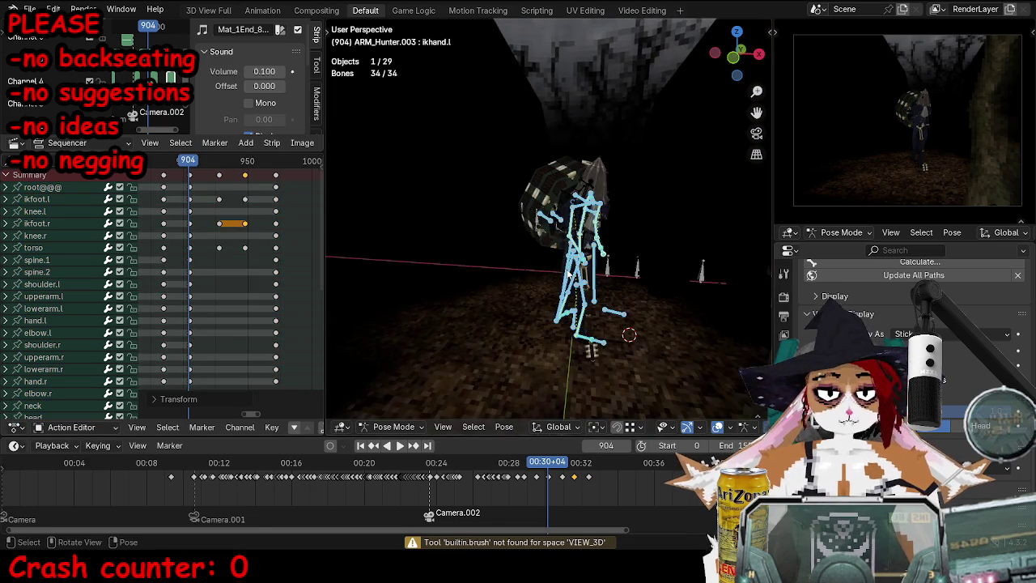
scroll(589, 260, up, 3)
Step: Play the animation back to check the faster walk
key(ctrl+Tab)
key(space)
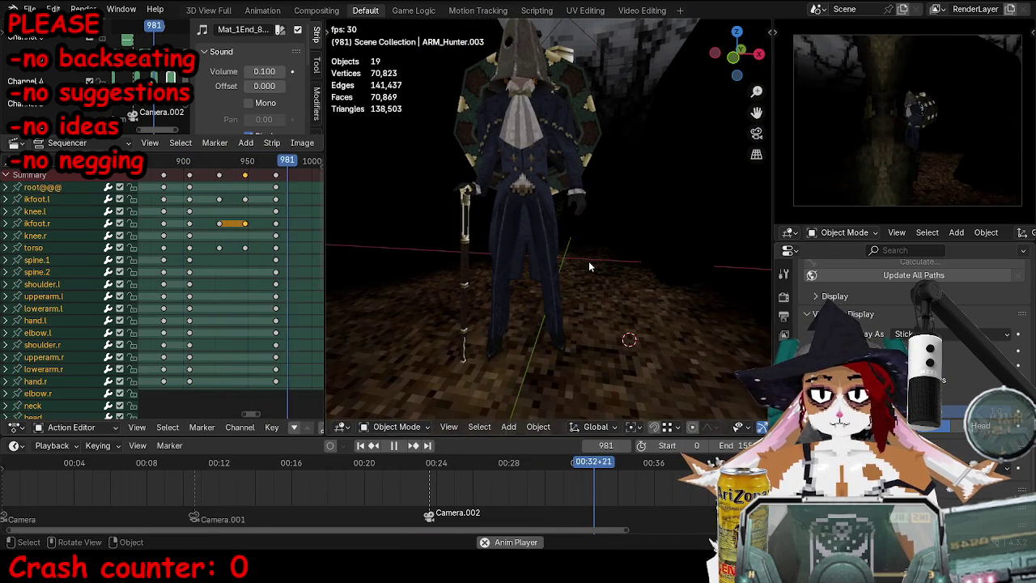
key(space)
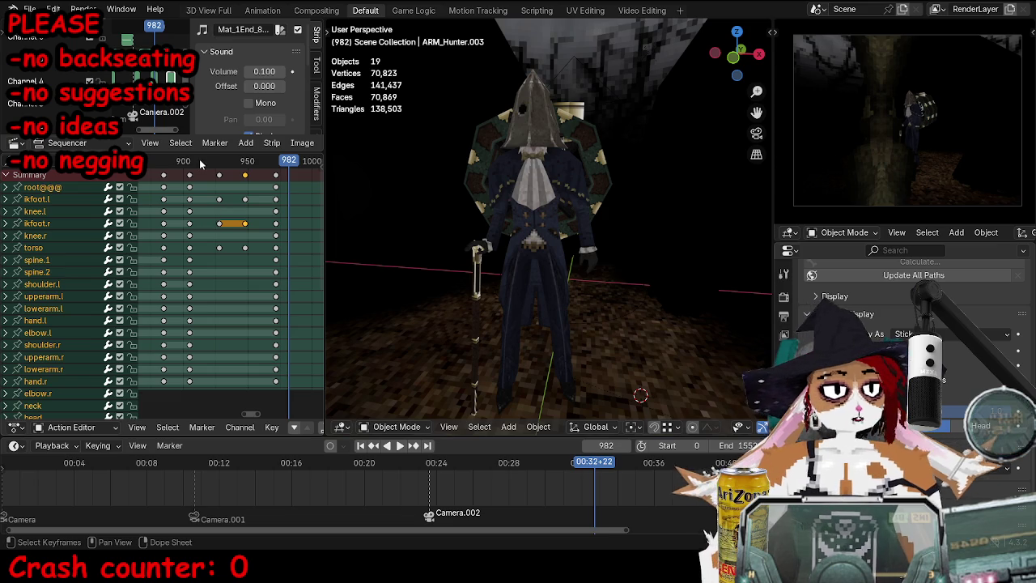
Step: Scale the keys after frame 907 toward that frame and reselect the hunter's armature
click(191, 162)
key(bracketright)
key(s)
click(282, 239)
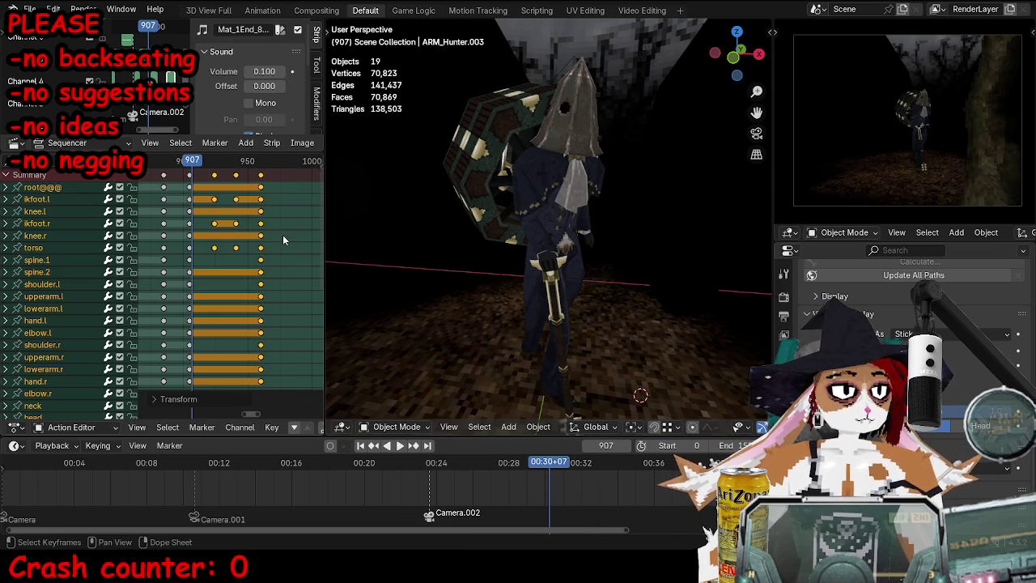
click(608, 306)
key(ctrl+Tab)
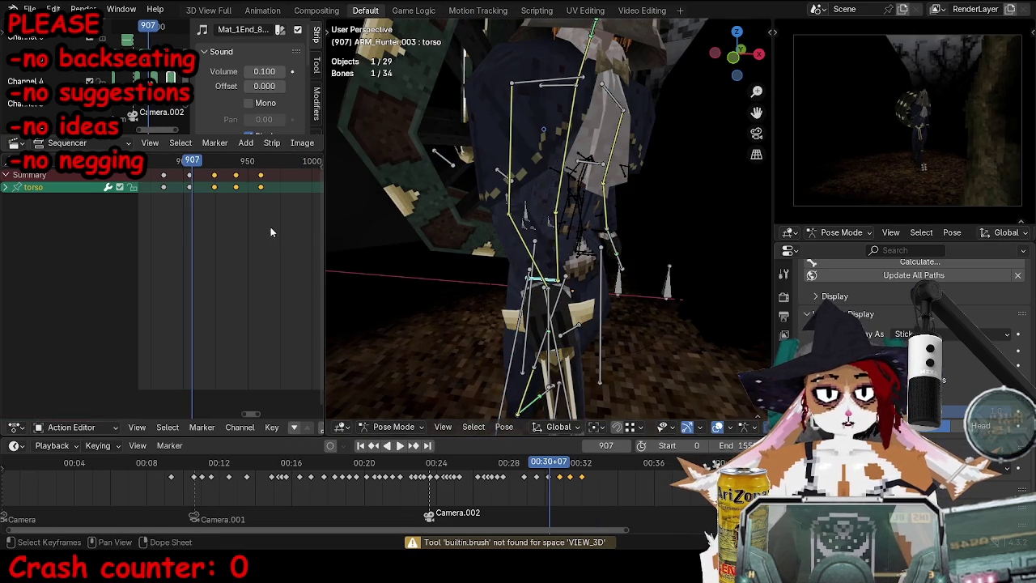
Step: Show the torso's channels as curves and select keys on its Z Quaternion Rotation curve
key(ctrl+Tab)
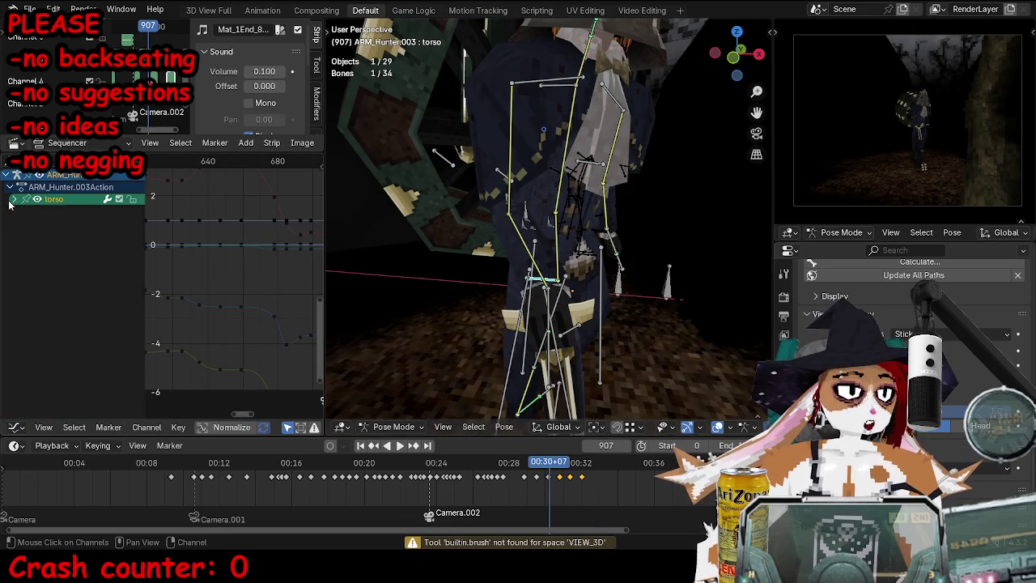
click(14, 199)
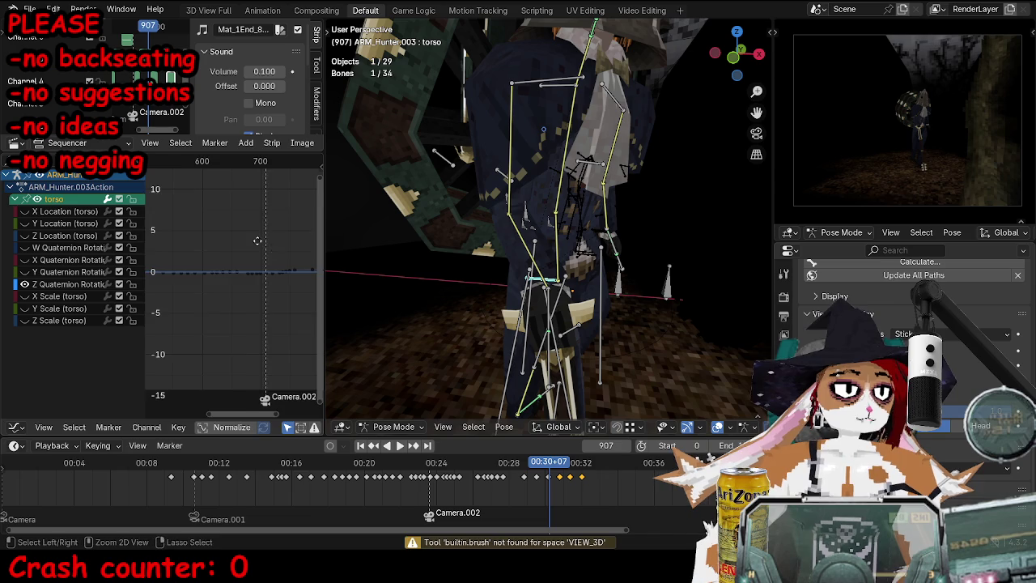
ctrl+middle_drag(267, 248, 318, 228)
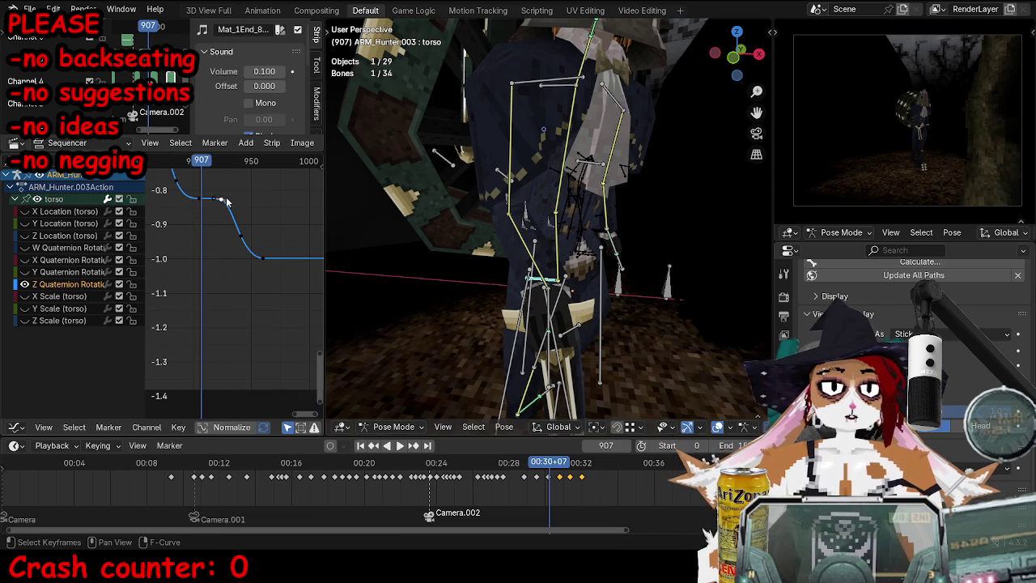
drag(226, 201, 238, 253)
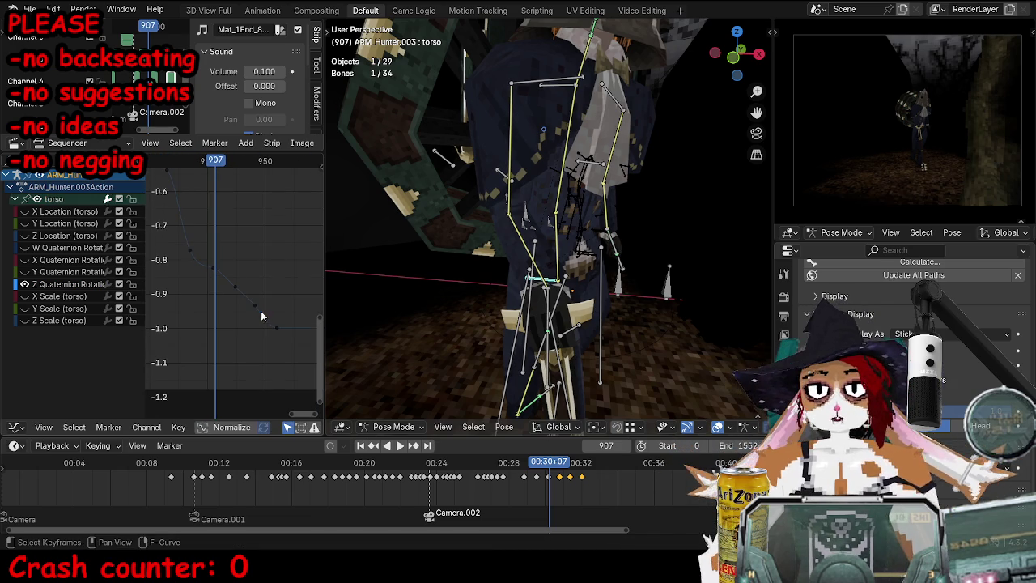
drag(256, 310, 256, 308)
click(212, 271)
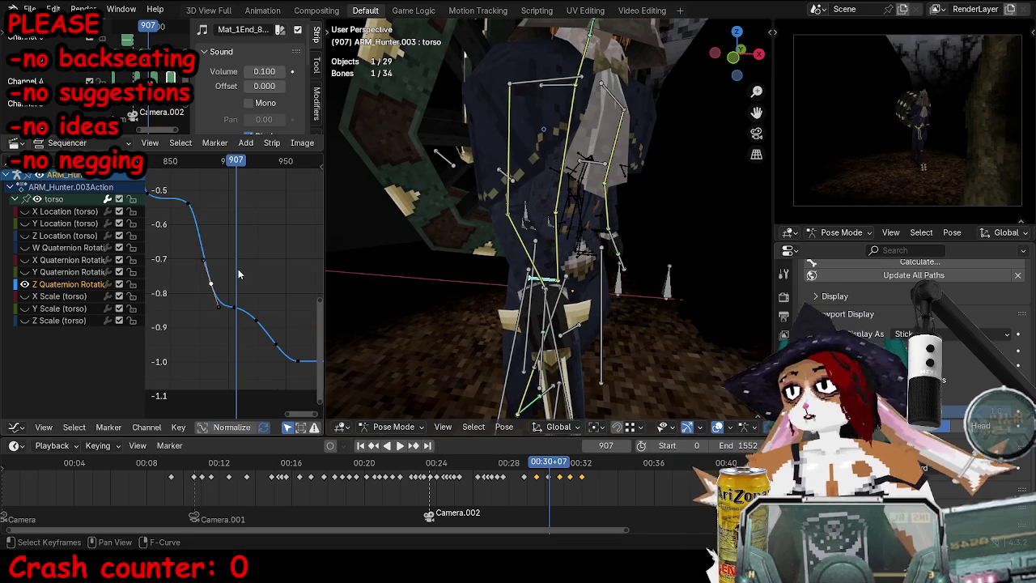
Step: Step from frame 878 to 892 and play the animation to watch the curve
key(shift+ctrl+space)
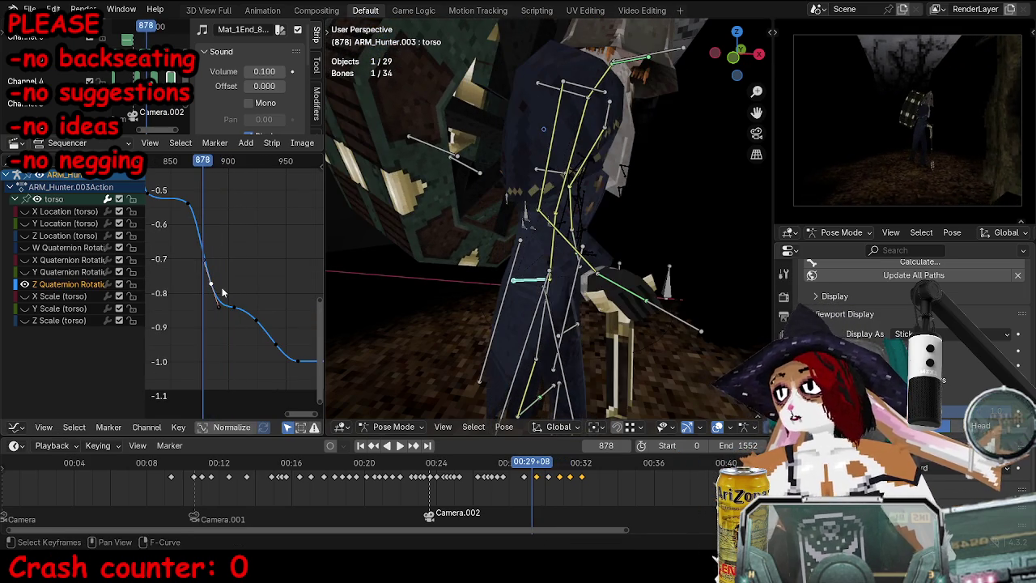
key(space)
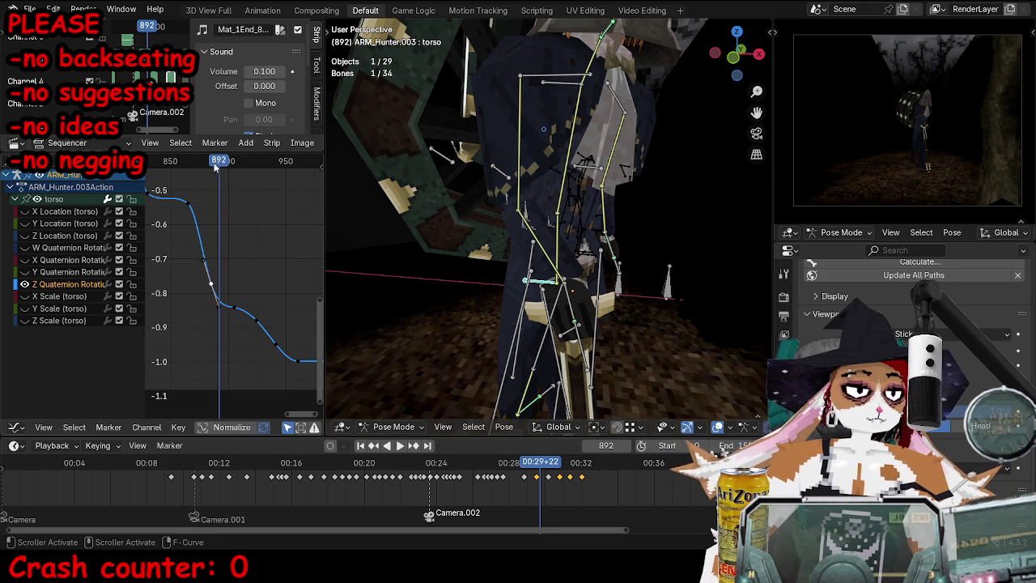
key(space)
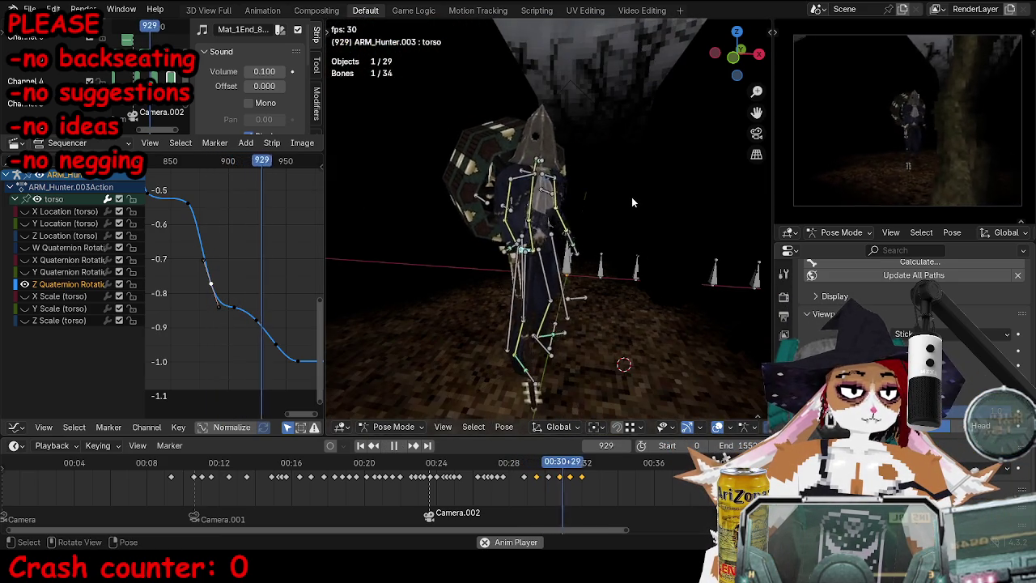
Step: Switch to the Action Editor and replay the walk around frames 893–906
key(space)
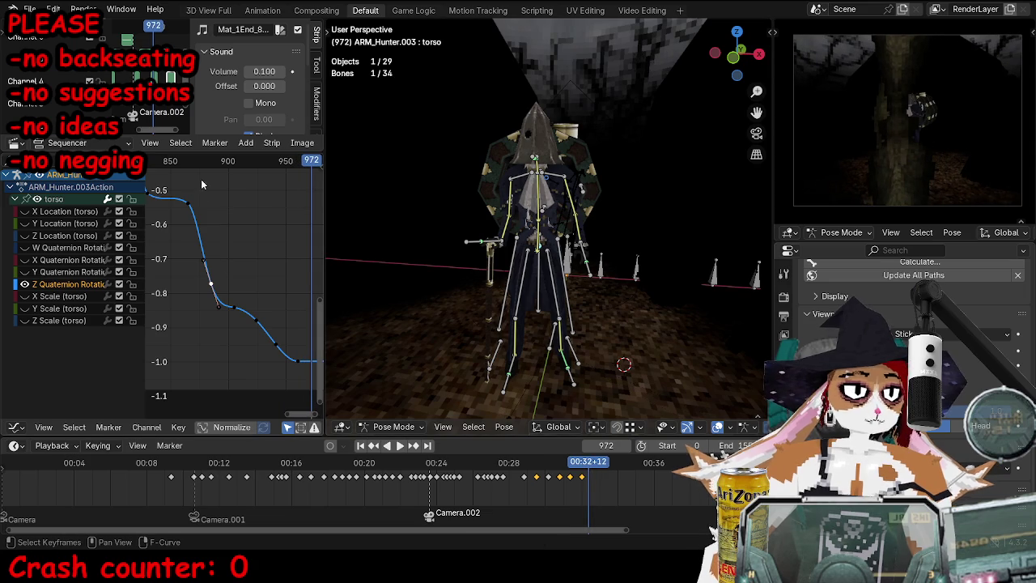
drag(198, 161, 220, 161)
key(ctrl+Tab)
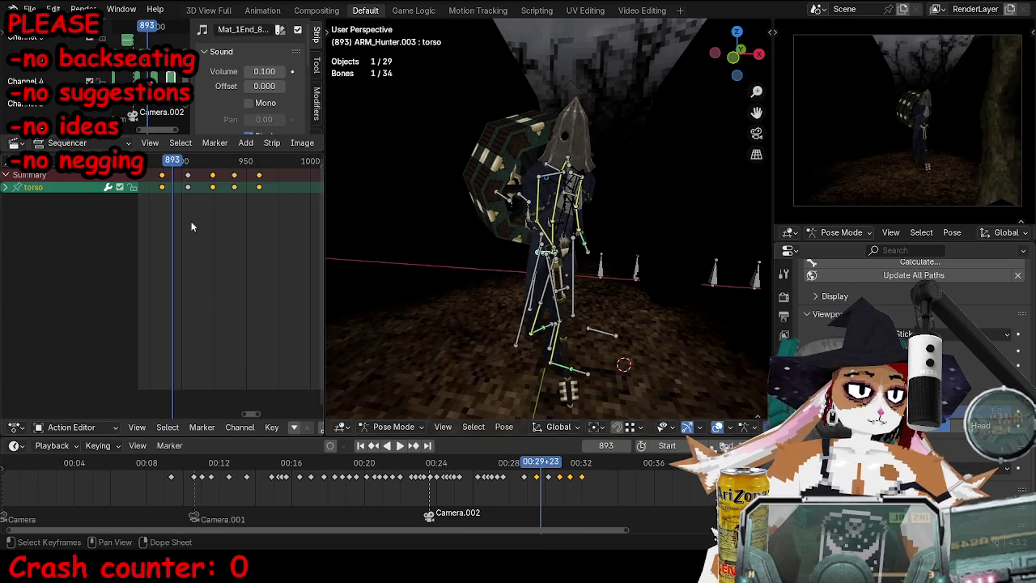
key(space)
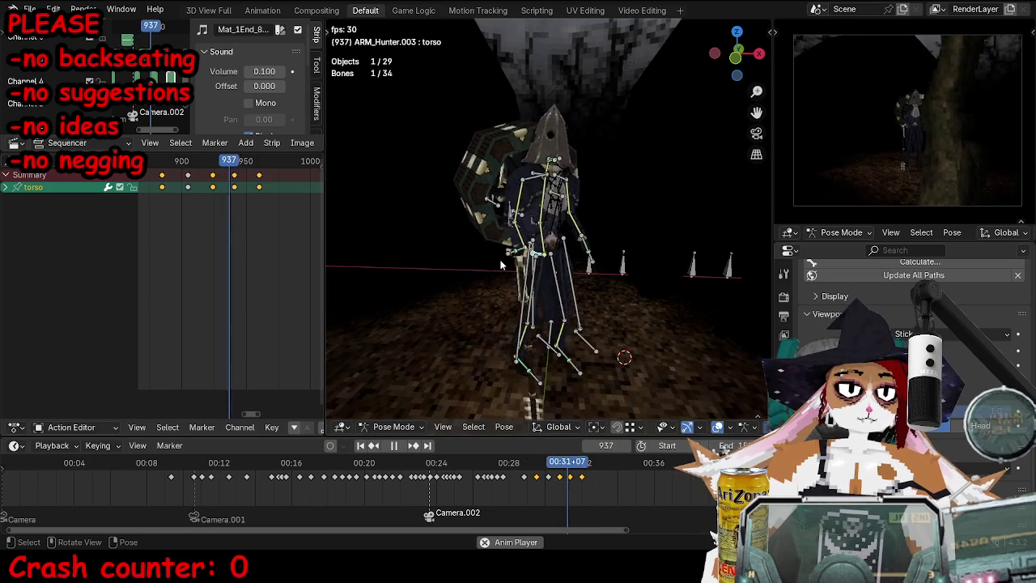
key(space)
click(189, 162)
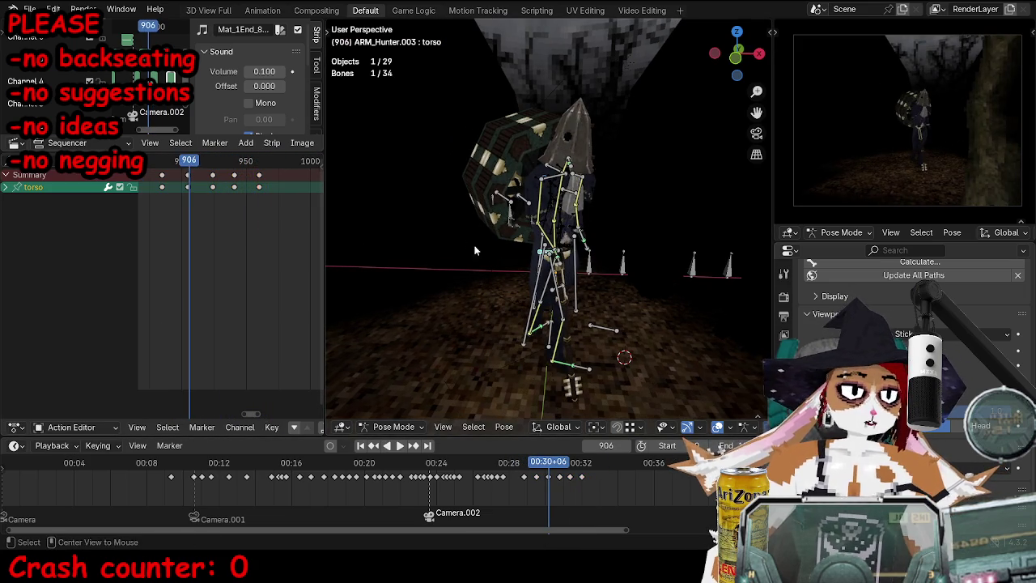
key(space)
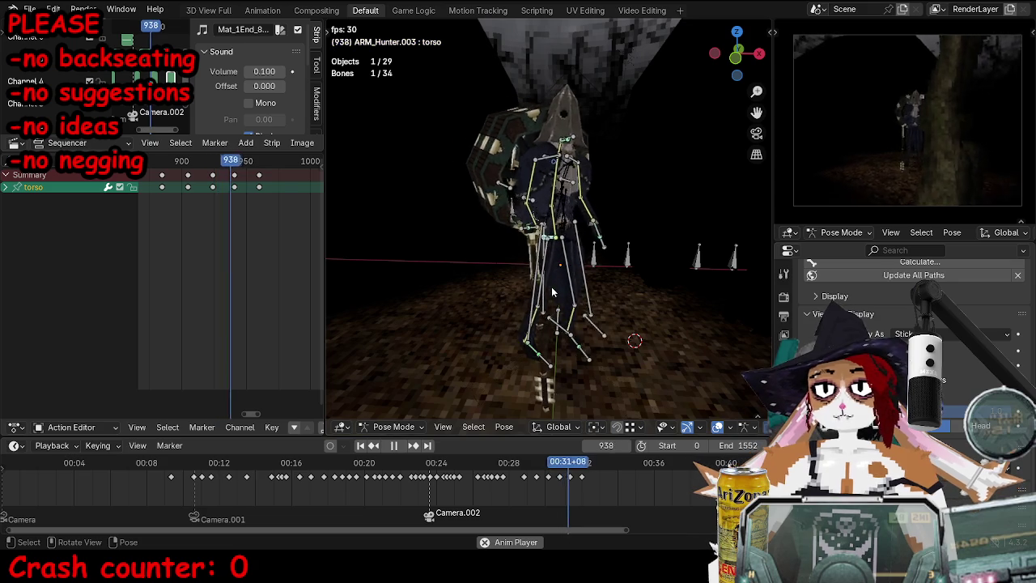
click(185, 160)
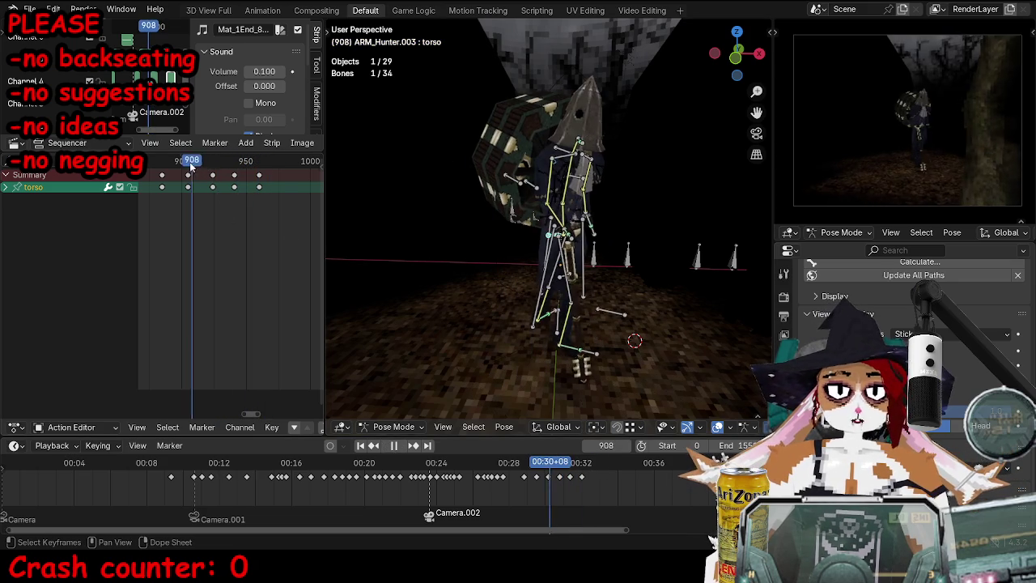
Step: Hide the armature, save the file and play the walk through the scene camera
key(ctrl+Tab)
key(h)
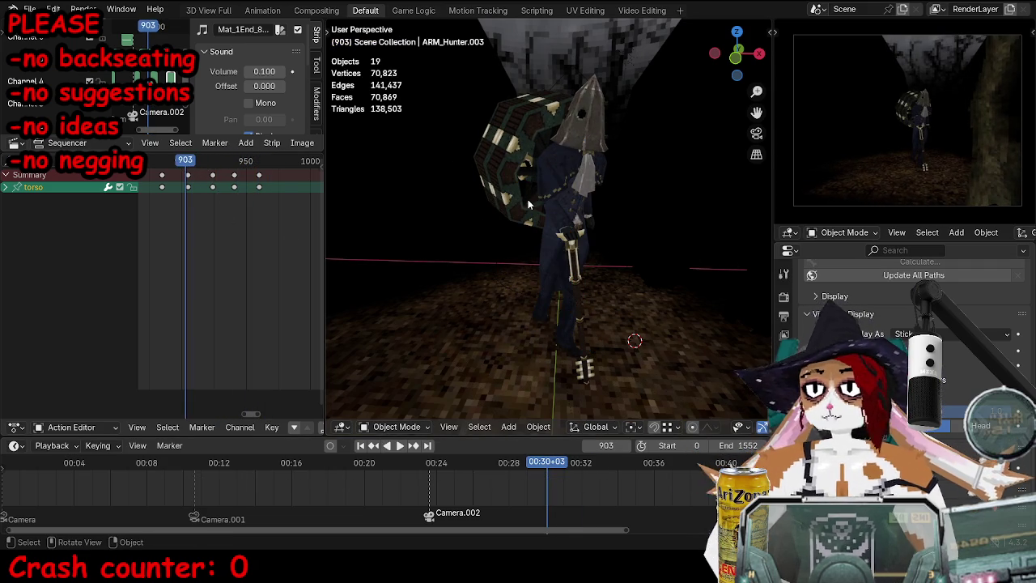
key(KP_0)
key(ctrl+s)
key(space)
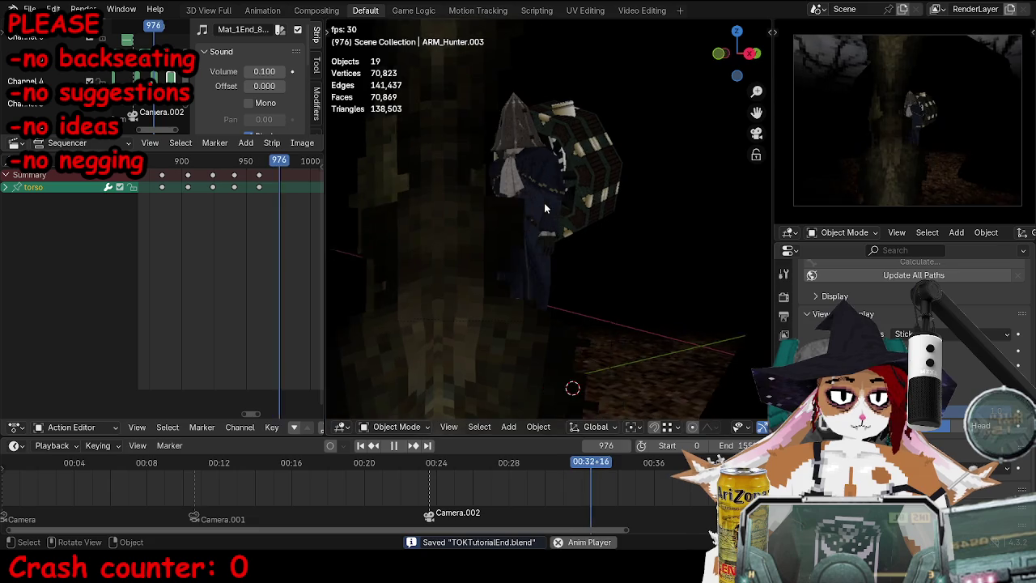
key(space)
Step: Select all bones and scale their keys after frame 906 toward the playhead
mouse_move(544, 209)
middle_down()
mouse_move(505, 204)
mouse_move(577, 256)
middle_up()
click(577, 256)
key(ctrl+Tab)
key(a)
click(189, 161)
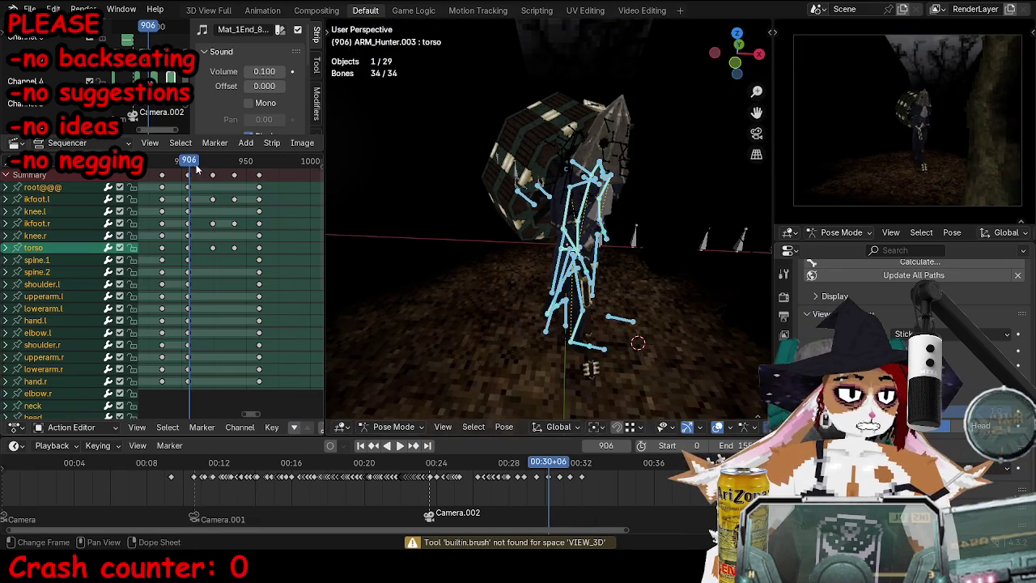
drag(229, 208, 265, 247)
key(s)
click(254, 246)
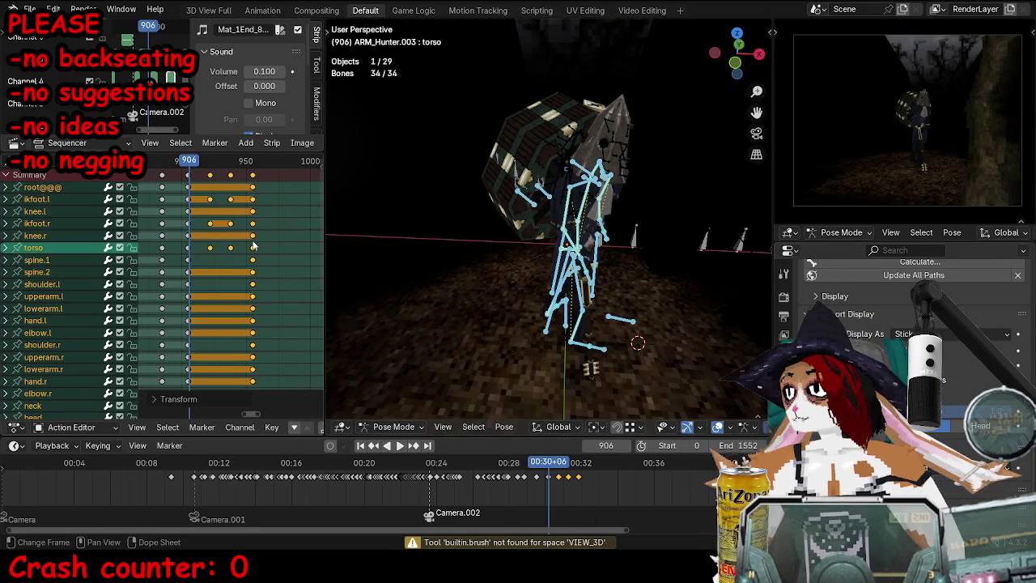
Step: Replay the tightened walk, then select the torso bone at frame 907
key(alt+a)
key(space)
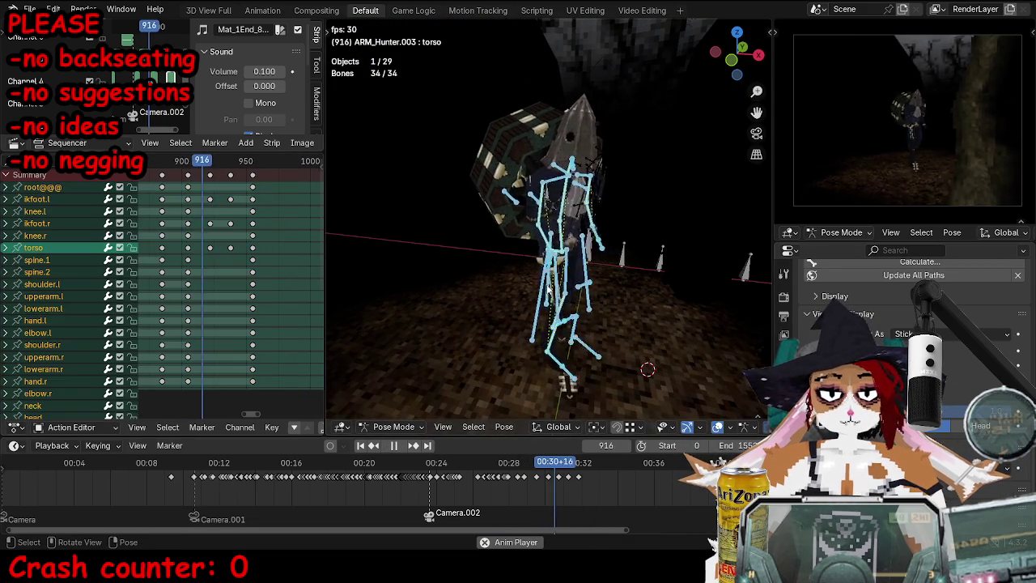
key(space)
scroll(547, 286, up, 5)
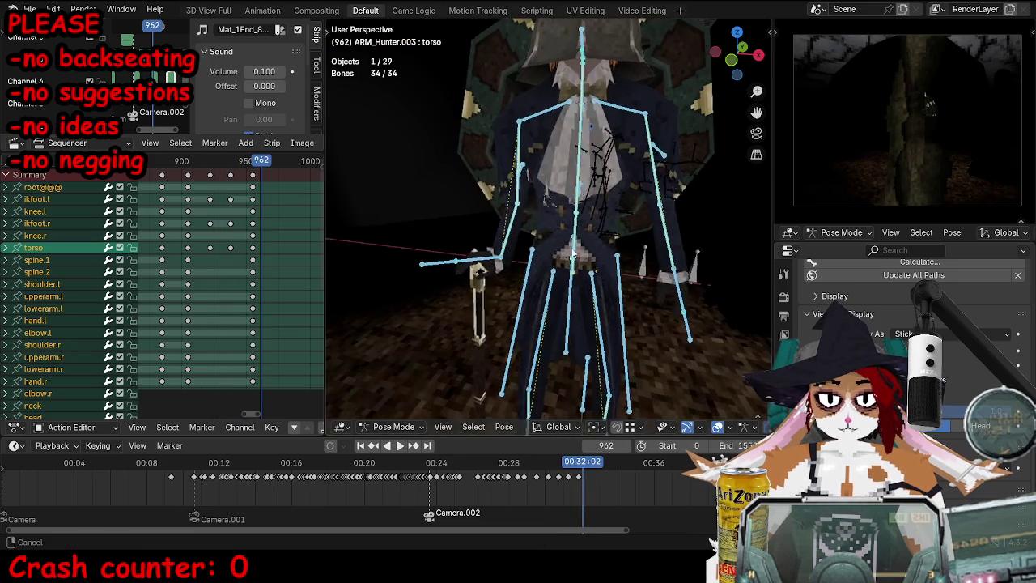
middle_drag(547, 287, 527, 245)
click(496, 241)
drag(194, 166, 190, 162)
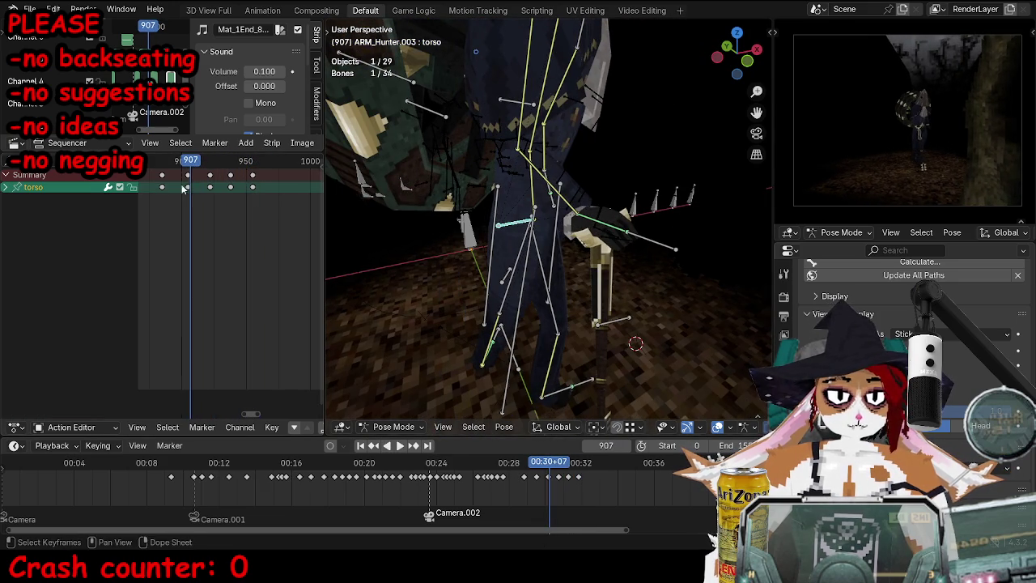
Step: Slide a torso keyframe later, then rotate the torso and key it at frame 913
drag(186, 187, 212, 199)
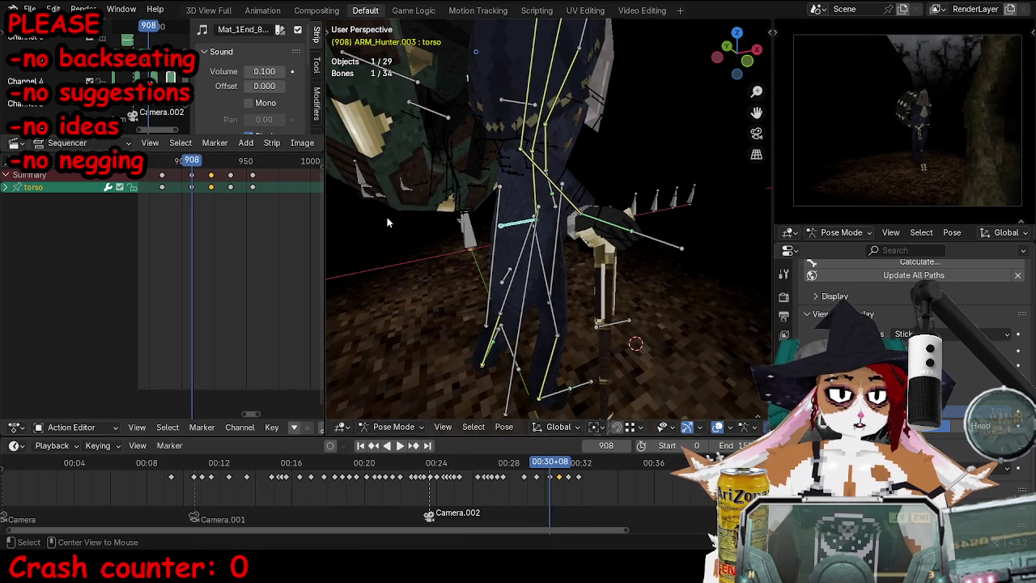
key(Right)
key(Right)
key(Right)
key(g)
key(r)
click(657, 183)
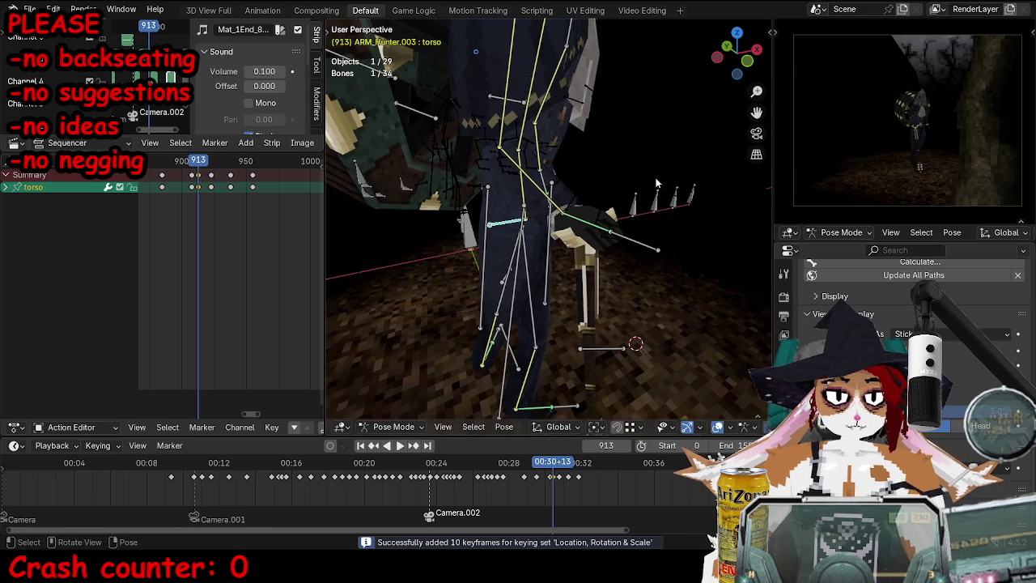
key(i)
Step: Shift the torso bone into a new position at frame 920 and play the walk
key(Right)
key(Right)
key(Right)
key(g)
click(705, 238)
key(g)
click(689, 227)
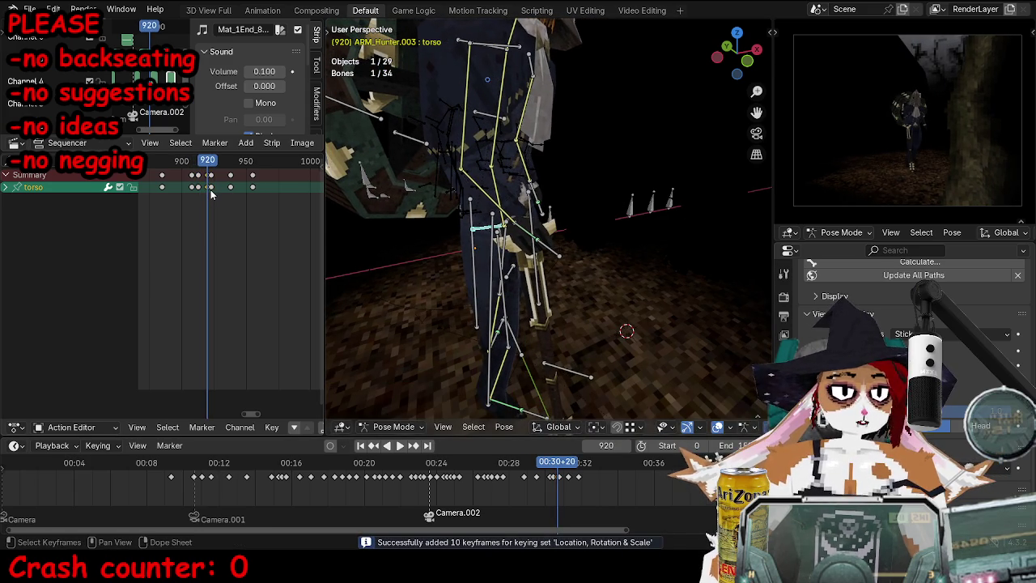
scroll(209, 195, up, 2)
key(space)
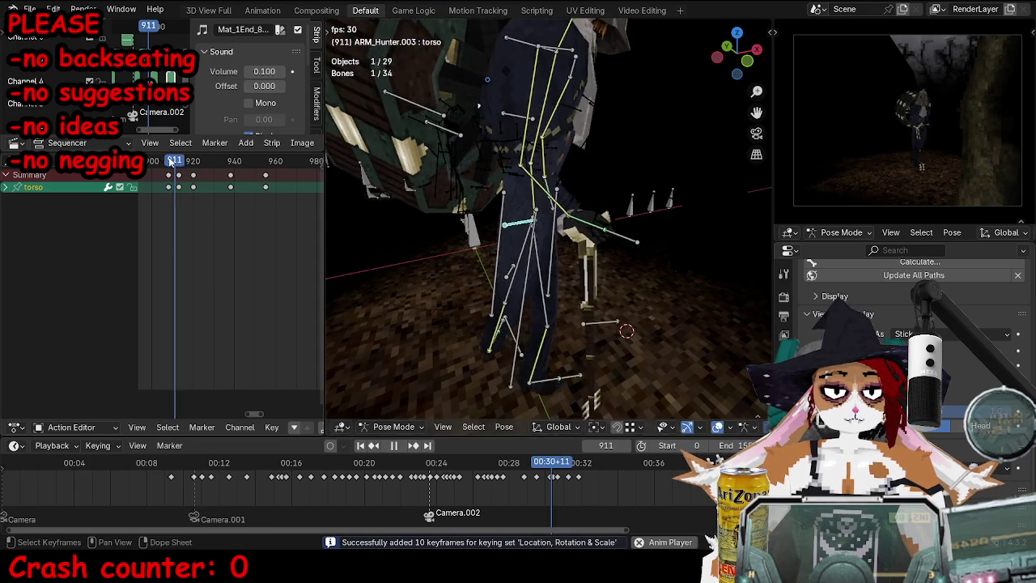
Step: Move the torso and key its pose at frame 925, returning to frame 920
drag(165, 163, 196, 165)
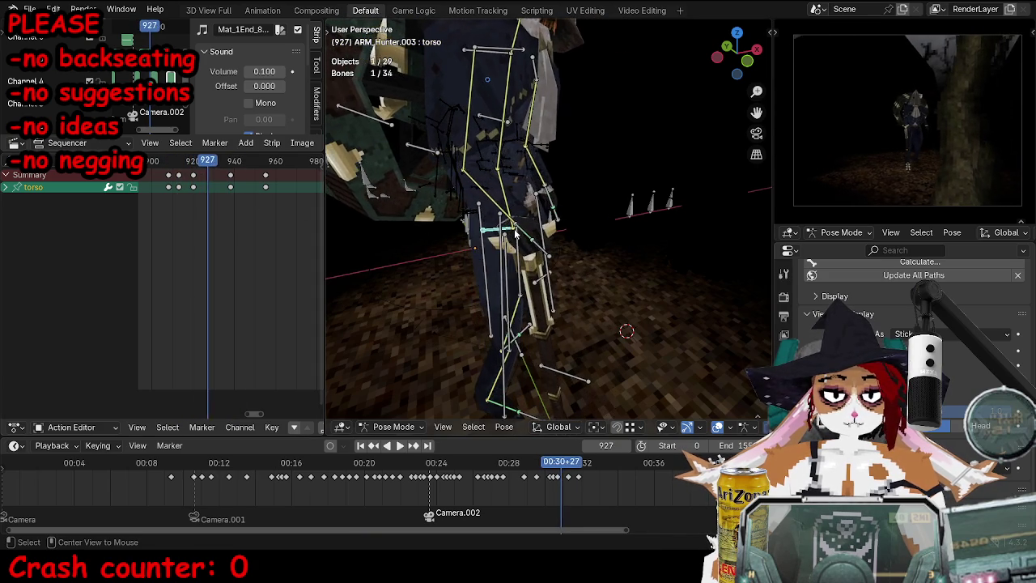
key(g)
click(564, 236)
key(i)
key(Down)
Step: Move the torso again at frame 920 from a closer view and preview the motion
middle_drag(635, 249, 257, 184)
key(g)
click(511, 228)
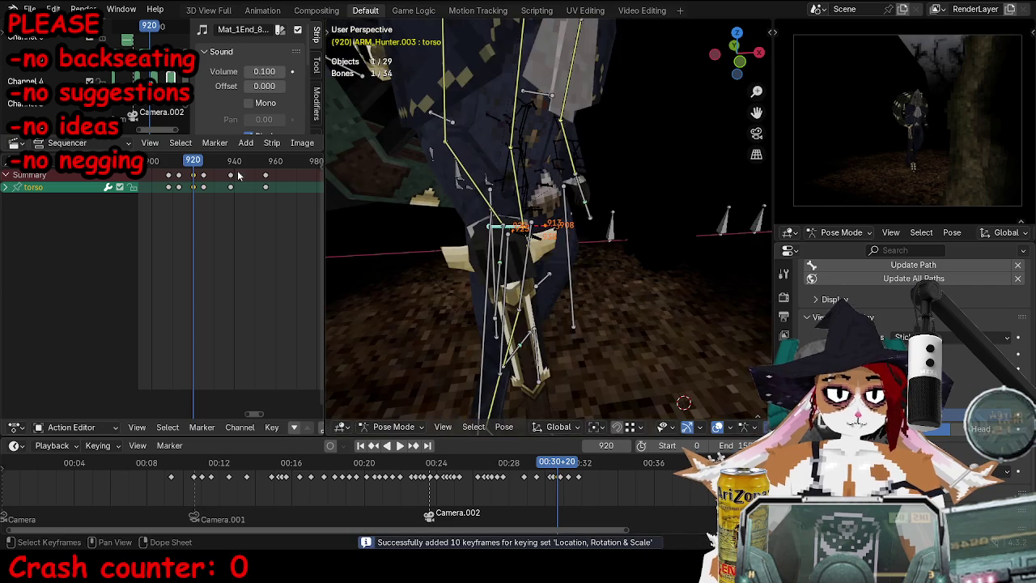
key(space)
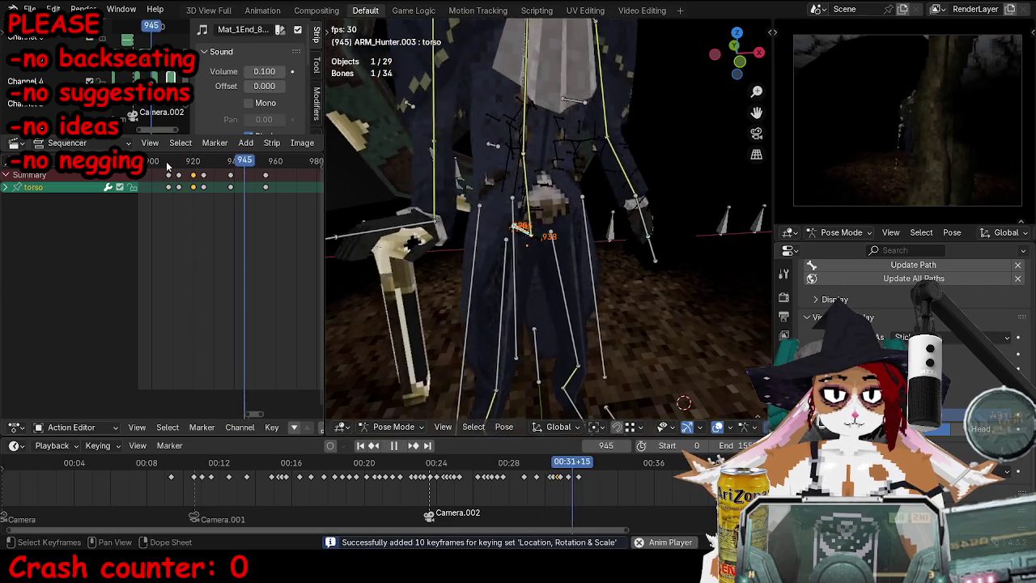
key(space)
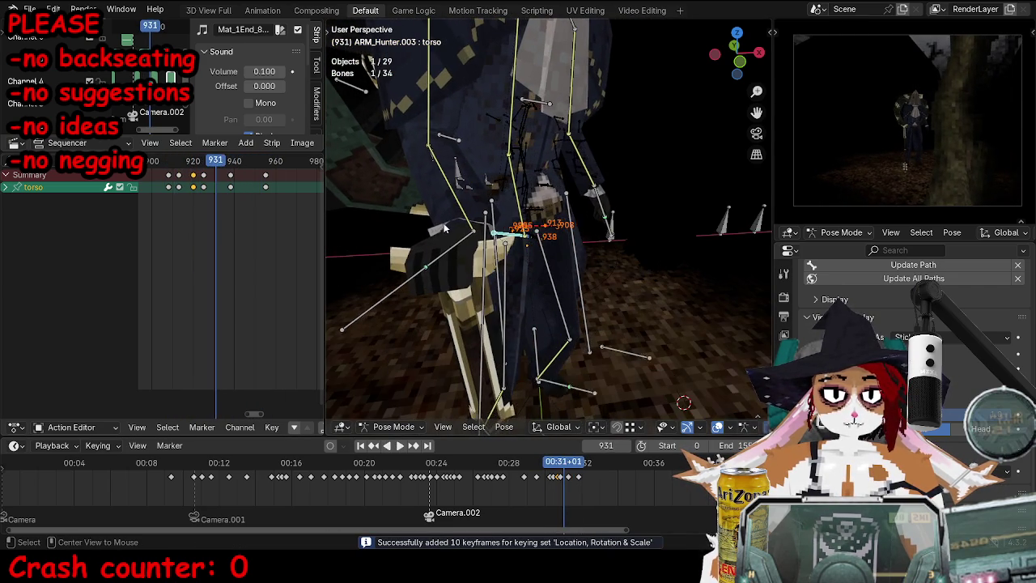
Step: From a front view of the rig, reposition the torso bone
key(r)
key(Escape)
middle_drag(684, 403, 616, 356)
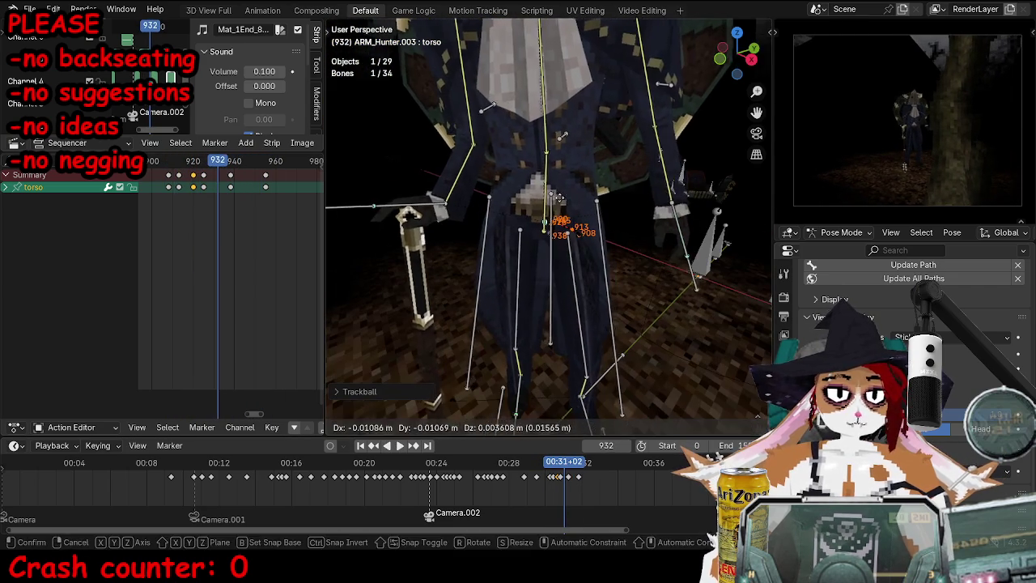
alt+scroll(625, 211, down, 9)
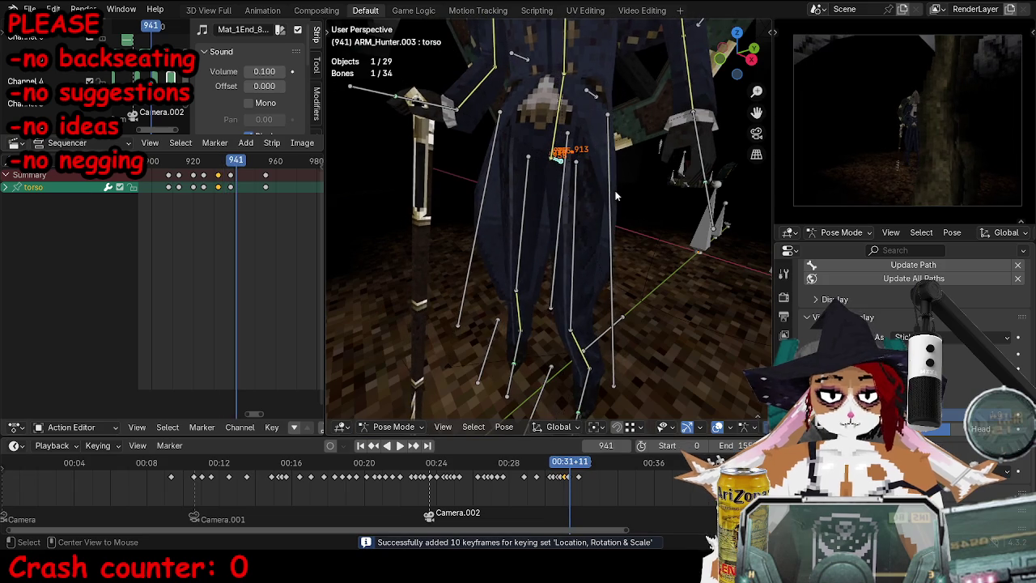
alt+scroll(613, 196, down, 4)
key(g)
click(573, 178)
Step: Rotate the torso bone to a new angle and play back the walk
middle_drag(573, 179, 672, 154)
key(r)
key(r)
click(645, 183)
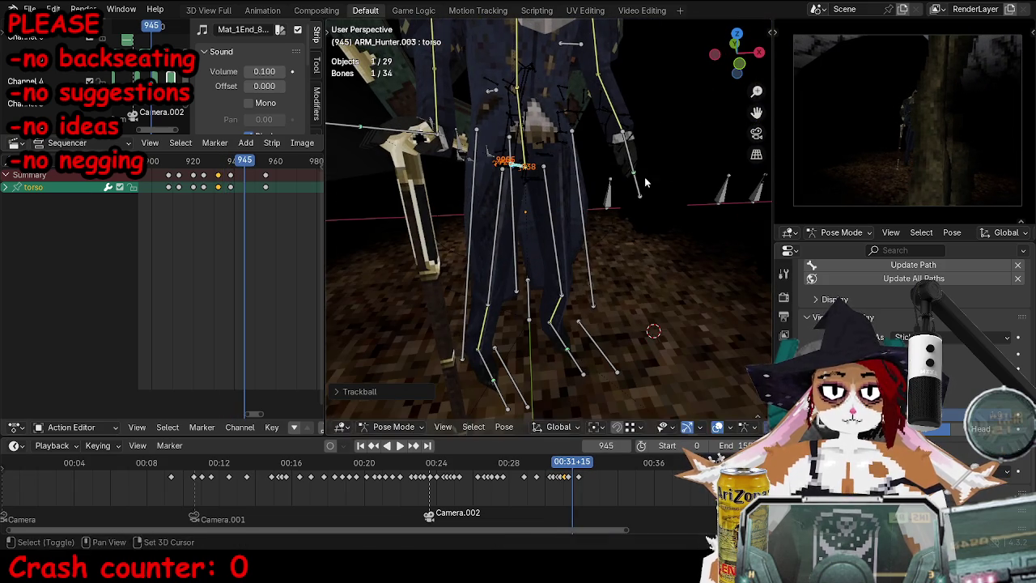
alt+scroll(641, 183, up, 3)
alt+scroll(629, 187, up, 3)
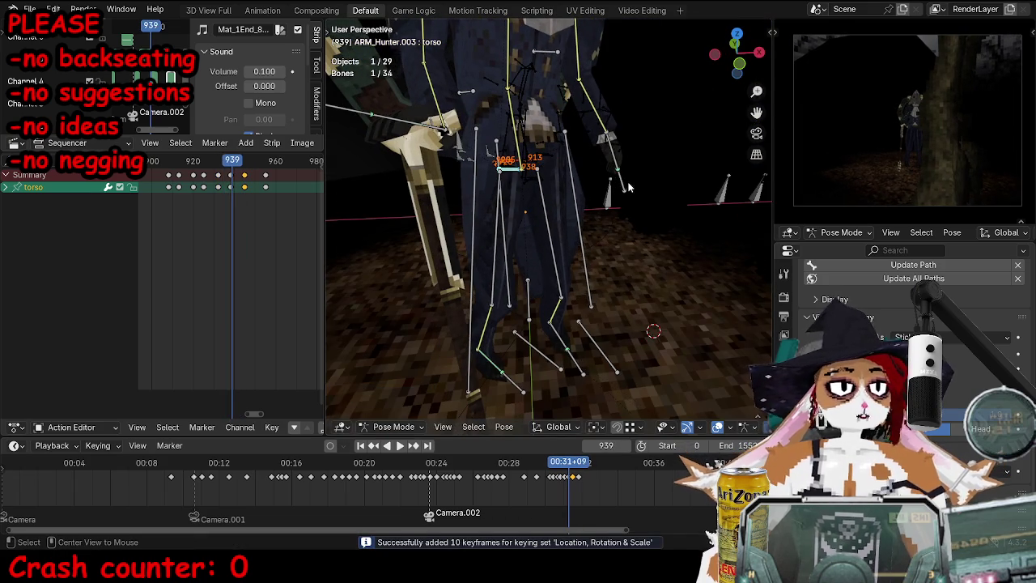
alt+scroll(611, 180, down, 3)
alt+scroll(608, 180, down, 3)
alt+scroll(605, 179, down, 3)
alt+scroll(603, 178, down, 2)
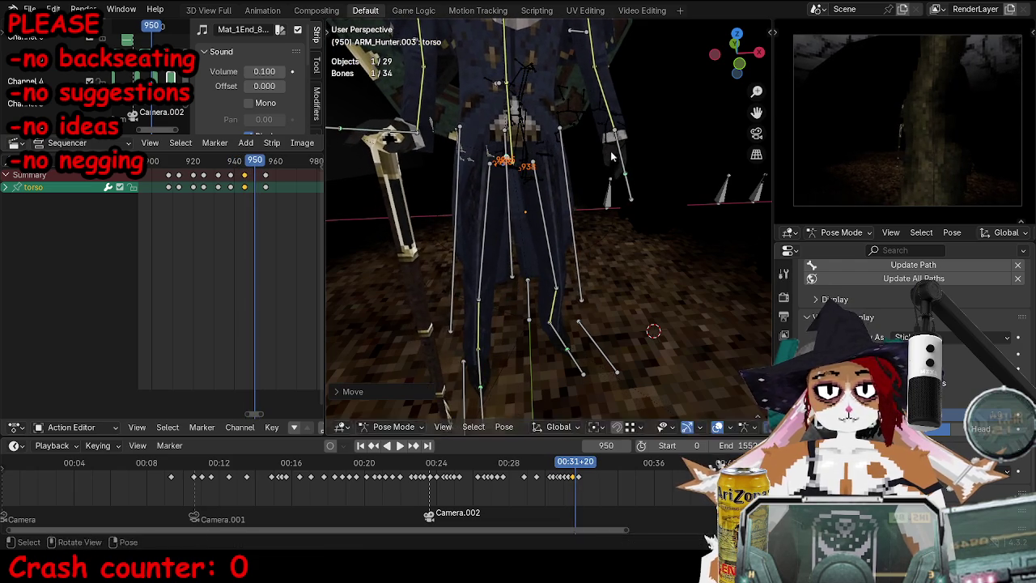
alt+scroll(603, 182, down, 2)
alt+scroll(607, 191, down, 2)
alt+scroll(613, 202, down, 3)
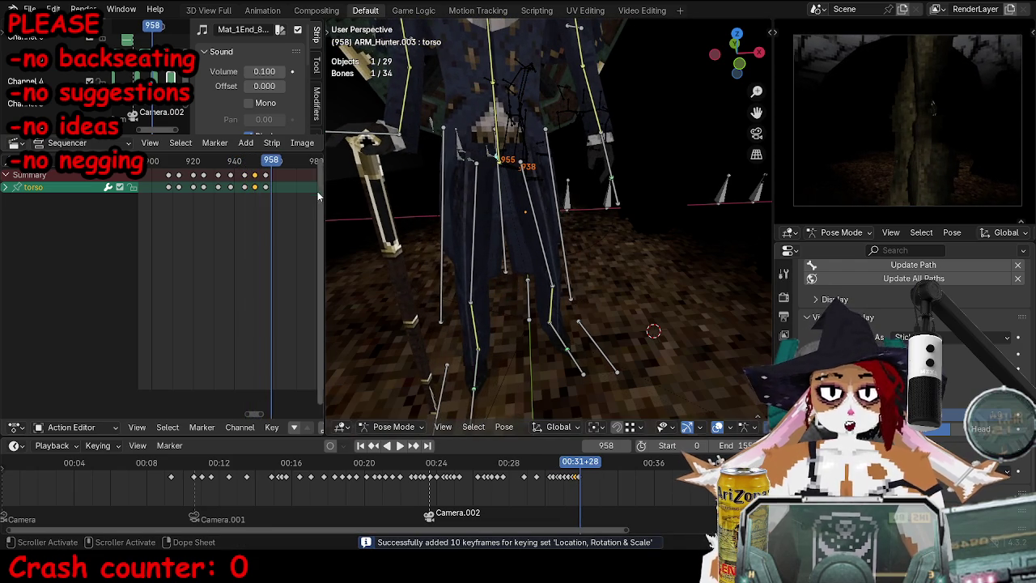
key(space)
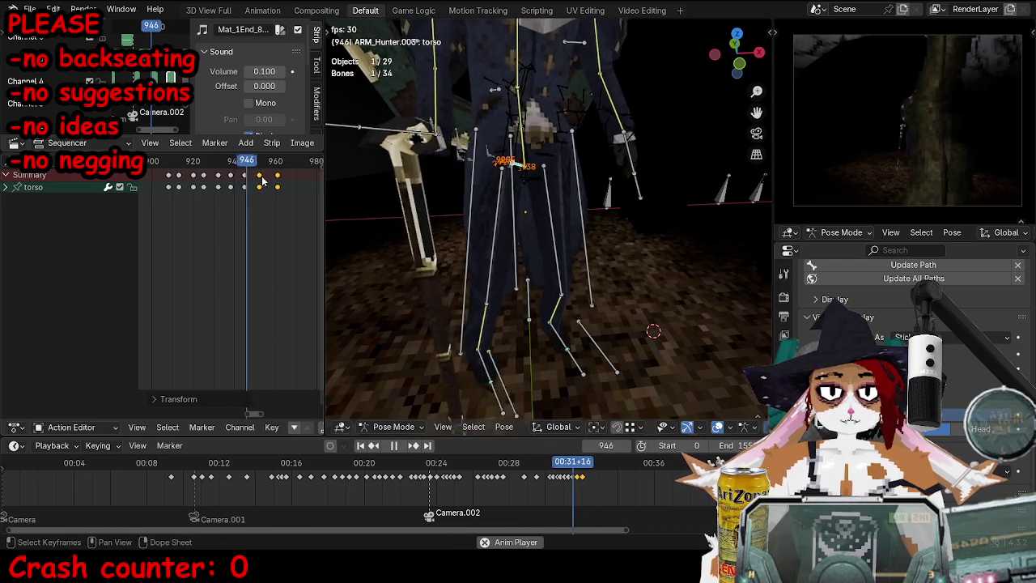
Step: Shift a torso keyframe, adjust the torso at frame 974, and replay from frame 920
drag(257, 175, 261, 180)
key(space)
drag(452, 180, 619, 205)
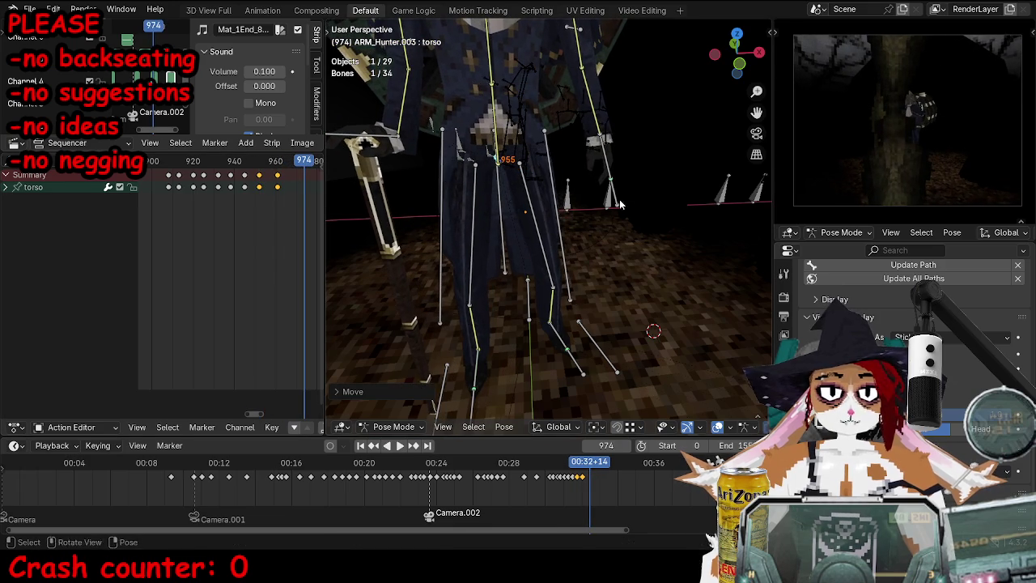
click(538, 201)
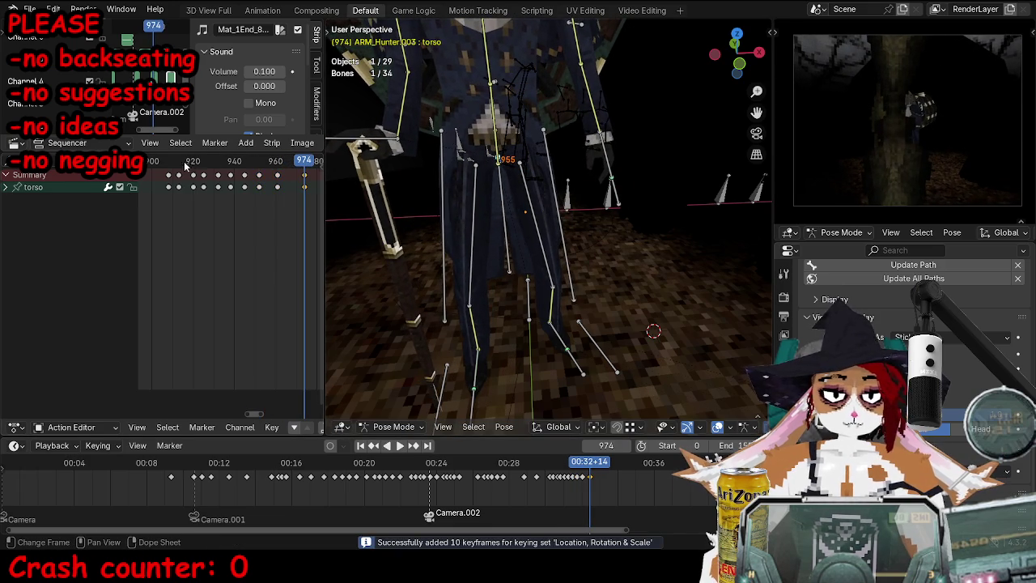
click(192, 166)
key(space)
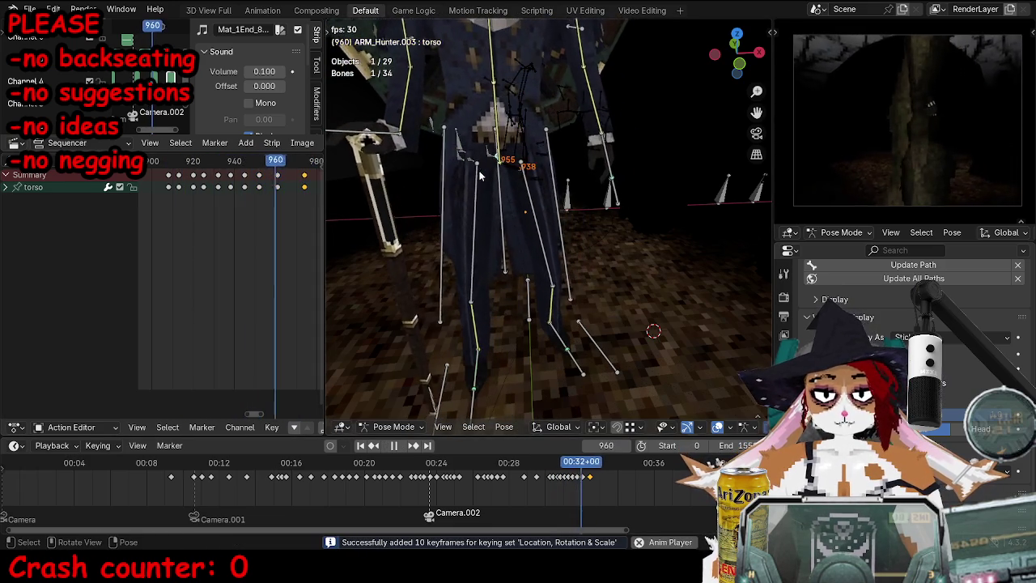
Step: Leave Pose Mode for Object Mode and play the walk from frame 720
key(ctrl+Tab)
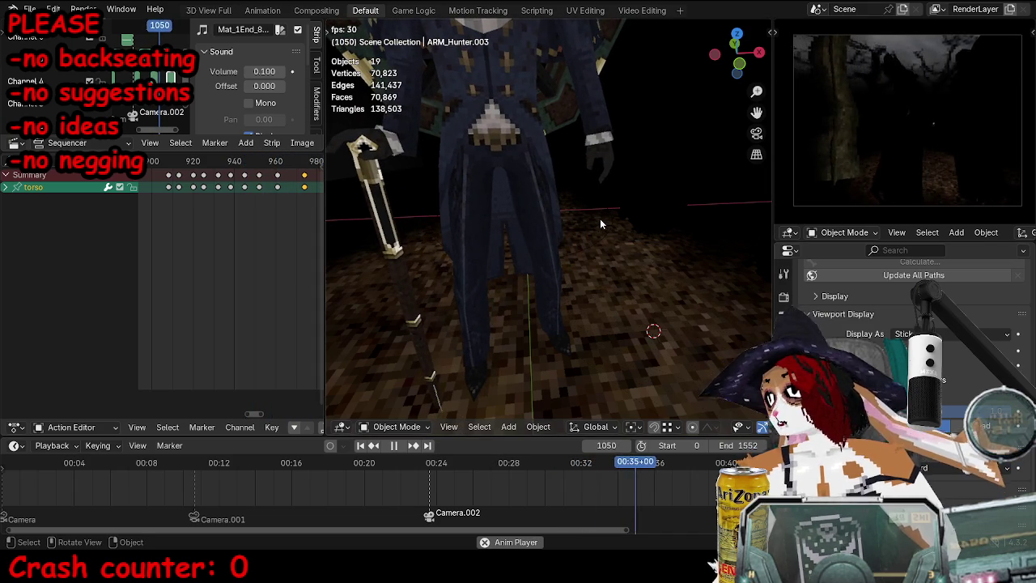
key(space)
click(437, 486)
key(space)
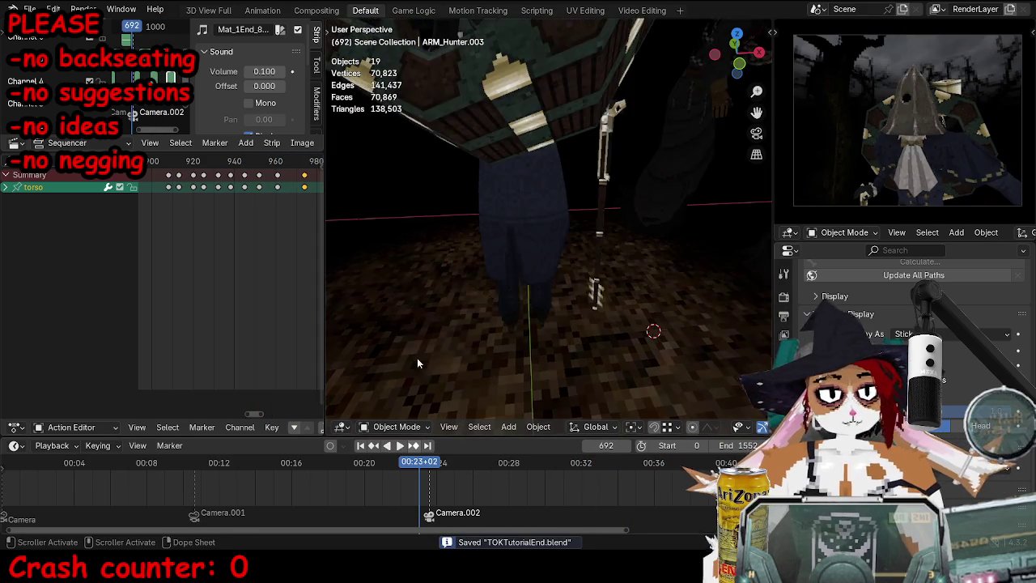
Step: Watch the walk maximized until frame 974, restore the layout, and pose the hunter's armature
key(ctrl+space)
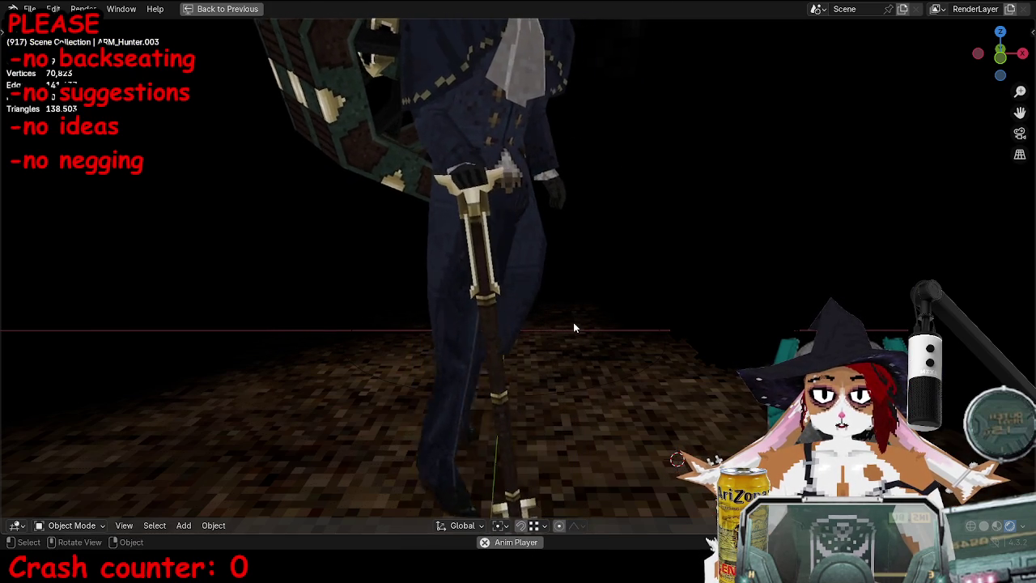
key(space)
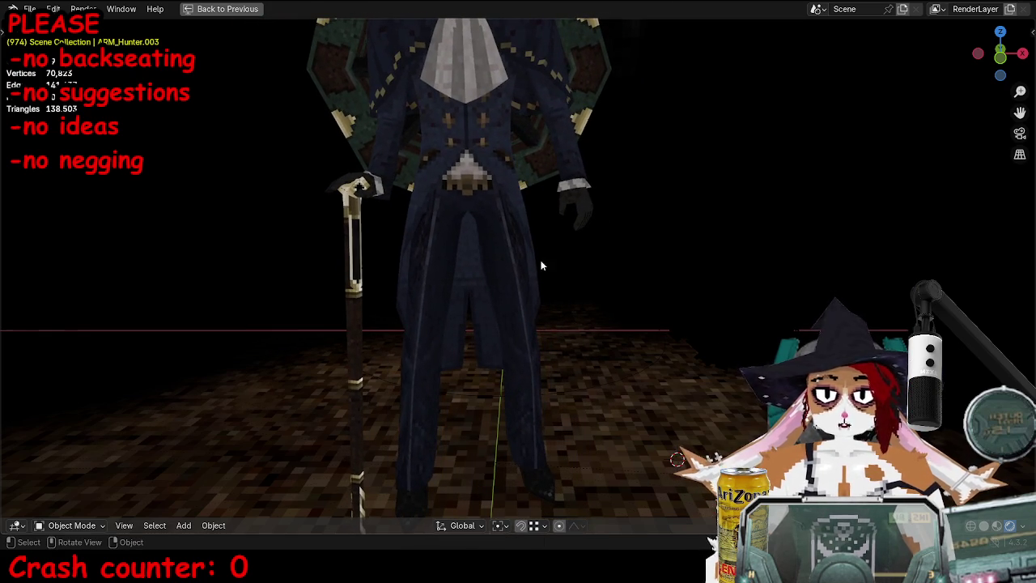
key(ctrl+space)
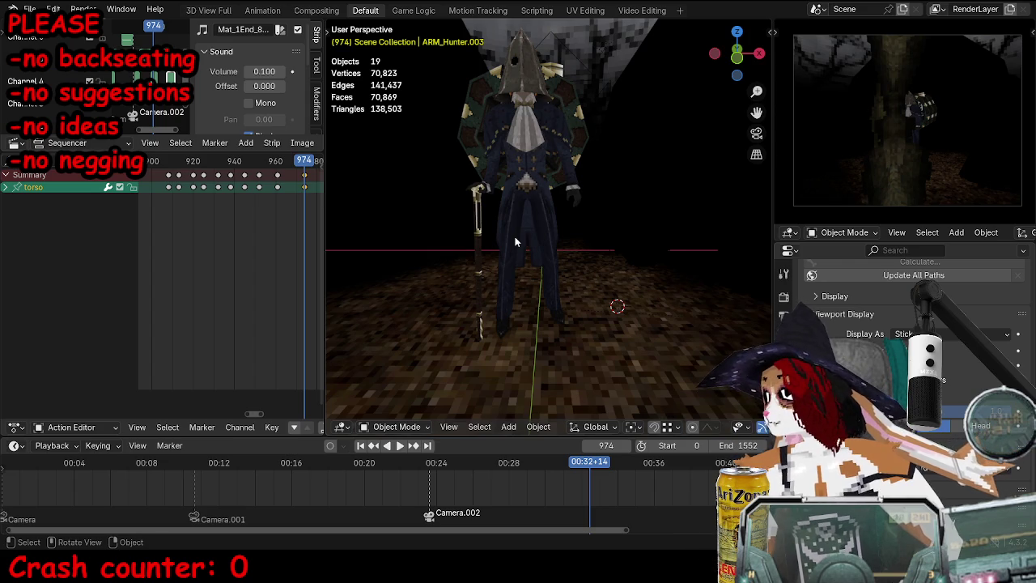
click(515, 241)
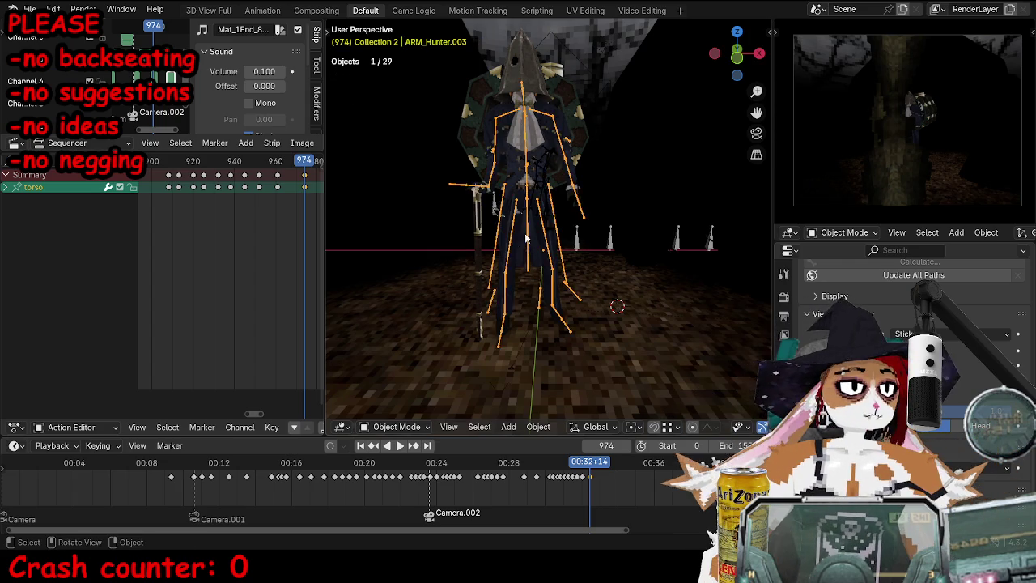
key(ctrl+Tab)
scroll(603, 383, up, 2)
Step: Select the lkfoot.l and lkfoot.r bones, review frames 906–969, and nudge the foot position
click(582, 394)
shift+click(440, 384)
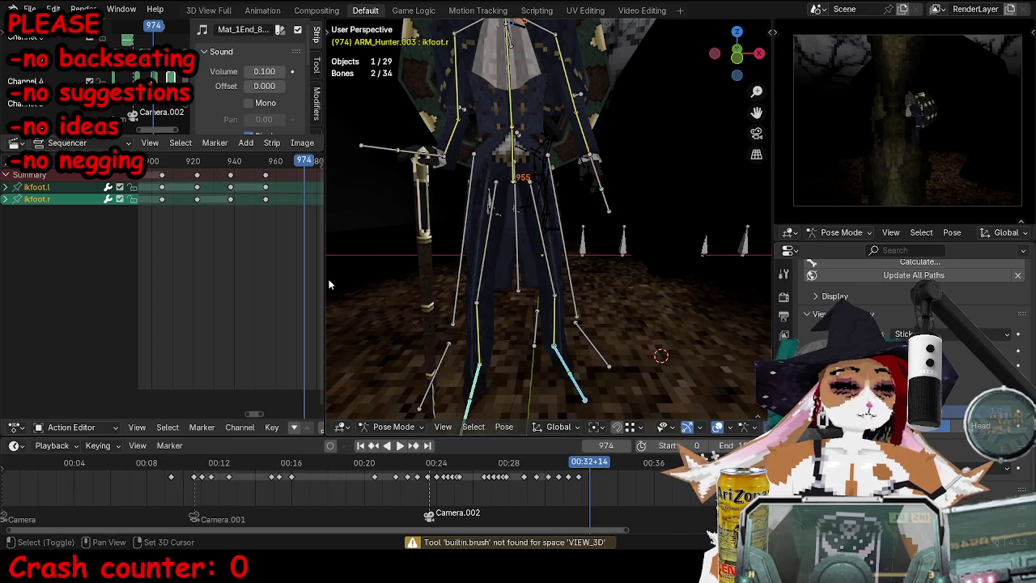
click(164, 165)
key(space)
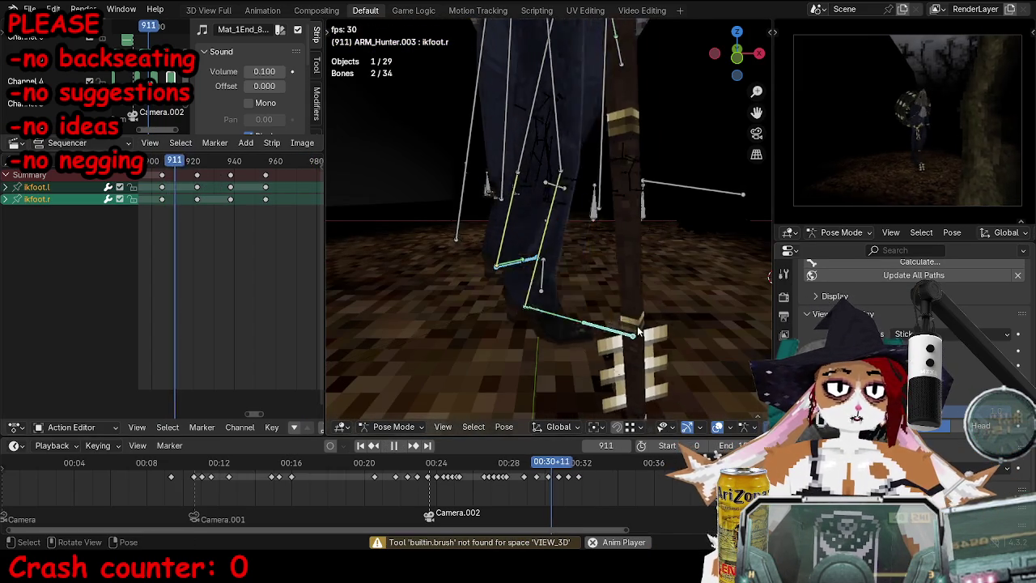
key(space)
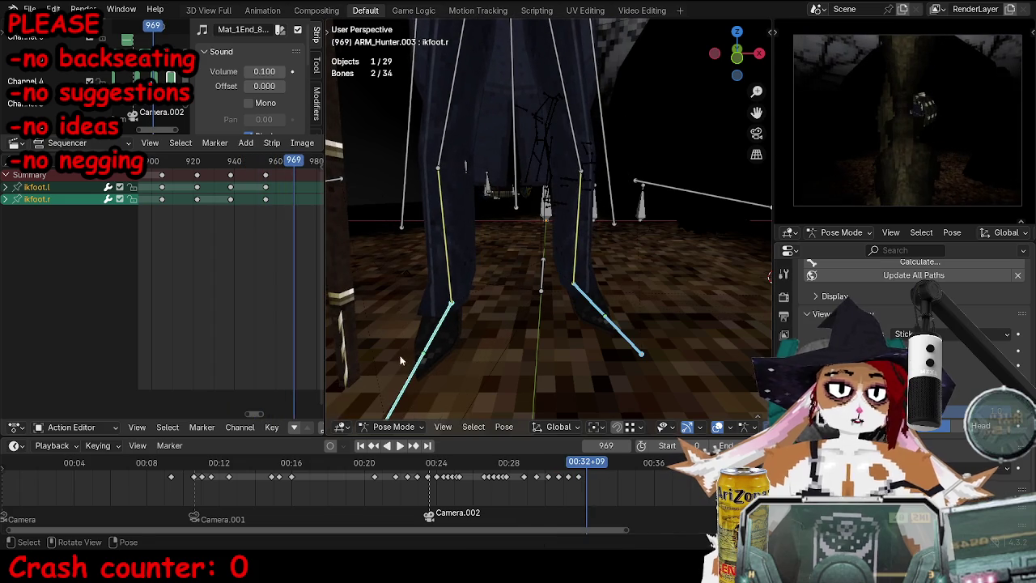
click(162, 168)
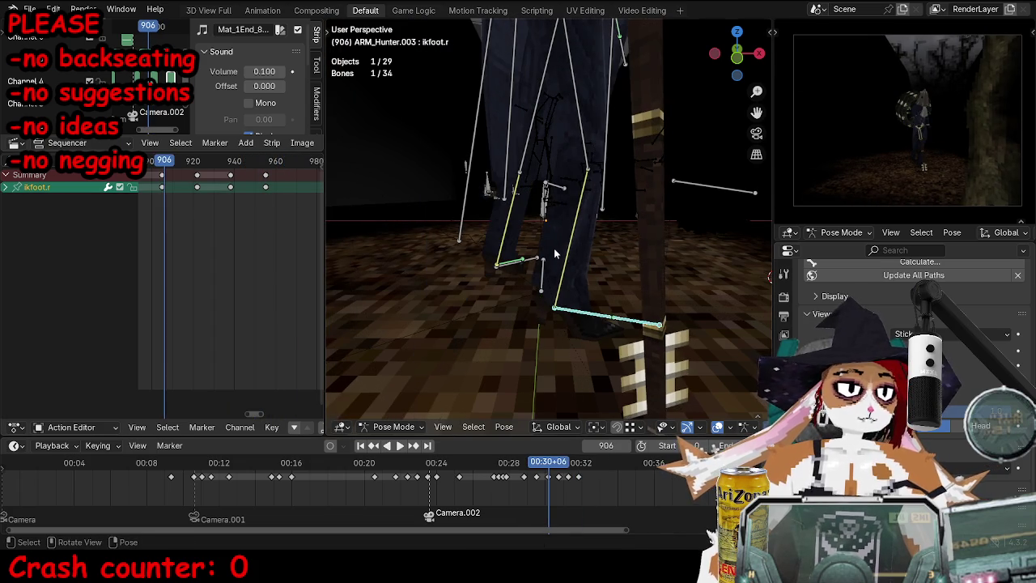
mouse_move(502, 267)
middle_down()
mouse_move(640, 275)
mouse_move(631, 298)
mouse_move(588, 281)
middle_up()
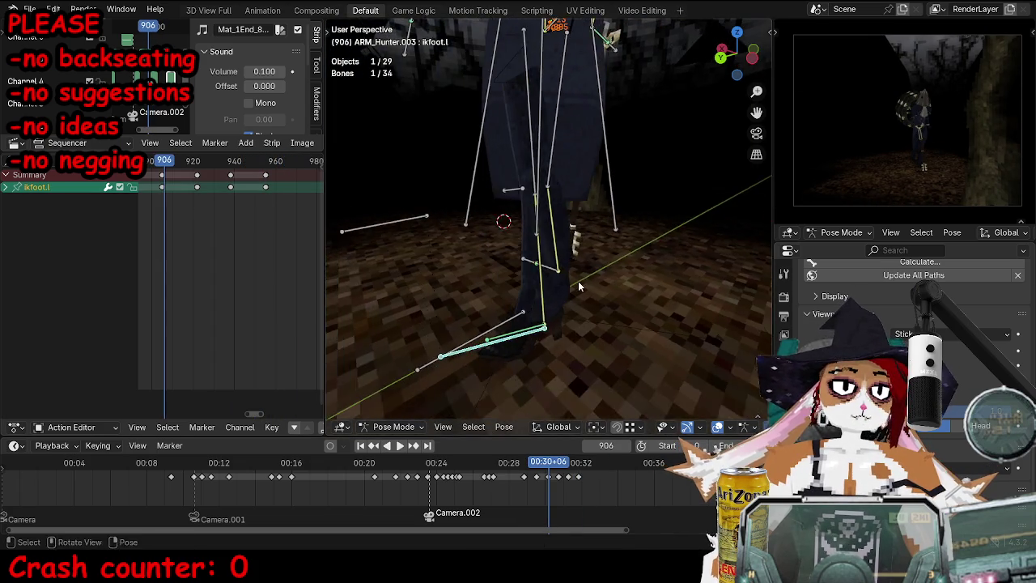
key(g)
click(607, 279)
key(space)
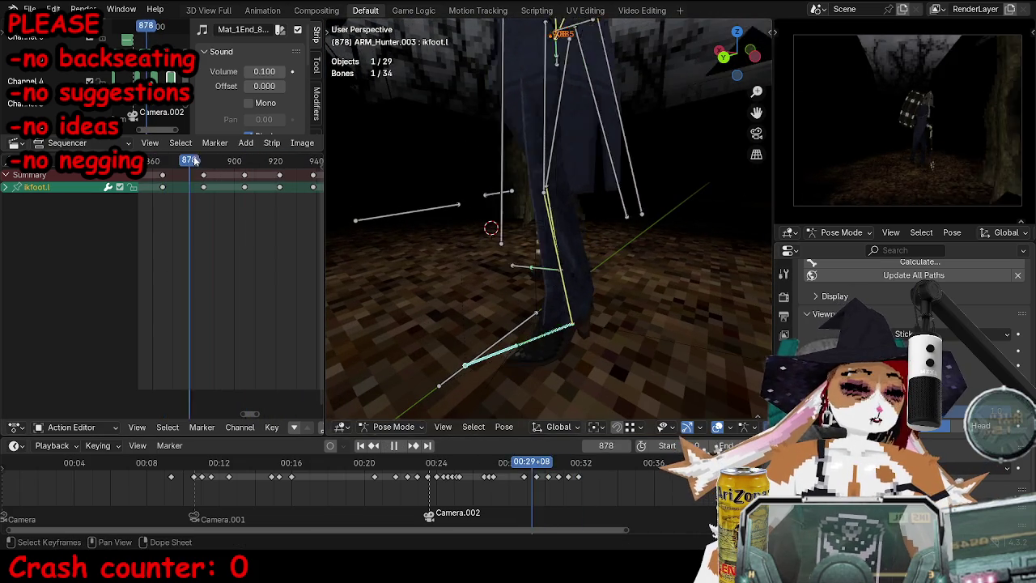
Step: Rotate the left foot slightly around frame 885 and duplicate its keys later in time
click(203, 163)
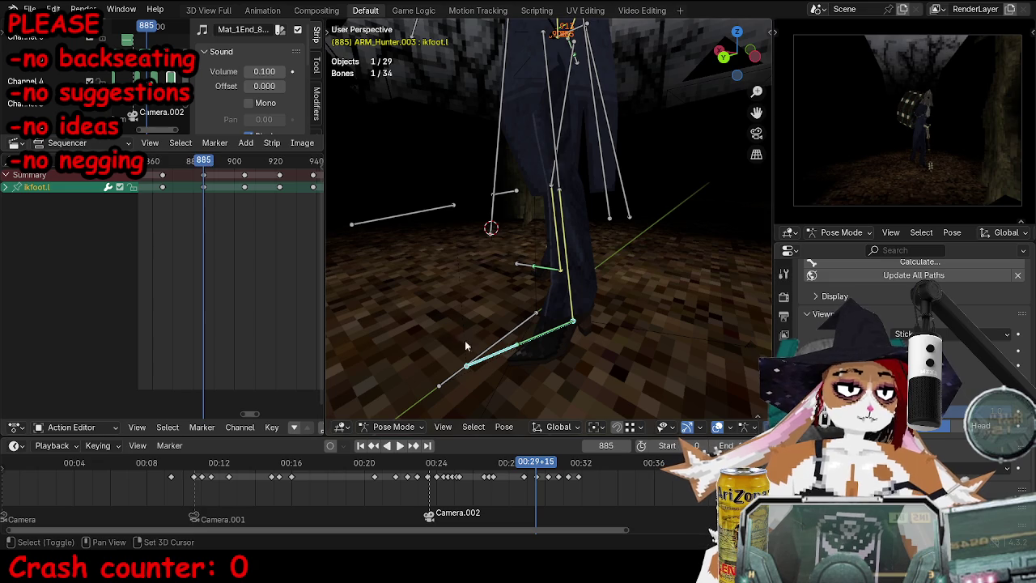
middle_drag(522, 357, 616, 338)
key(r)
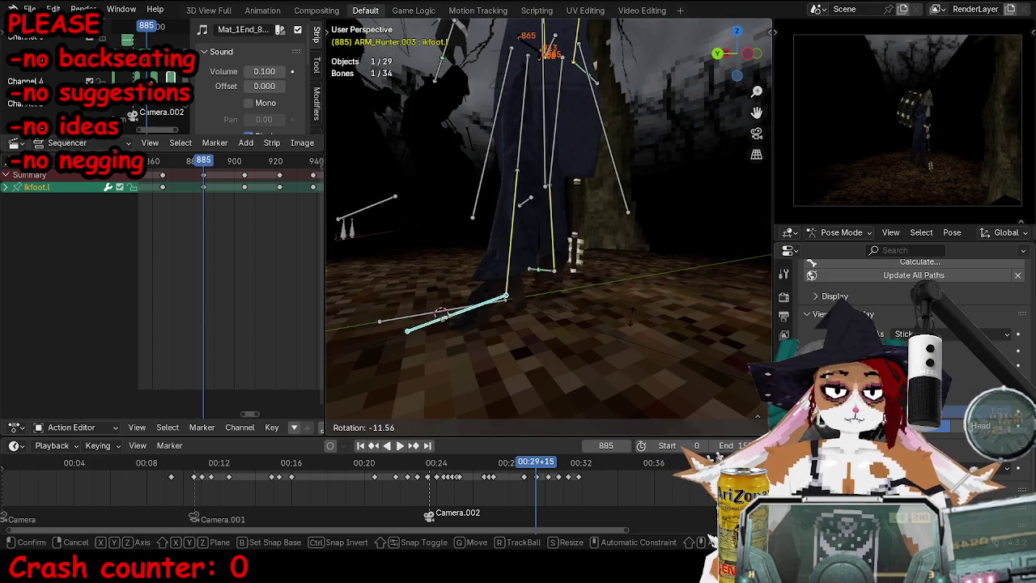
key(period)
click(603, 328)
key(r)
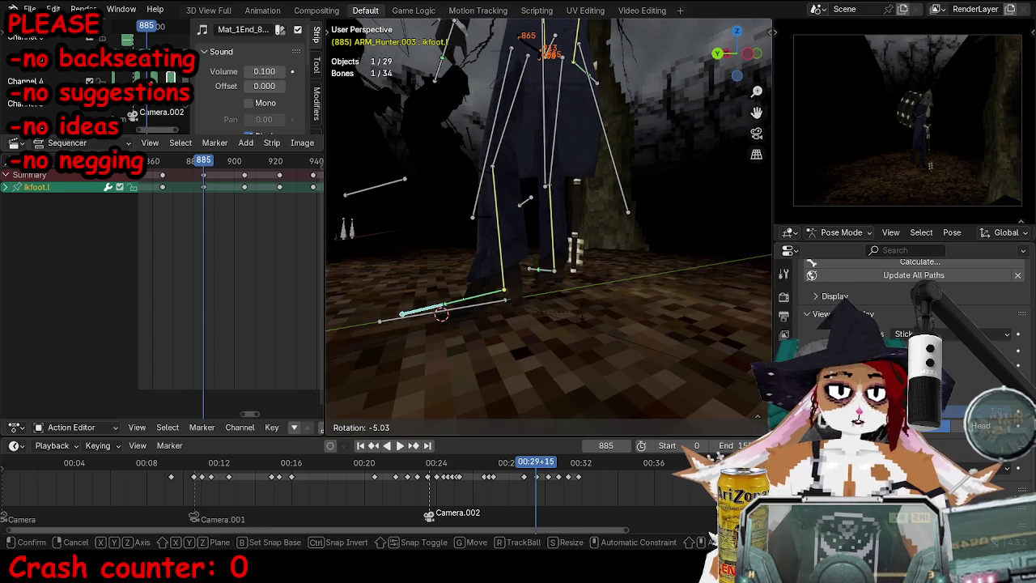
click(581, 309)
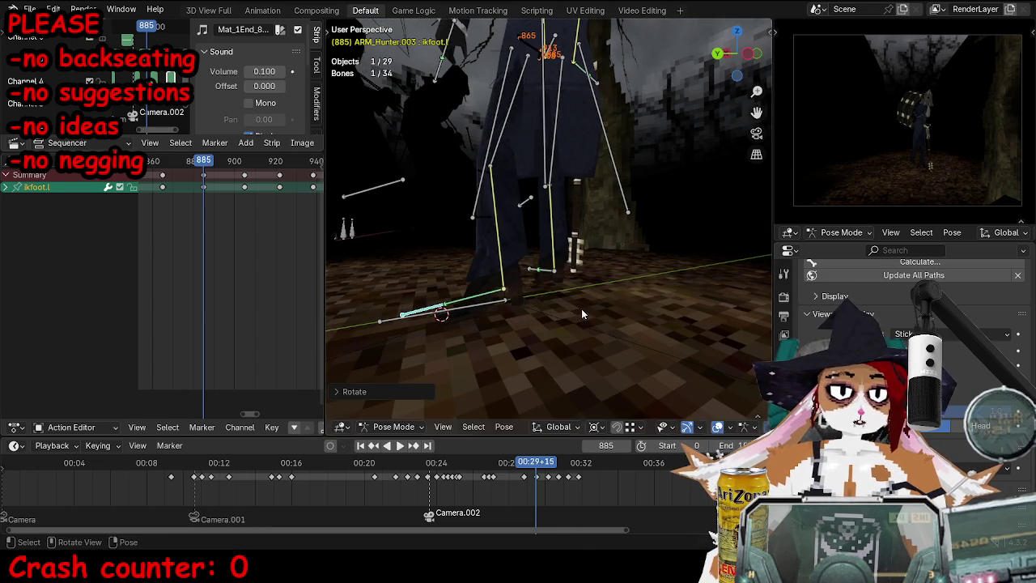
click(259, 201)
Step: Rotate the left foot and key its pose at frame 918
key(space)
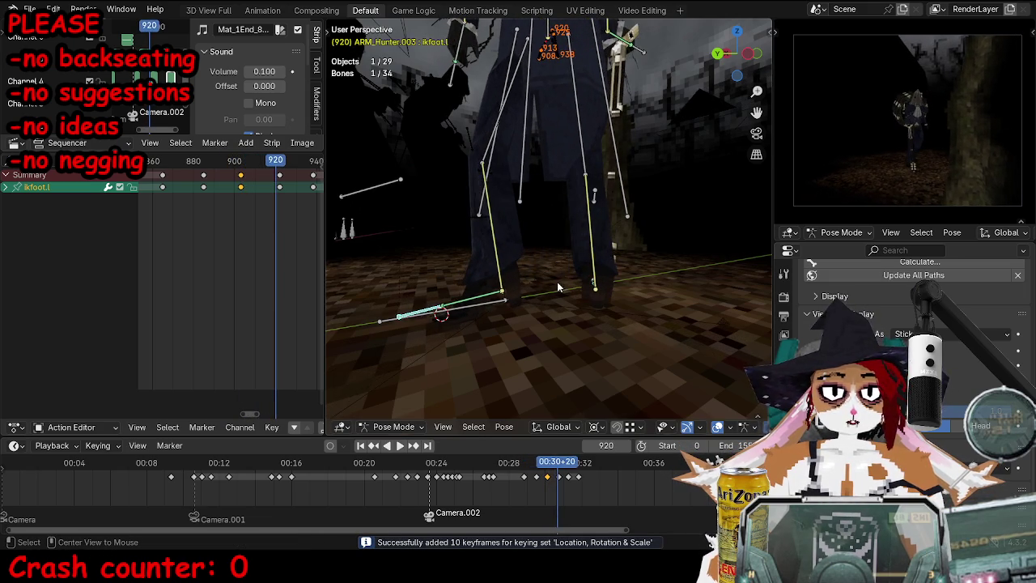
key(Escape)
key(Left)
key(Left)
key(Left)
key(Left)
key(Left)
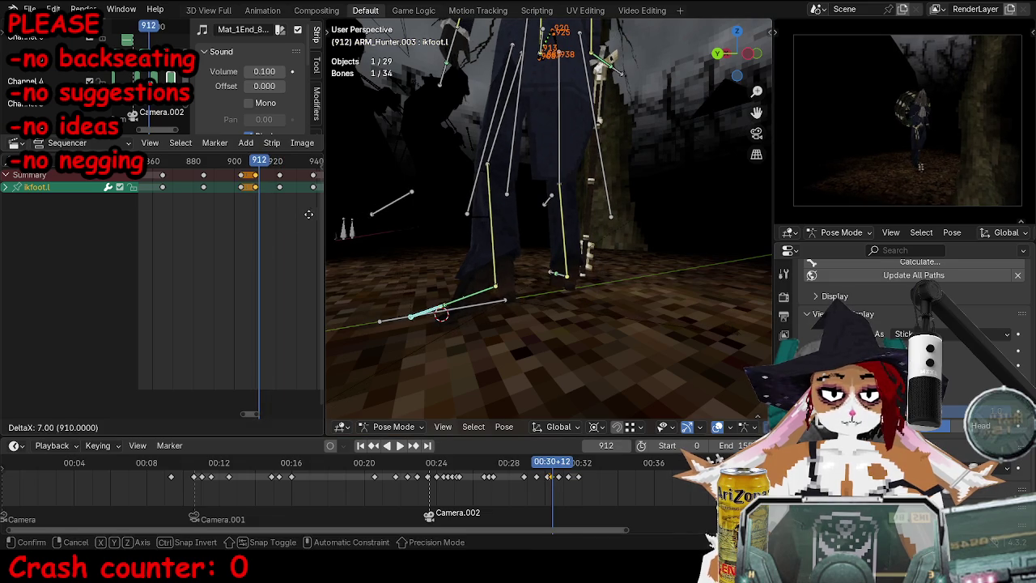
key(Right)
key(Right)
key(Right)
key(r)
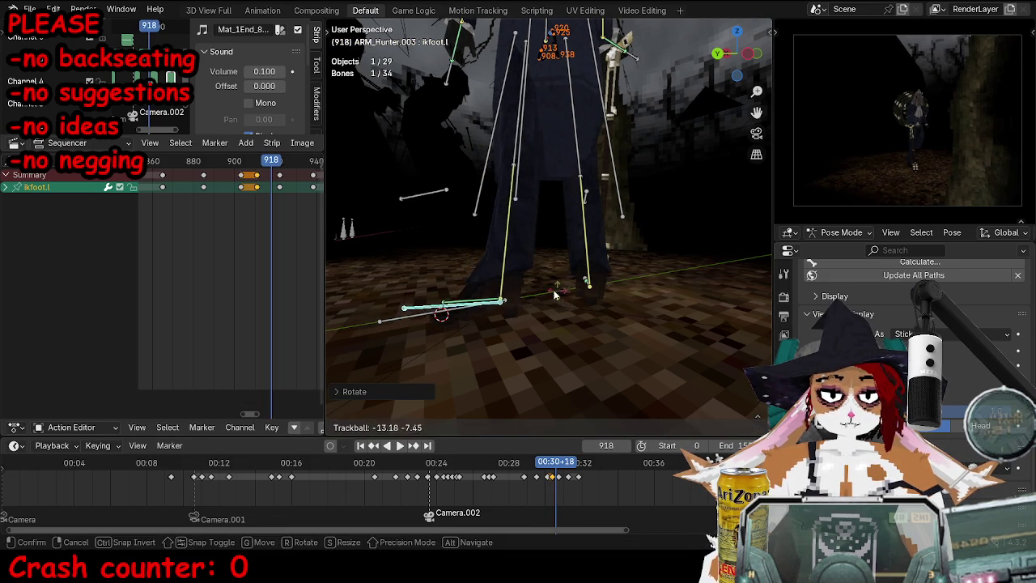
click(573, 304)
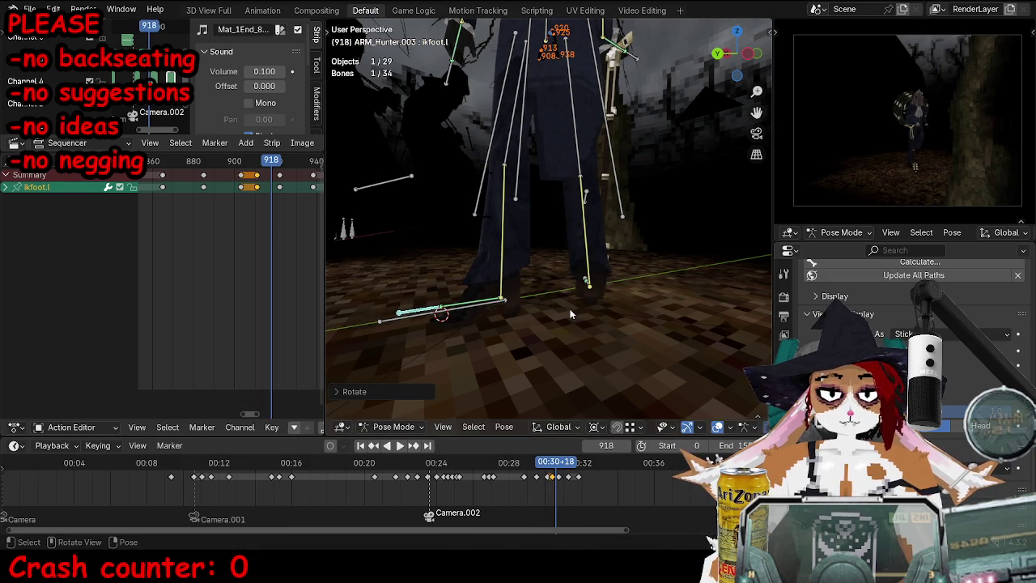
key(i)
Step: Reposition the left foot and key it at frame 923
key(Right)
key(Right)
key(Right)
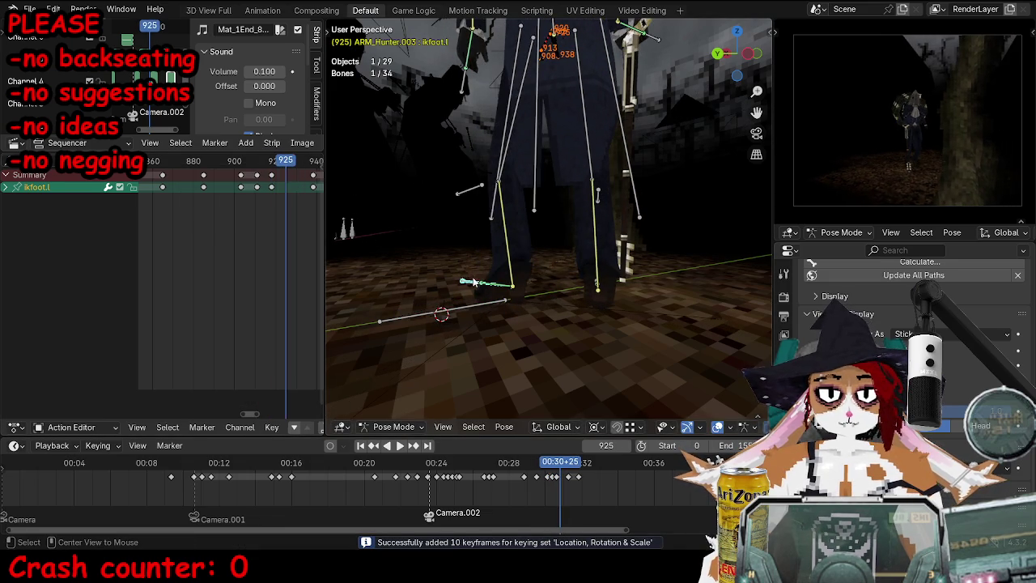
key(Left)
key(Left)
middle_drag(713, 378, 544, 328)
key(g)
click(552, 307)
middle_drag(596, 288, 538, 254)
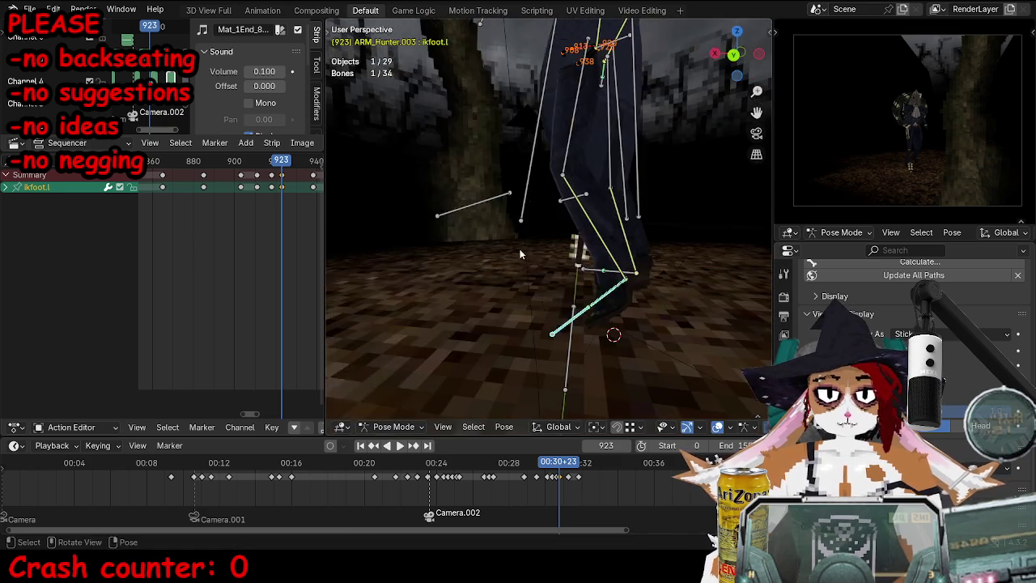
key(i)
Step: Rotate and reposition the left foot at frame 936, then play back the step
key(Right)
key(Right)
key(Right)
middle_drag(618, 302, 595, 314)
key(Right)
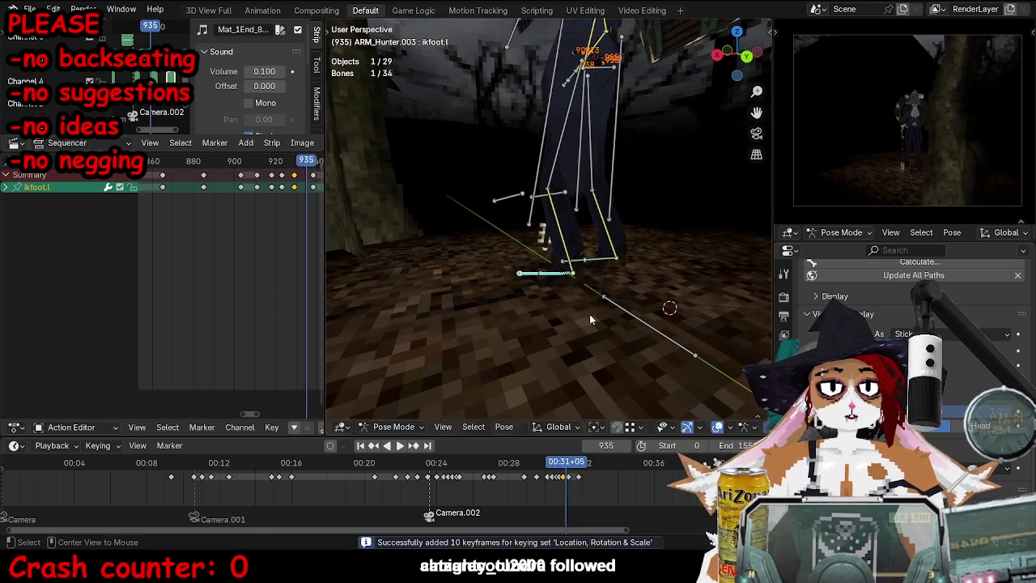
key(Right)
key(Right)
middle_drag(596, 318, 638, 284)
key(Right)
key(Right)
key(Right)
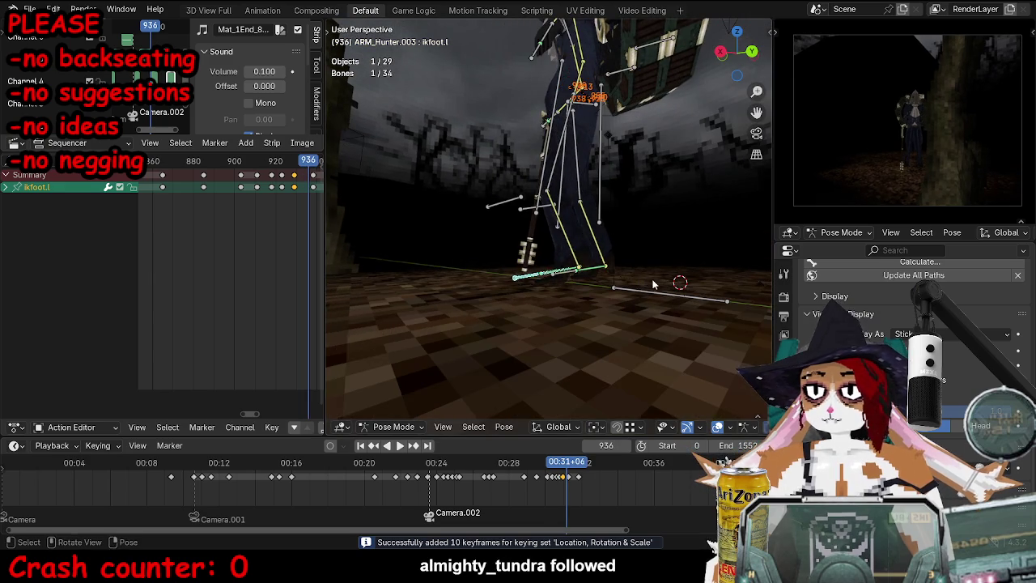
key(r)
click(649, 303)
key(g)
scroll(609, 305, up, 2)
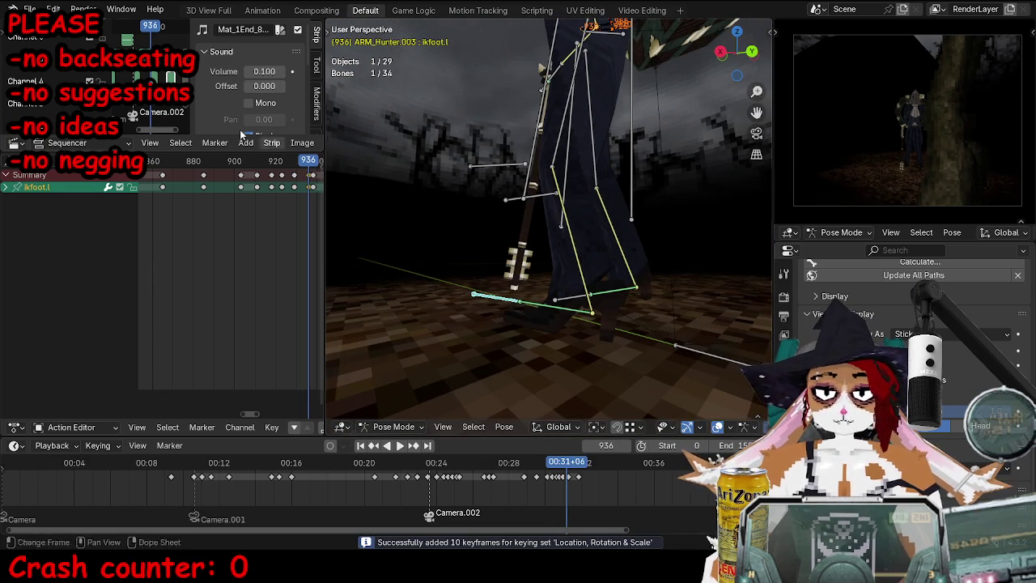
key(space)
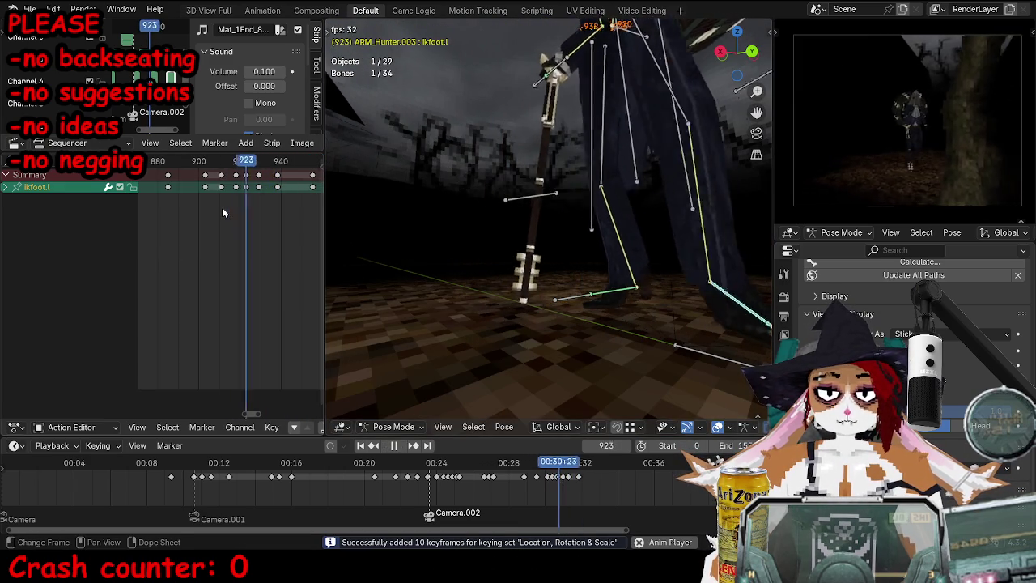
Step: Stop playback and scrub frames around 920–923 to inspect the left foot's pose
middle_drag(518, 202, 583, 216)
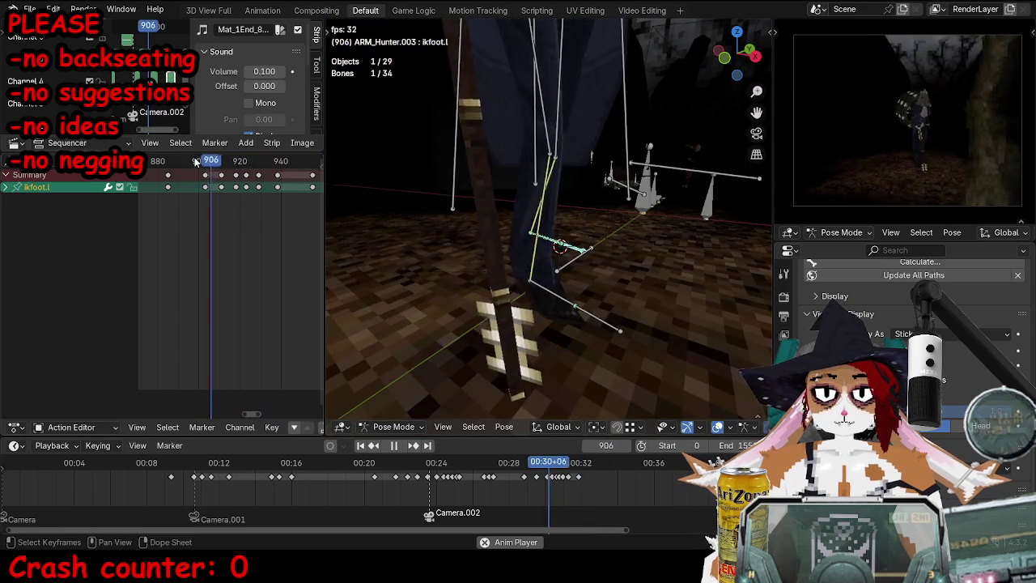
key(space)
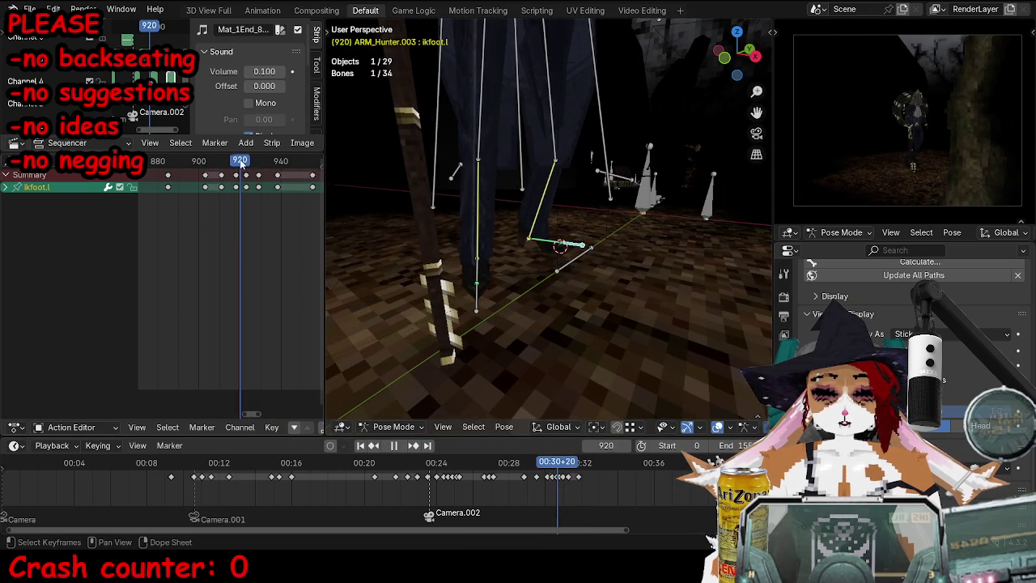
click(238, 181)
drag(227, 166, 240, 169)
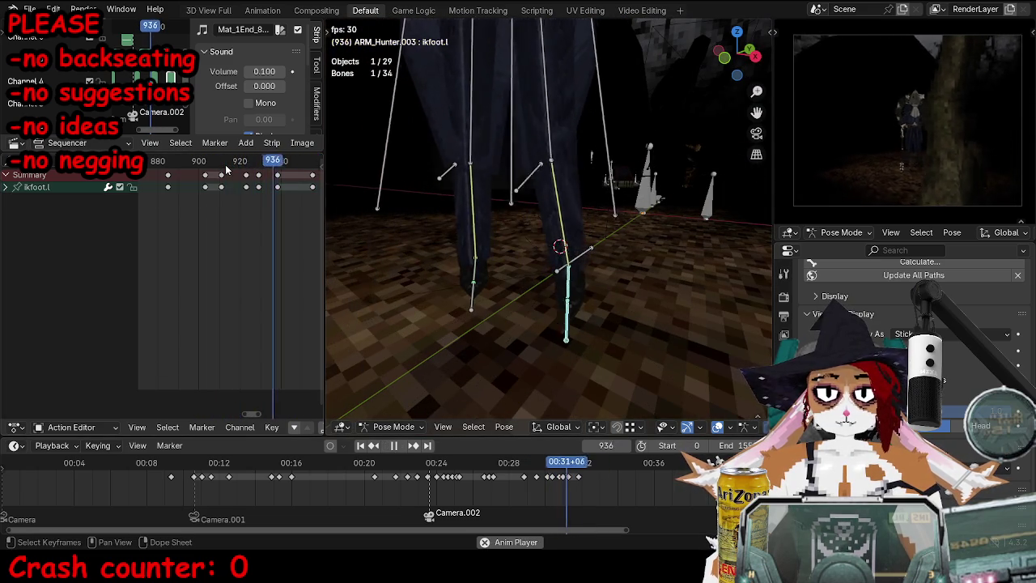
key(Left)
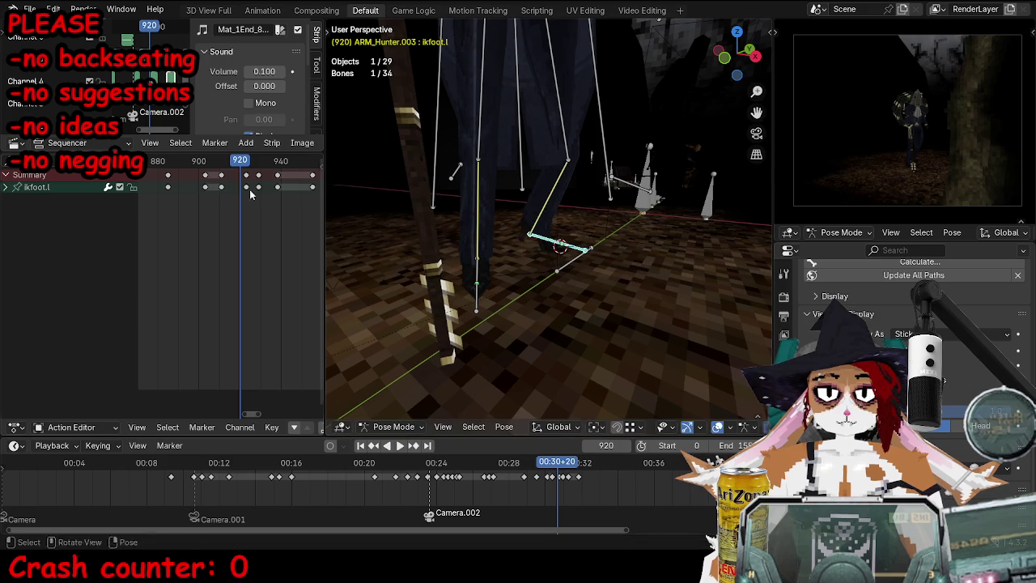
drag(230, 164, 254, 163)
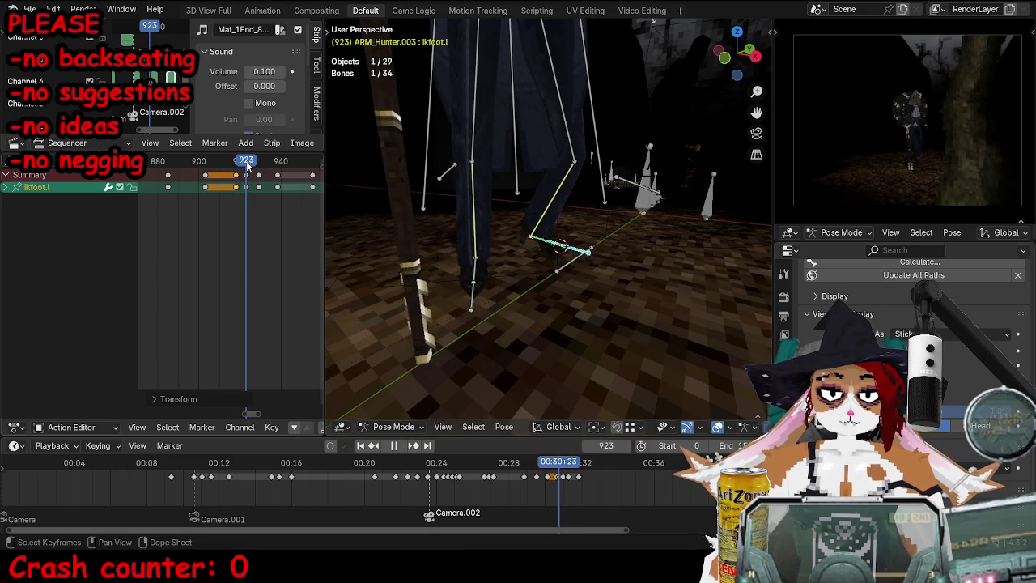
middle_drag(546, 277, 566, 292)
Step: Move and rotate the ikfoot.l controller to its new landing spot and key it
key(g)
click(624, 303)
key(r)
key(i)
alt+scroll(612, 311, down, 1)
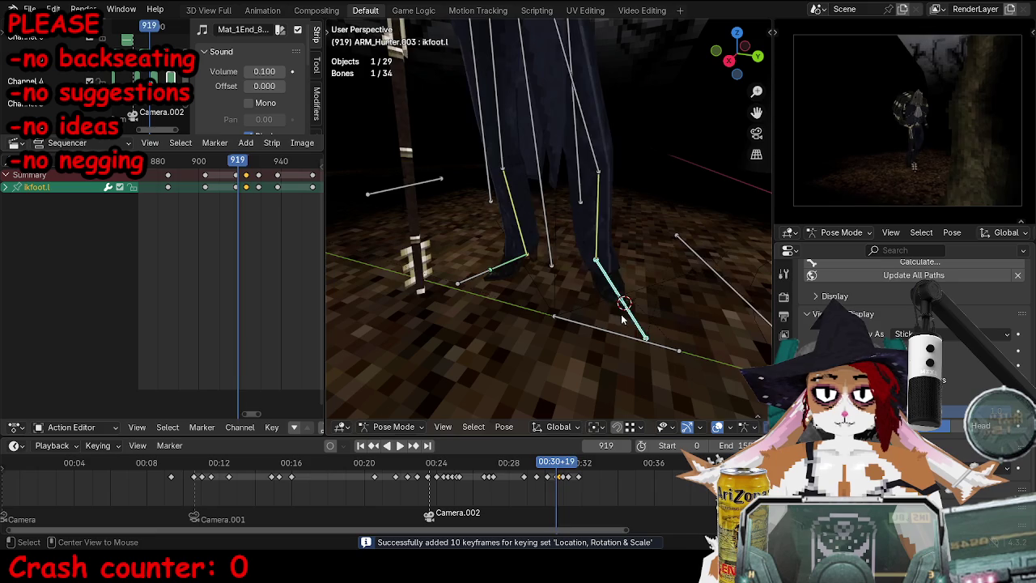
alt+scroll(615, 317, down, 1)
alt+scroll(619, 324, down, 3)
alt+scroll(615, 323, down, 5)
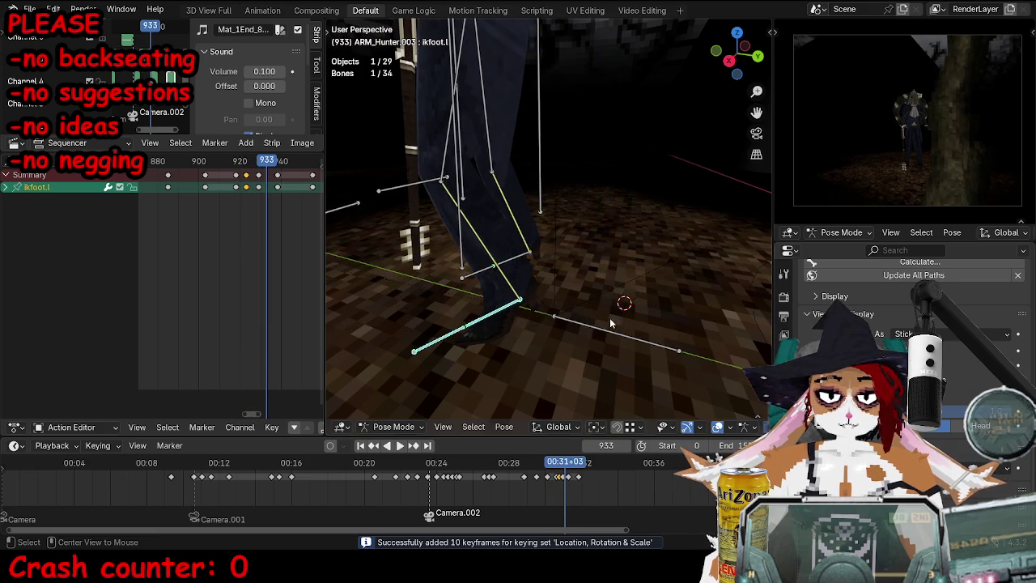
alt+scroll(612, 323, down, 3)
alt+scroll(526, 291, down, 2)
drag(192, 162, 224, 162)
mouse_move(525, 230)
middle_down()
mouse_move(510, 148)
mouse_move(522, 168)
middle_up()
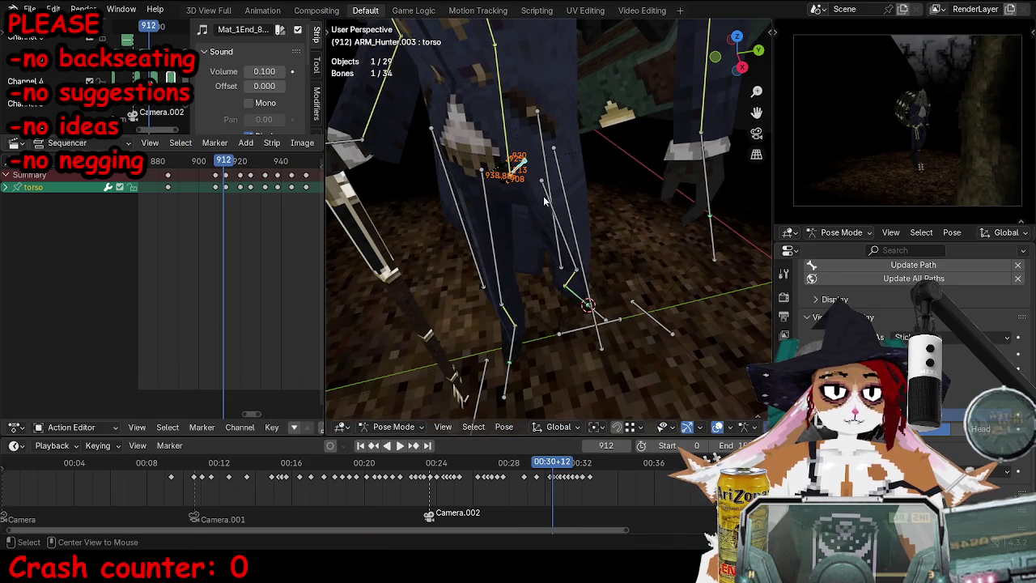
Step: Key the current torso pose, then move the torso and key it at frame 908
key(Left)
key(Left)
key(Left)
key(i)
key(Right)
key(g)
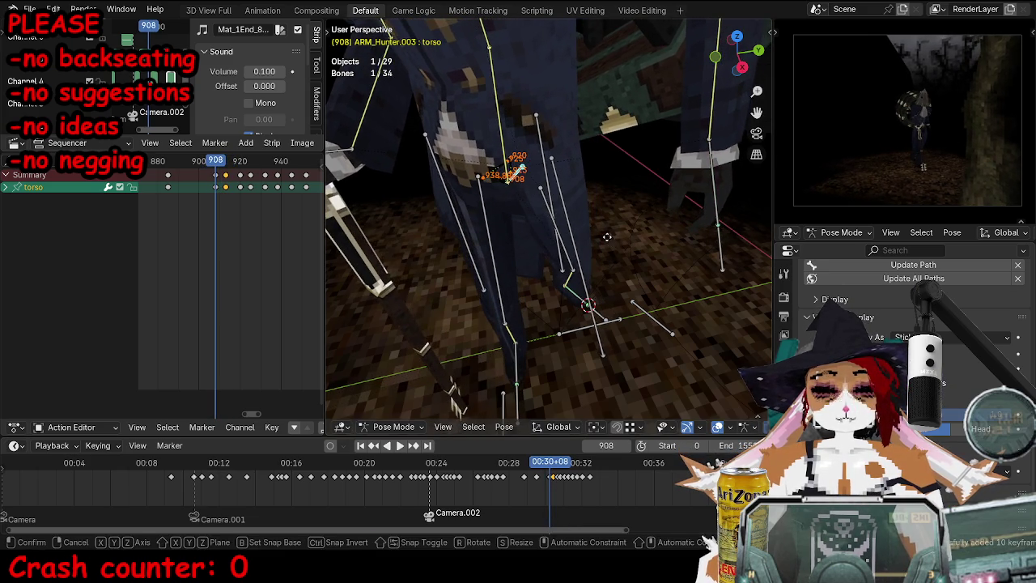
click(607, 236)
key(i)
Step: Move and key the torso at frames 914 and 920, then play back the walk
key(Up)
key(Up)
key(g)
click(620, 233)
key(i)
key(g)
click(599, 259)
key(i)
key(Up)
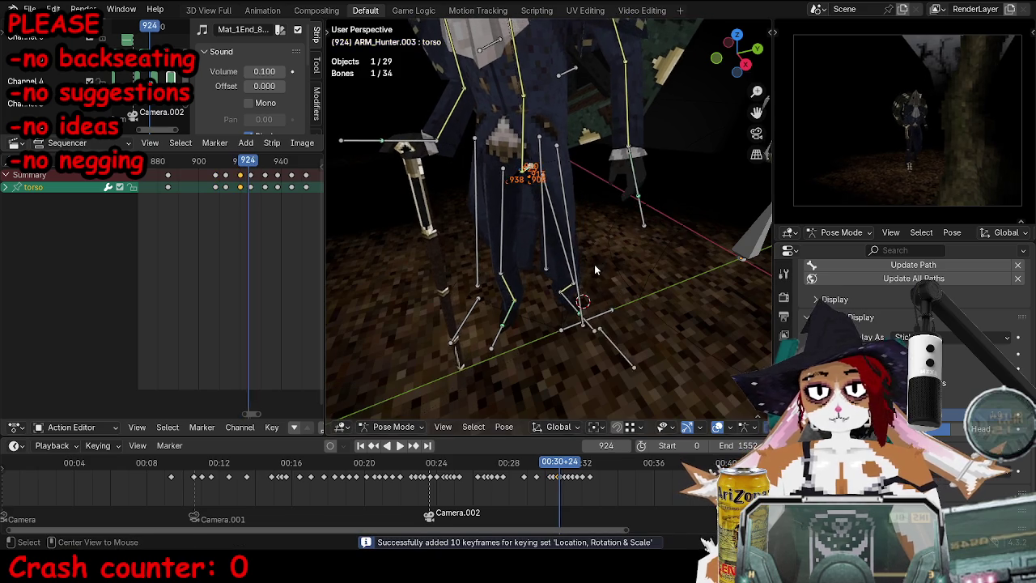
key(space)
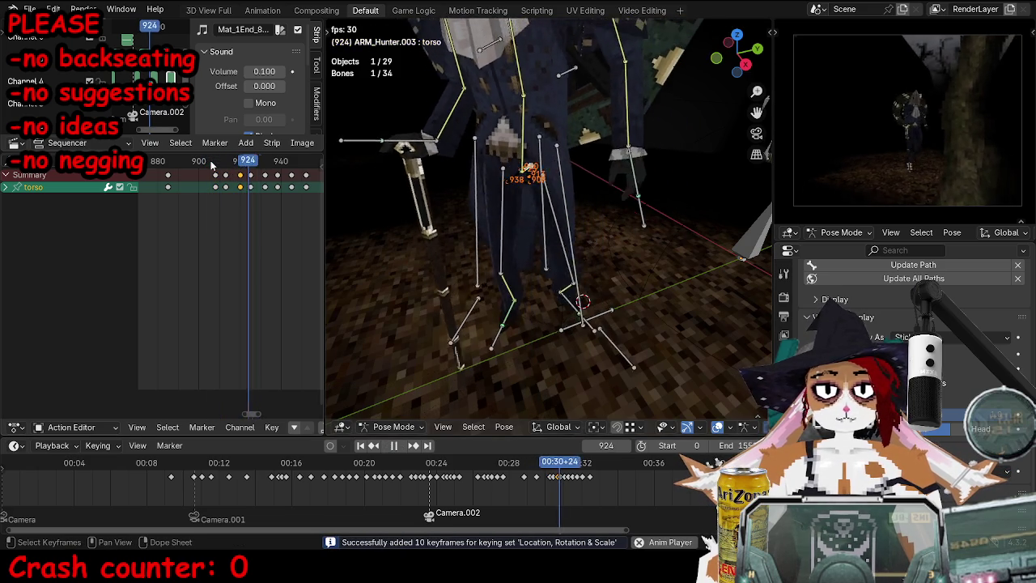
click(212, 164)
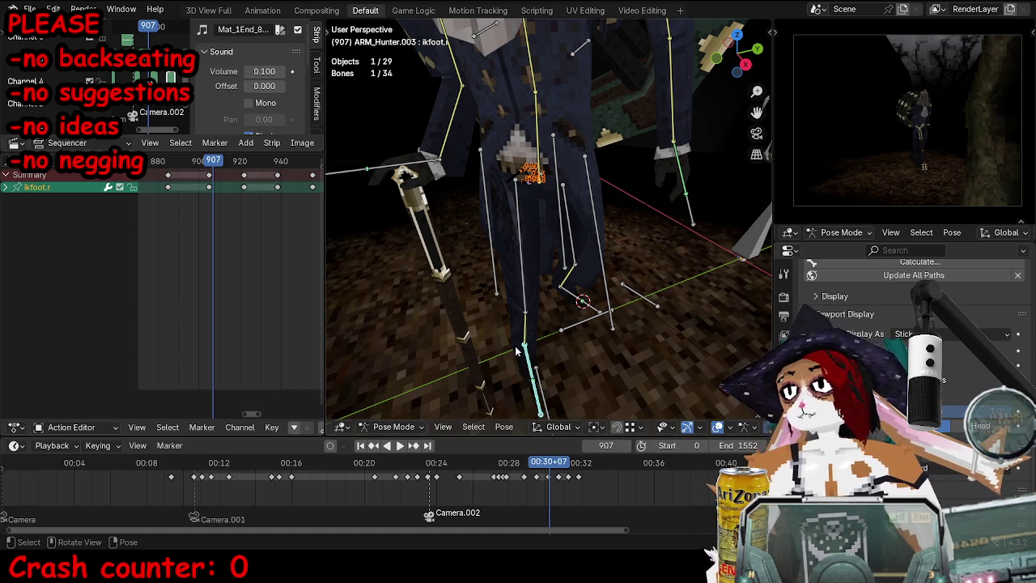
Step: Rotate and reposition the ikfoot.r controller, keying its pose at frames 912 and 917
mouse_move(428, 366)
middle_down()
mouse_move(498, 270)
mouse_move(601, 272)
mouse_move(624, 291)
middle_up()
key(r)
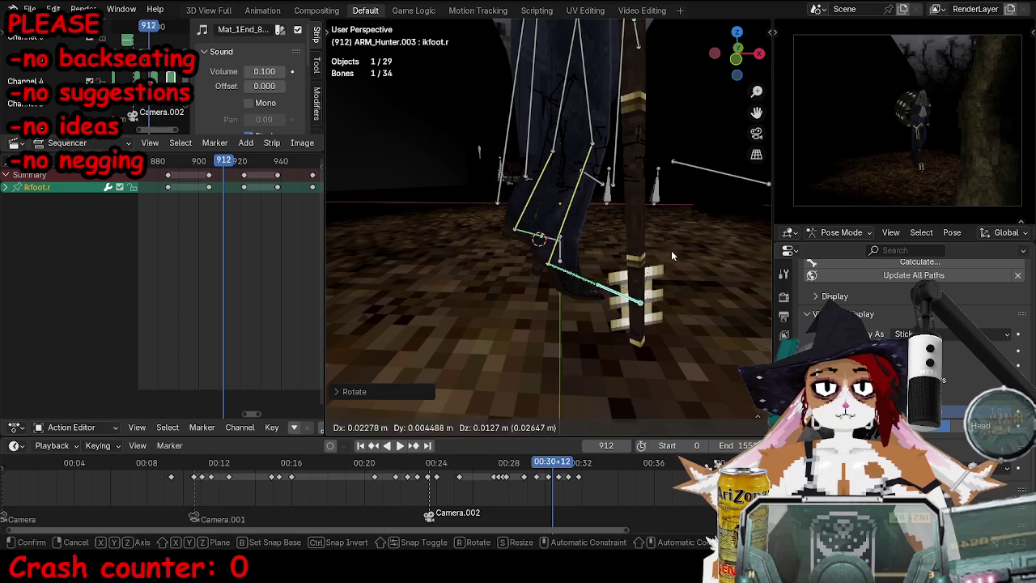
click(532, 271)
key(i)
key(Left)
key(Left)
key(Left)
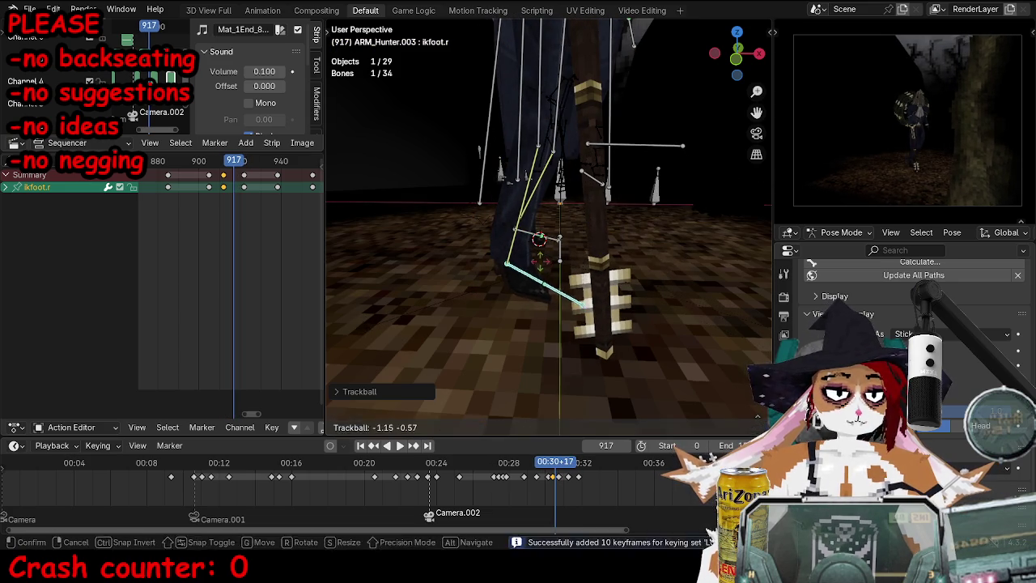
key(g)
click(539, 239)
key(r)
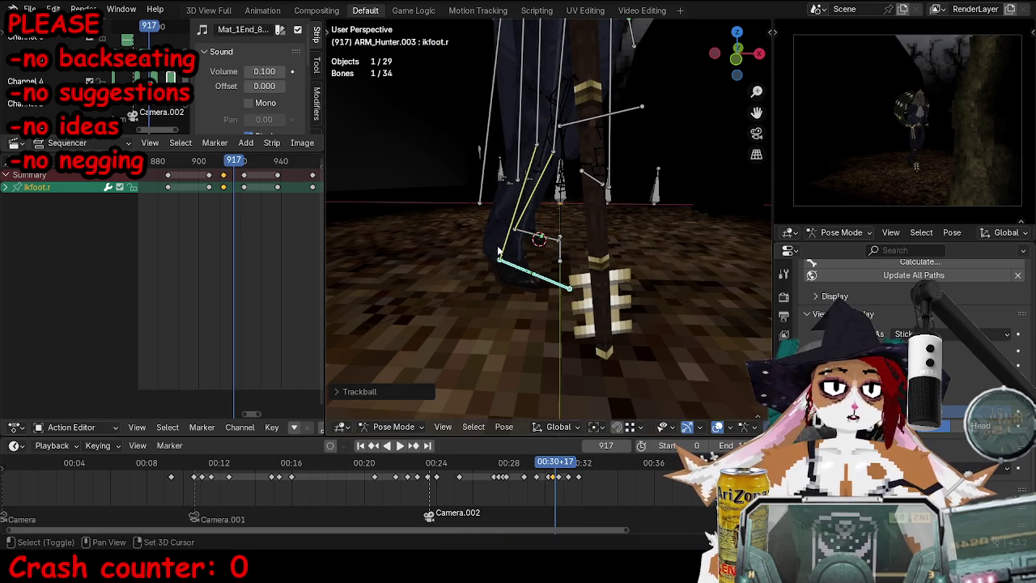
middle_drag(579, 252, 564, 242)
key(i)
shift+middle_drag(581, 322, 609, 264)
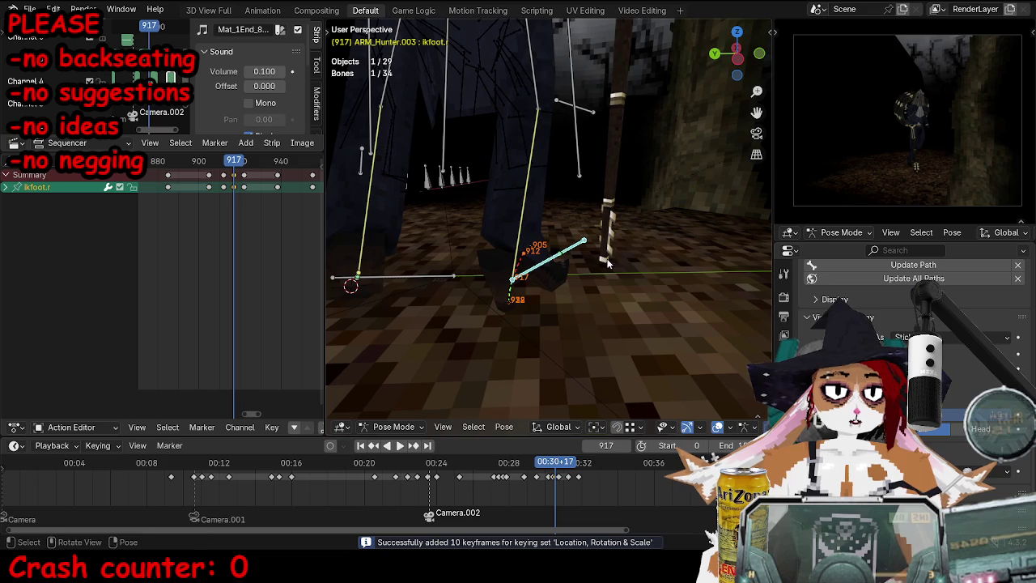
Step: Preview the step from frame 889 and delete the extra right-foot keyframe at 949
drag(234, 160, 176, 160)
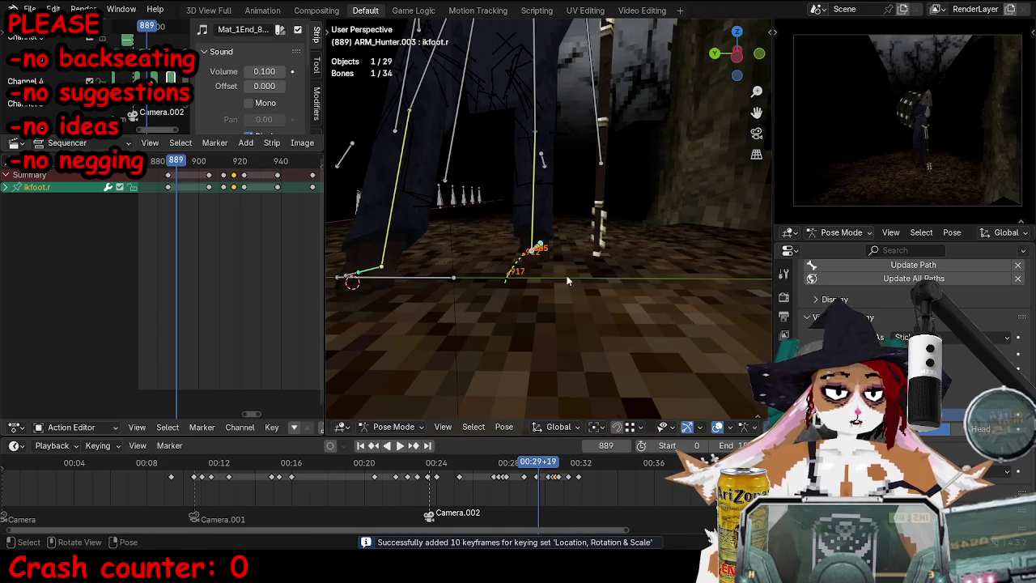
key(space)
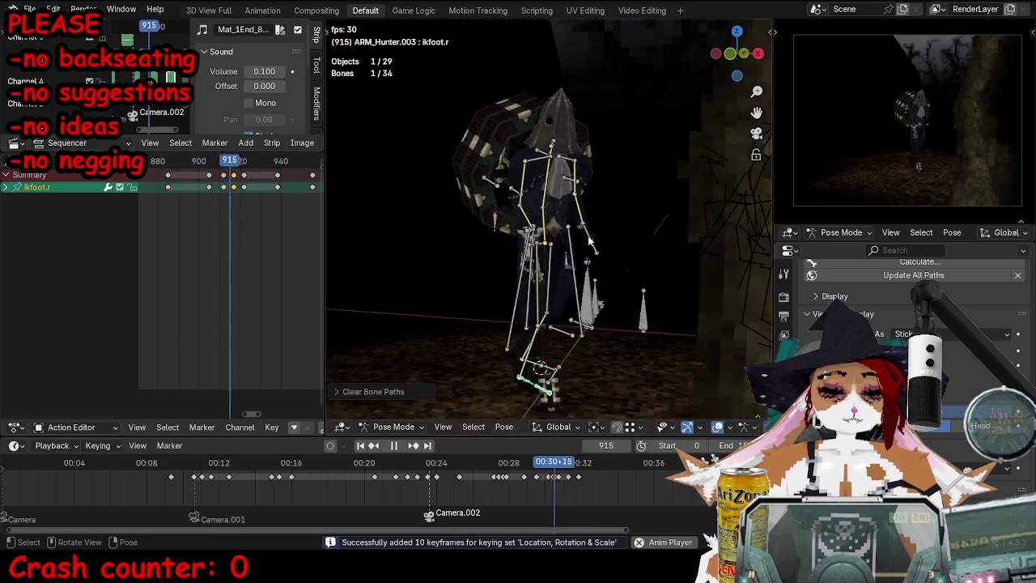
click(281, 160)
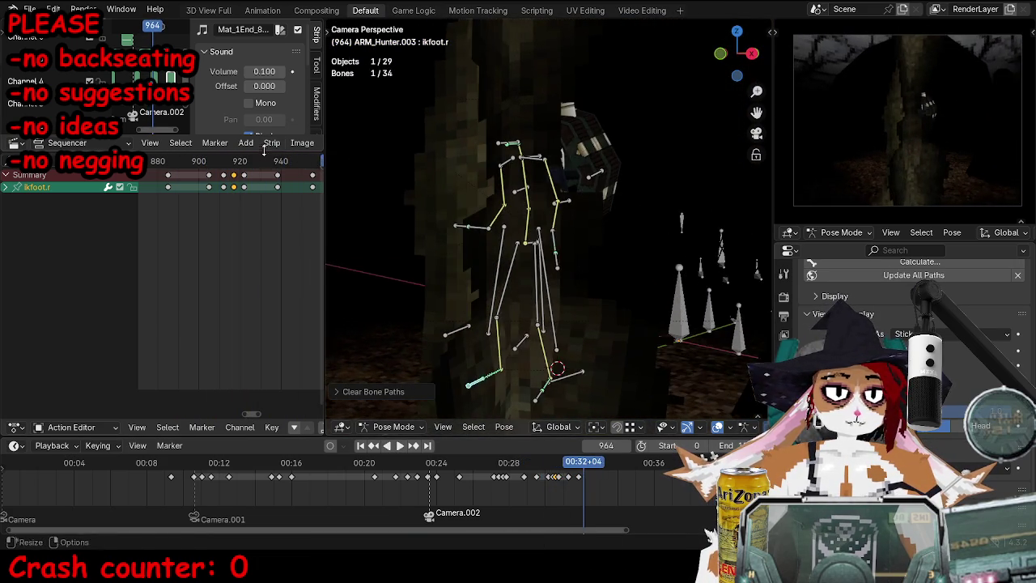
key(space)
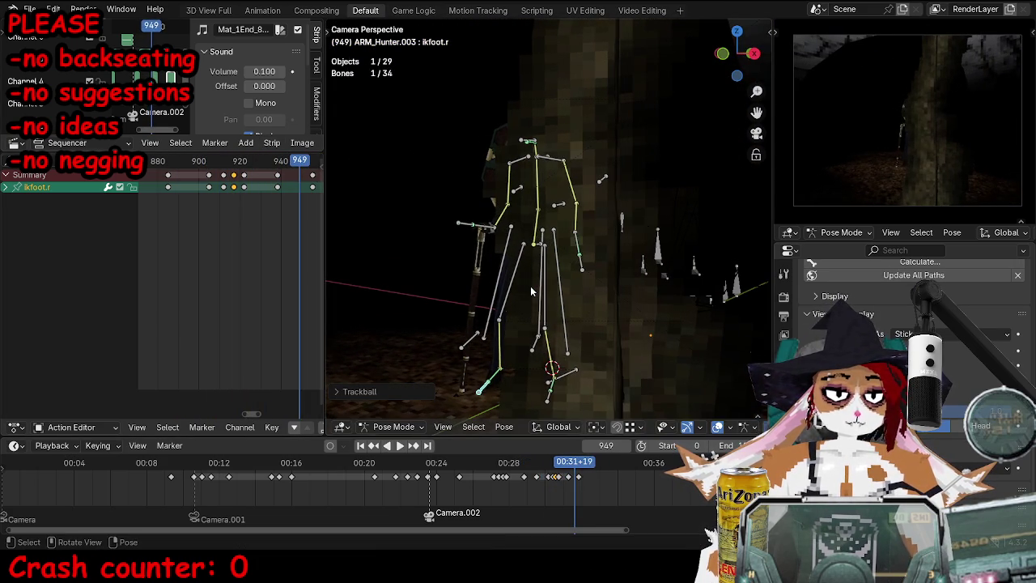
key(i)
key(Left)
key(Left)
key(x)
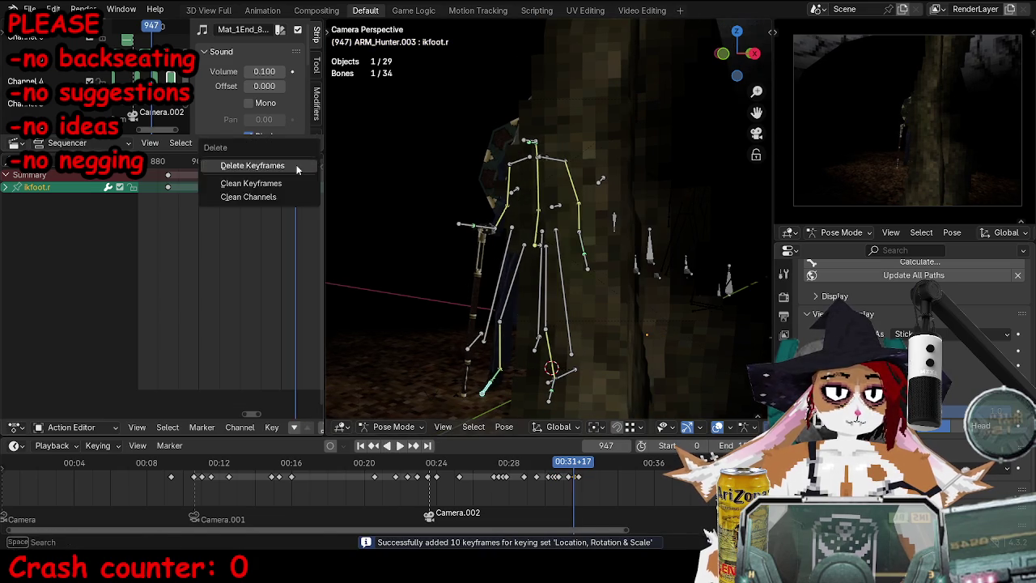
click(275, 164)
key(g)
key(r)
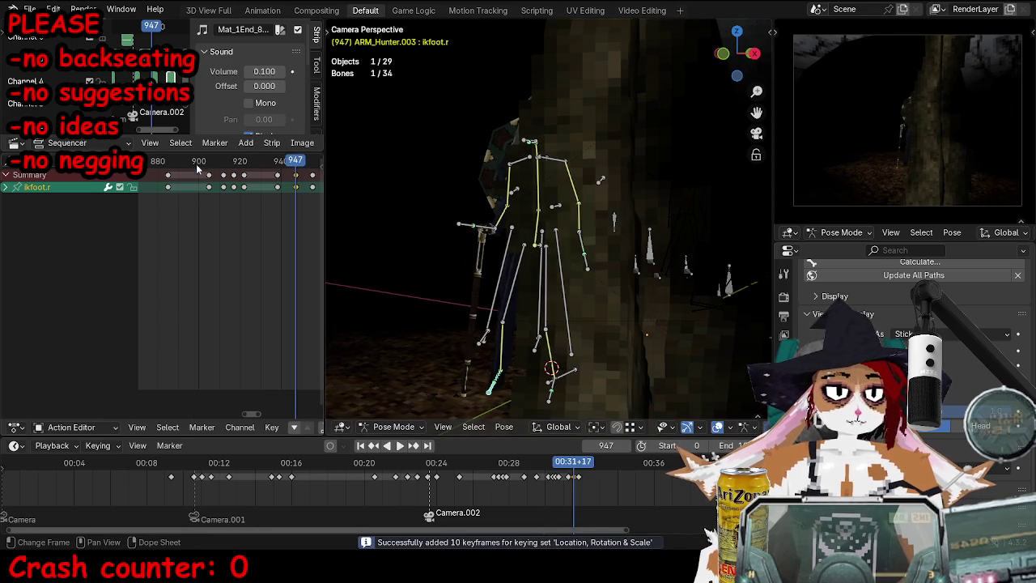
Step: Replay the walk from frame 900 to 943 and reselect the hunter's rig
key(shift+ctrl+space)
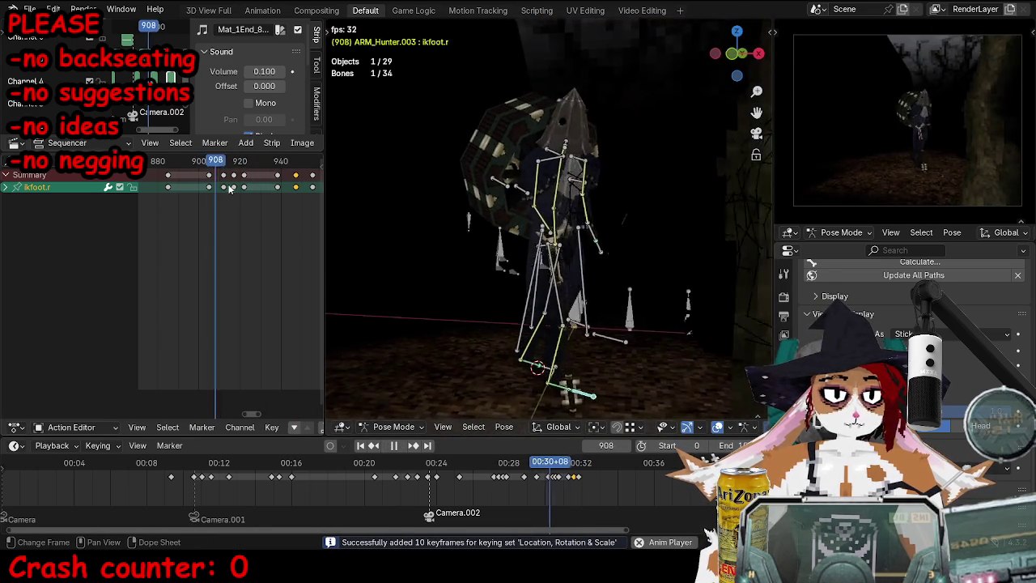
key(space)
scroll(548, 337, up, 5)
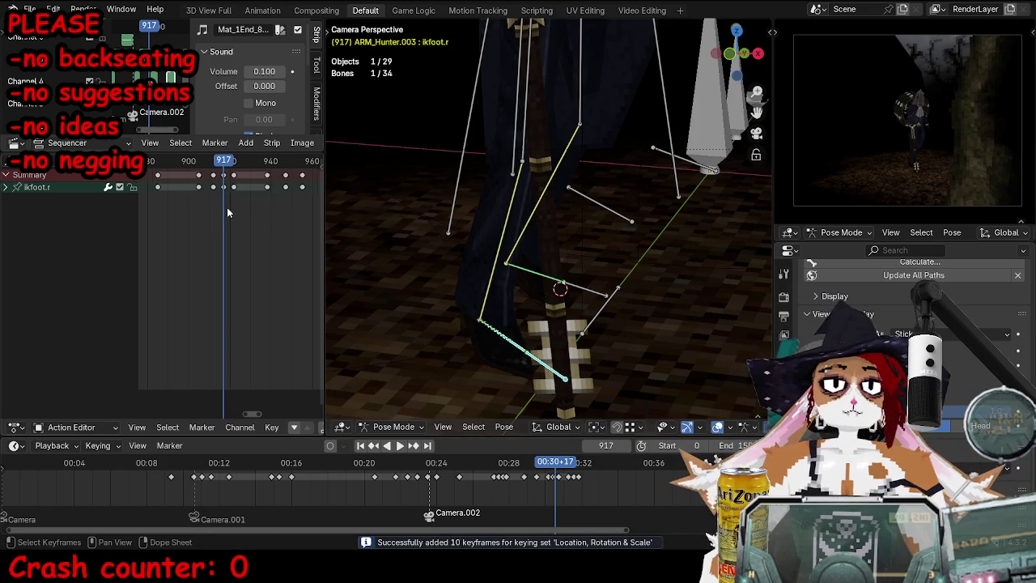
drag(222, 158, 189, 160)
key(space)
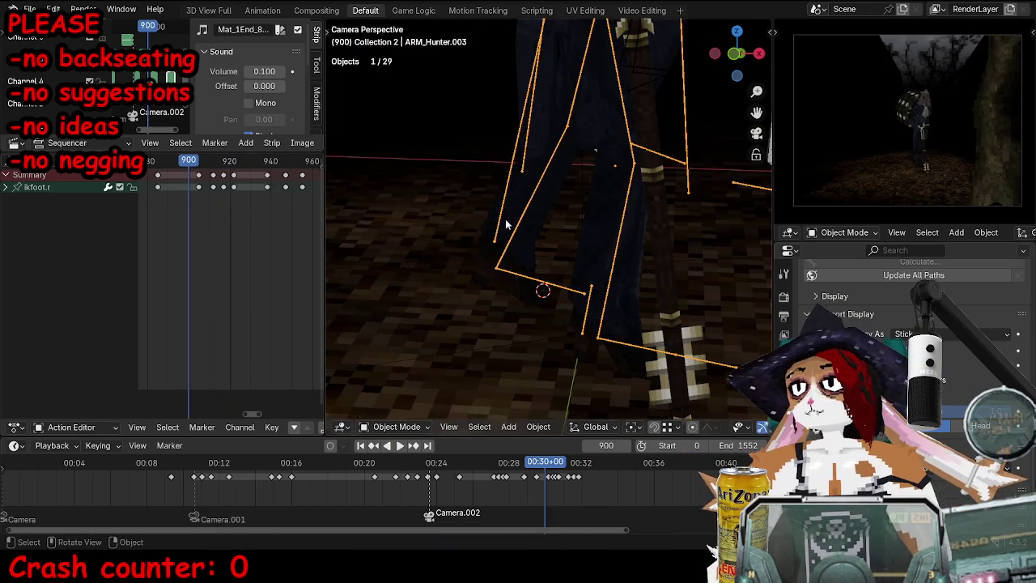
key(space)
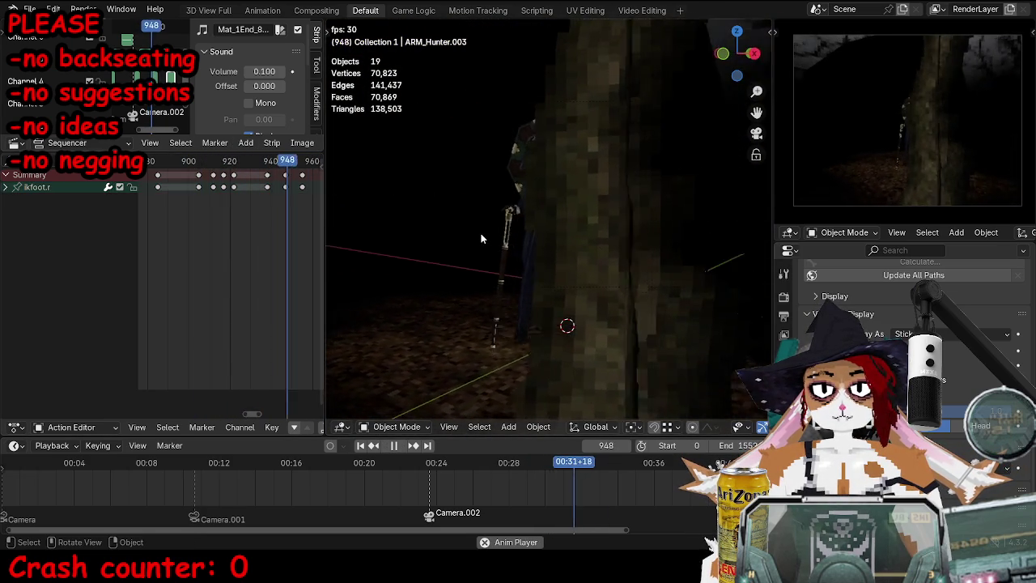
key(space)
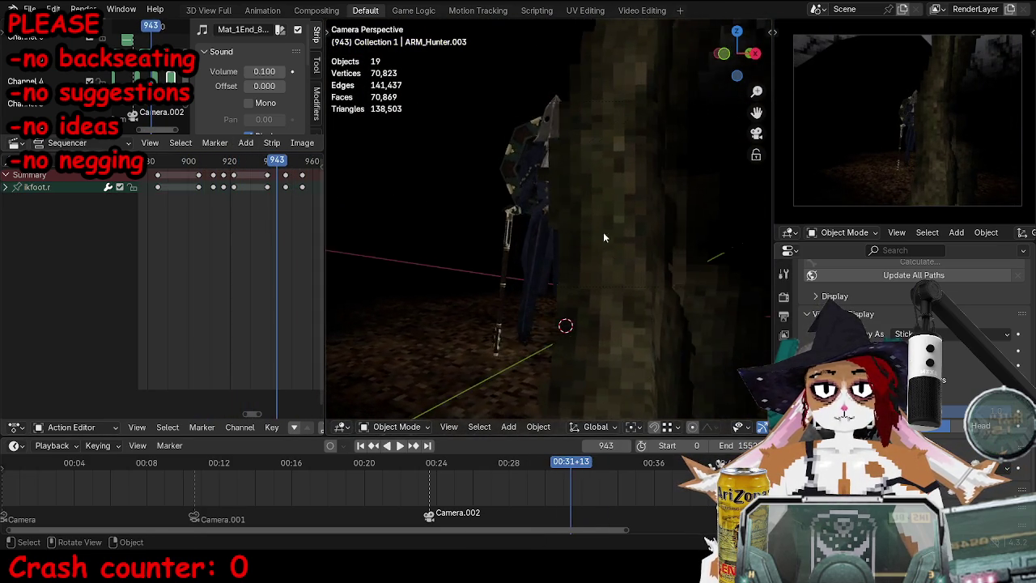
middle_drag(586, 238, 551, 261)
click(551, 261)
Step: Rotate the torso bone at frame 938 and play back to check the new pose
key(ctrl+Tab)
scroll(547, 282, up, 5)
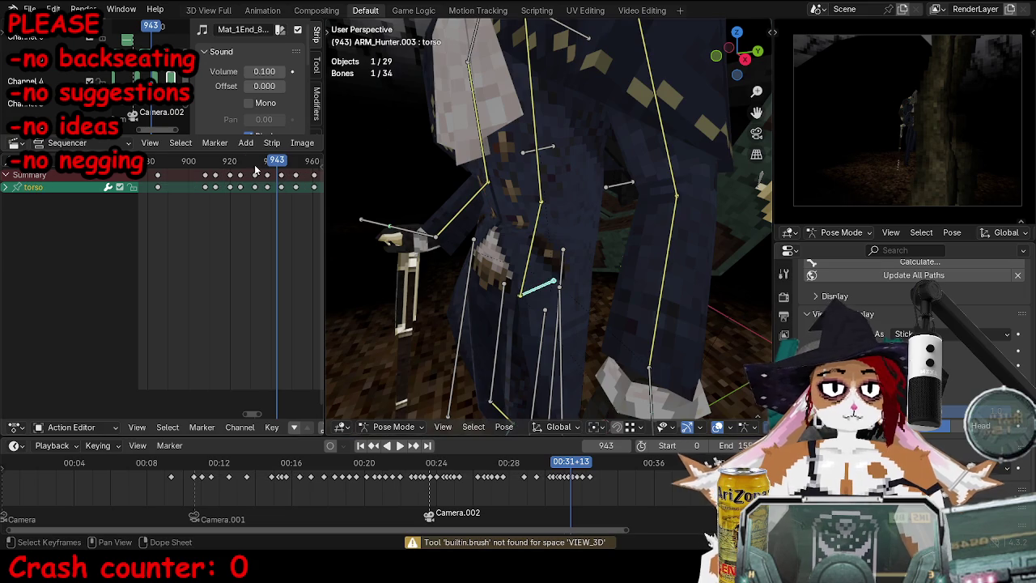
scroll(511, 215, down, 5)
key(ctrl+shift+space)
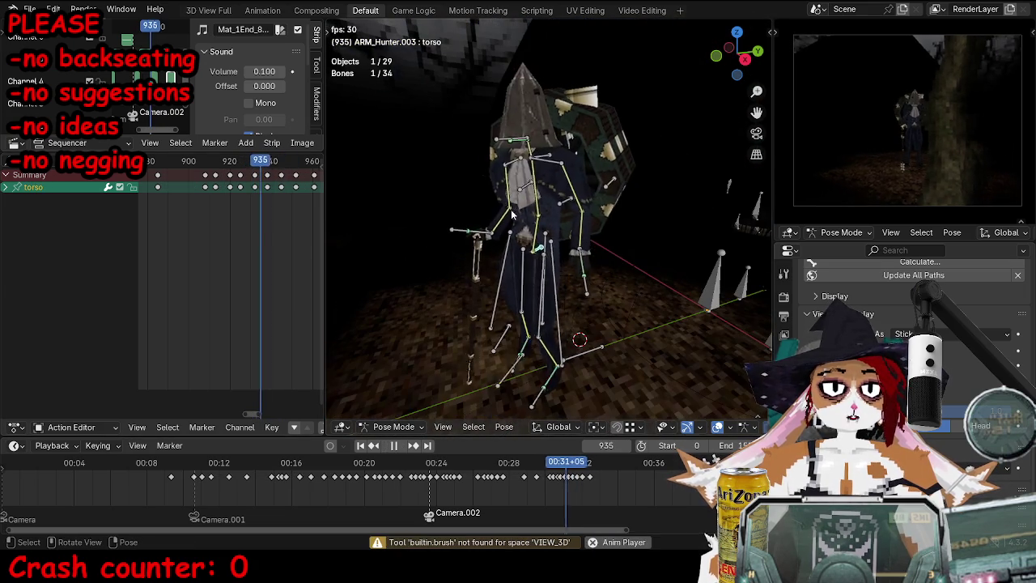
key(space)
scroll(578, 226, up, 6)
key(r)
click(633, 234)
key(r)
key(ctrl+shift+space)
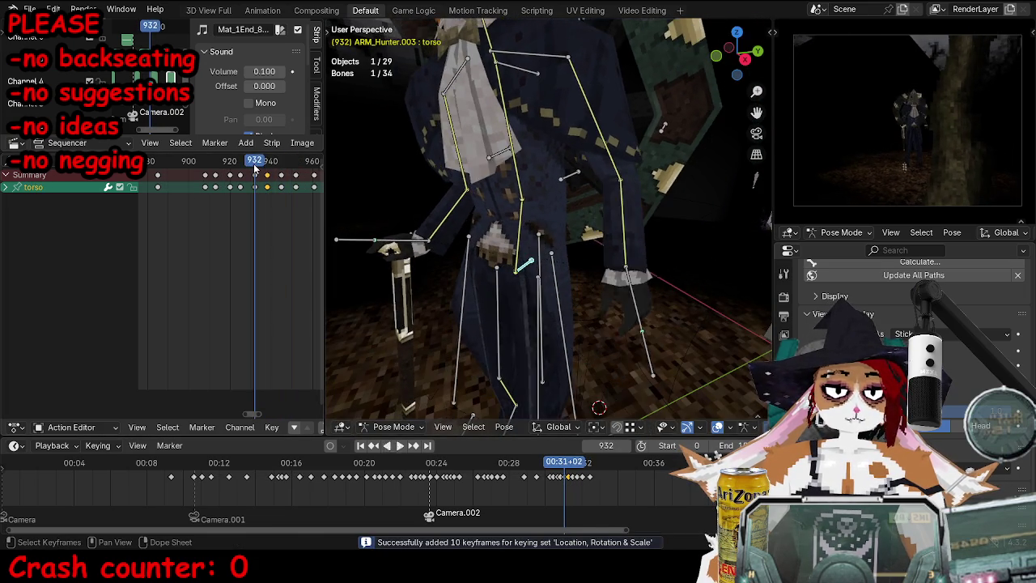
key(space)
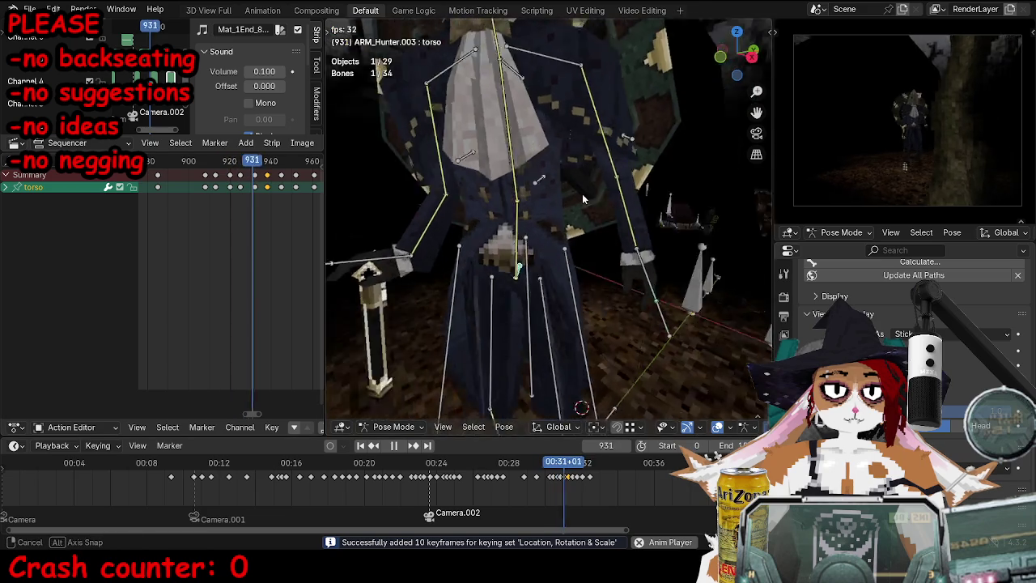
key(ctrl+z)
Step: Watch the walk through the scene camera in Object Mode, then return to pose mode
key(KP_0)
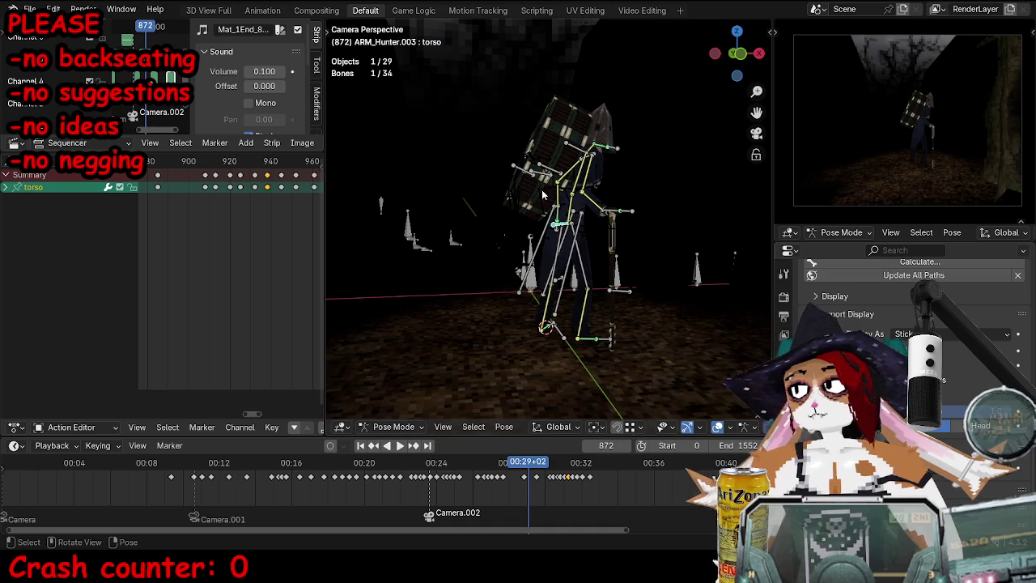
key(ctrl+Tab)
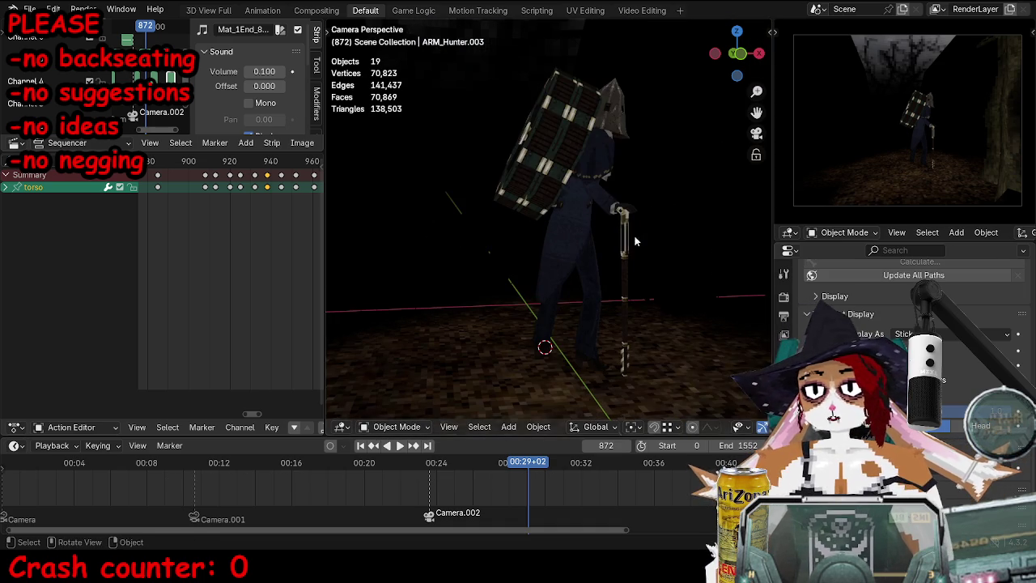
click(440, 462)
key(space)
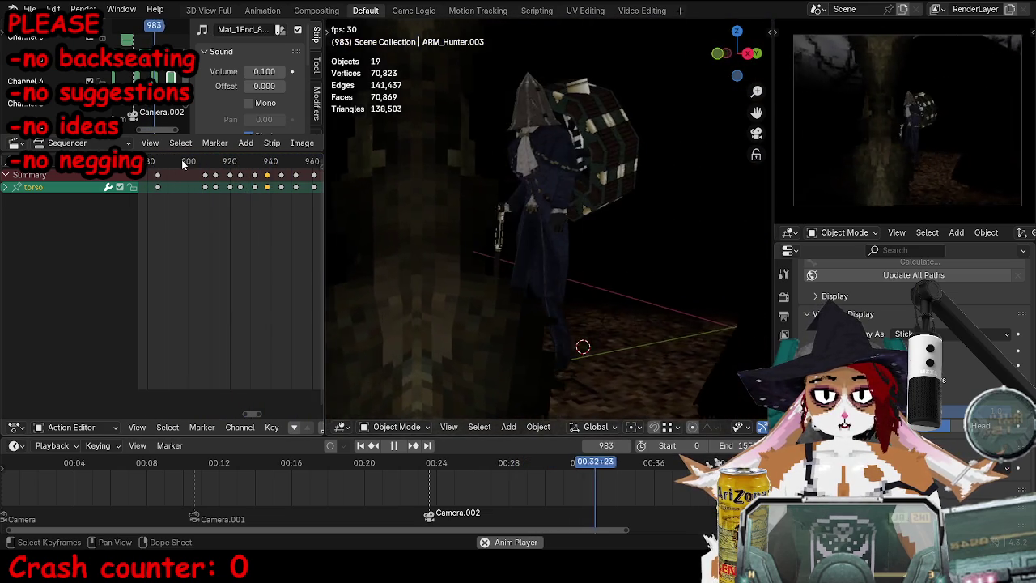
click(183, 160)
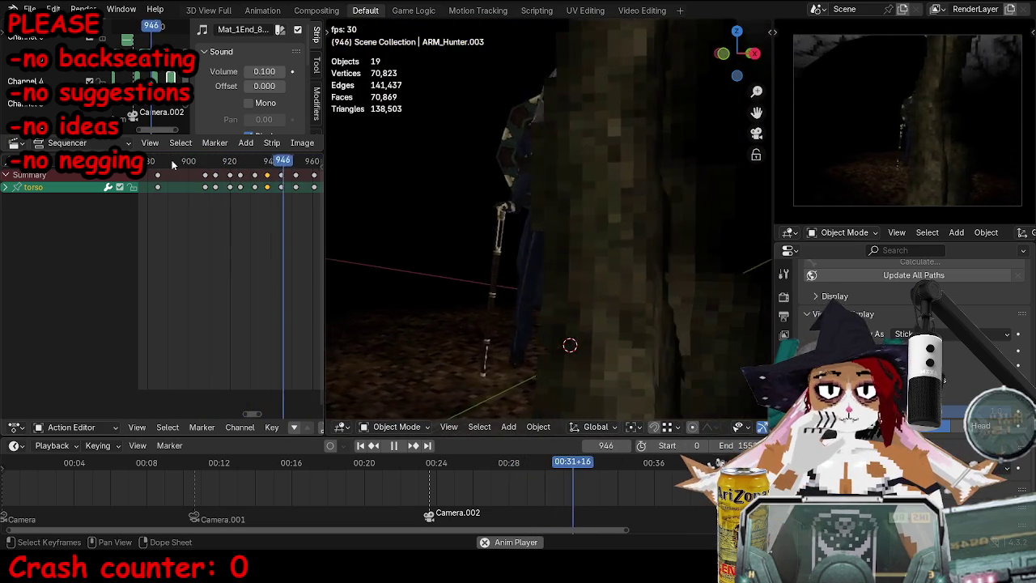
key(space)
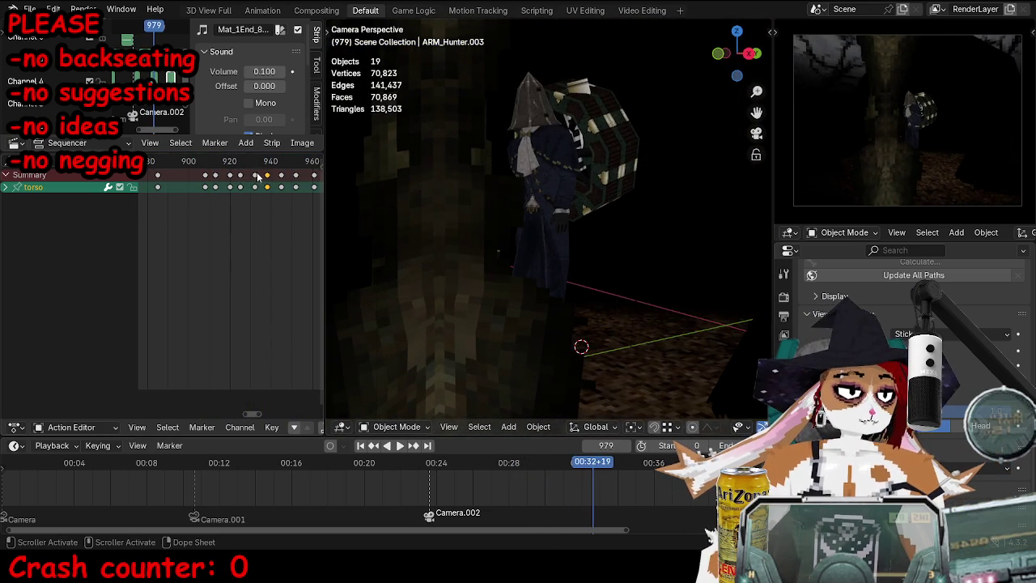
click(184, 160)
key(space)
key(space)
middle_drag(518, 268, 532, 261)
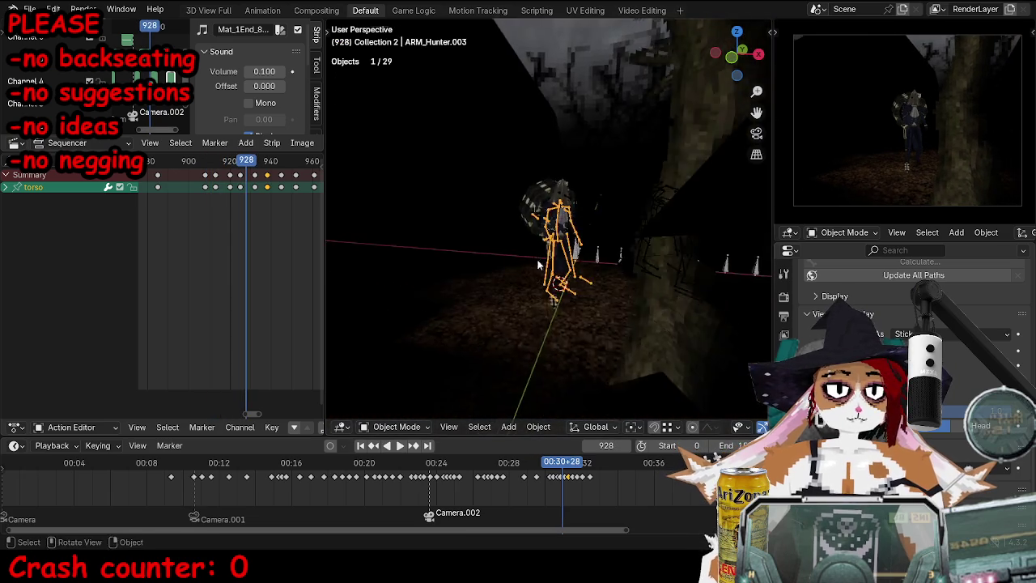
scroll(533, 255, up, 5)
key(ctrl+Tab)
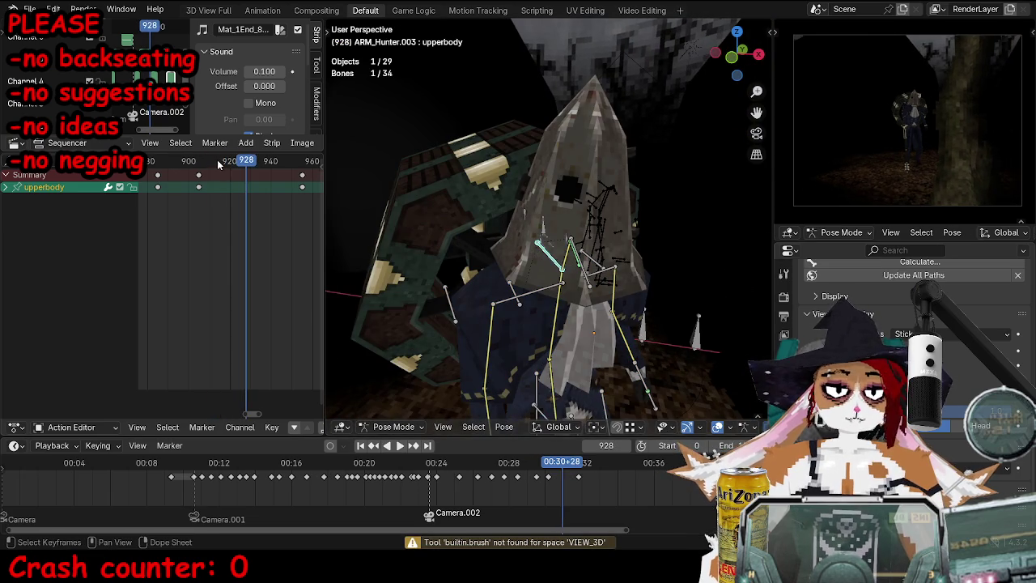
Step: Review the walk from behind the hunter, stopping at frame 910
drag(217, 164, 196, 160)
scroll(550, 242, down, 5)
mouse_move(567, 234)
middle_down()
mouse_move(555, 251)
mouse_move(589, 273)
middle_up()
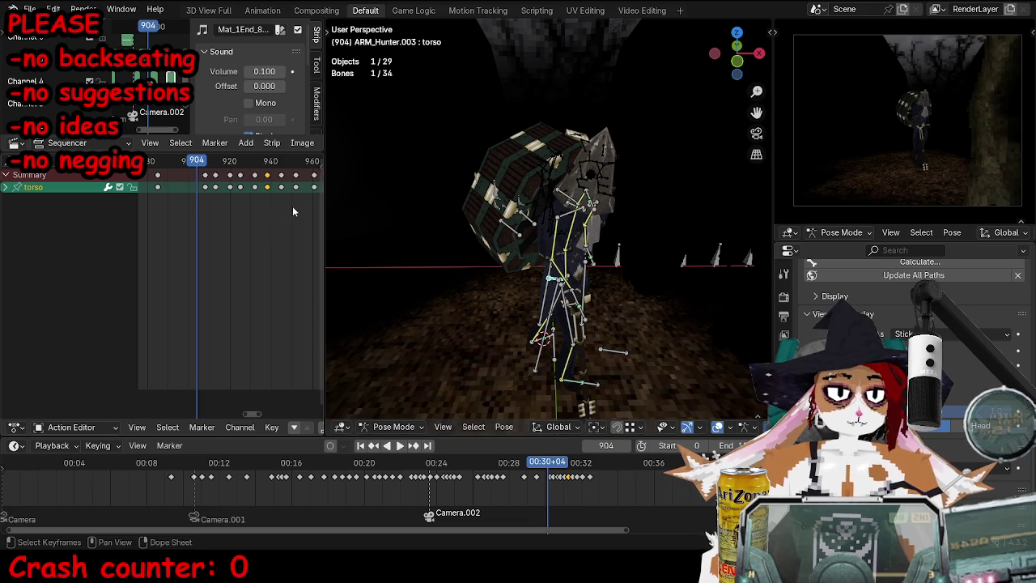
alt+scroll(411, 208, down, 7)
alt+scroll(412, 209, up, 1)
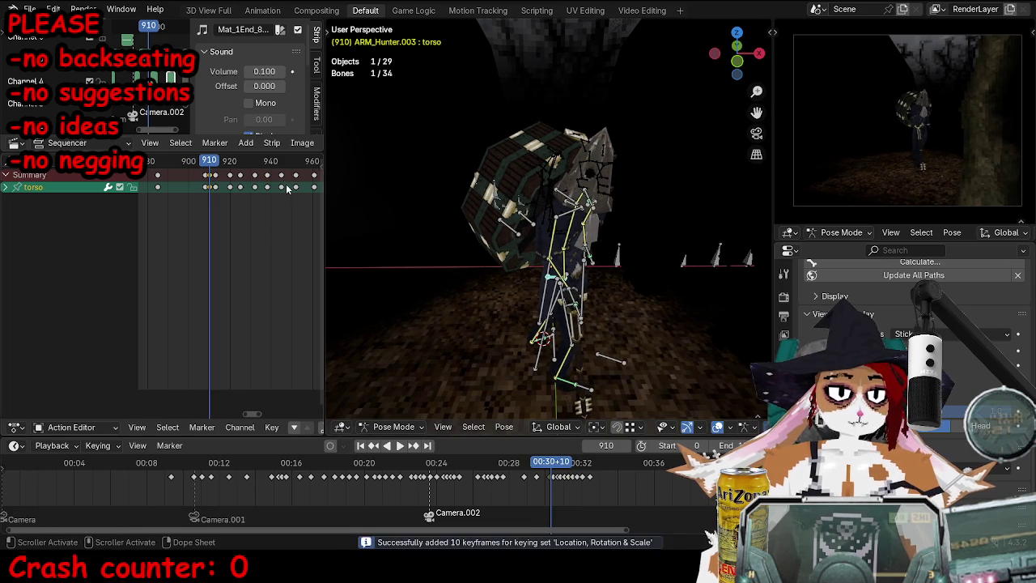
key(space)
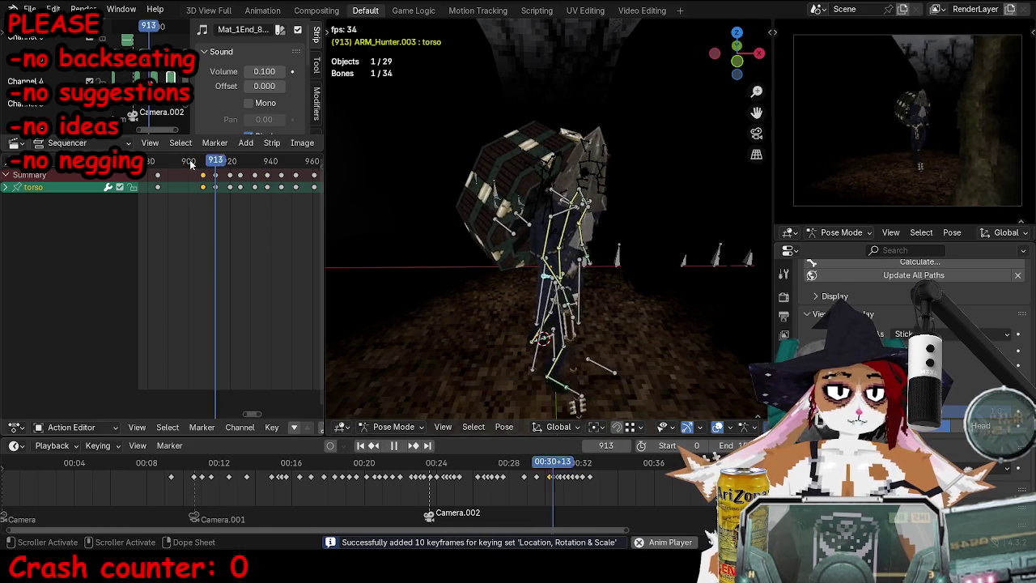
drag(191, 163, 168, 165)
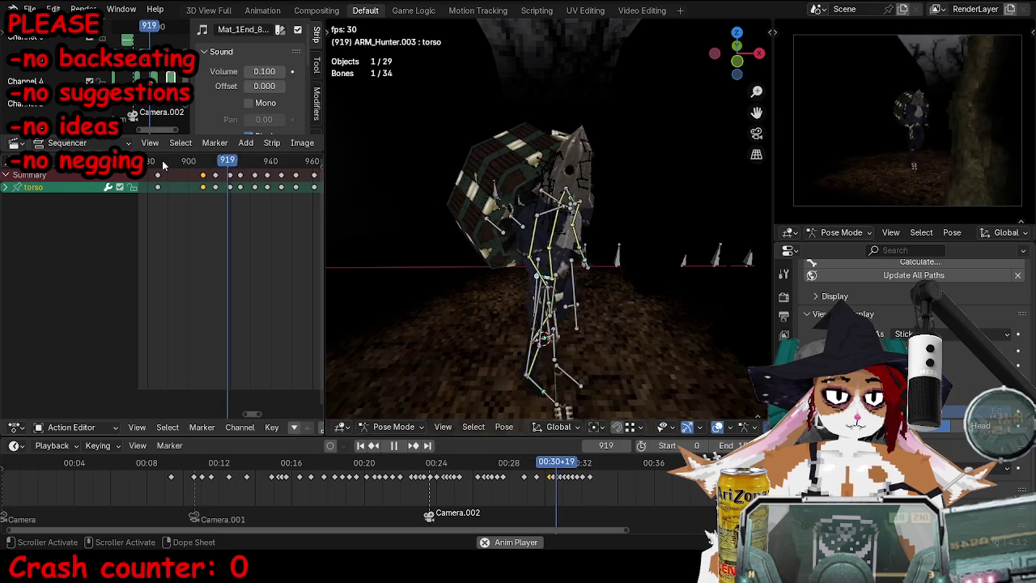
key(Escape)
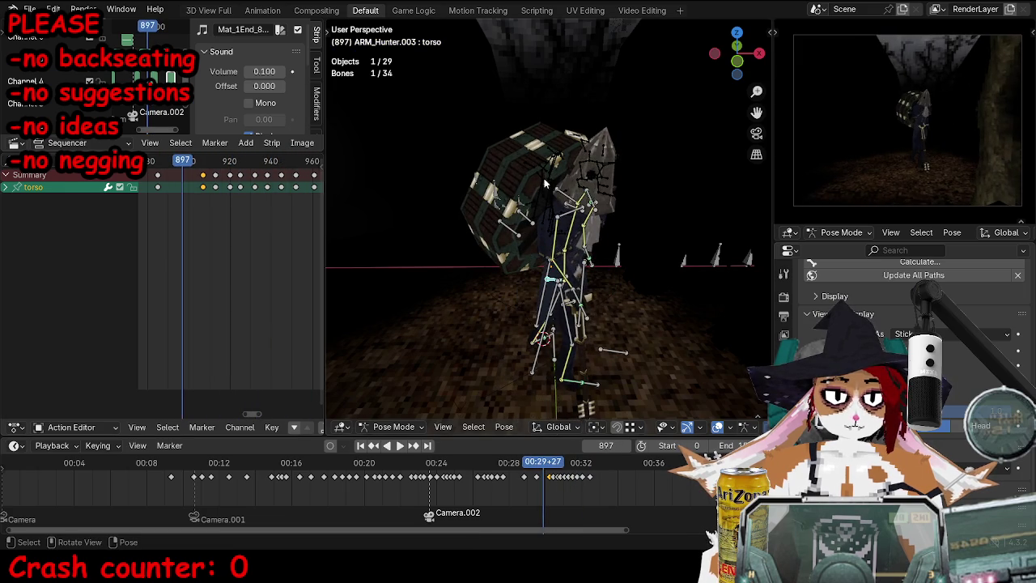
key(space)
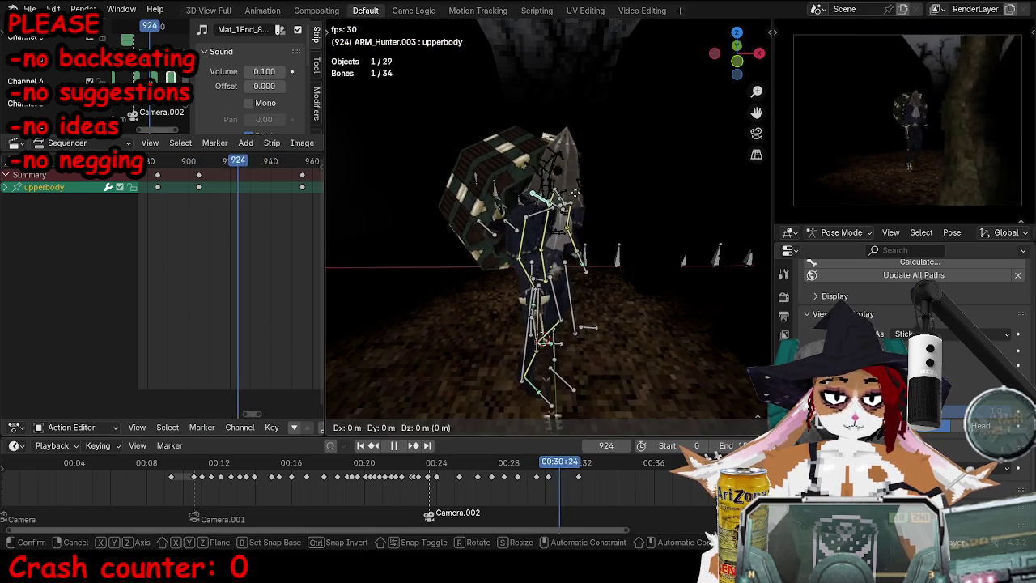
click(204, 165)
key(space)
Step: Move the upperbody bone and keyframe its pose at frames 910 and 919
middle_drag(501, 212, 520, 217)
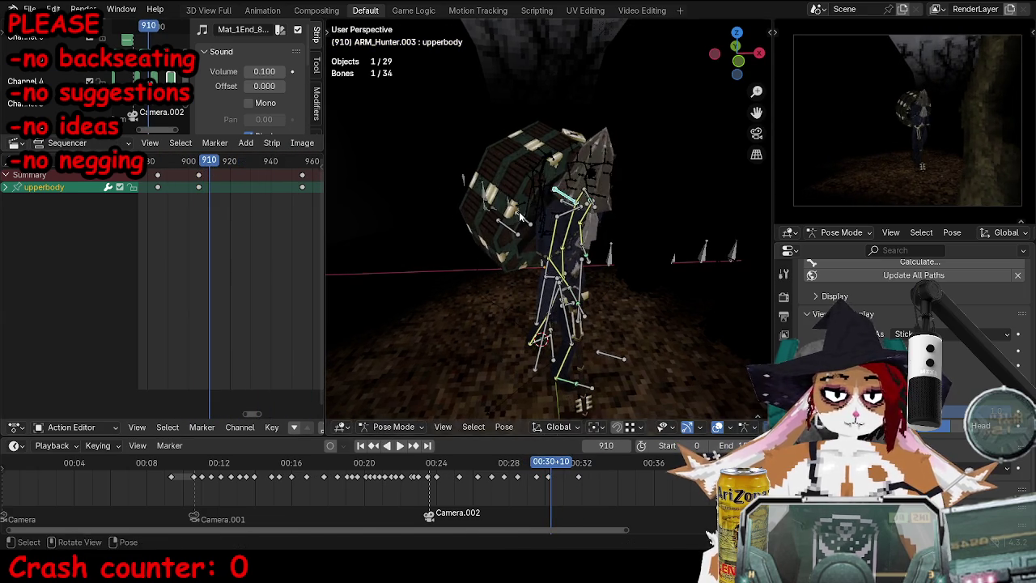
click(558, 217)
key(i)
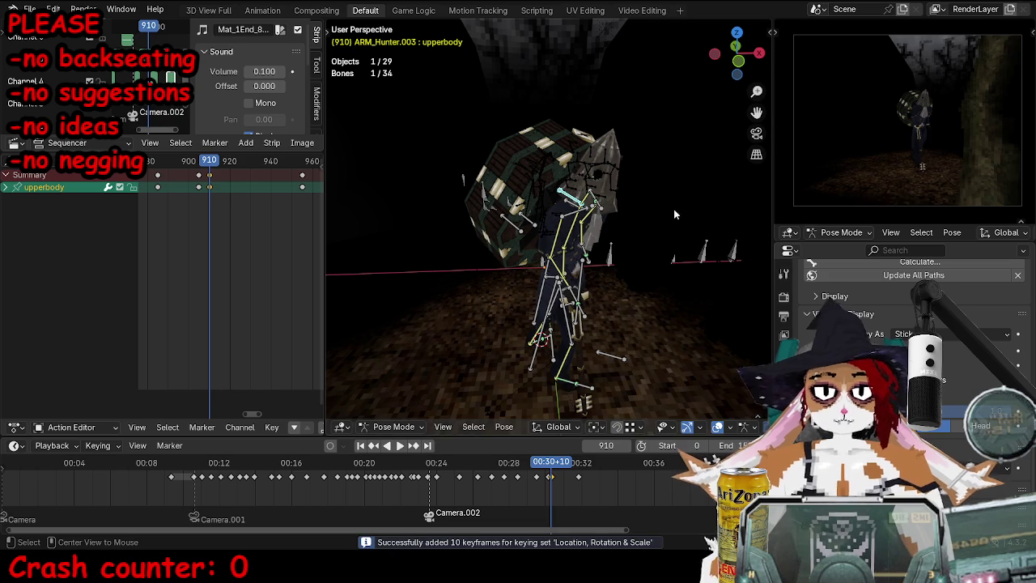
key(Right)
key(Right)
key(Right)
Step: Rotate the upperbody bone and keyframe its pose at frames 924 and 931
key(Right)
key(Right)
key(Right)
key(g)
click(652, 208)
key(i)
key(Right)
key(Right)
key(Right)
key(Right)
key(Right)
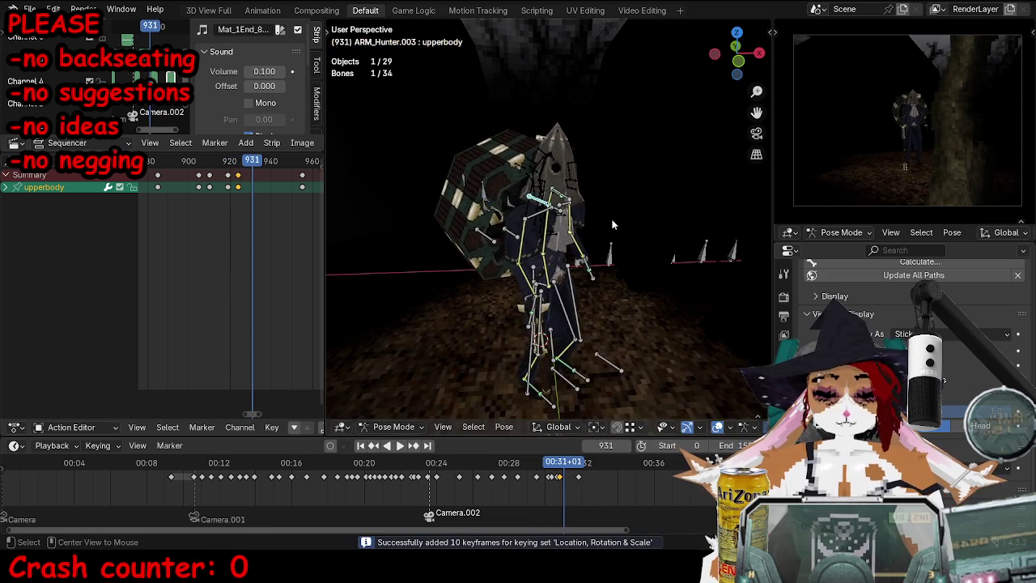
middle_drag(626, 217, 648, 223)
key(r)
click(661, 228)
key(i)
key(Right)
key(Right)
key(Right)
key(i)
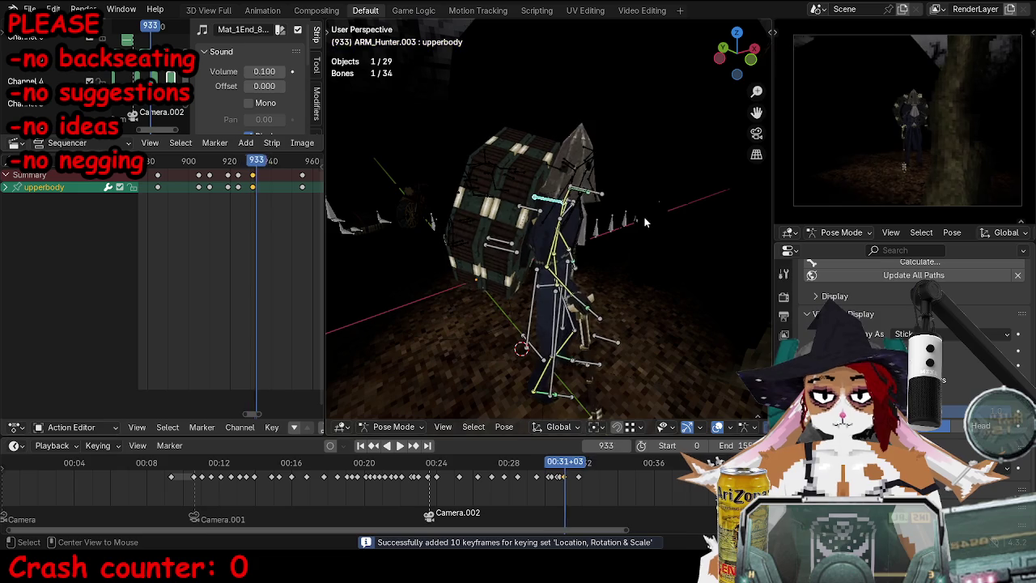
key(Right)
key(Right)
key(Right)
Step: Move the upperbody bone and keyframe its pose at frames 938 and 943
key(g)
click(644, 212)
middle_drag(644, 213, 630, 205)
key(g)
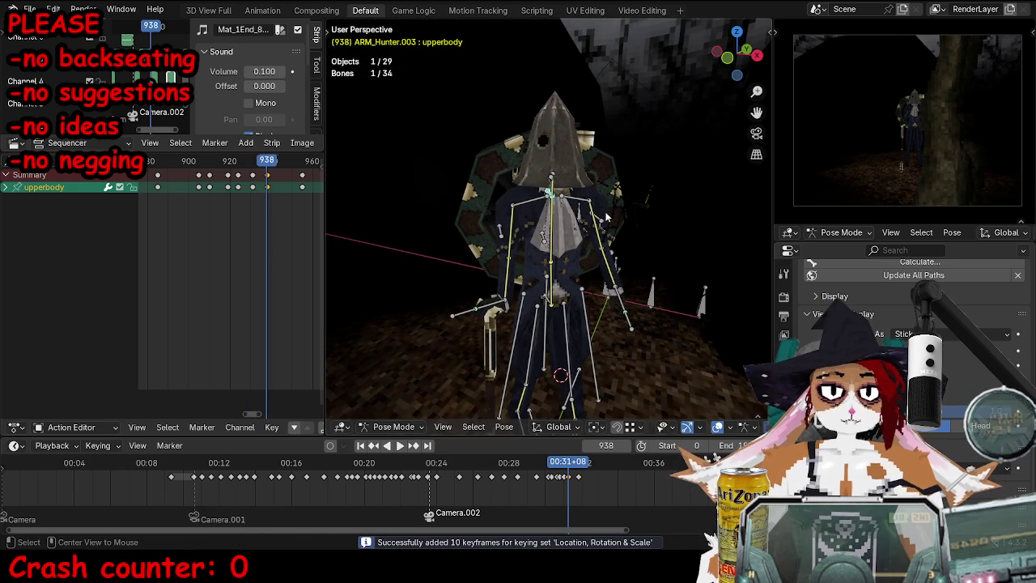
click(640, 223)
key(i)
key(Right)
key(Right)
key(Right)
key(i)
key(Right)
key(Right)
key(Right)
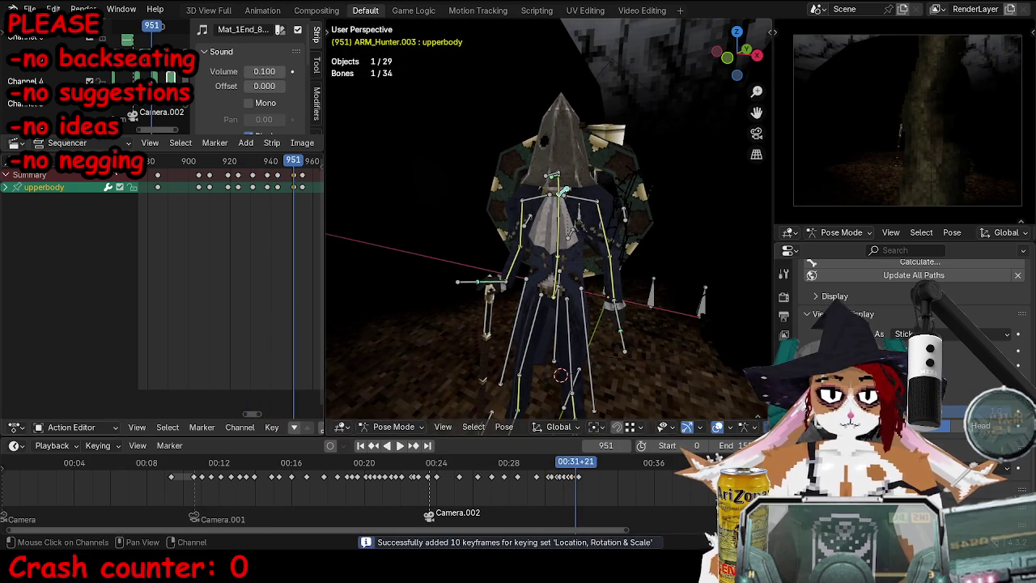
Step: Replay the upper-body motion, scrubbing between frames 909 and 917, then from 901
key(shift+ctrl+space)
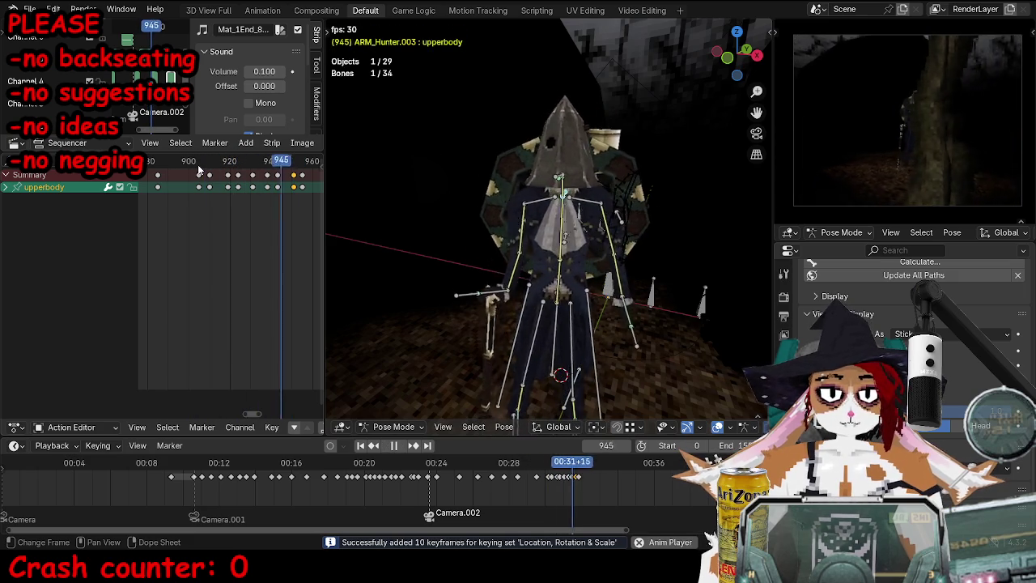
key(space)
click(199, 177)
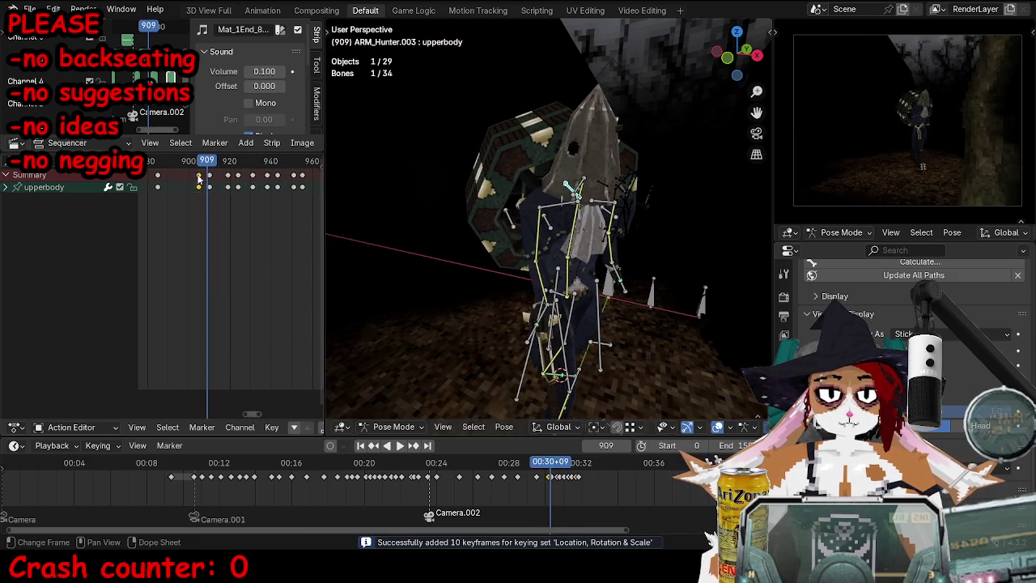
key(space)
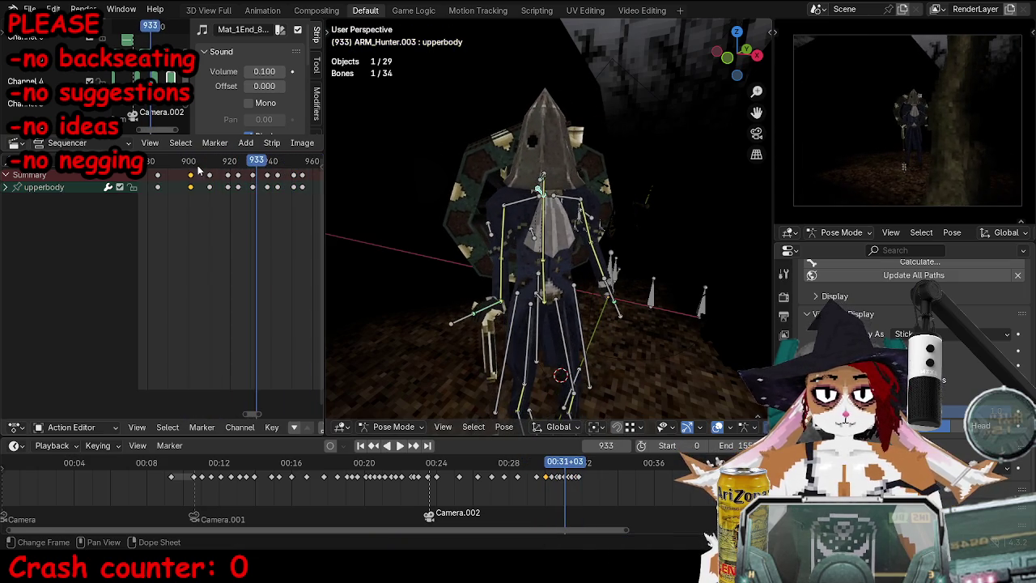
click(210, 168)
drag(199, 165, 224, 165)
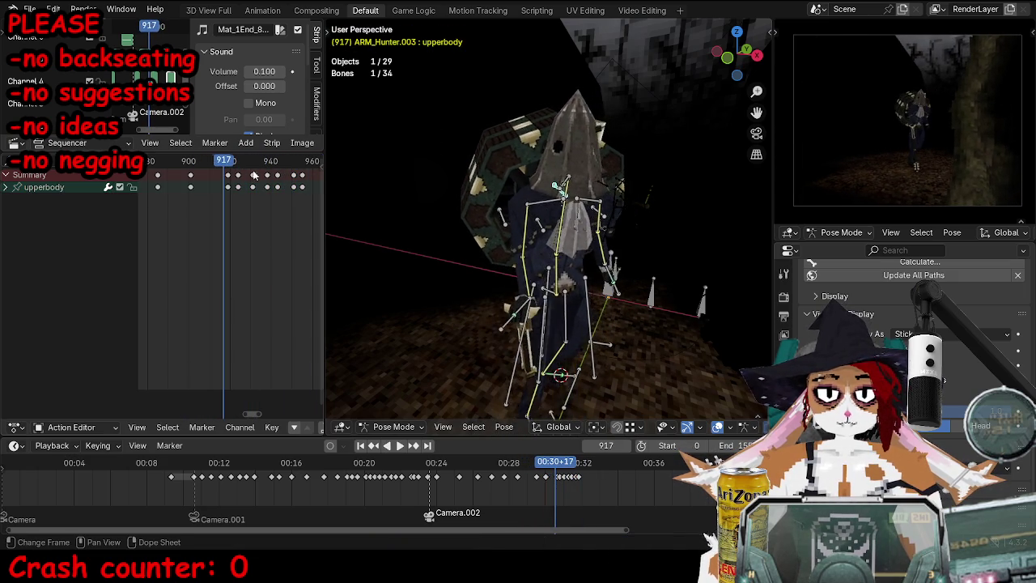
middle_drag(599, 230, 616, 234)
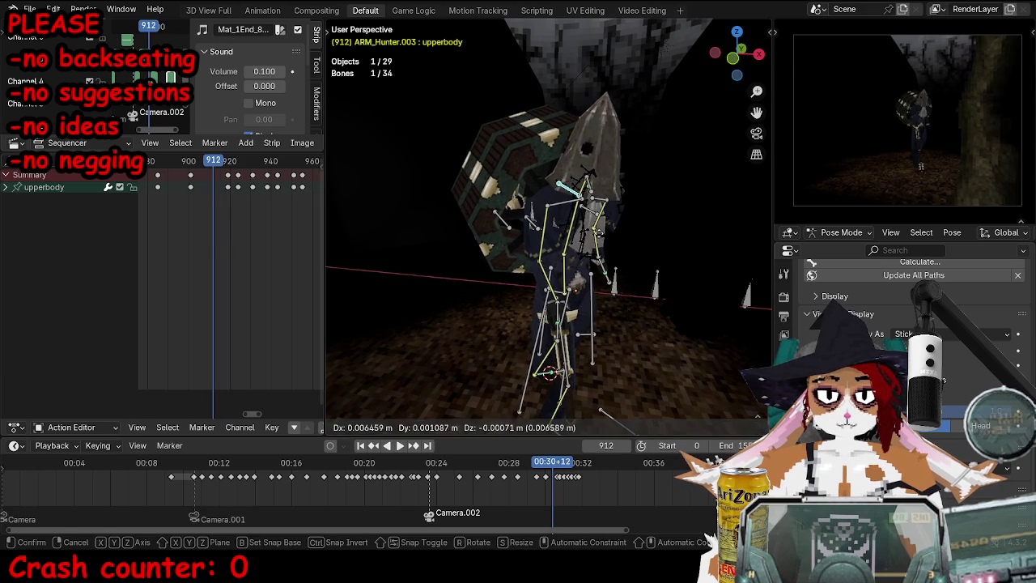
click(191, 163)
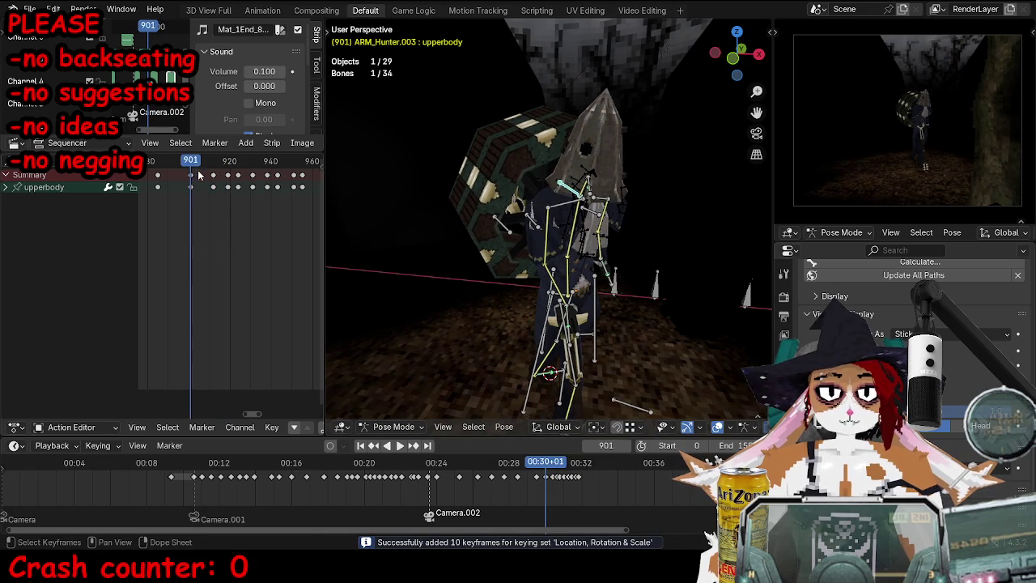
key(space)
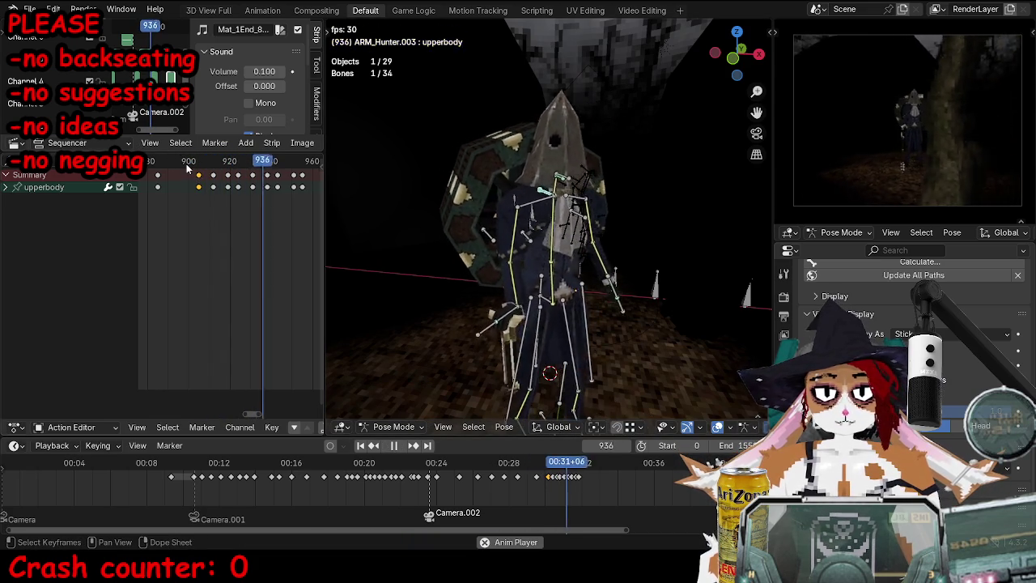
Step: Stop at frame 937, select the torso bone and calculate its motion path
click(187, 164)
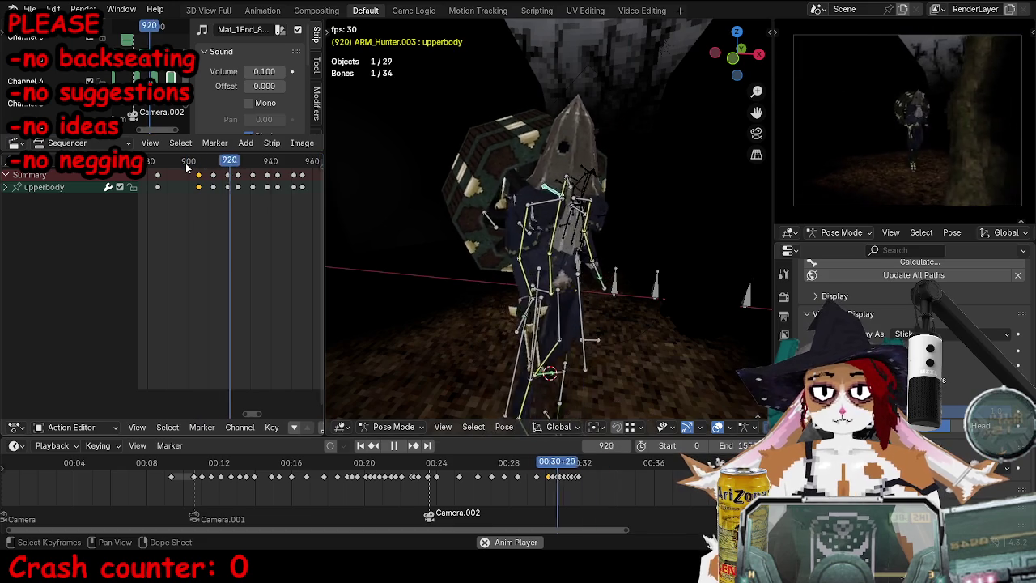
click(186, 163)
key(space)
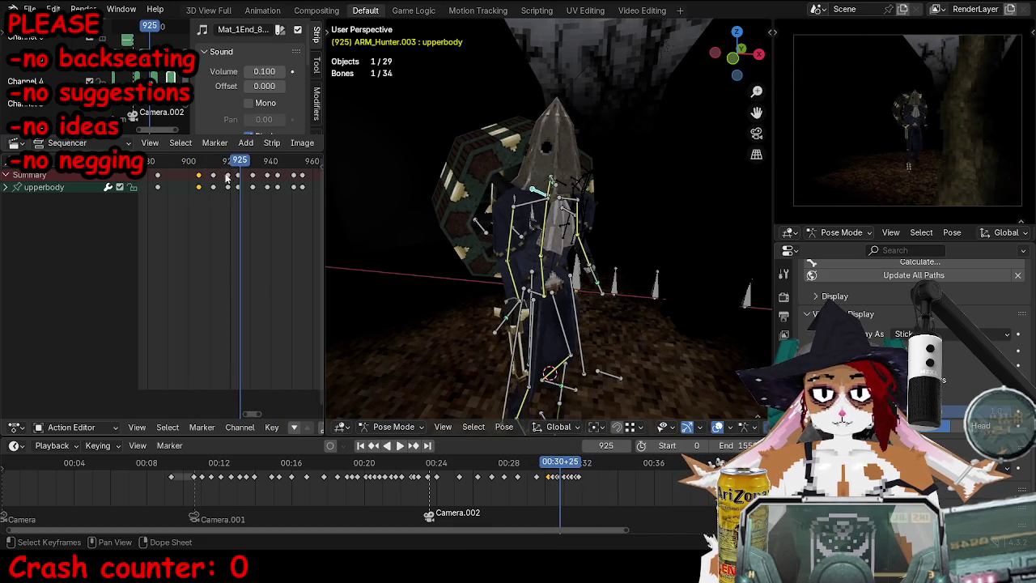
key(space)
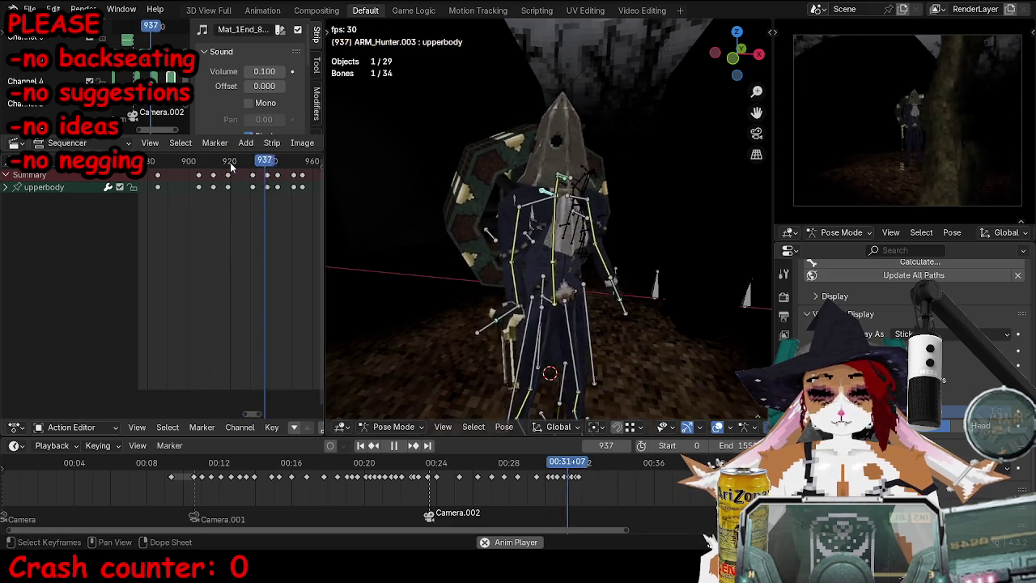
middle_drag(550, 243, 594, 243)
key(space)
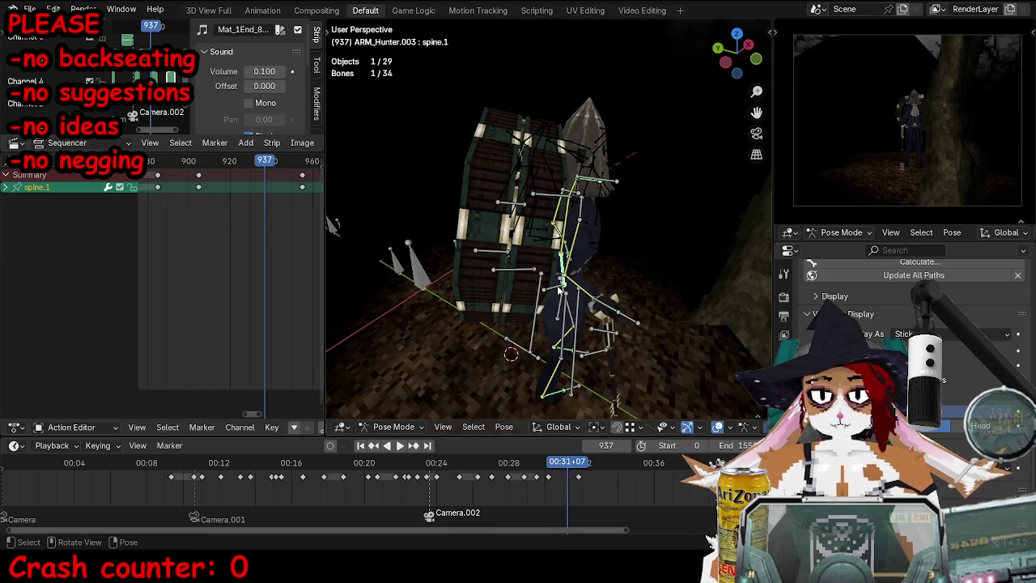
click(560, 291)
scroll(573, 203, up, 5)
click(566, 288)
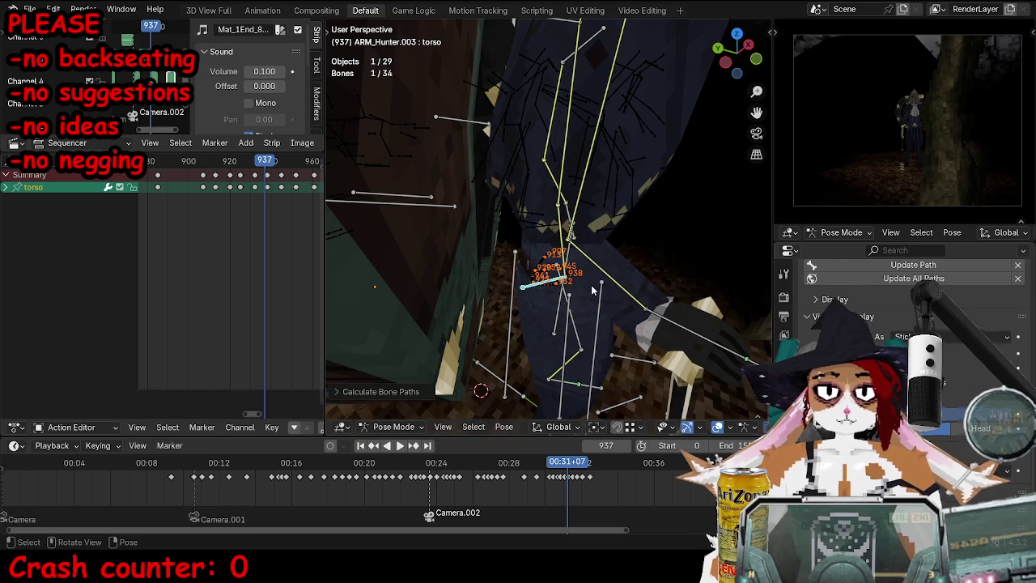
Step: Play the walk to watch the torso's motion path
middle_drag(577, 293, 598, 196)
key(Left)
key(space)
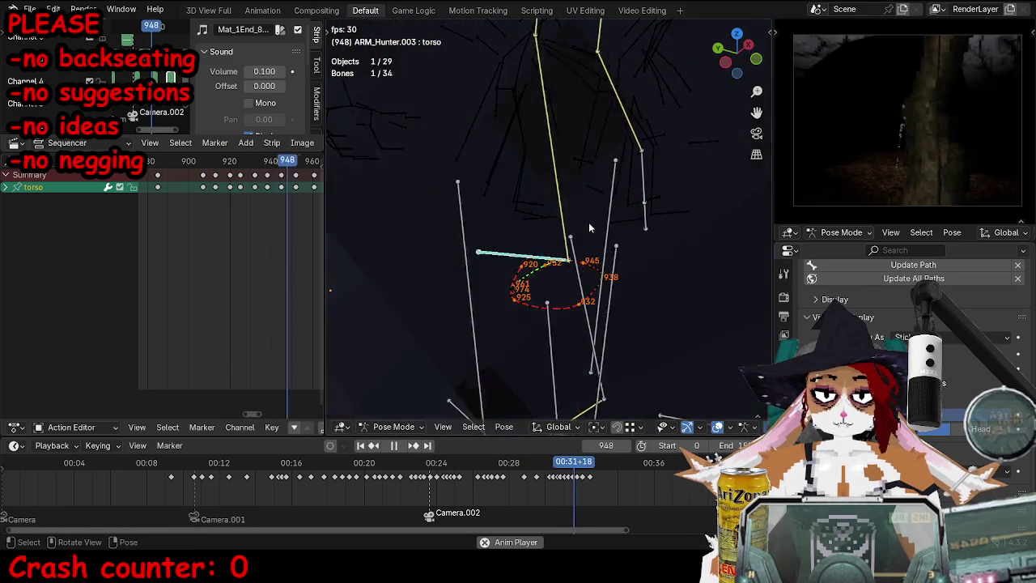
key(Escape)
key(space)
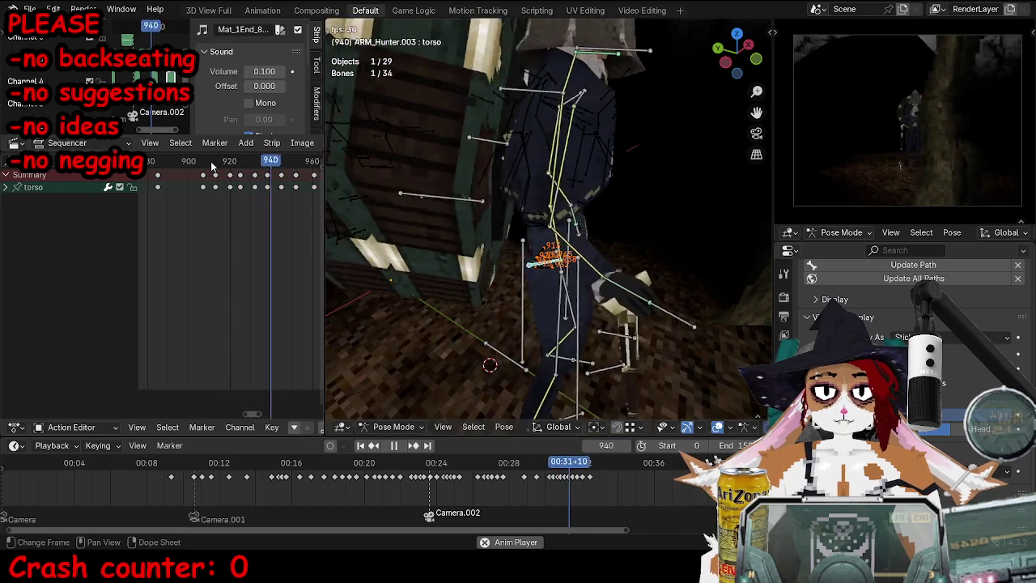
key(space)
Step: Nudge the torso bone vertically and rekey it around frames 924 and 932
mouse_move(549, 240)
middle_down()
mouse_move(576, 195)
mouse_move(588, 216)
middle_up()
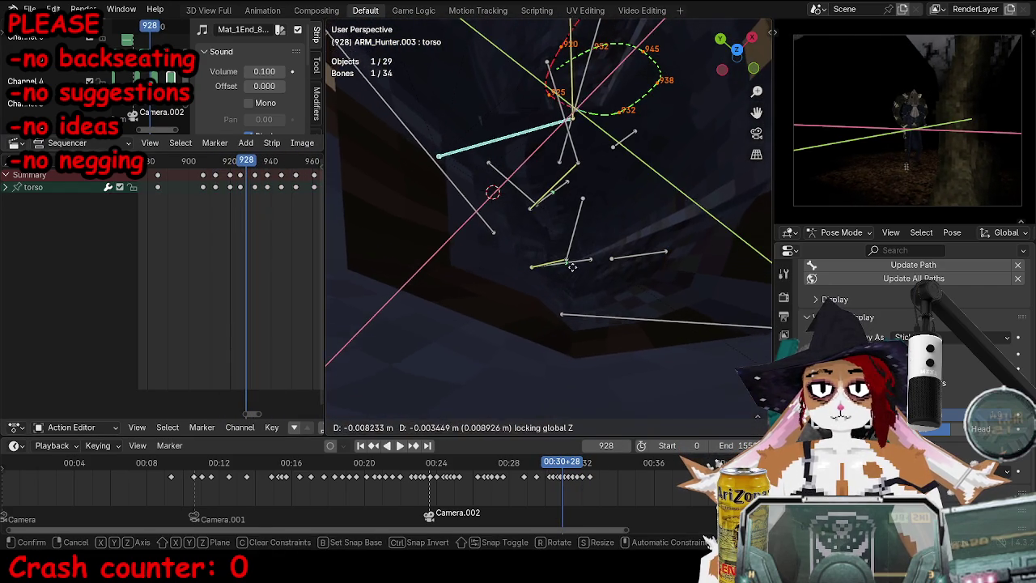
click(603, 228)
key(i)
key(Left)
key(Left)
key(Left)
key(Right)
key(g)
key(z)
key(Right)
key(Right)
key(Right)
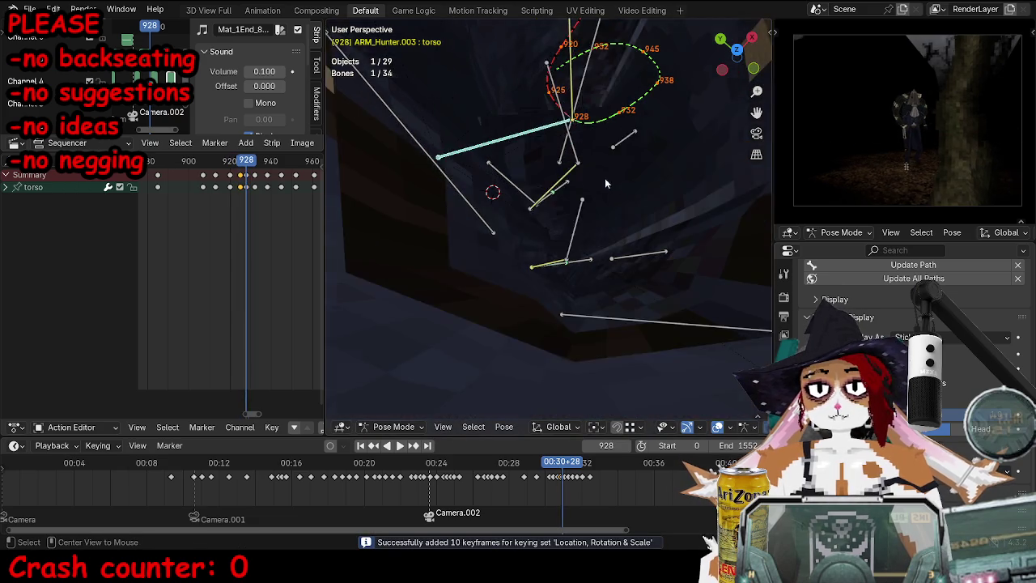
key(Right)
key(Right)
key(Right)
key(g)
click(668, 212)
key(i)
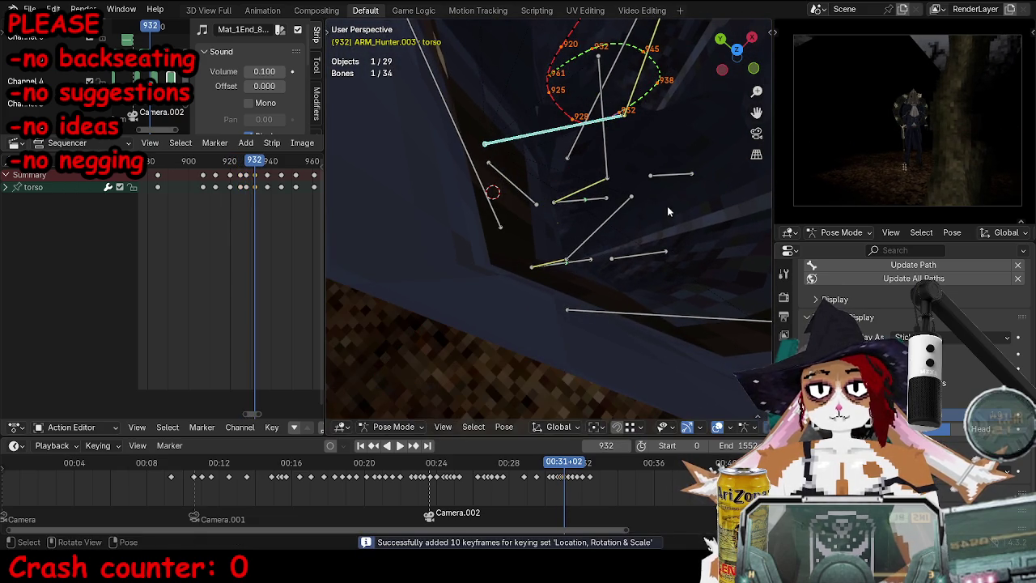
Step: Replay the walk from around frame 888 from a couple of orbit angles
scroll(526, 210, down, 4)
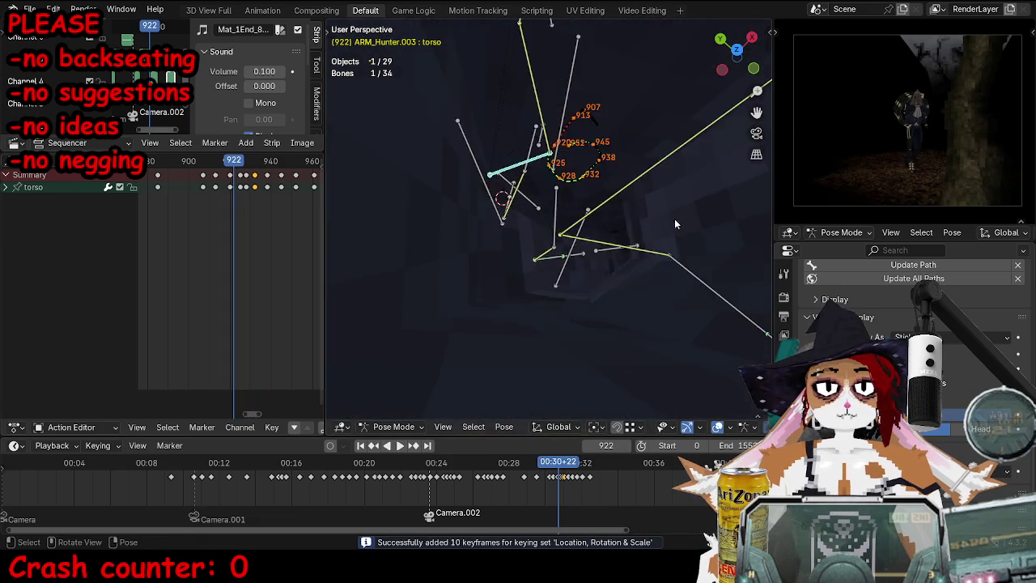
middle_drag(526, 211, 634, 143)
key(space)
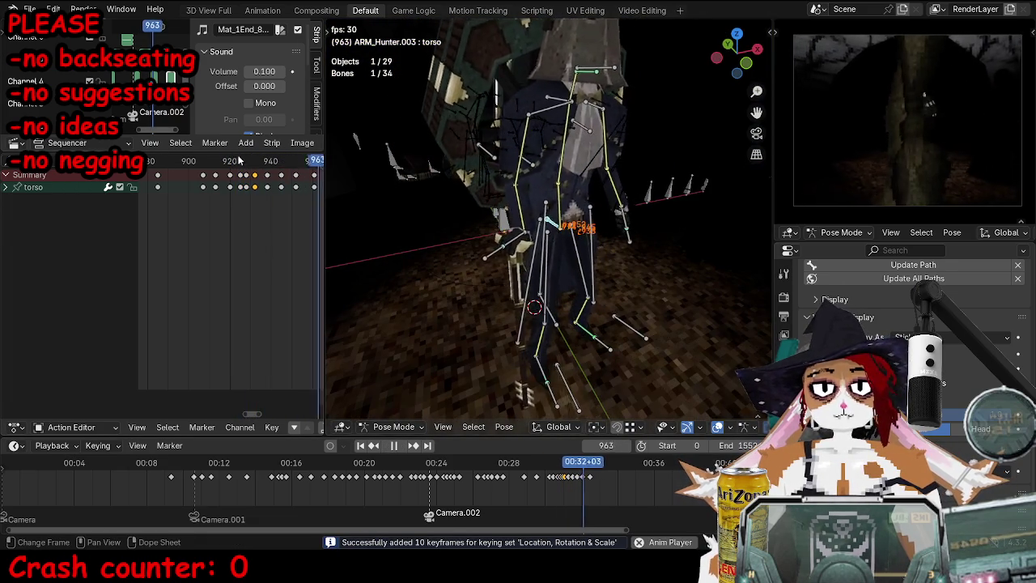
click(166, 178)
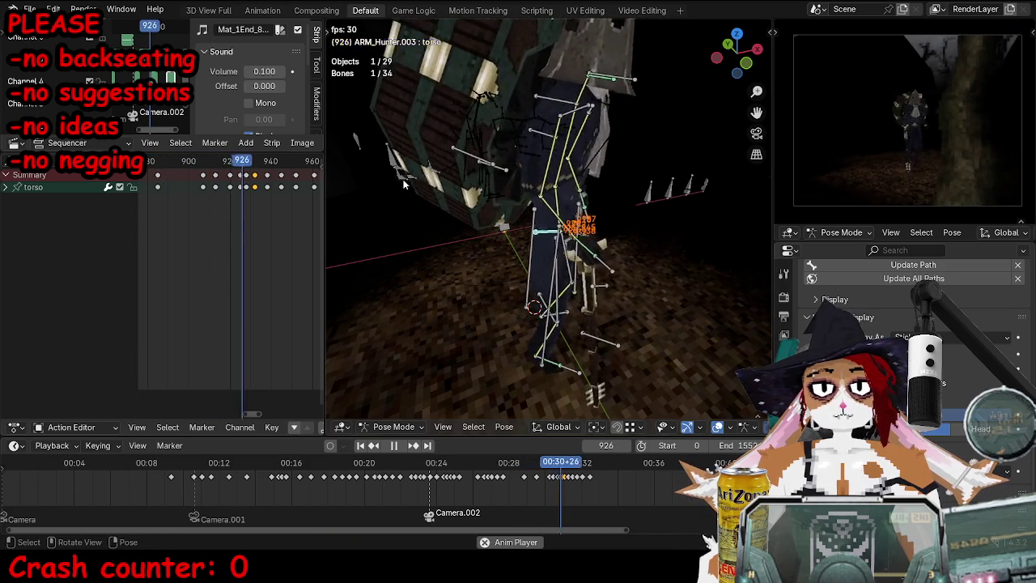
key(Escape)
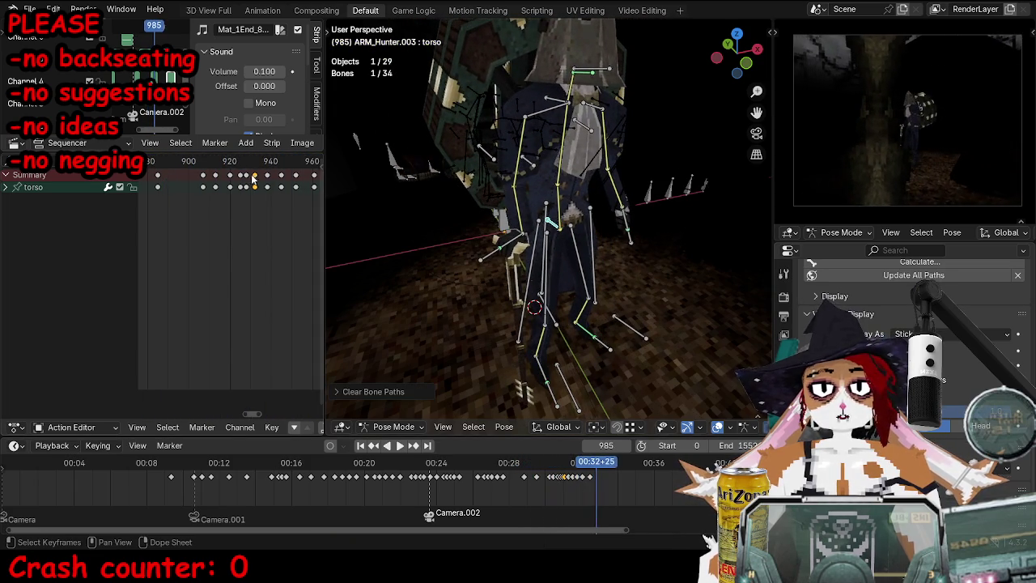
mouse_move(499, 186)
middle_down()
mouse_move(527, 212)
mouse_move(564, 206)
middle_up()
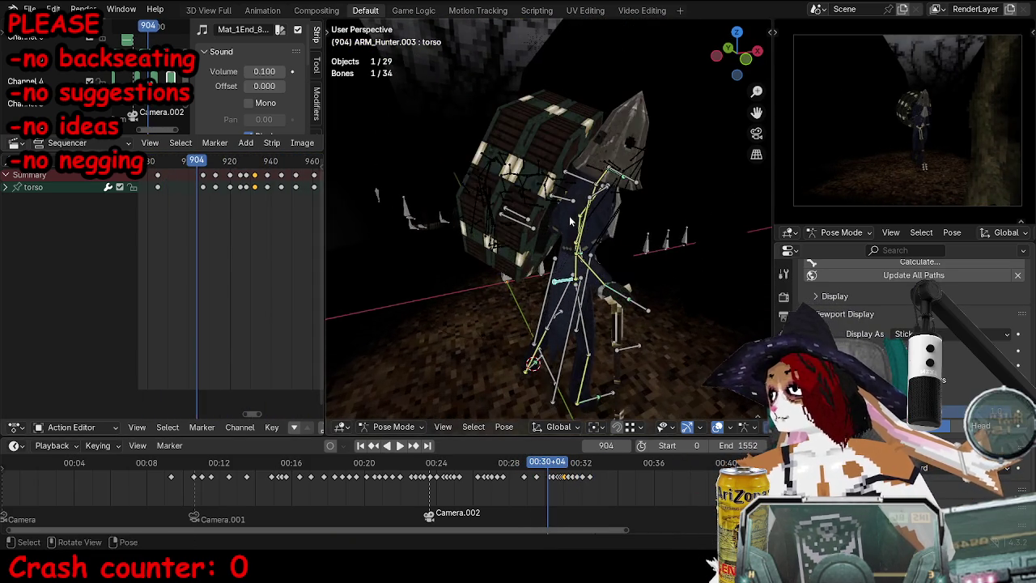
key(space)
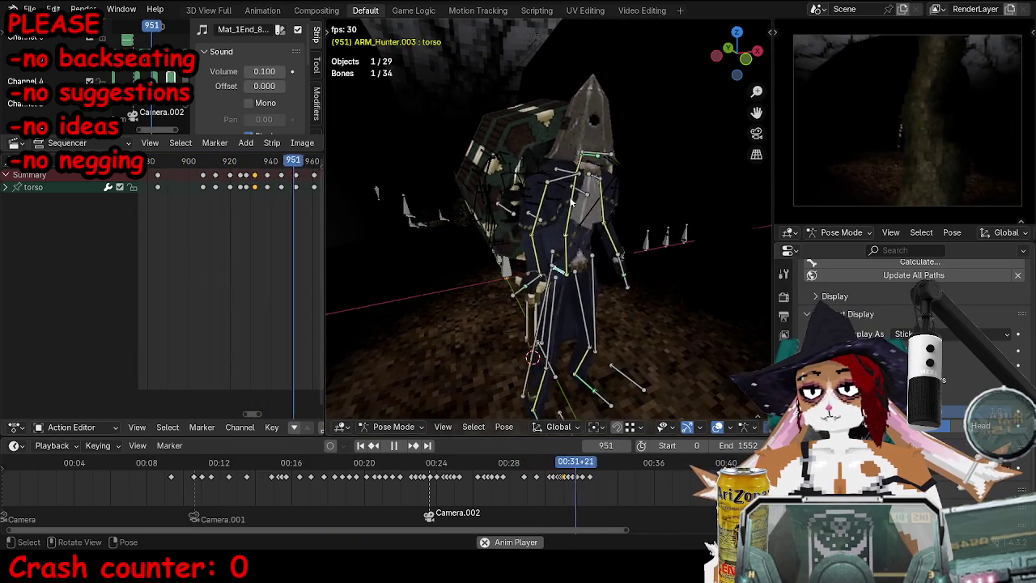
key(Escape)
key(Escape)
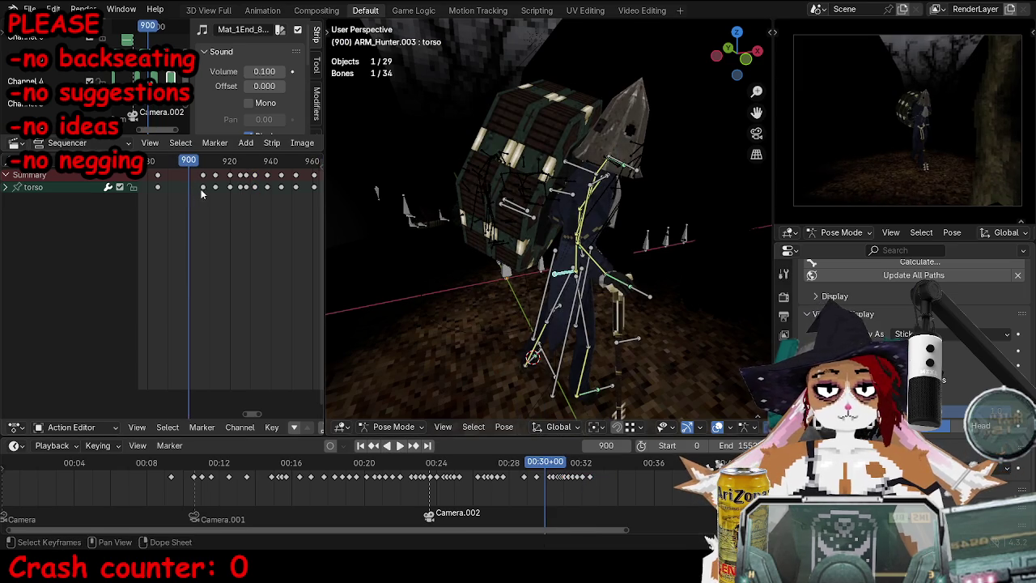
Step: Watch the walk through the scene camera, then reselect the hunter's armature
key(KP_0)
key(ctrl+Tab)
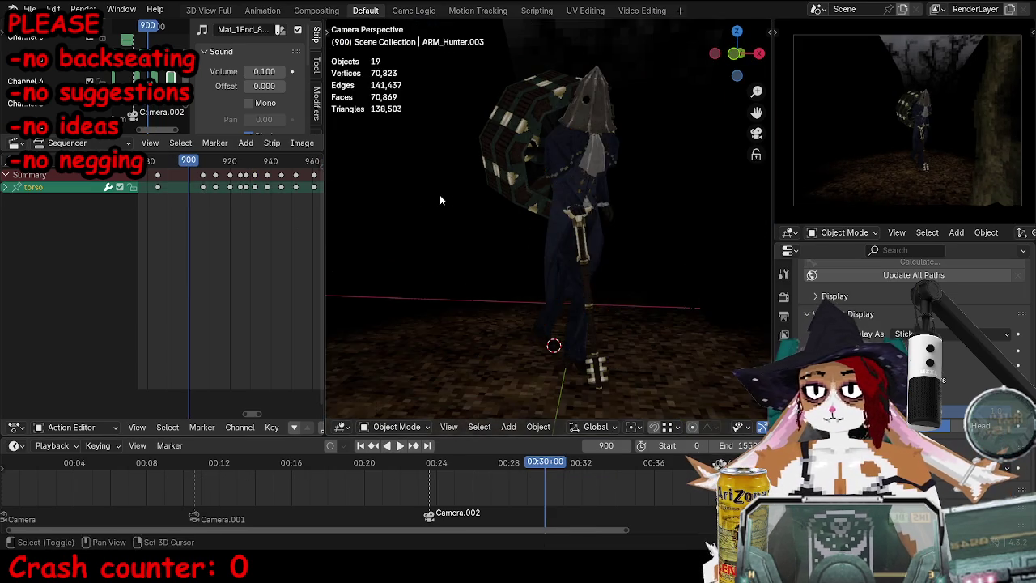
key(space)
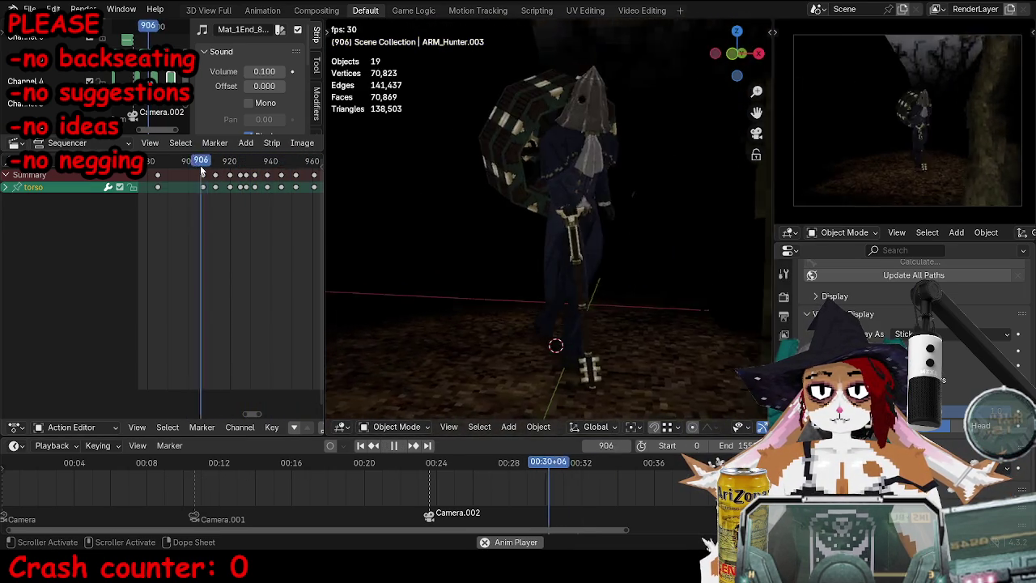
middle_drag(507, 153, 538, 165)
key(space)
click(569, 160)
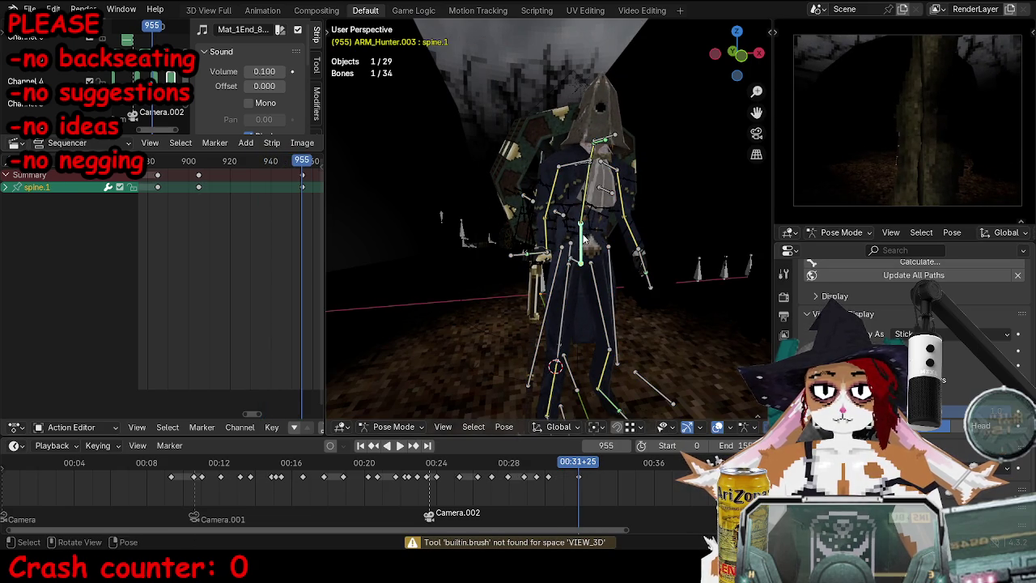
Step: Move the upperbody bone and keyframe it at frame 938
scroll(583, 237, up, 3)
middle_drag(583, 238, 544, 183)
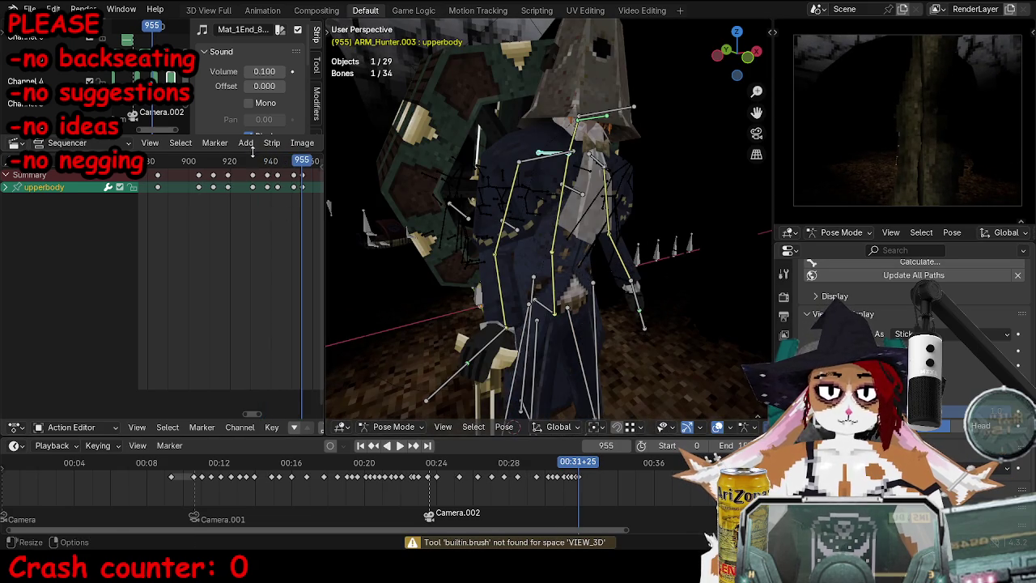
click(251, 159)
key(space)
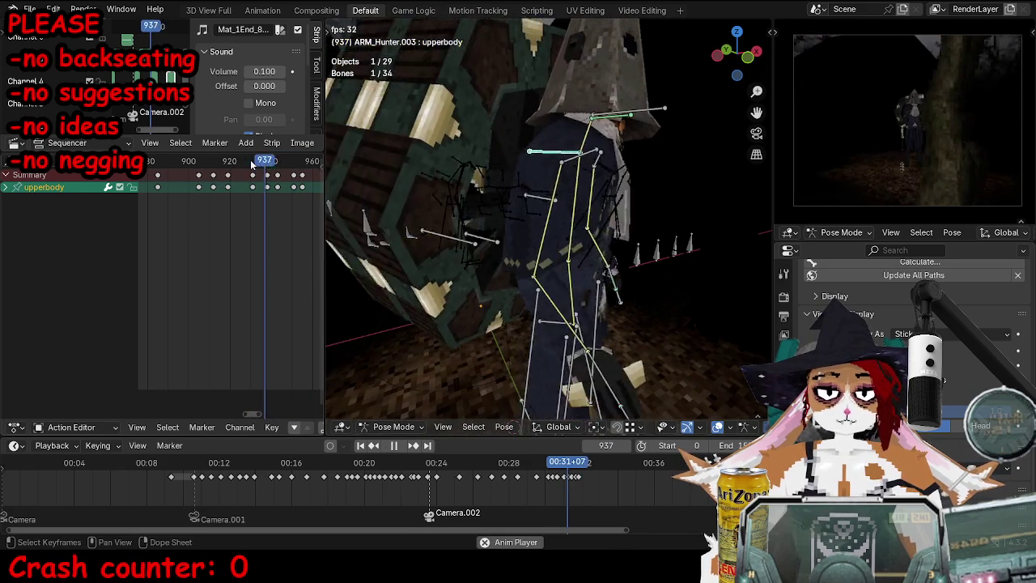
key(space)
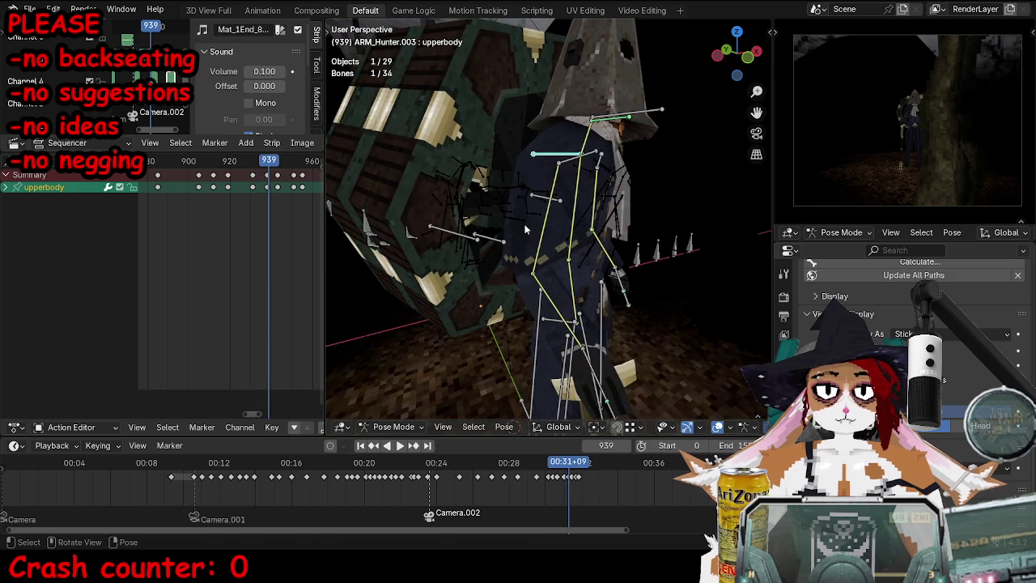
key(Left)
key(g)
key(i)
key(space)
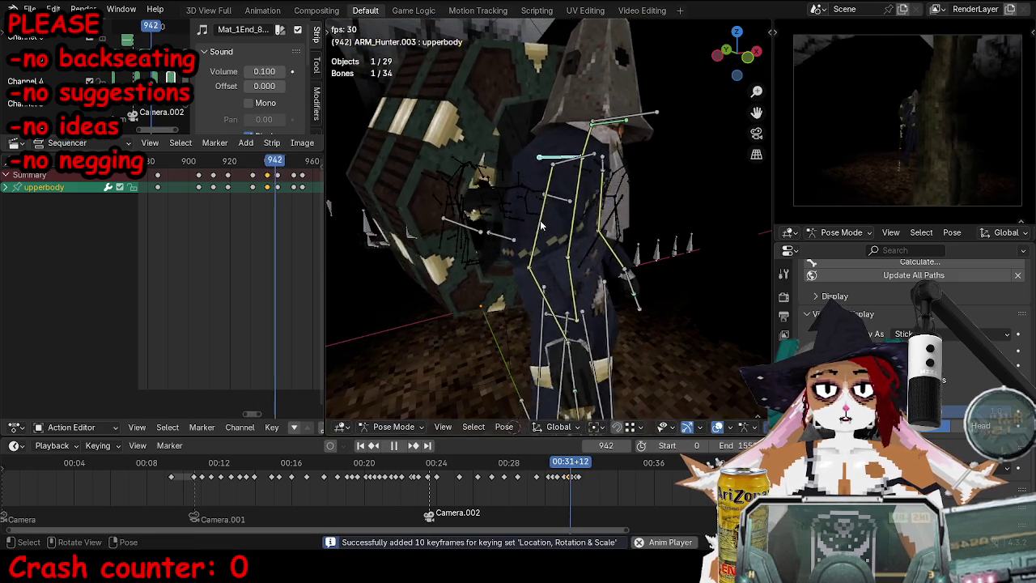
Step: Replay the change, then start moving the upperbody bone at frame 943
key(space)
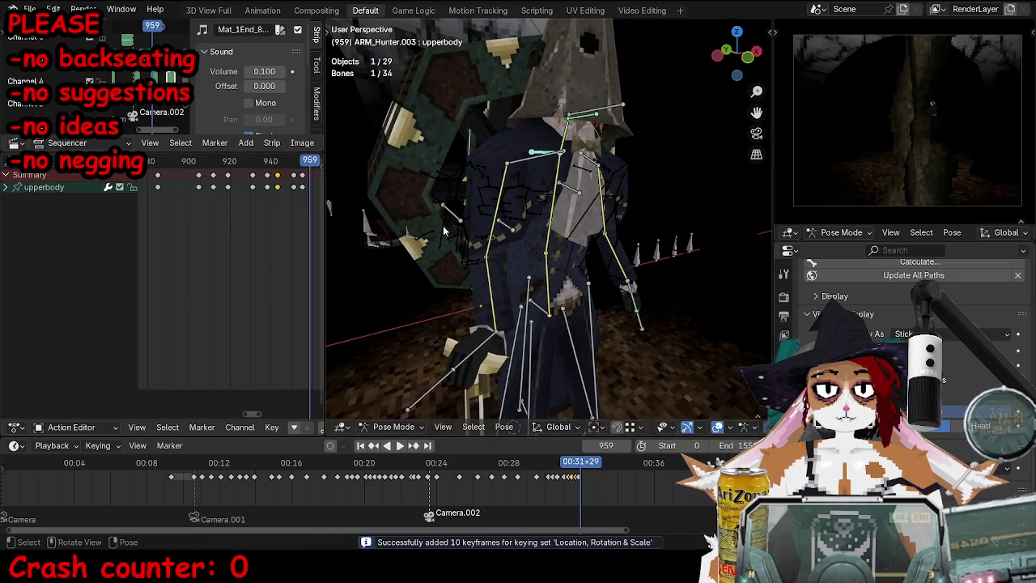
key(space)
click(279, 161)
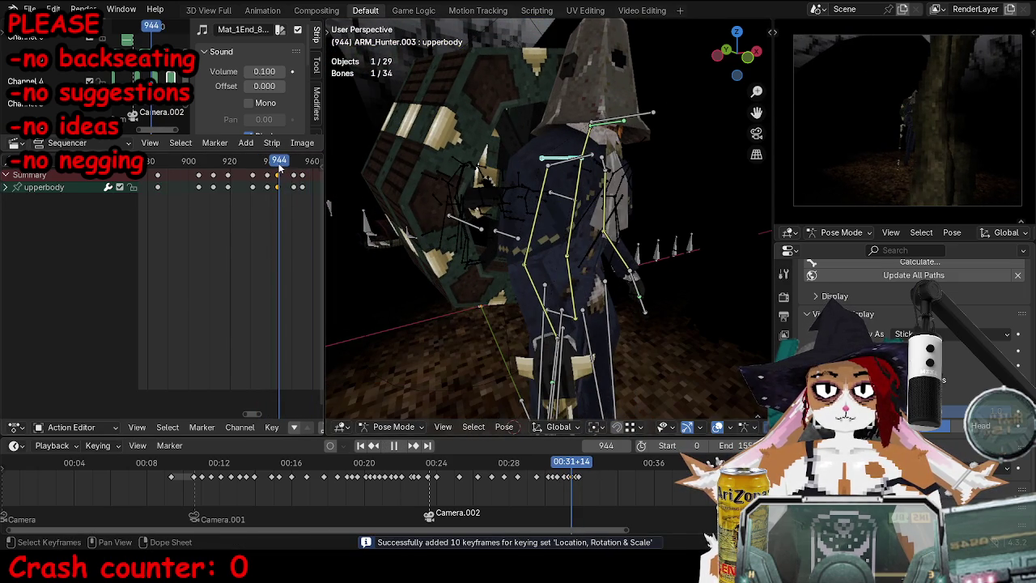
key(space)
key(Left)
key(g)
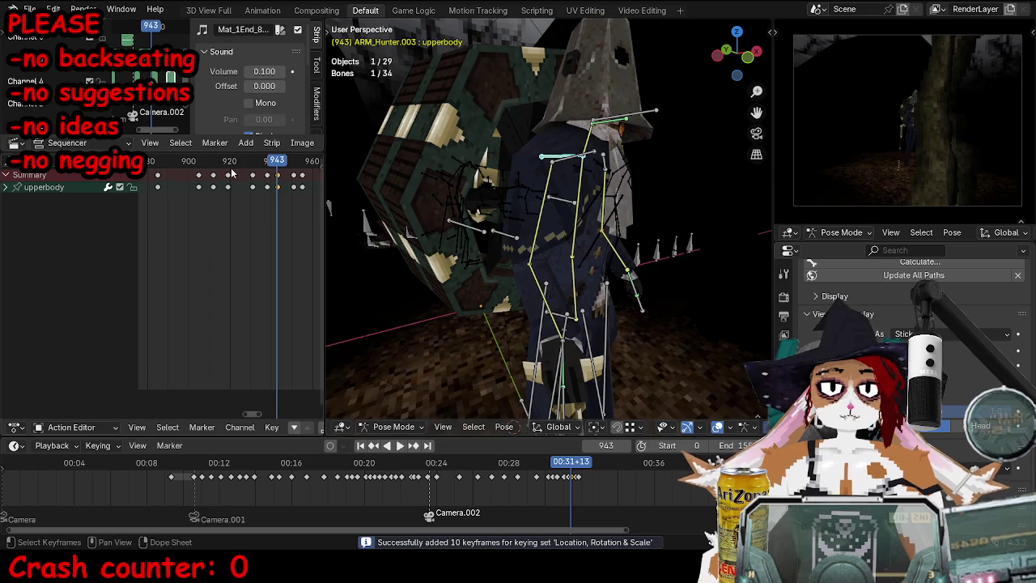
Step: Replay the walk, then reselect the hunter's armature and return it to pose mode
key(ctrl+Tab)
key(space)
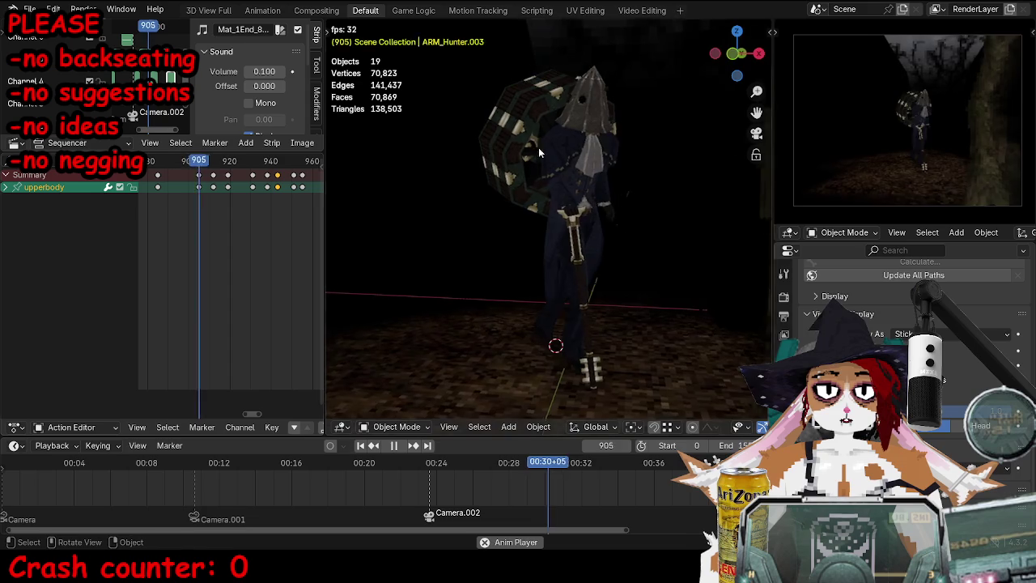
key(space)
click(564, 206)
key(ctrl+Tab)
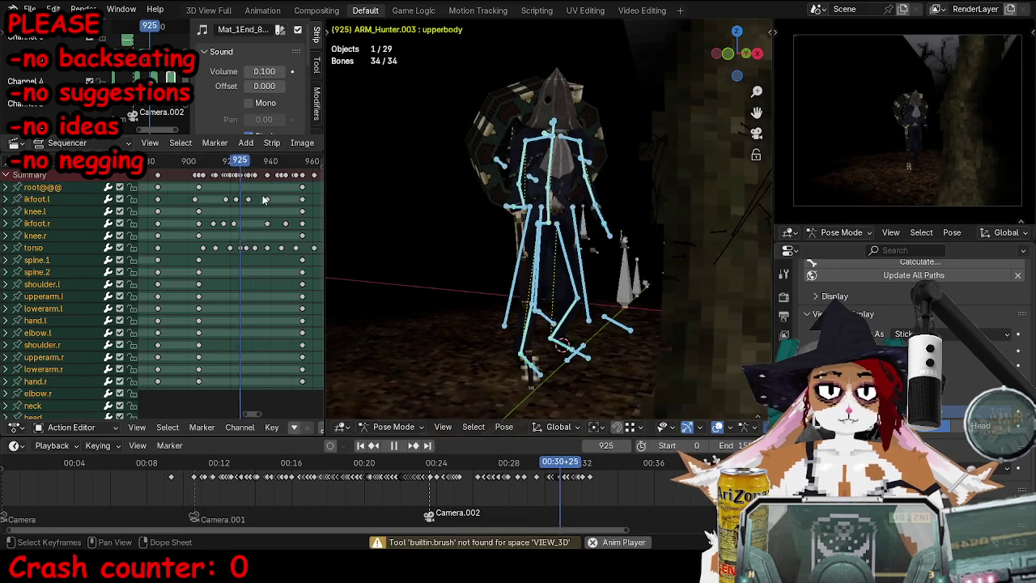
Step: Shift a group of selected keyframes two frames later and check the timing
key(space)
drag(324, 360, 323, 361)
key(g)
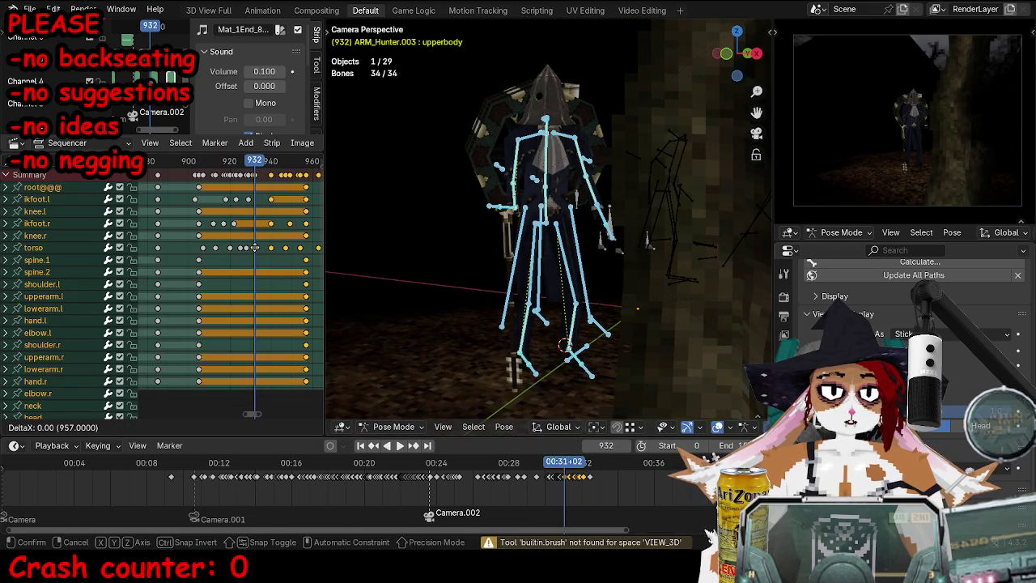
click(255, 249)
key(space)
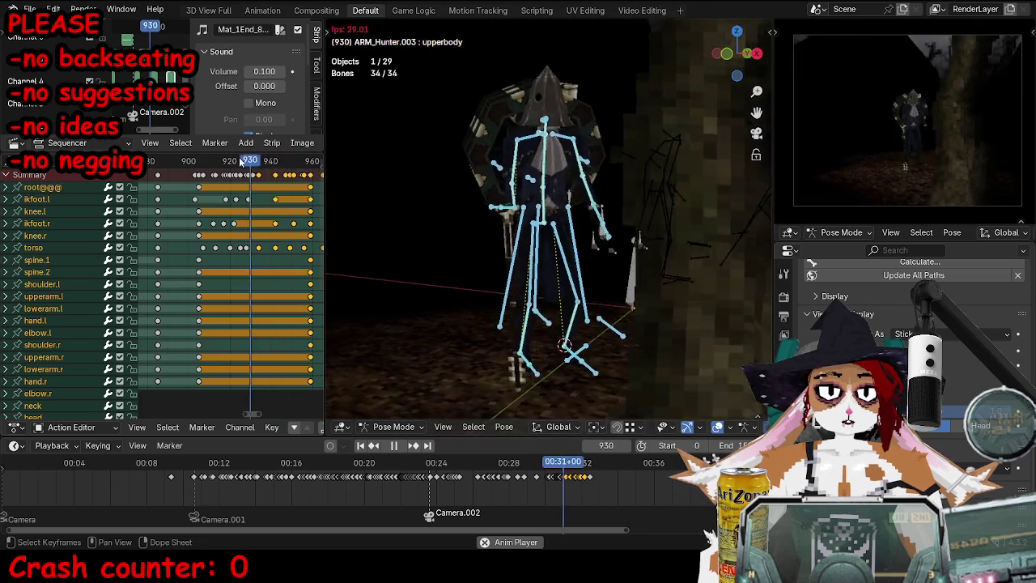
key(space)
Step: Nudge the torso and upperbody keys near frames 942–960 slightly earlier
click(558, 228)
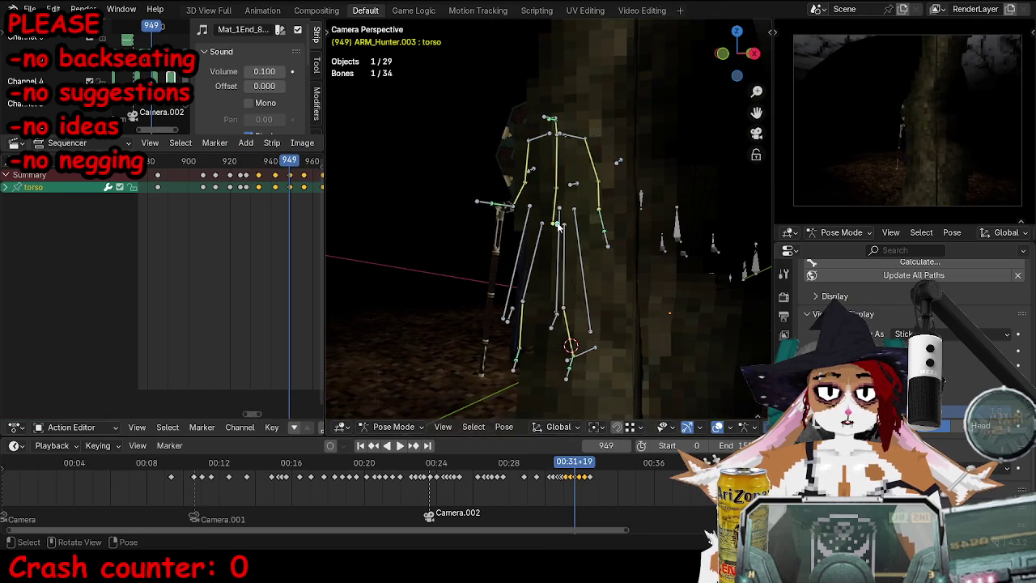
click(276, 166)
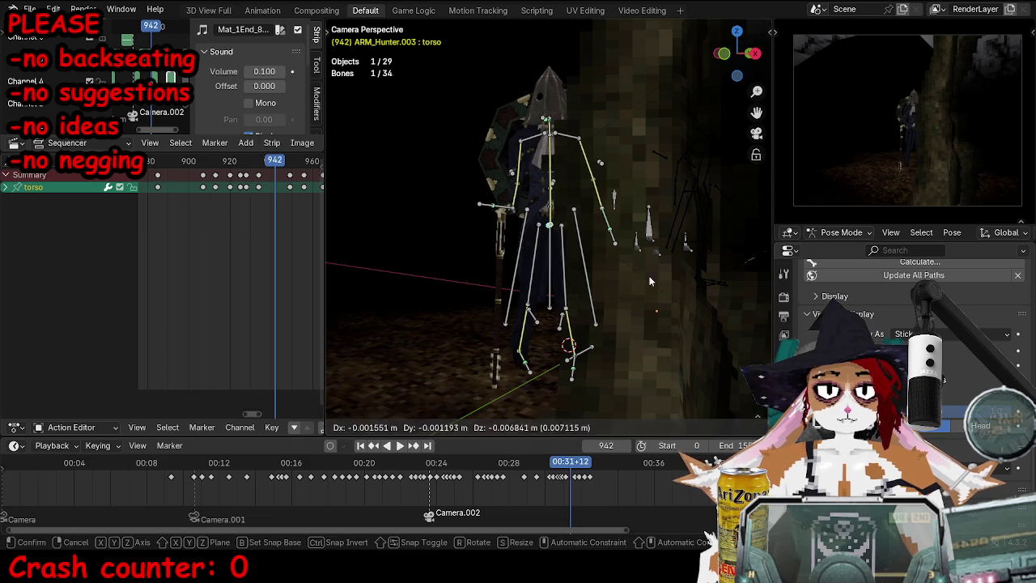
key(space)
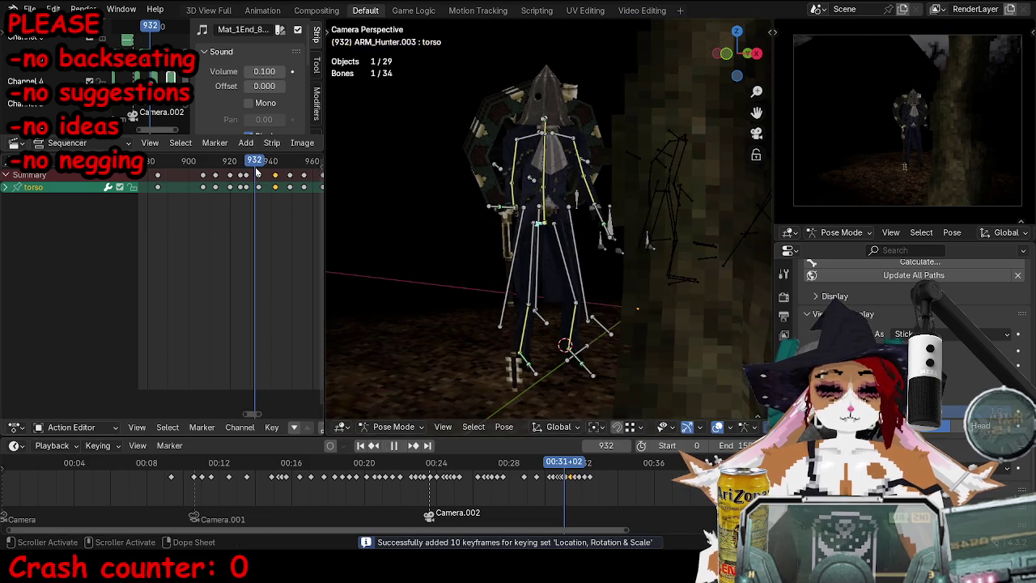
key(space)
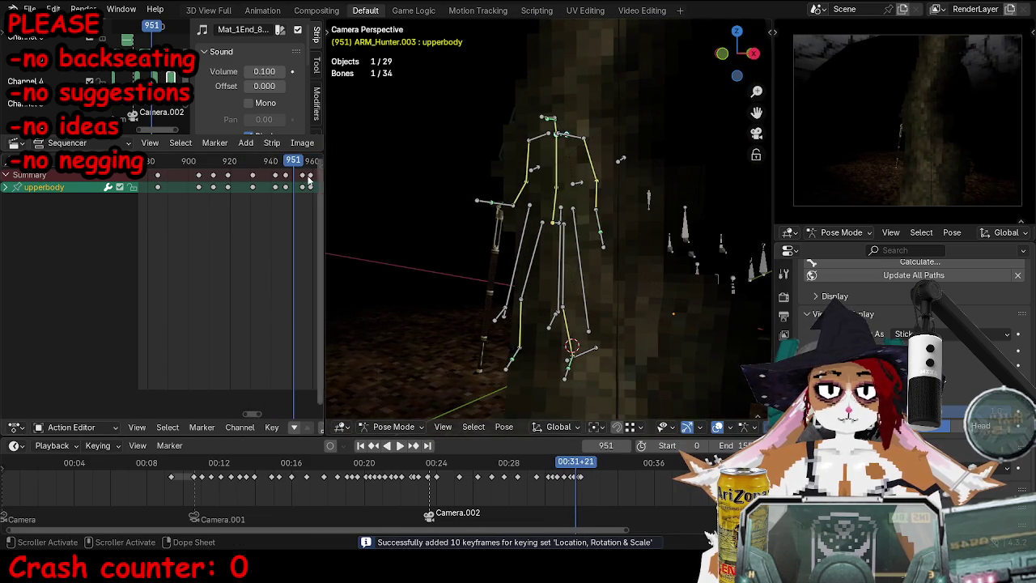
key(space)
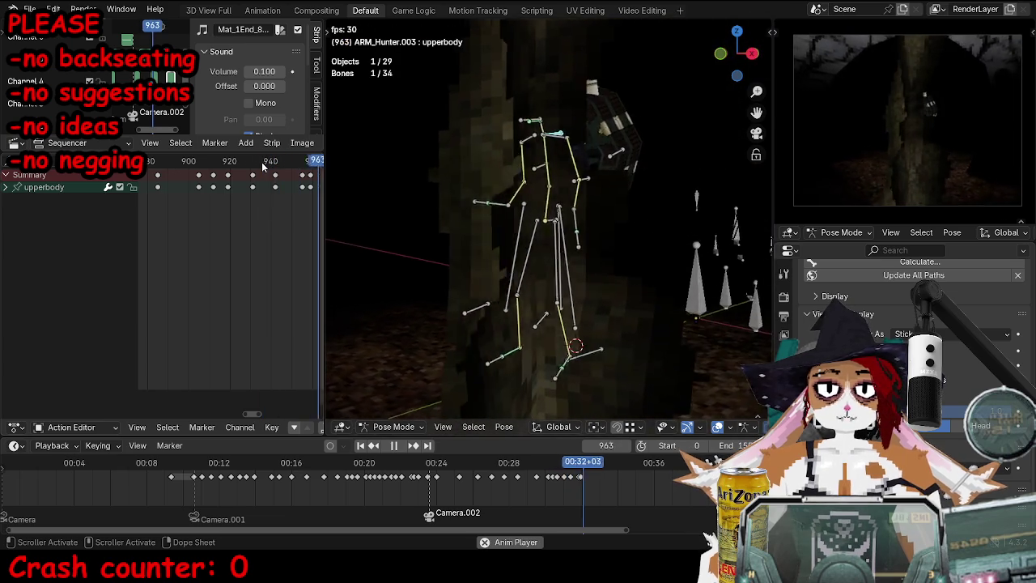
click(308, 176)
key(space)
key(a)
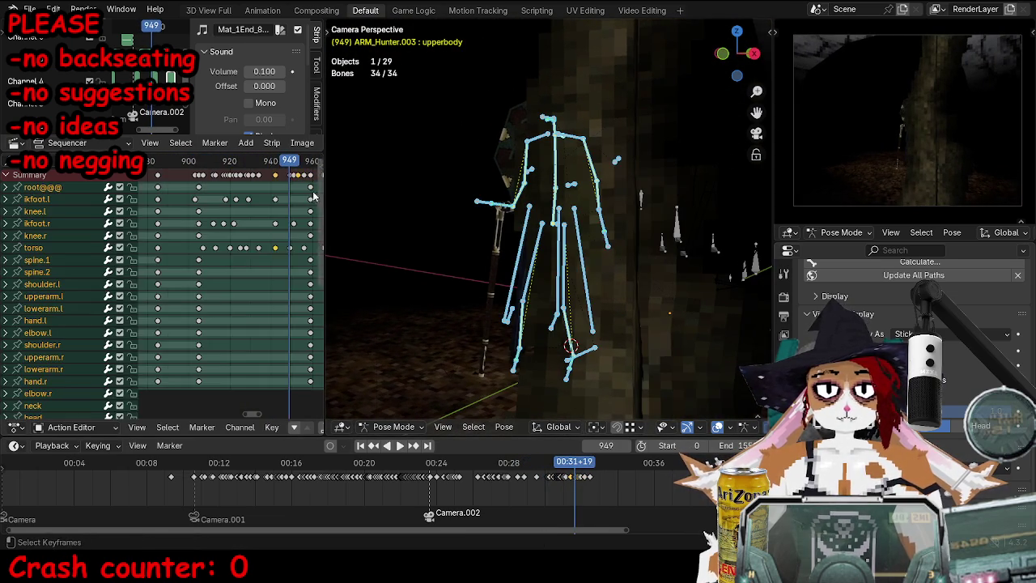
click(293, 177)
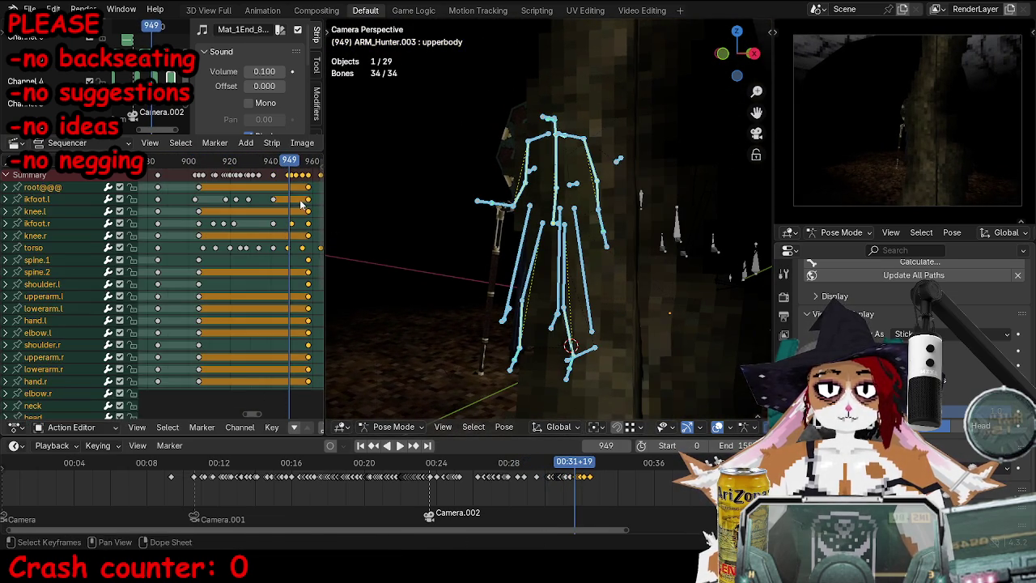
Step: Return the rig to object mode at frame 932 and save TOKTutorialEnd.blend
key(Down)
middle_drag(453, 210, 556, 243)
key(Down)
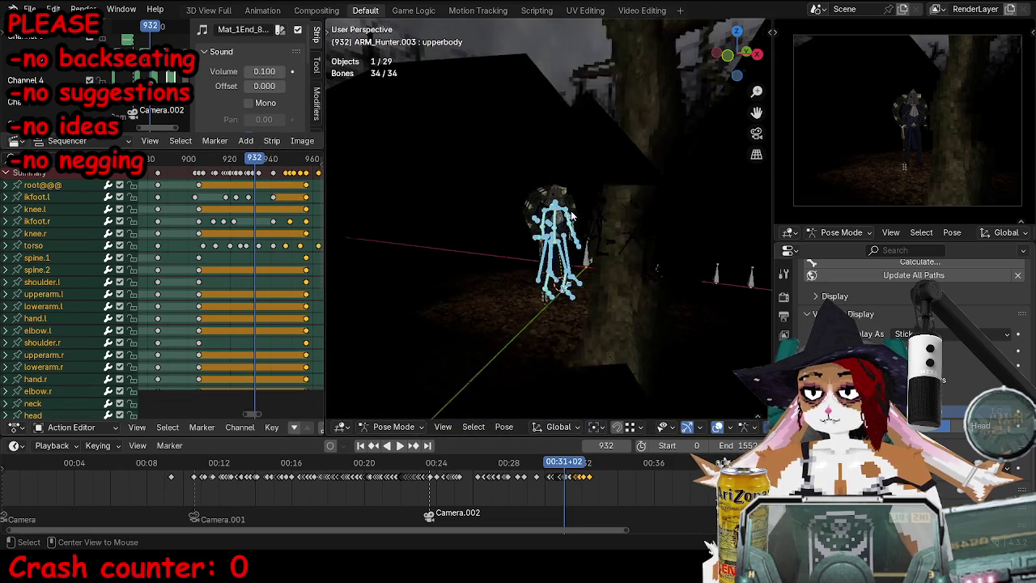
scroll(556, 240, up, 3)
key(ctrl+Tab)
key(ctrl+s)
key(space)
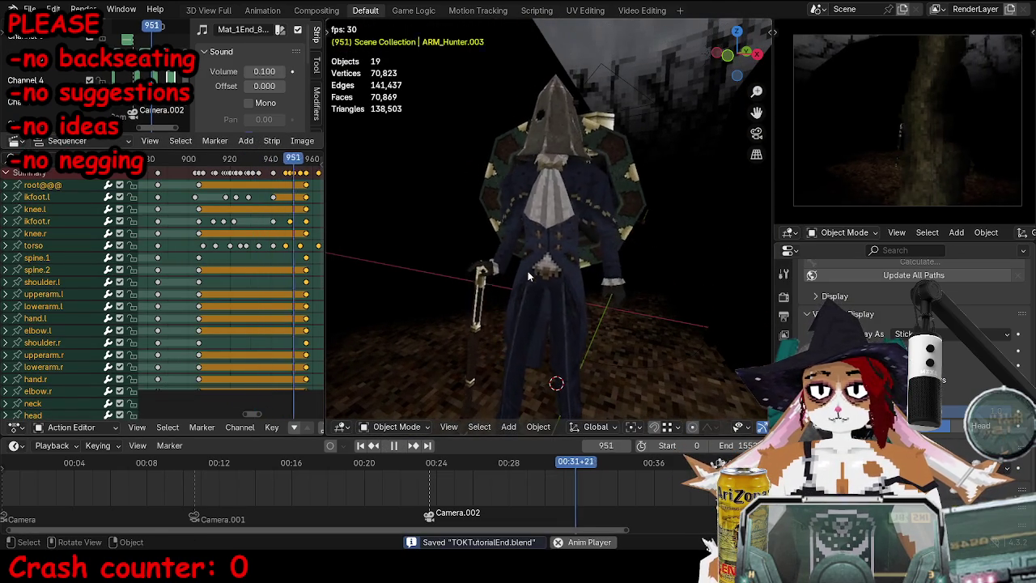
Step: Rewind to frame 892 and reselect the hunter's armature
click(172, 161)
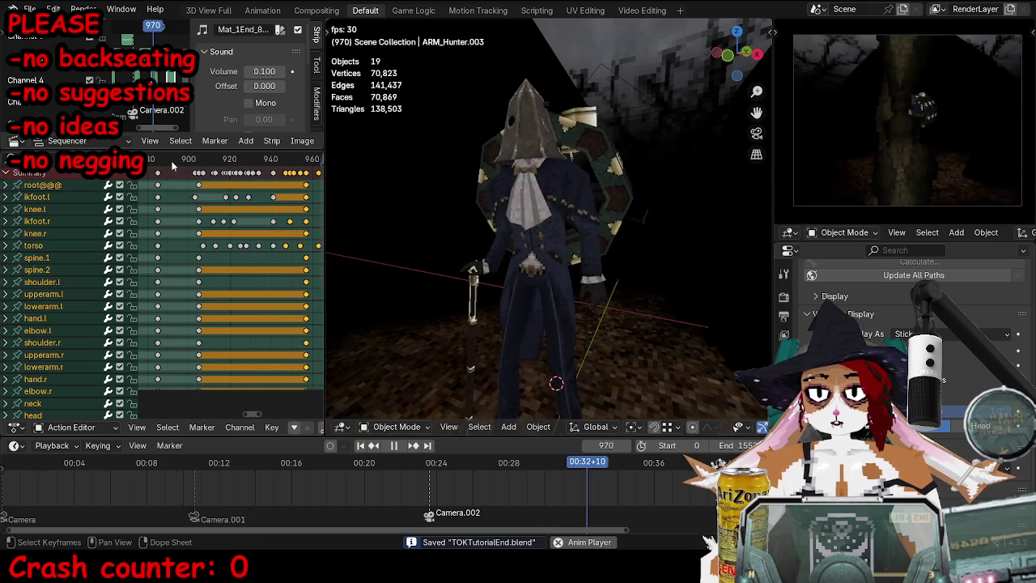
click(173, 162)
click(540, 207)
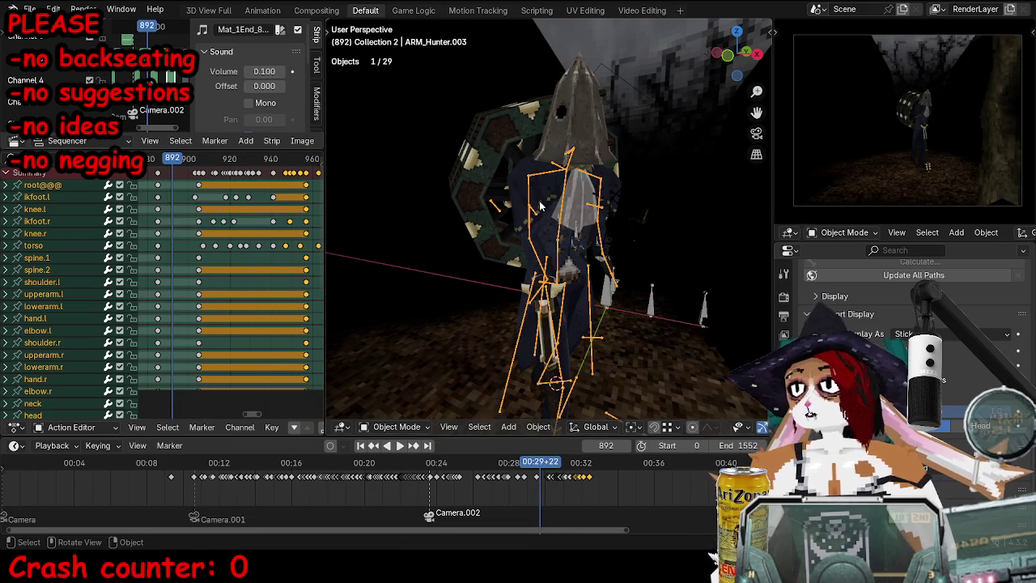
Step: Keyframe the ikhead bone at frame 922 in pose mode
key(ctrl+Tab)
click(569, 154)
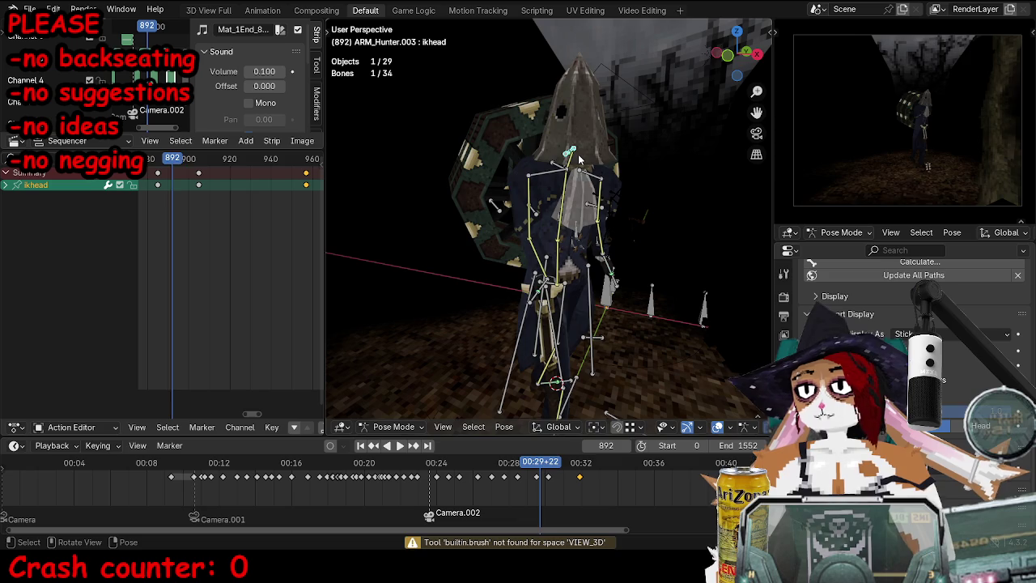
key(space)
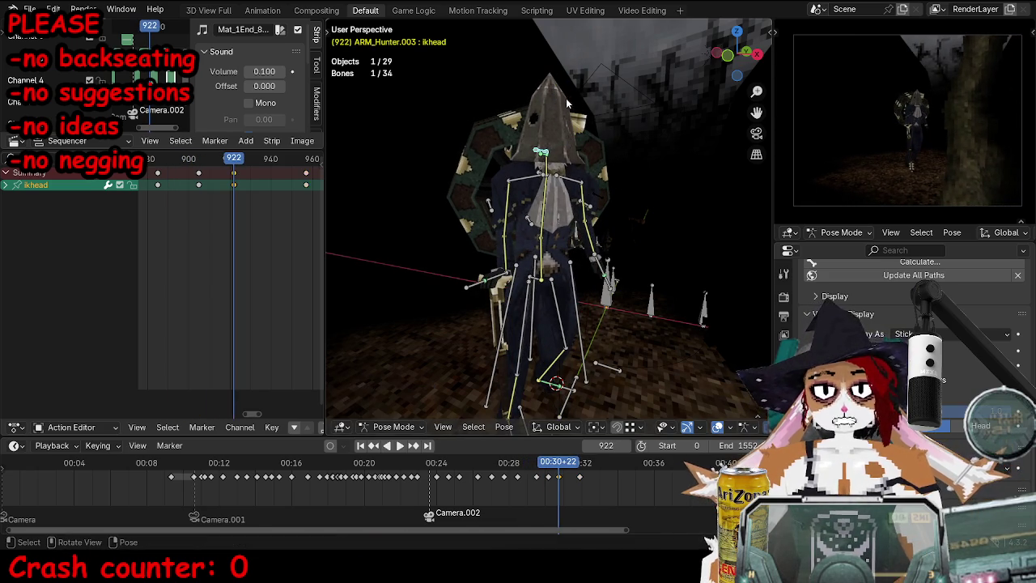
key(i)
key(space)
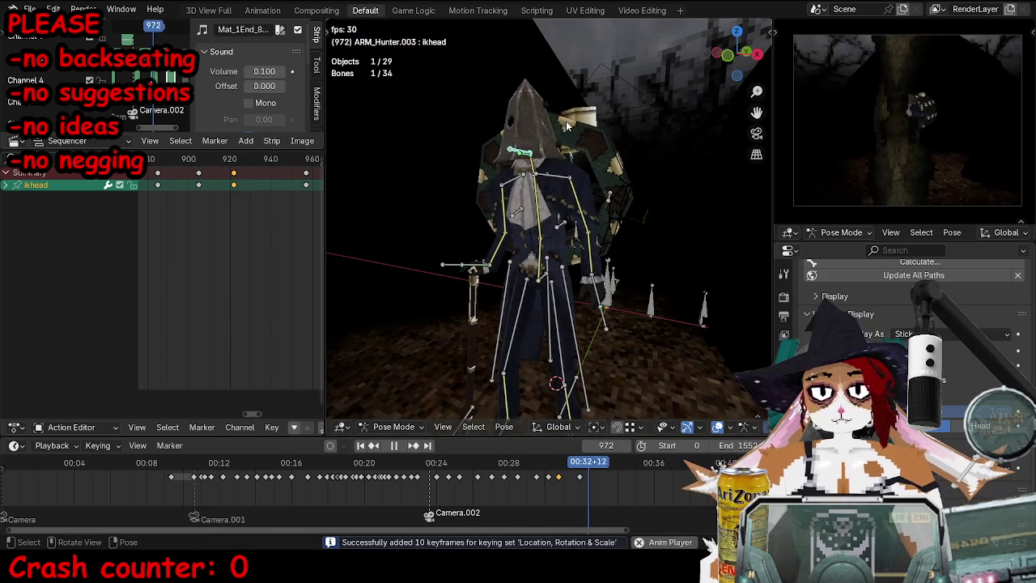
Step: Rotate and keyframe the ikhead bone at frame 957, then replay from frame 921
drag(296, 162, 306, 168)
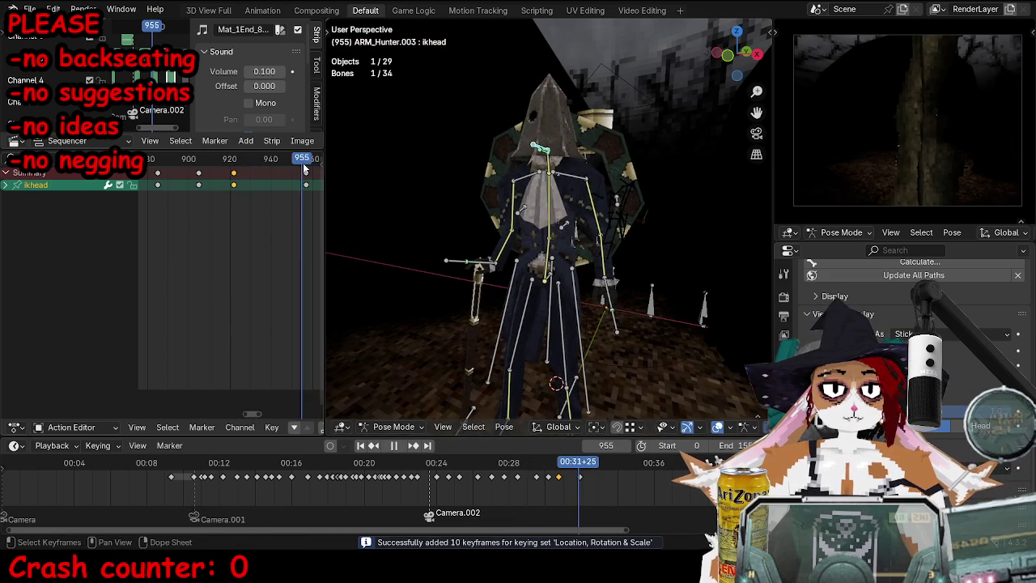
middle_drag(519, 160, 522, 203)
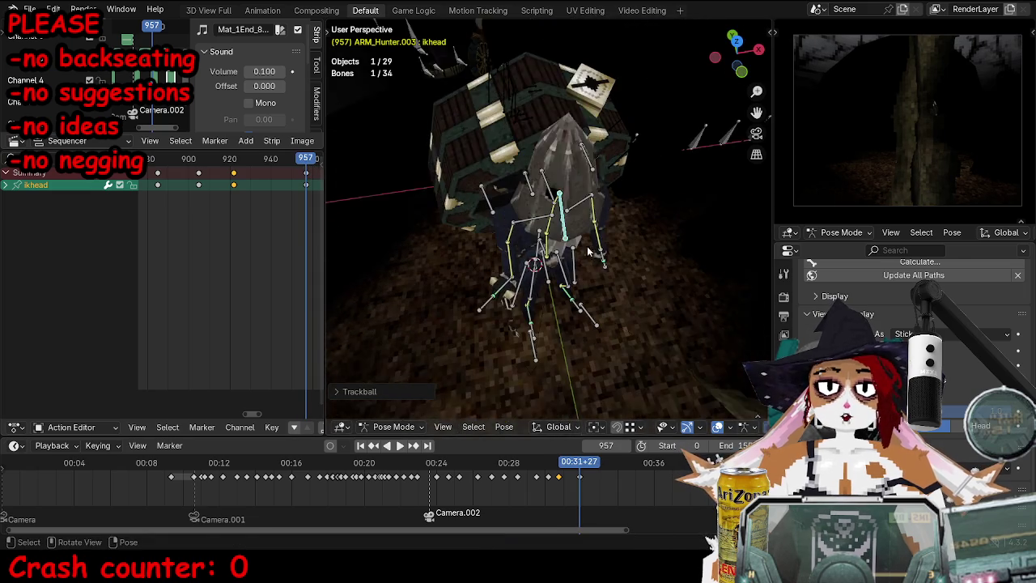
key(r)
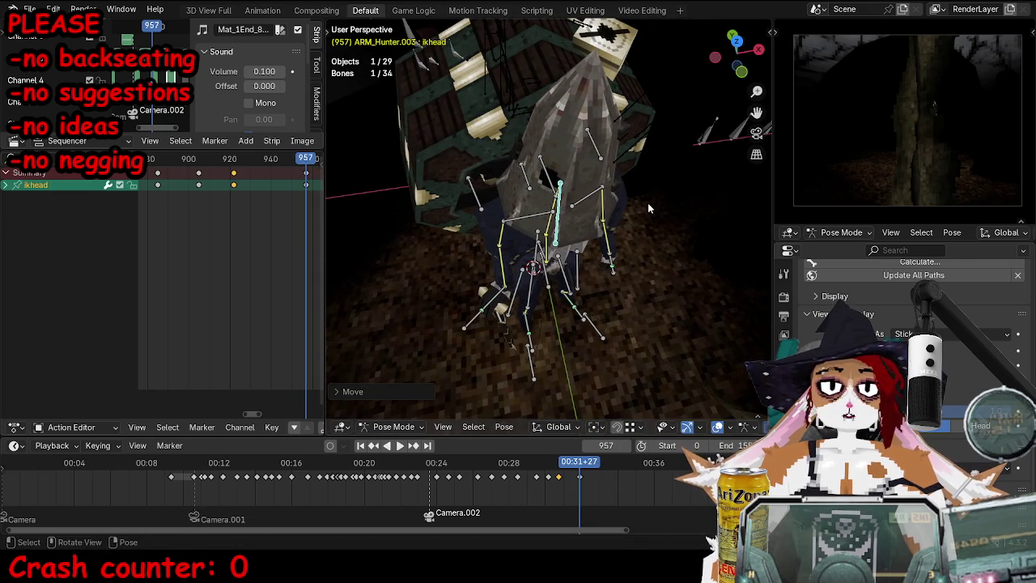
key(i)
click(233, 162)
key(space)
key(space)
Step: Rotate and shift the spine.1 bone to turn the upper body, and keyframe it
middle_drag(567, 219, 647, 220)
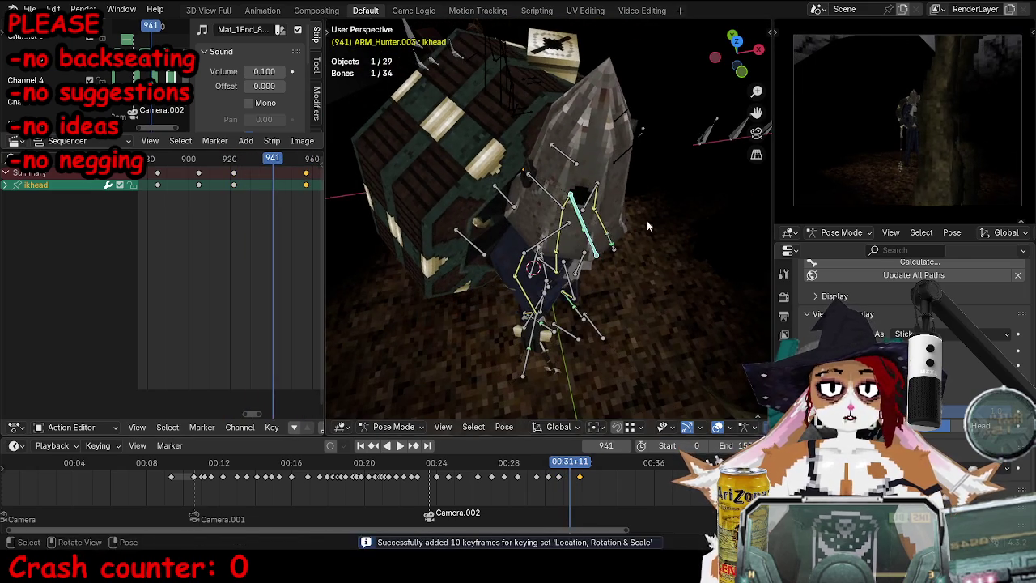
middle_drag(688, 251, 462, 221)
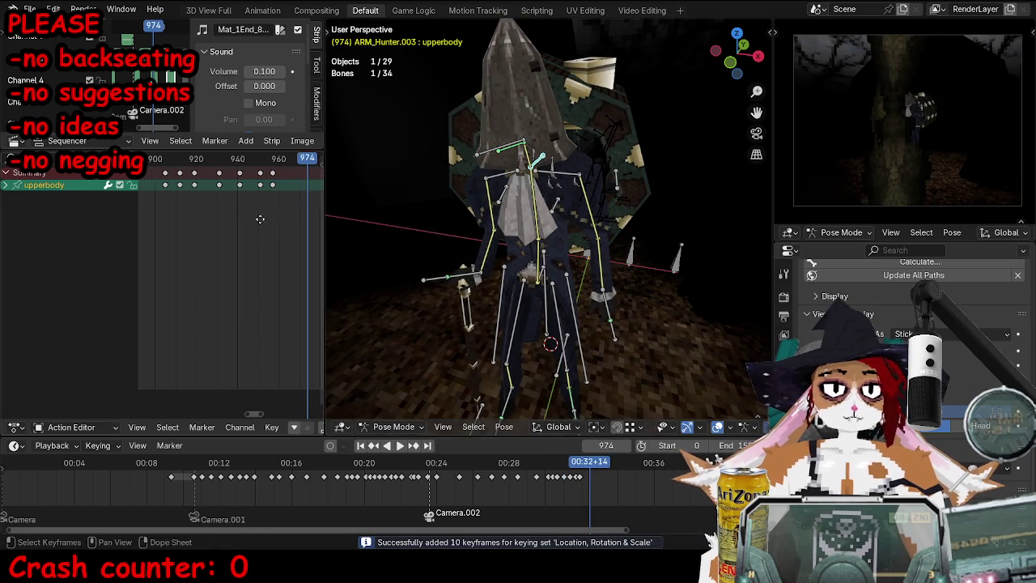
middle_drag(631, 218, 548, 253)
key(r)
click(680, 264)
alt+scroll(557, 215, down, 20)
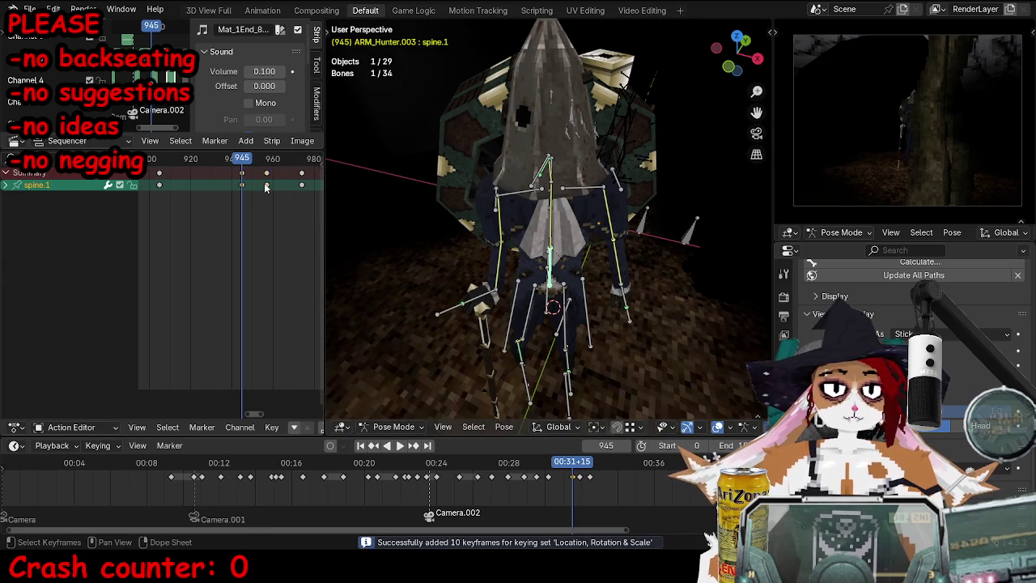
alt+scroll(454, 190, up, 20)
alt+scroll(510, 174, up, 19)
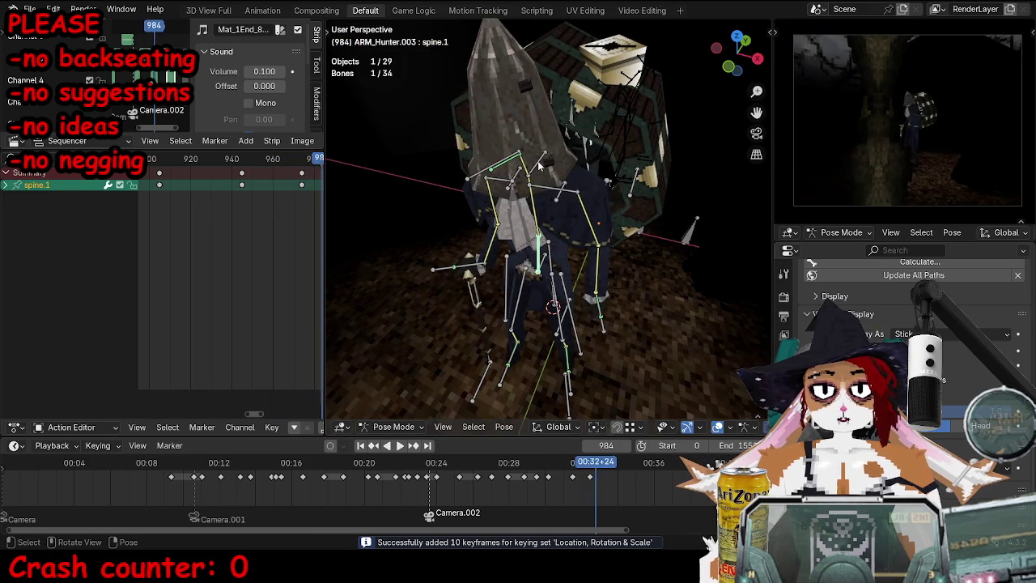
key(g)
click(639, 206)
key(i)
Step: Return to object mode and camera view, save TOKTutorialEnd.blend, and rewind to frame 741
middle_drag(639, 206, 588, 185)
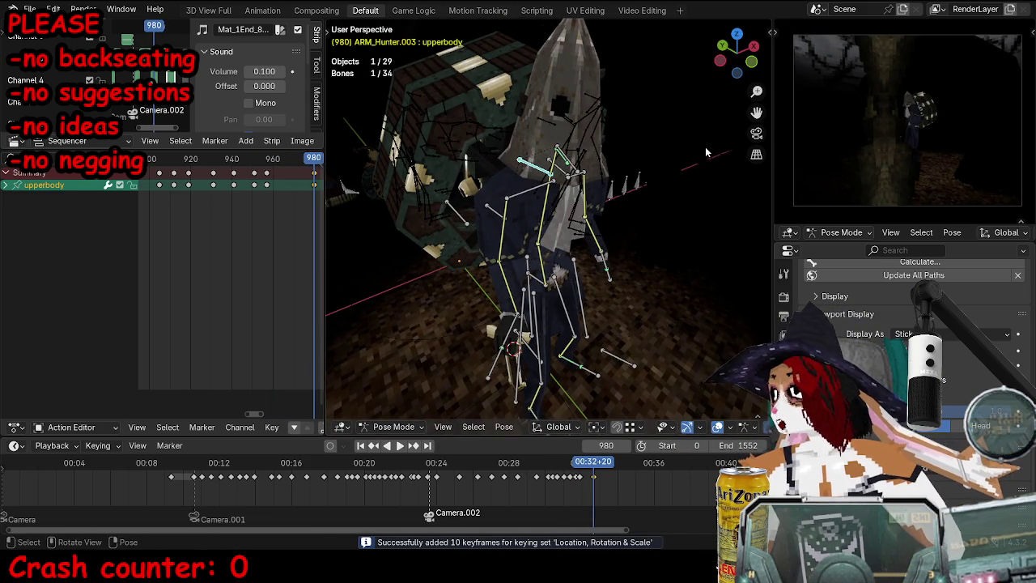
middle_drag(658, 199, 547, 219)
key(ctrl+Tab)
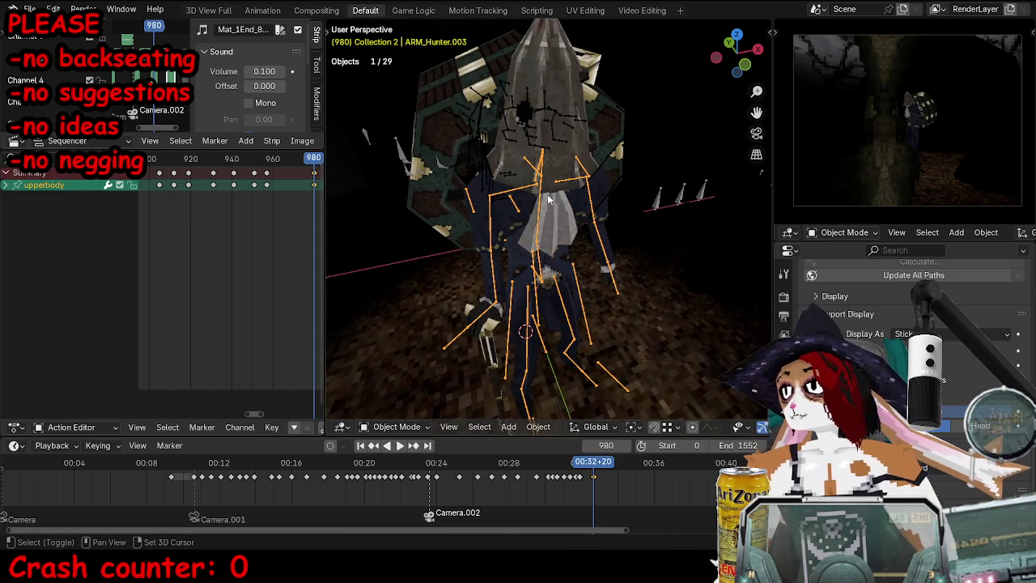
key(ctrl+s)
key(KP_0)
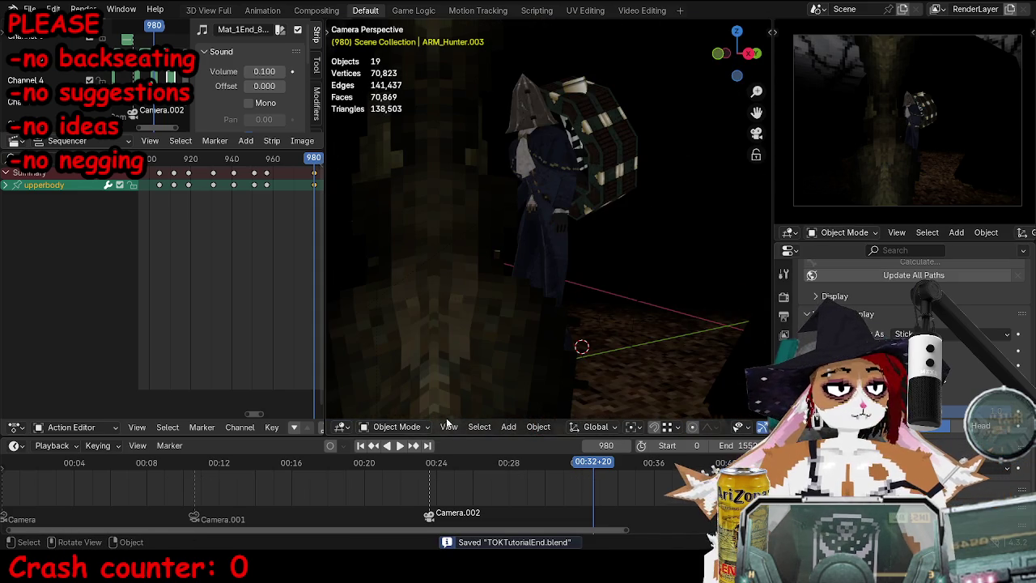
drag(437, 460, 450, 461)
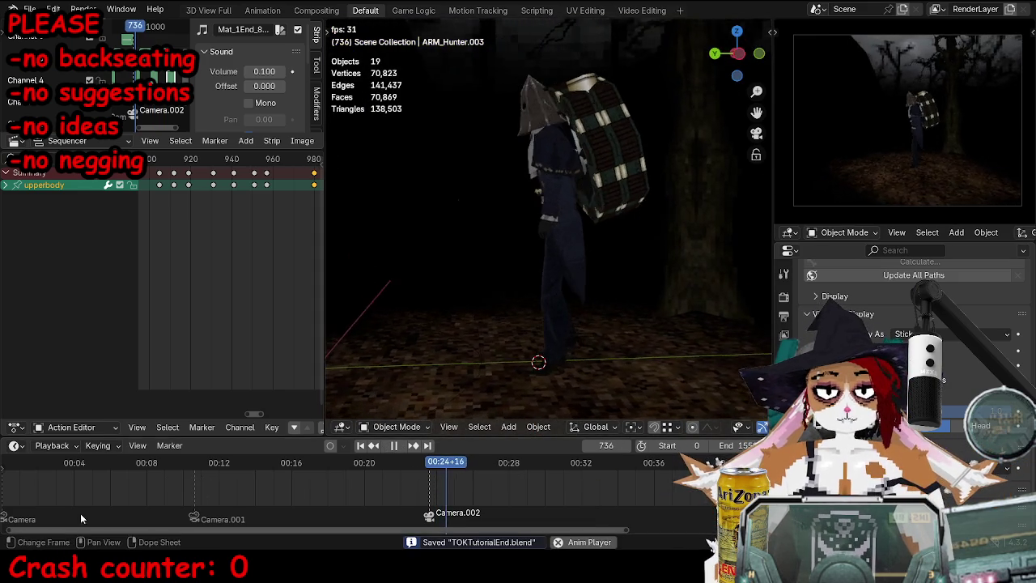
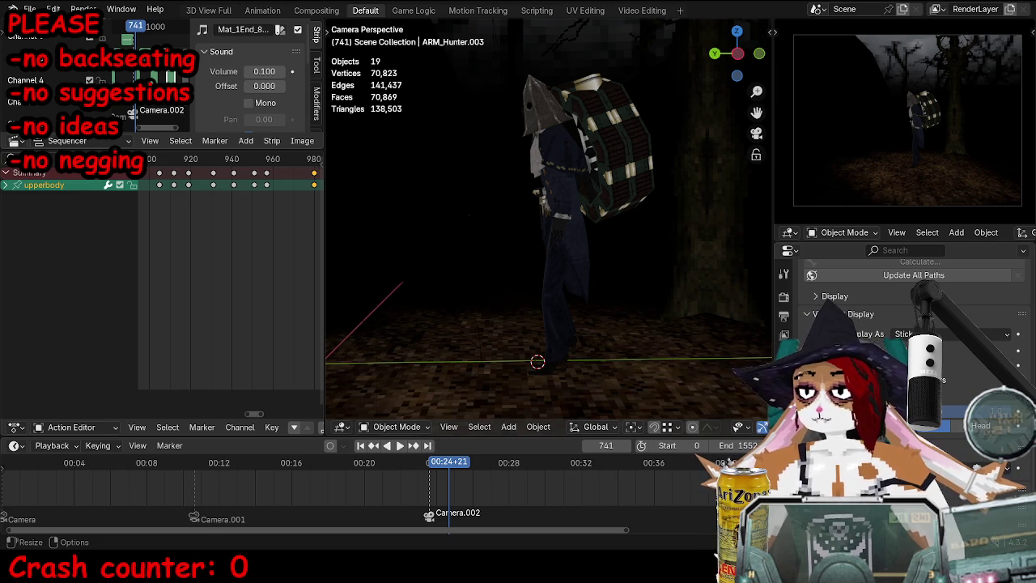
Step: Play the hunter's walk through its camera cuts, stop at frame 982, and put ARM_Hunter.003 in Pose Mode
click(179, 462)
key(space)
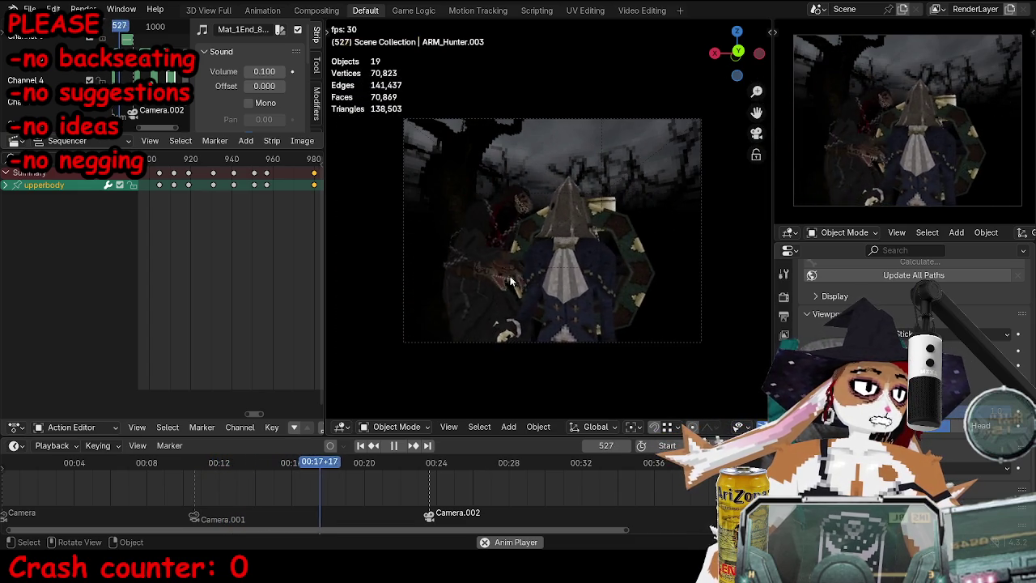
key(Home)
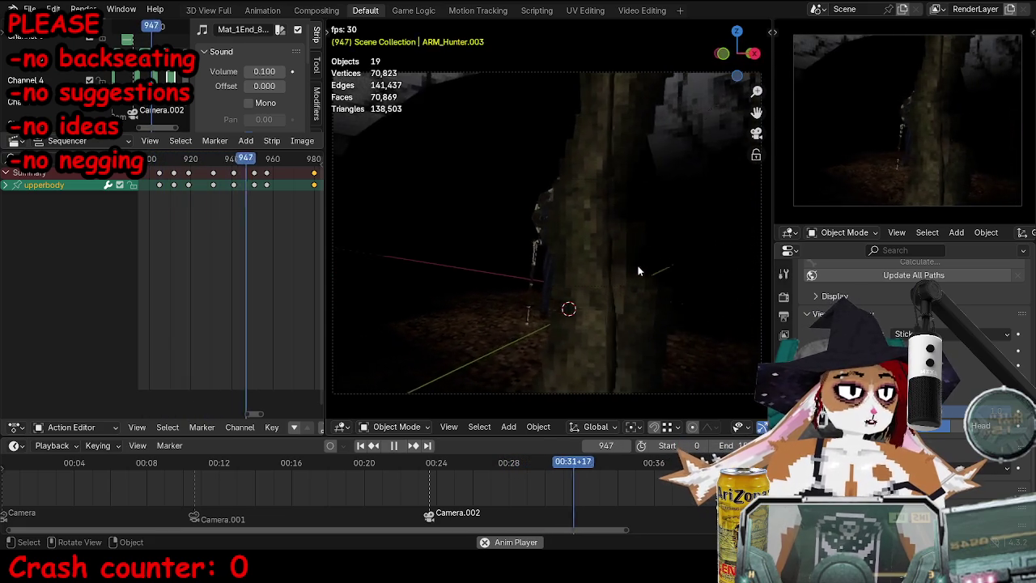
key(space)
click(567, 258)
key(ctrl+Tab)
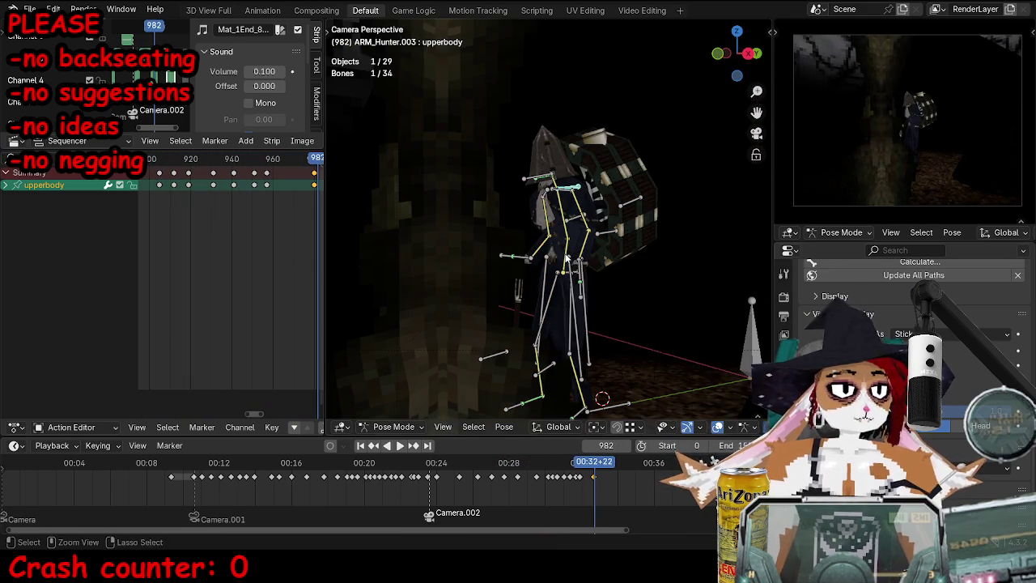
Step: Key all of the hunter rig's bones at frame 980
key(a)
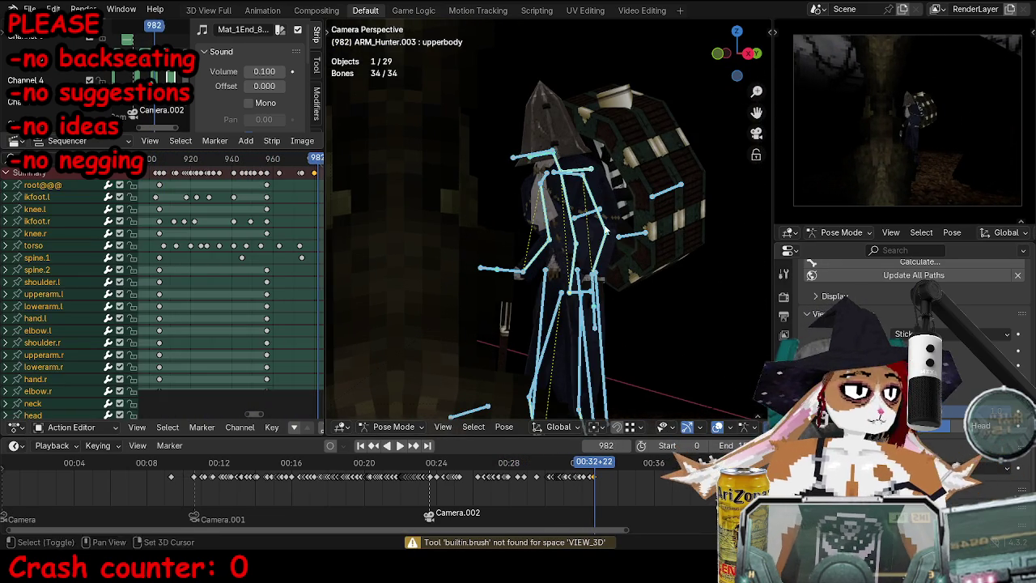
scroll(234, 211, up, 2)
alt+scroll(237, 210, up, 2)
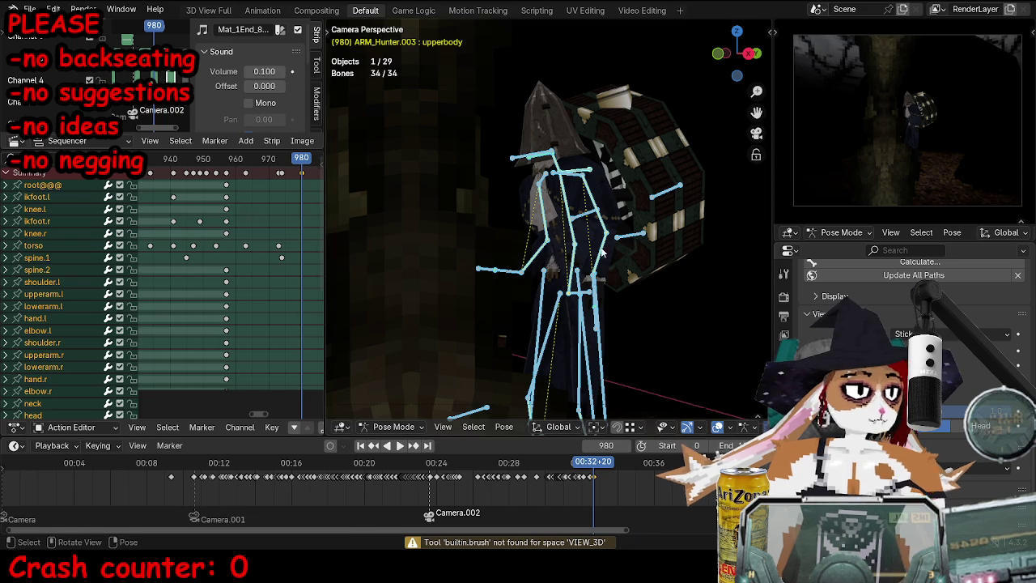
key(i)
ctrl+scroll(234, 243, right, 2)
click(33, 245)
mouse_move(599, 242)
middle_down()
mouse_move(558, 222)
mouse_move(566, 226)
middle_up()
scroll(243, 275, down, 5)
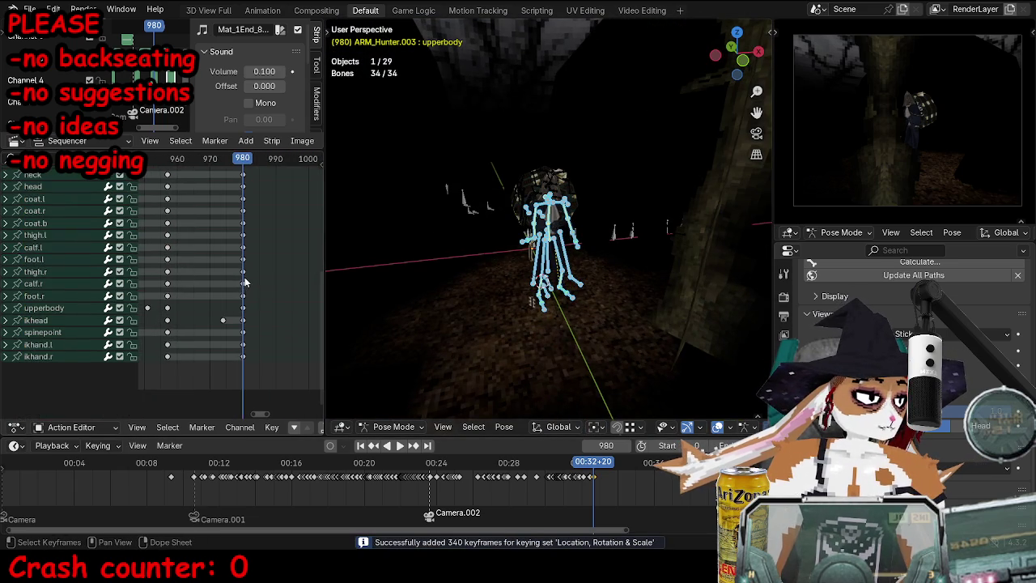
key(x)
key(space)
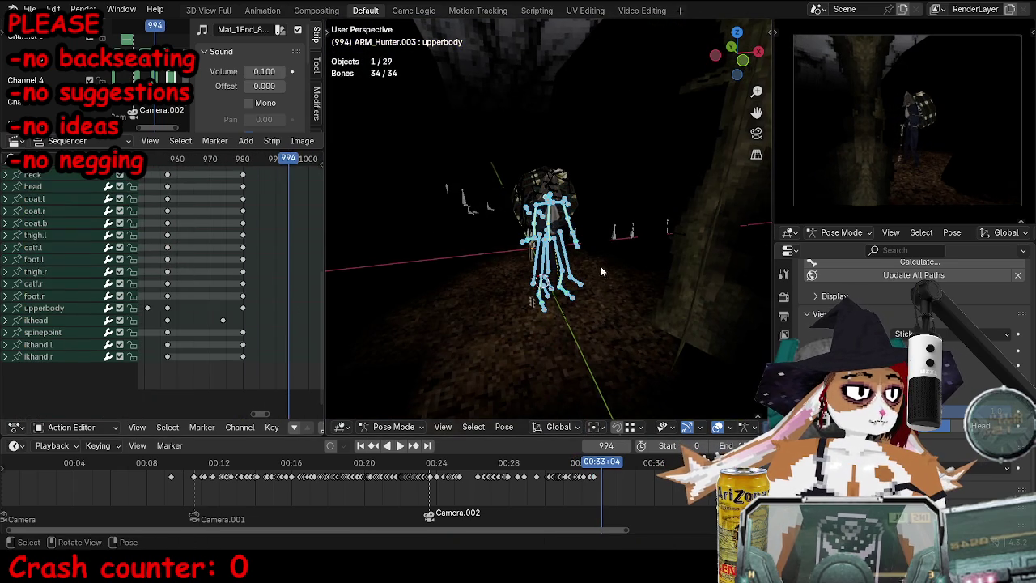
Step: Rotate the torso around Z and rotate the ikhand.r bone for the next pose
click(565, 235)
middle_drag(598, 269, 584, 340)
key(r)
key(z)
click(662, 312)
middle_drag(662, 312, 566, 242)
click(511, 197)
key(r)
key(r)
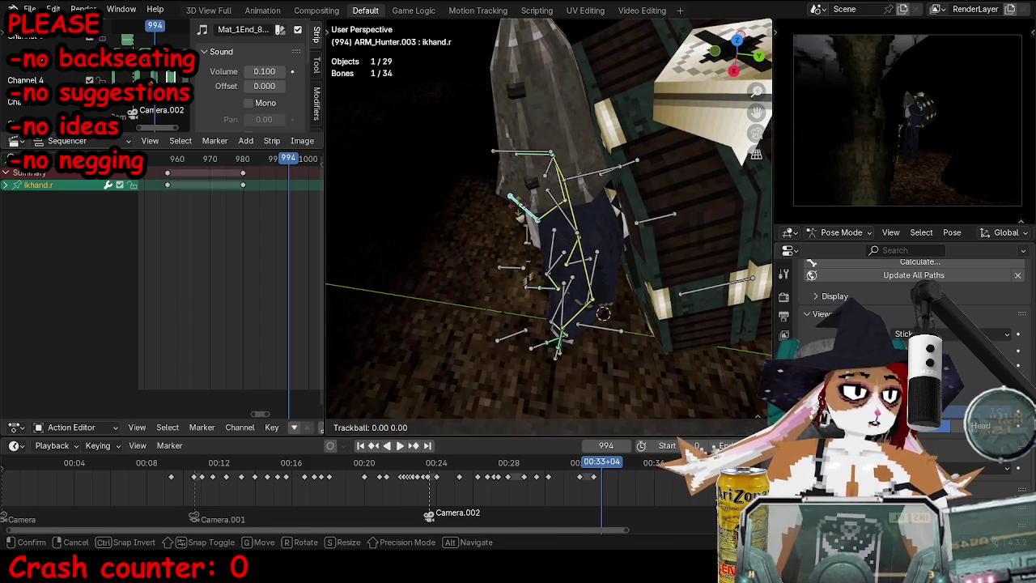
click(582, 182)
middle_drag(599, 243, 654, 206)
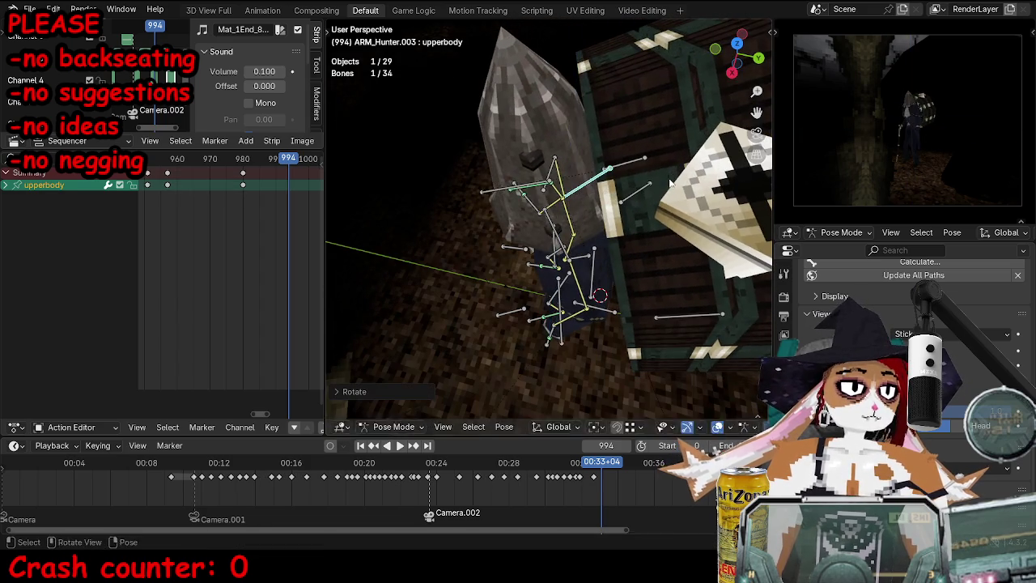
click(576, 252)
key(ctrl+c)
middle_drag(576, 252, 615, 226)
Step: Tilt the ikhead bone and move the upperbody bone to refine the pose
click(511, 194)
key(r)
click(631, 218)
key(r)
key(r)
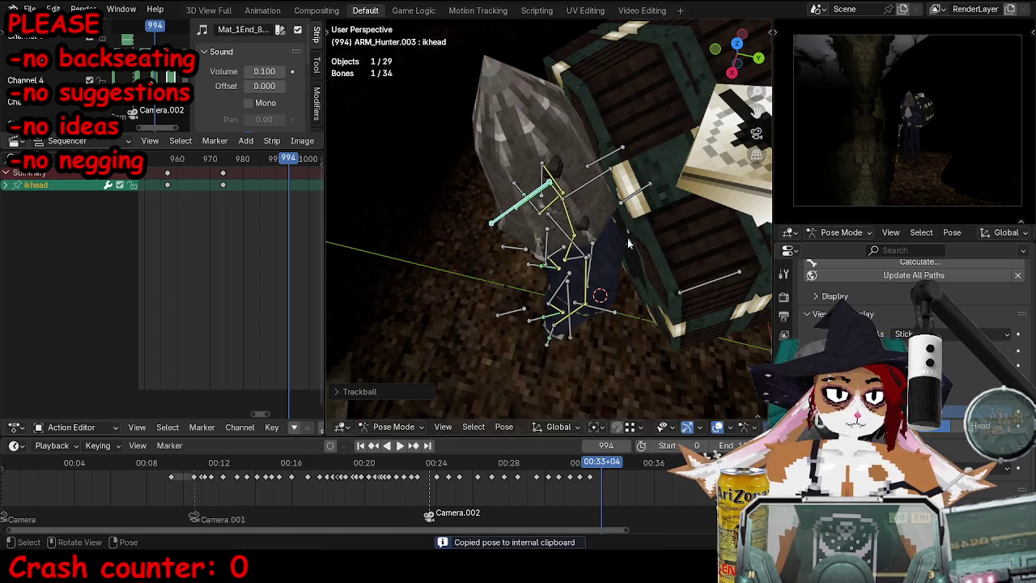
click(673, 174)
middle_drag(673, 174, 635, 281)
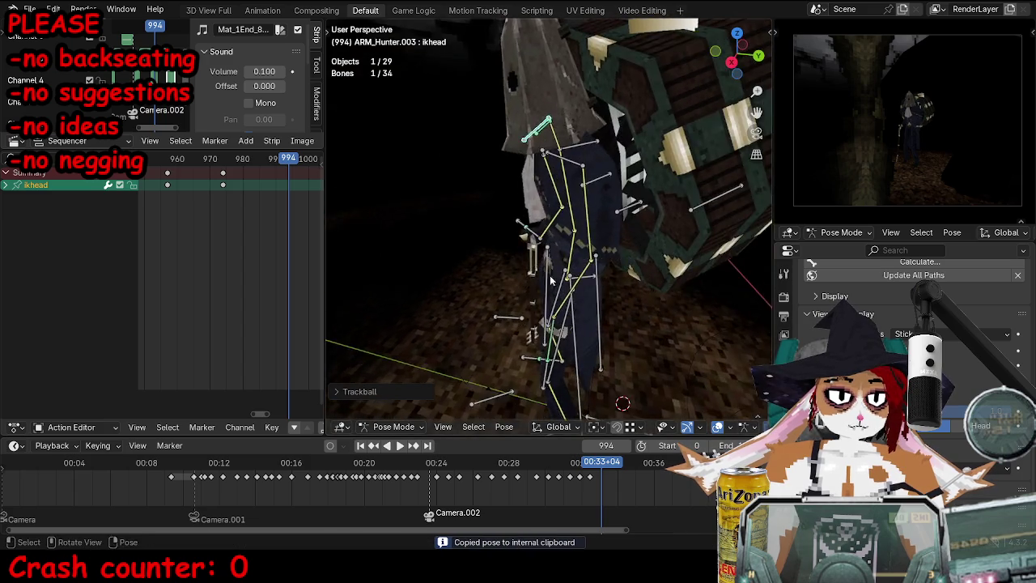
middle_drag(578, 261, 561, 141)
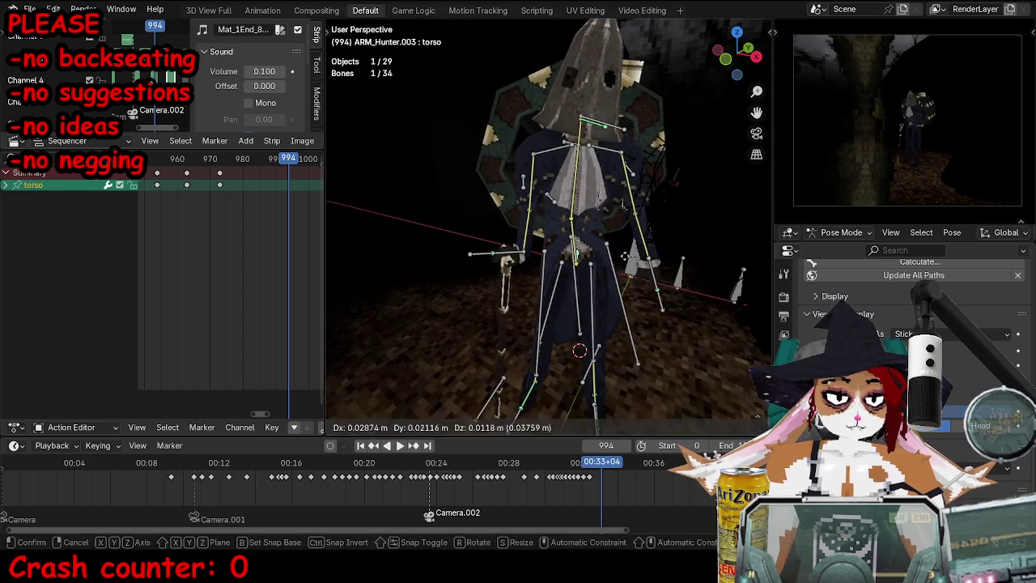
click(562, 142)
click(561, 142)
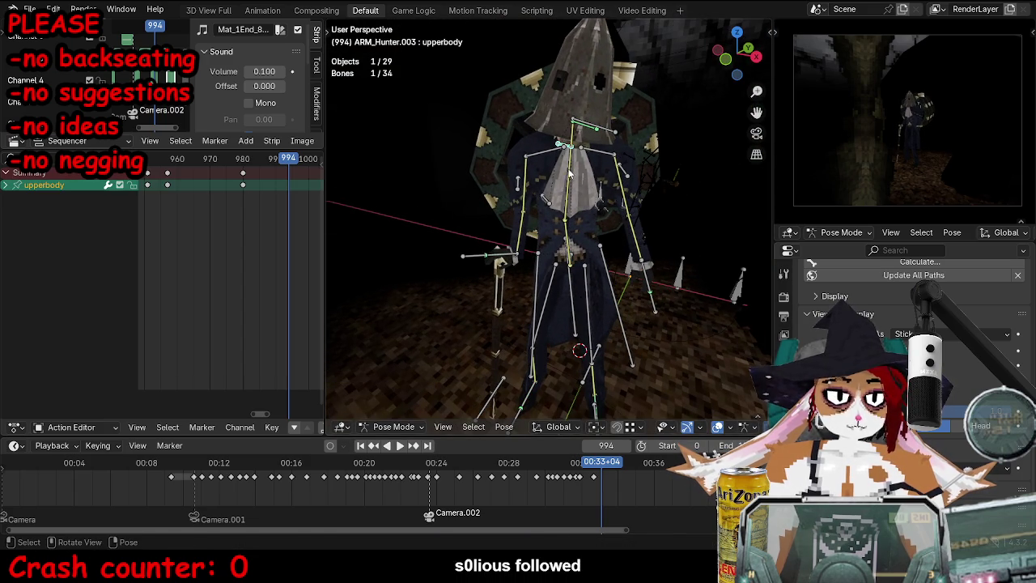
key(g)
click(630, 142)
click(608, 124)
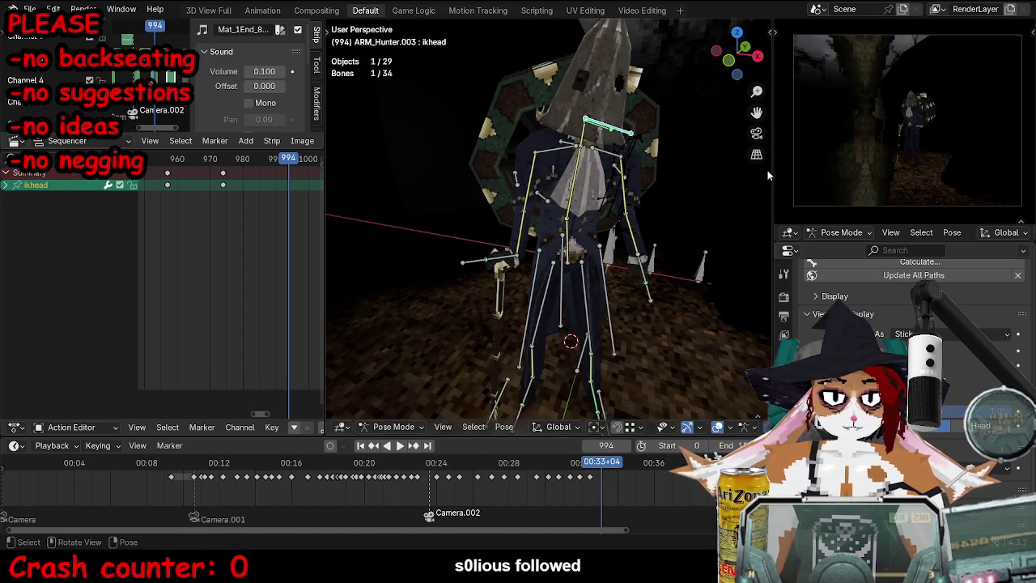
key(r)
key(r)
click(684, 195)
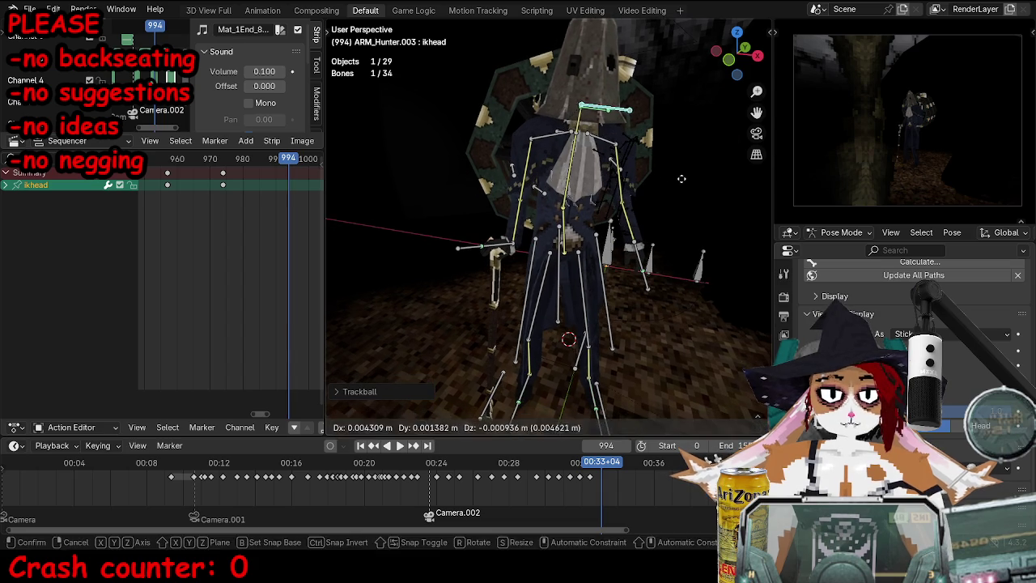
middle_drag(676, 192, 674, 204)
Step: Key all bones at frame 994 and review playback with the armature hidden
key(a)
key(KP_0)
key(i)
key(space)
key(ctrl+Tab)
key(h)
key(space)
key(alt+h)
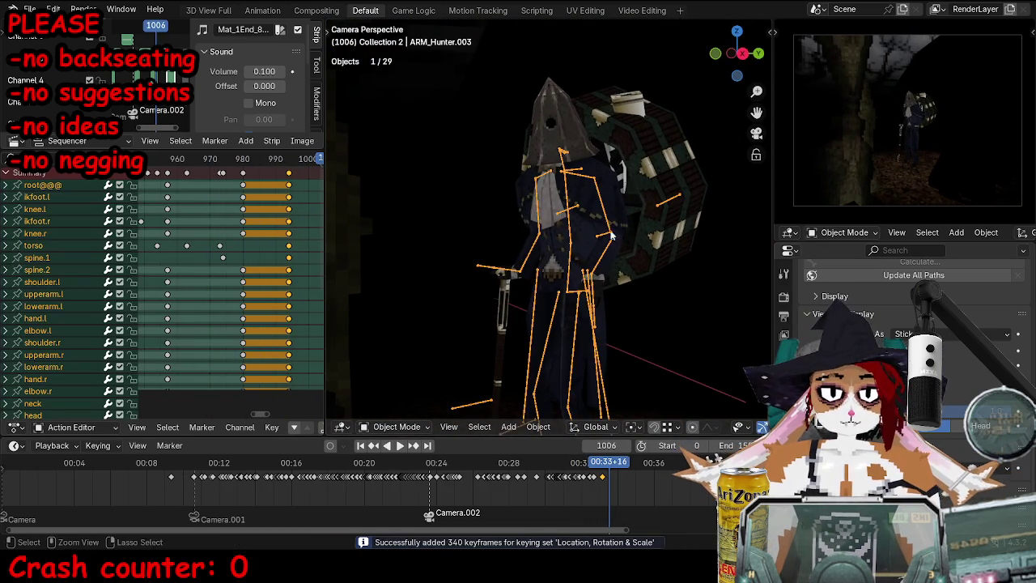
Step: Rotate the torso, ikhand.r and ikhead bones into a new pose
key(ctrl+Tab)
click(576, 293)
key(r)
click(667, 302)
click(502, 268)
click(579, 169)
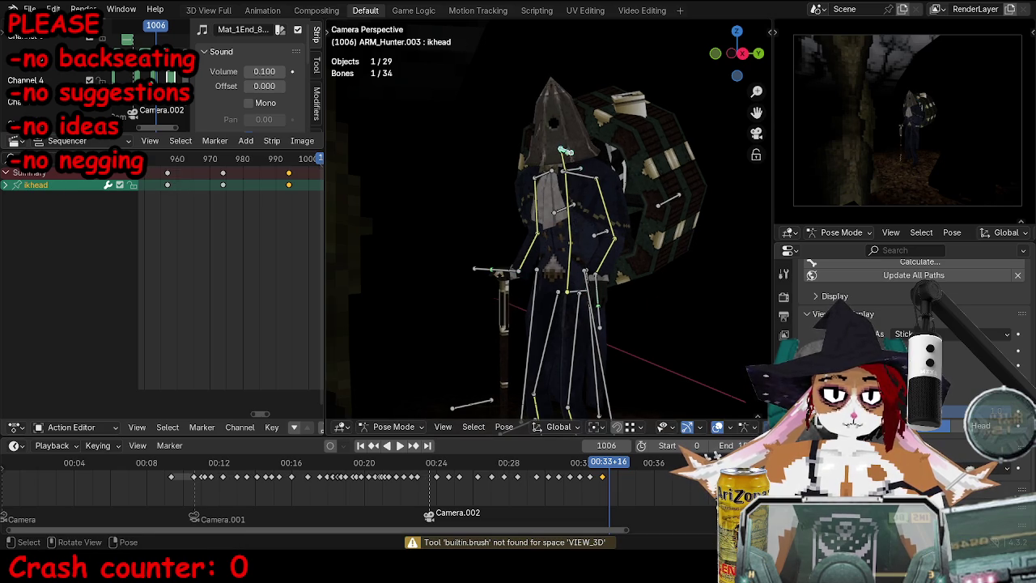
key(r)
key(r)
click(579, 171)
Step: Adjust the upperbody and spine.1 bones, then key all bones at frame 1006
middle_drag(578, 172, 569, 251)
click(566, 243)
key(a)
scroll(570, 251, up, 2)
key(r)
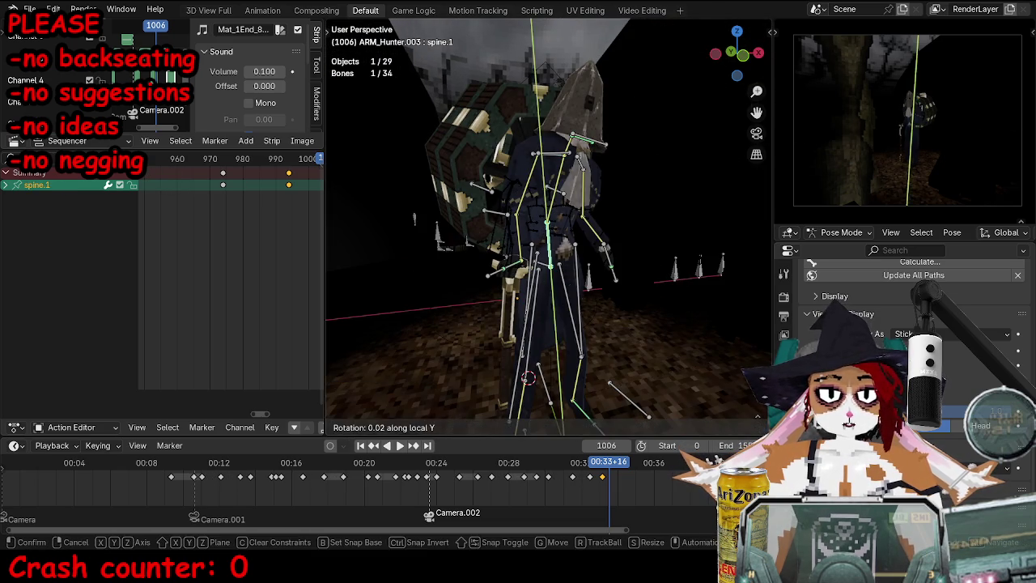
key(Escape)
key(i)
Step: Scrub back to frame 734 and replay from around frame 986 in camera view
drag(599, 465, 548, 465)
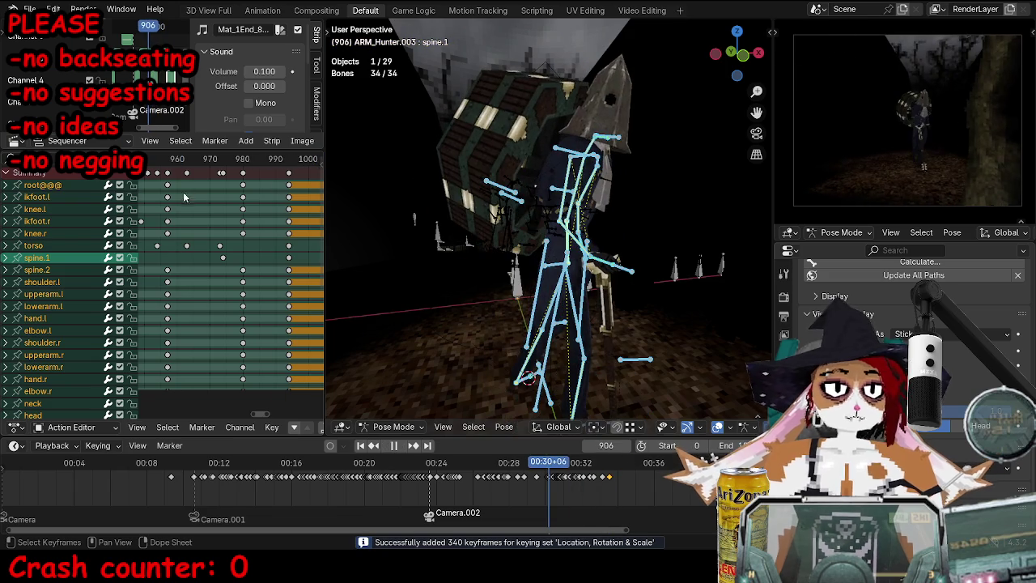
drag(480, 476, 444, 468)
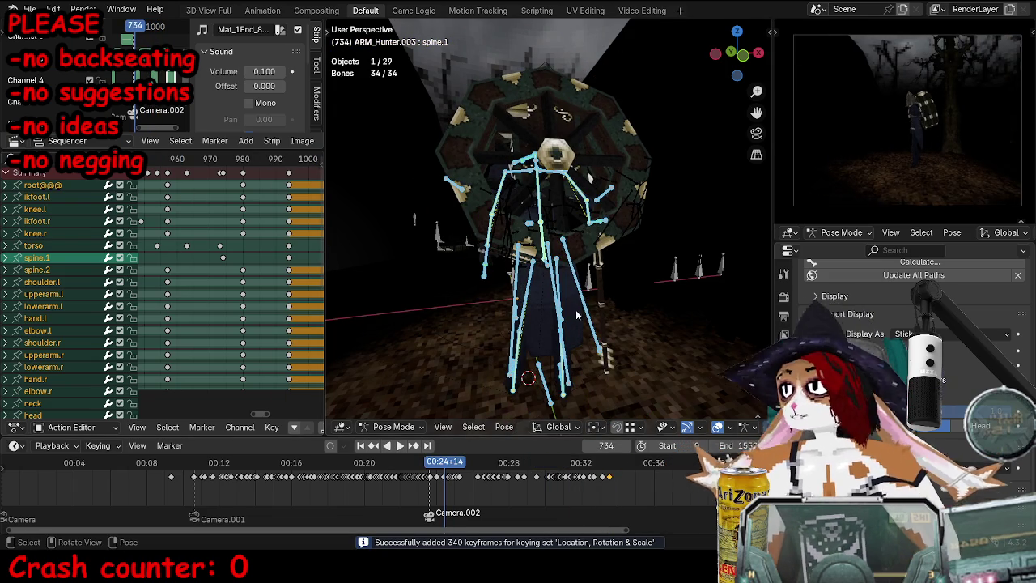
key(KP_0)
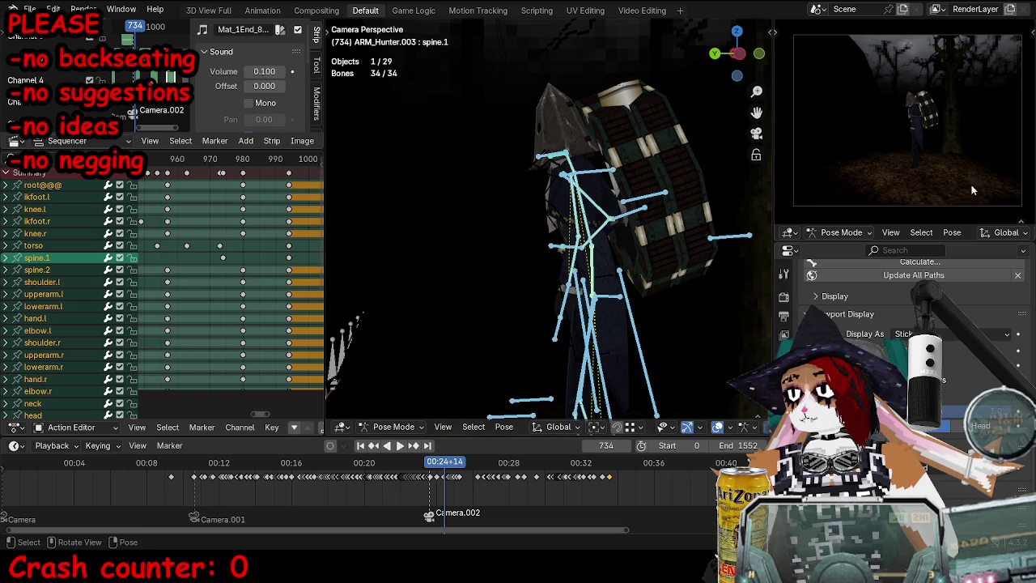
click(237, 165)
key(space)
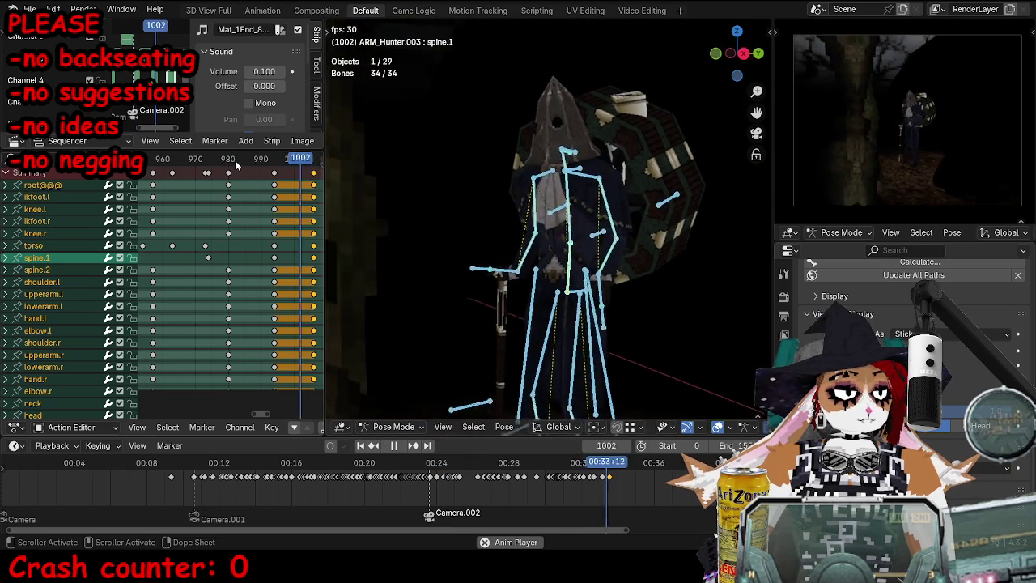
key(space)
Step: Tilt the ikhead bone at frame 987 and keyframe it
click(568, 153)
key(Left)
key(Left)
key(Left)
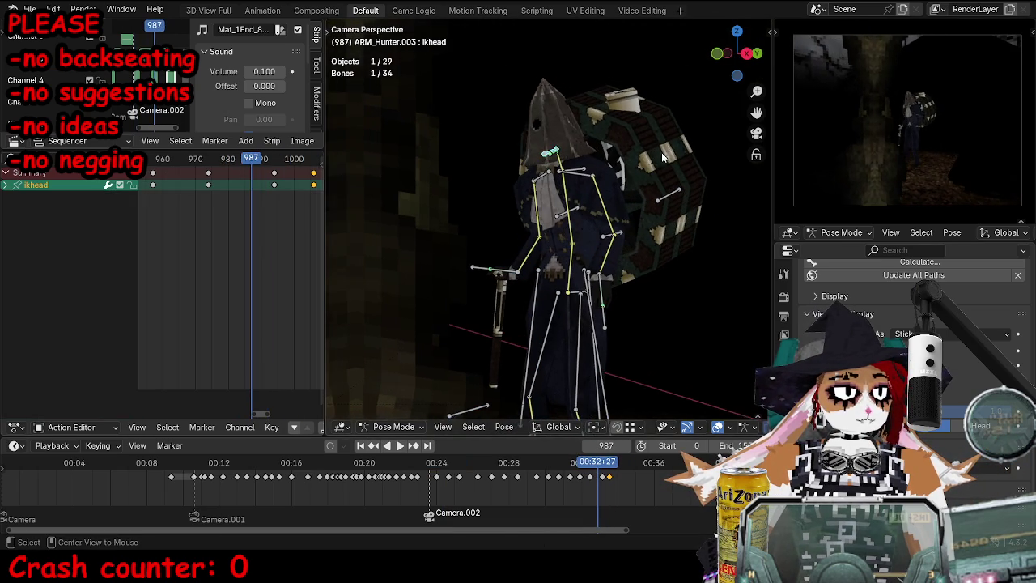
key(r)
key(r)
click(622, 259)
key(i)
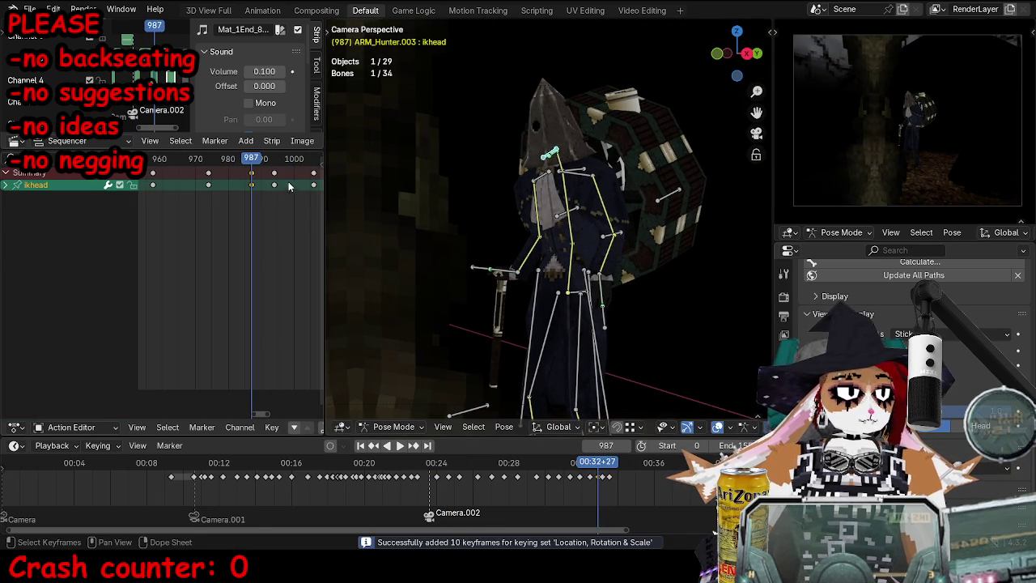
key(x)
key(Escape)
key(space)
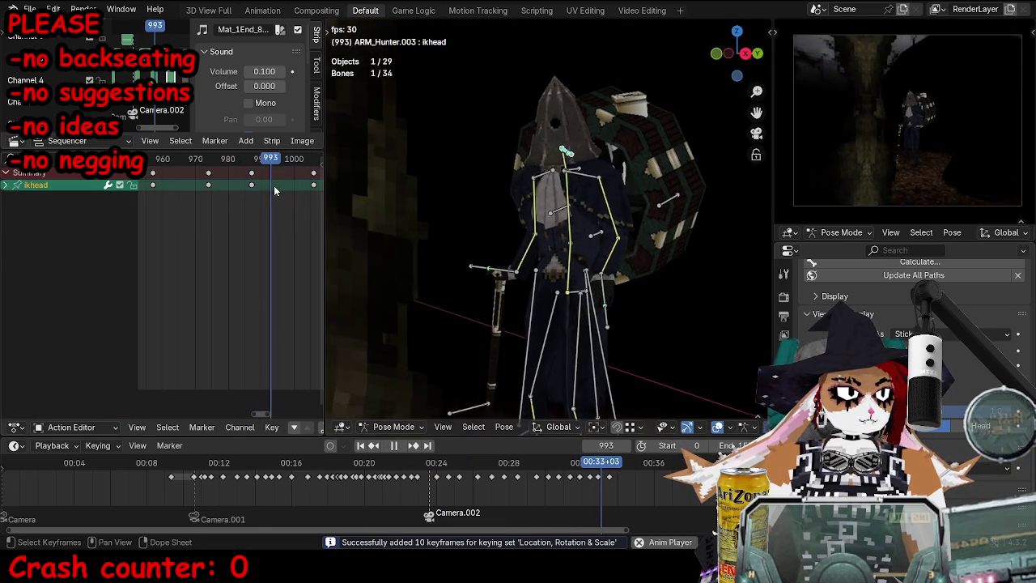
key(Escape)
Step: Select the summary key near frame 990 and review playback from frame 786
key(a)
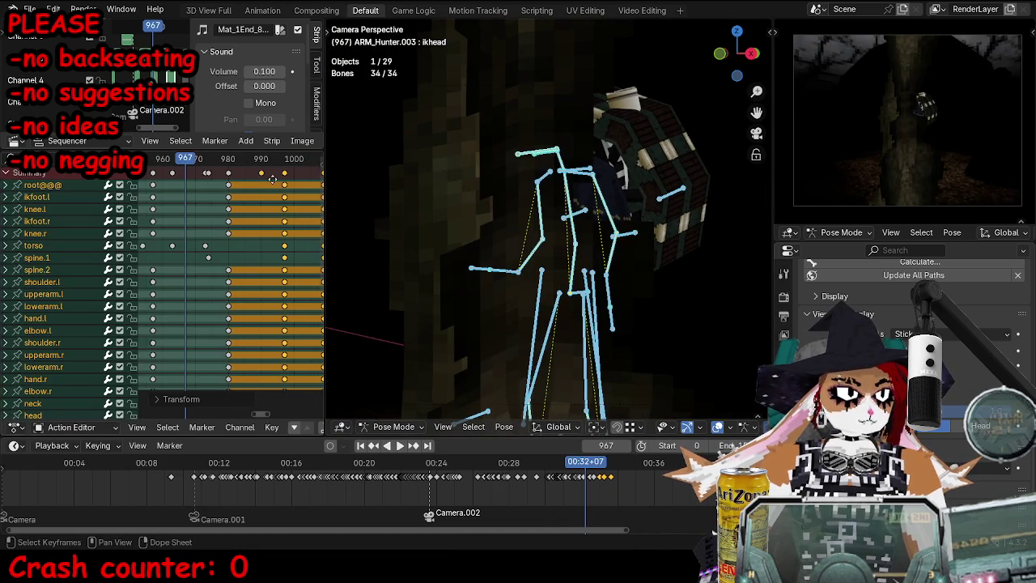
alt+scroll(273, 184, down, 4)
alt+scroll(267, 180, down, 3)
alt+scroll(259, 175, down, 4)
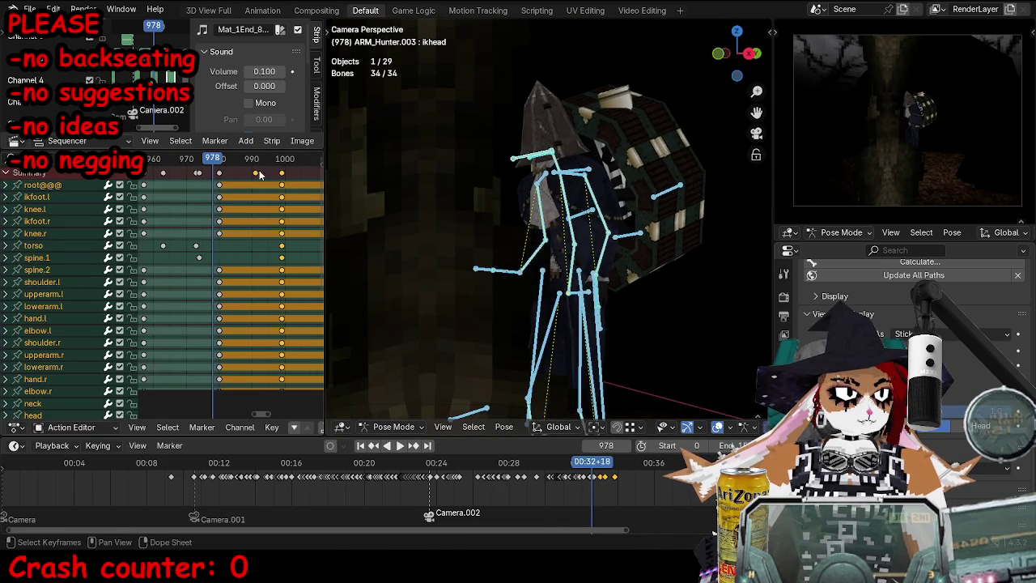
click(258, 174)
key(space)
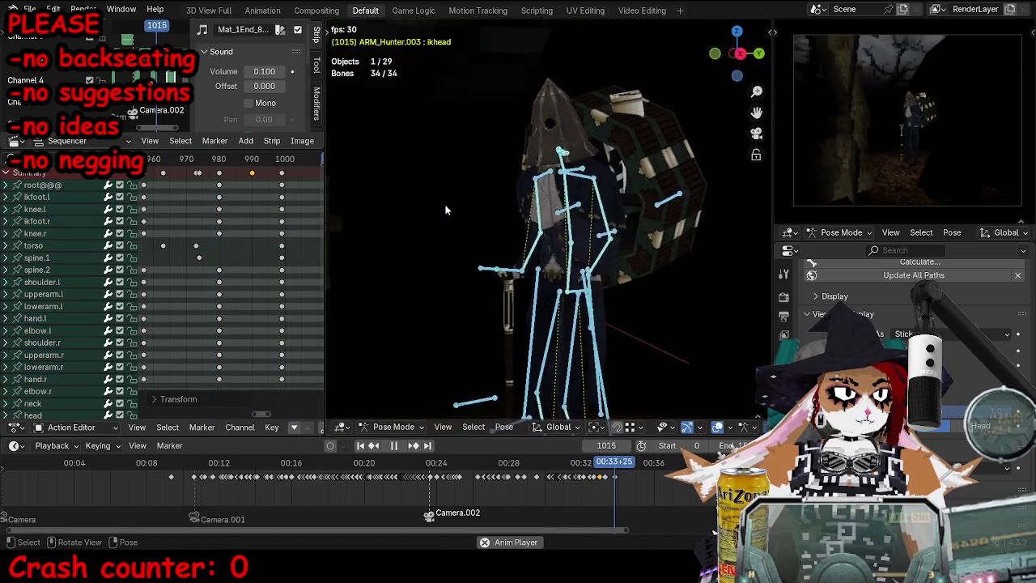
key(space)
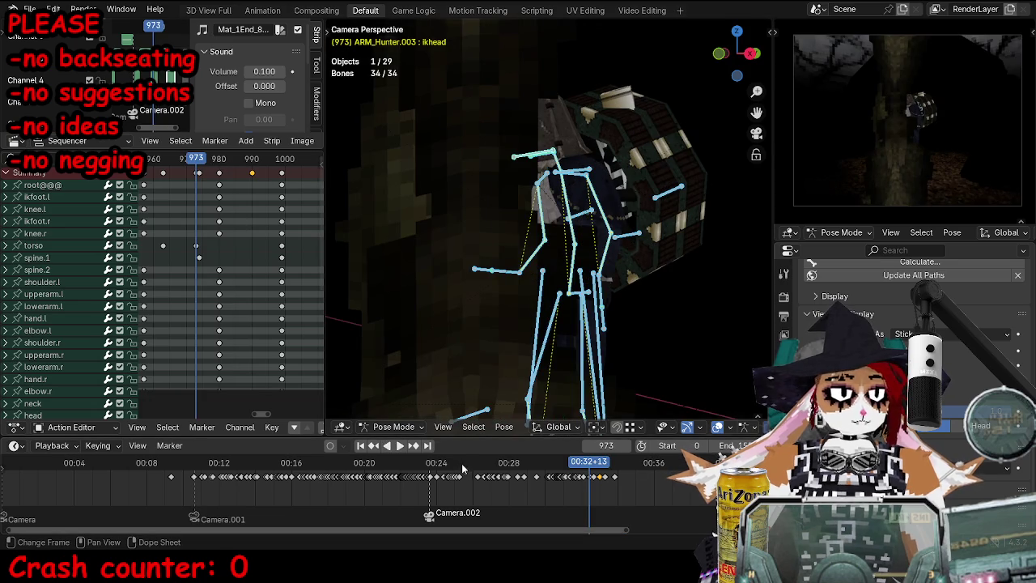
drag(464, 467, 478, 468)
click(603, 336)
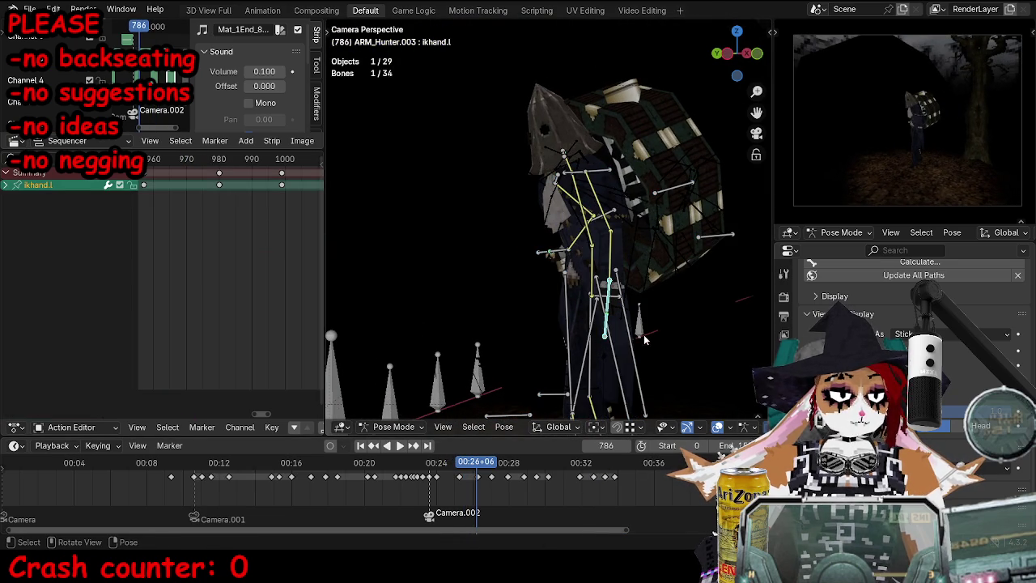
Step: Move ikhand.l to a new position and keyframe it at frame 865
scroll(282, 265, down, 3)
alt+scroll(207, 246, down, 15)
ctrl+scroll(271, 251, up, 5)
key(space)
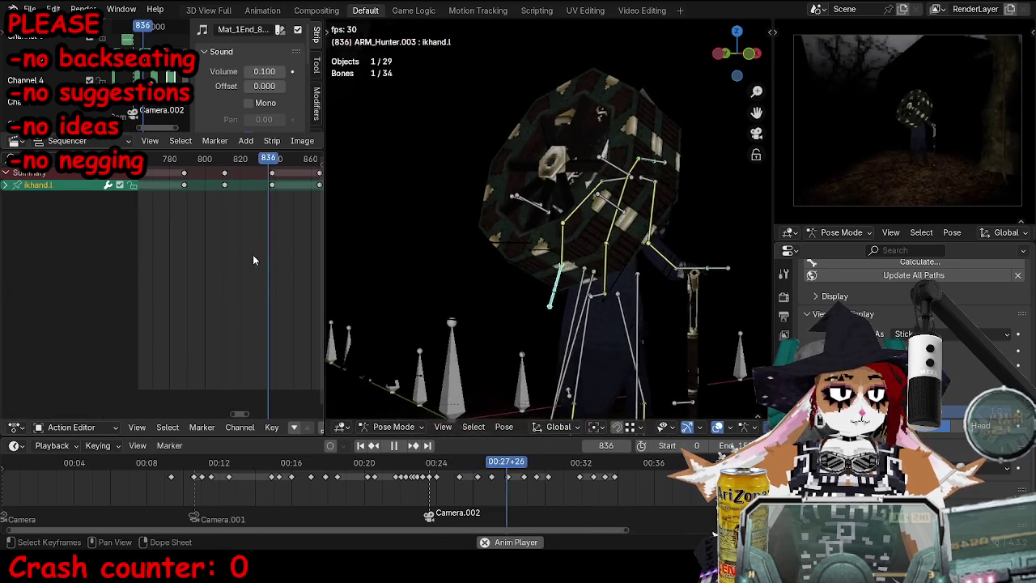
key(space)
key(g)
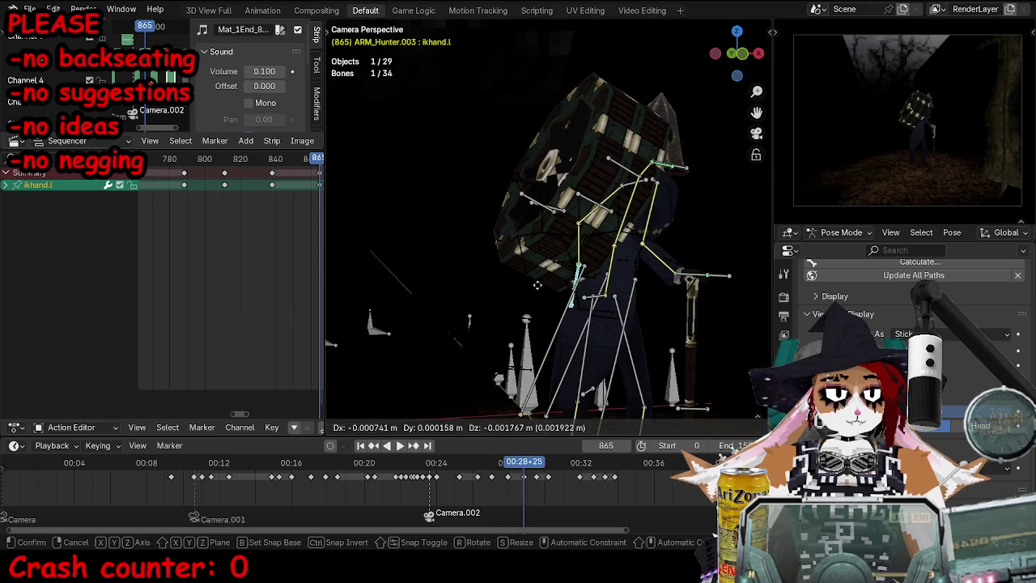
click(400, 280)
key(i)
Step: Reposition the left hand IK bone at frame 906
ctrl+scroll(266, 241, down, 4)
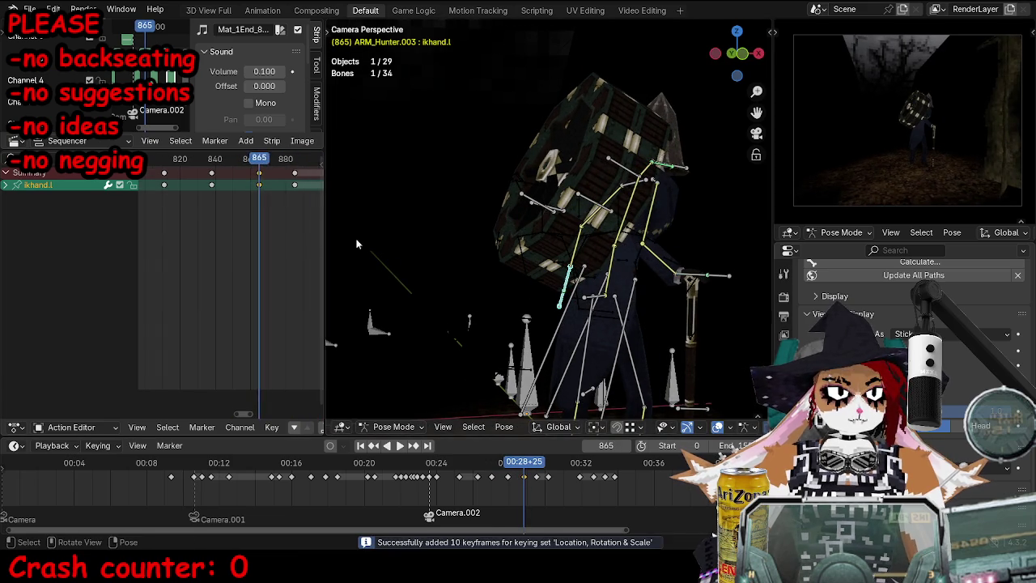
key(space)
key(space)
ctrl+scroll(297, 205, down, 2)
mouse_move(716, 323)
middle_down()
mouse_move(586, 257)
mouse_move(528, 278)
mouse_move(567, 267)
middle_up()
key(g)
click(566, 267)
Step: Shift the frame-906 keyframes slightly earlier and replay up to frame 924
key(g)
click(579, 267)
key(g)
click(279, 173)
key(g)
click(273, 173)
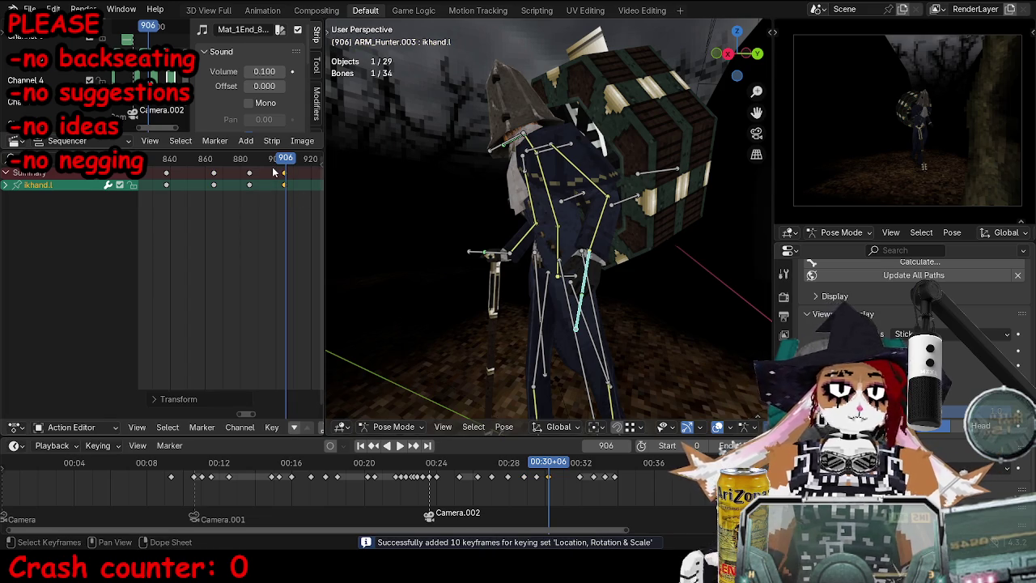
key(space)
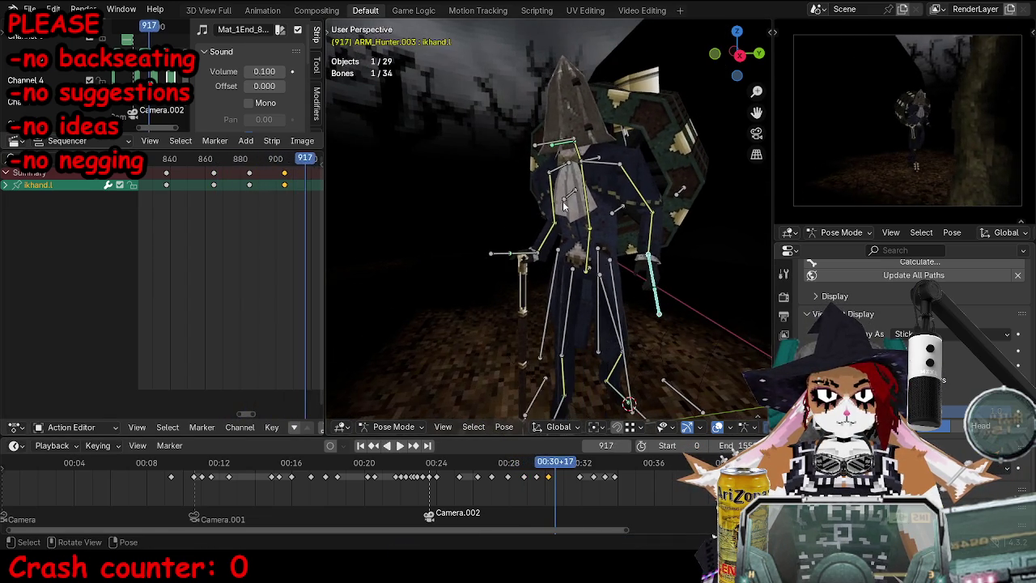
key(space)
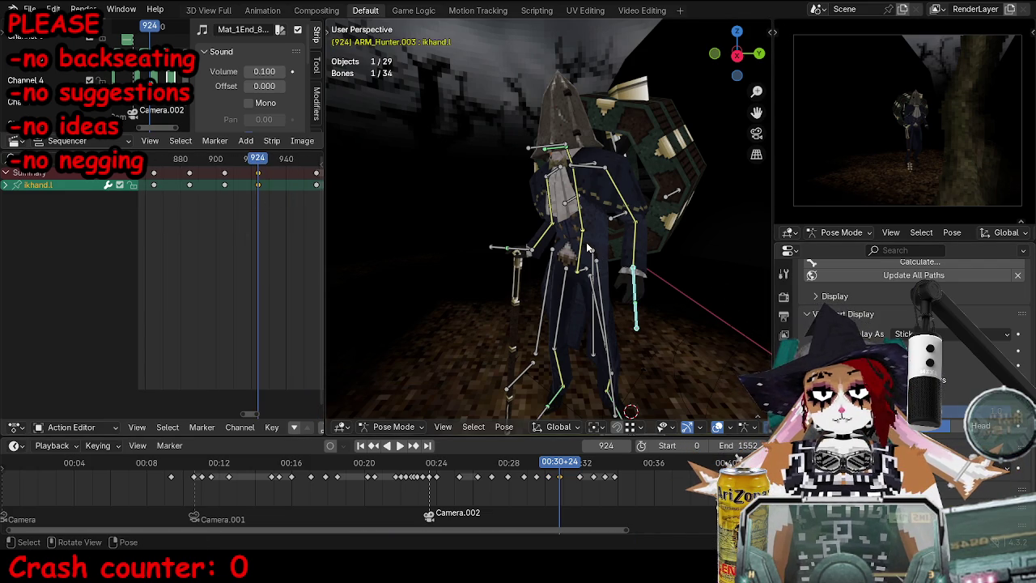
Step: Return to the animation layout and reposition the left hand at frame 946
key(ctrl+Page_Down)
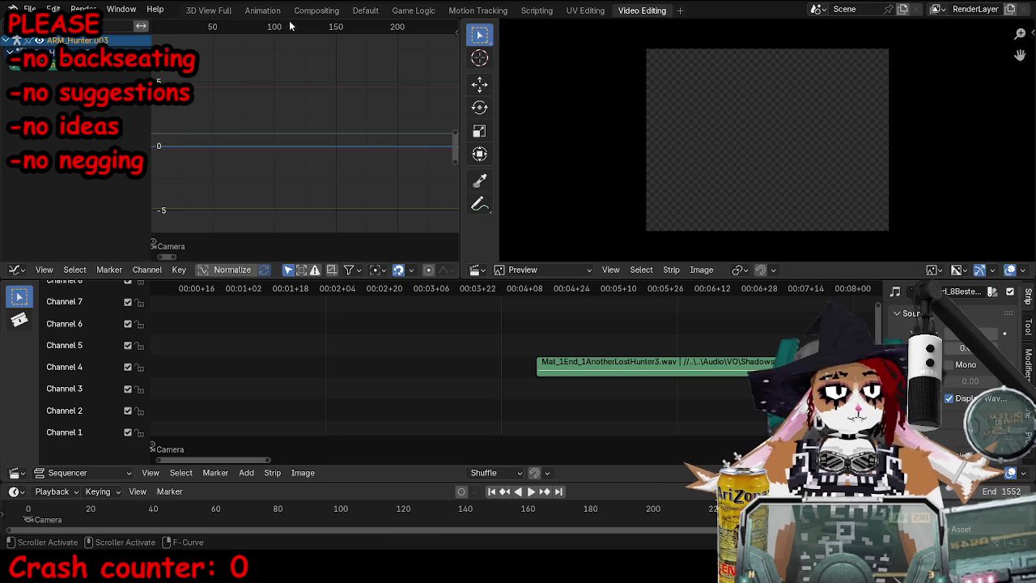
click(311, 12)
click(365, 11)
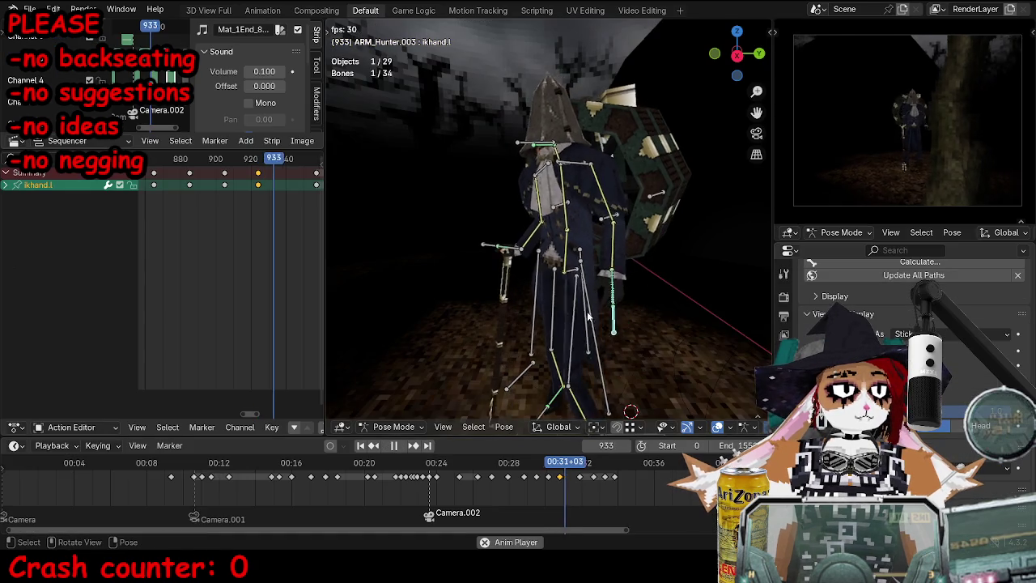
alt+scroll(588, 316, down, 6)
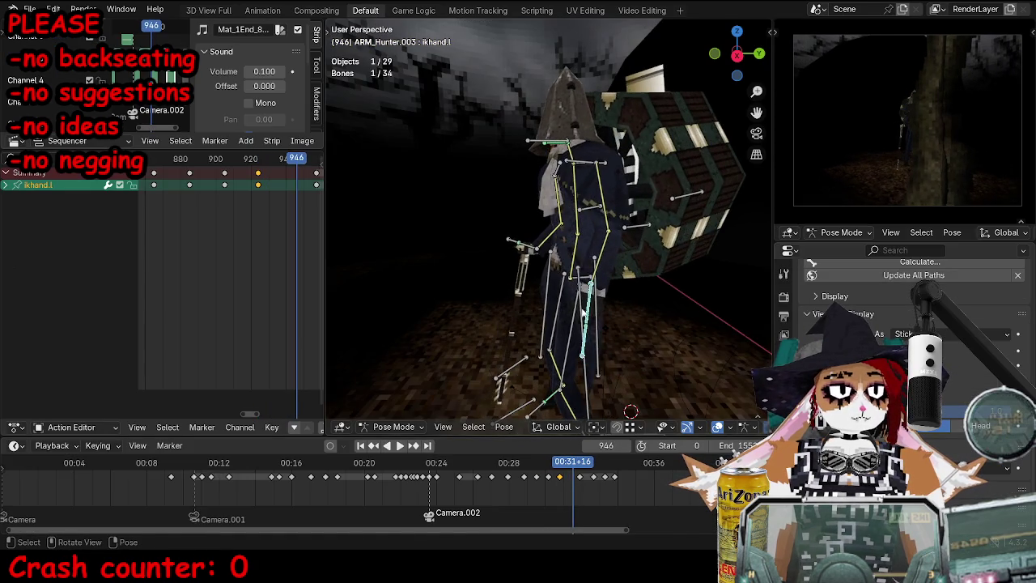
key(g)
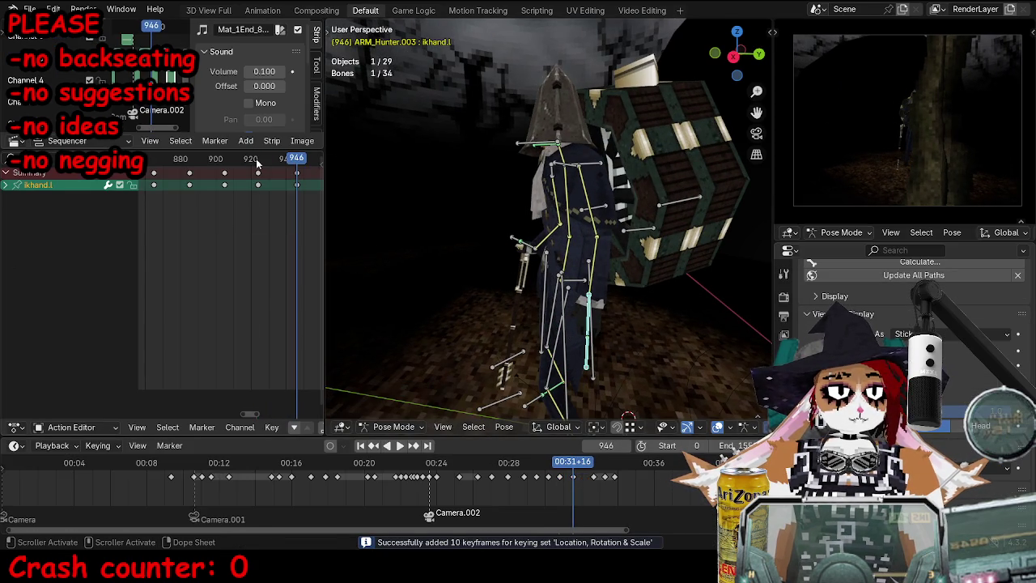
key(space)
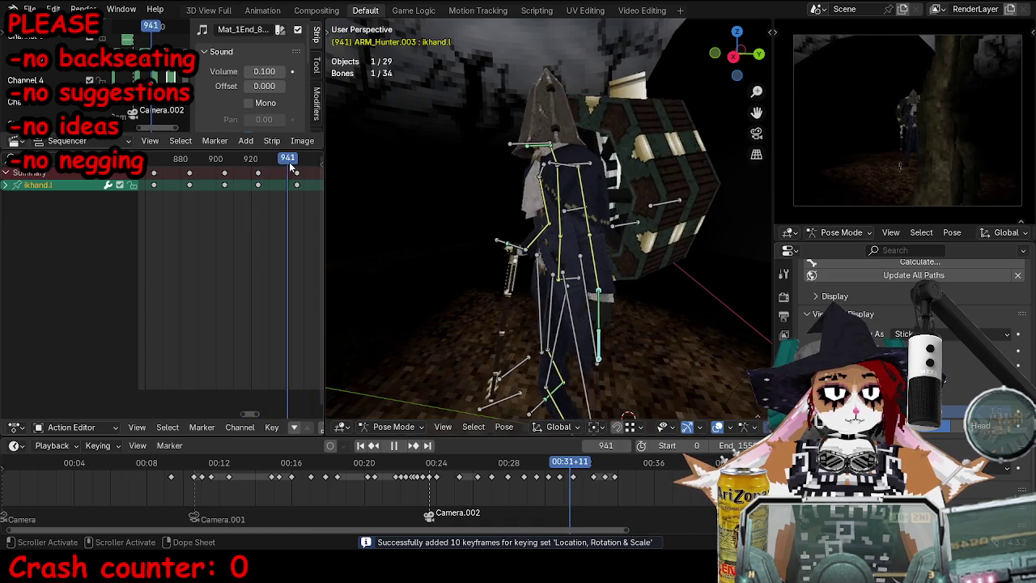
key(space)
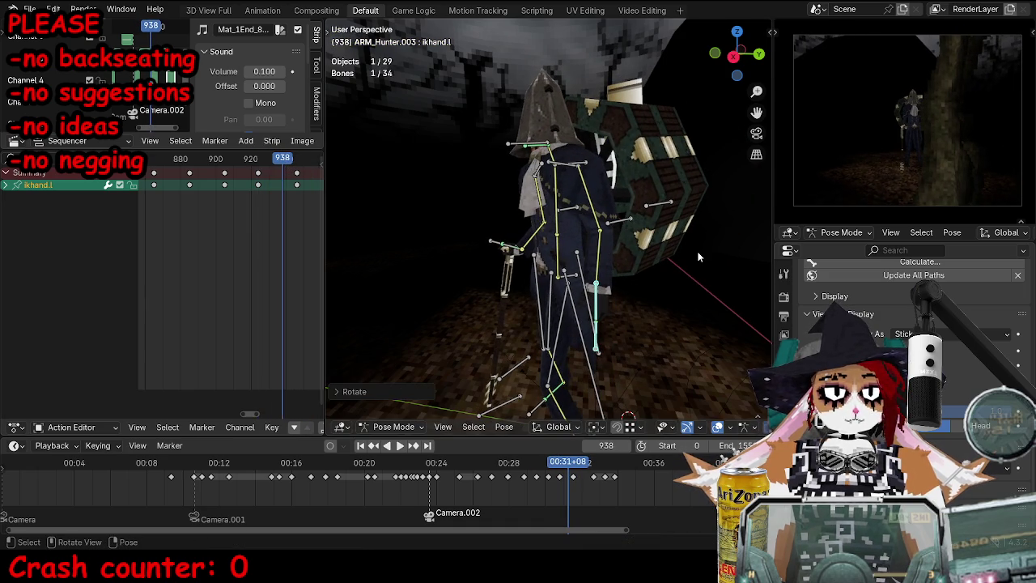
Step: Move and keyframe the left hand IK bone at frame 961
alt+scroll(685, 270, down, 3)
alt+scroll(673, 281, down, 3)
alt+scroll(665, 288, down, 3)
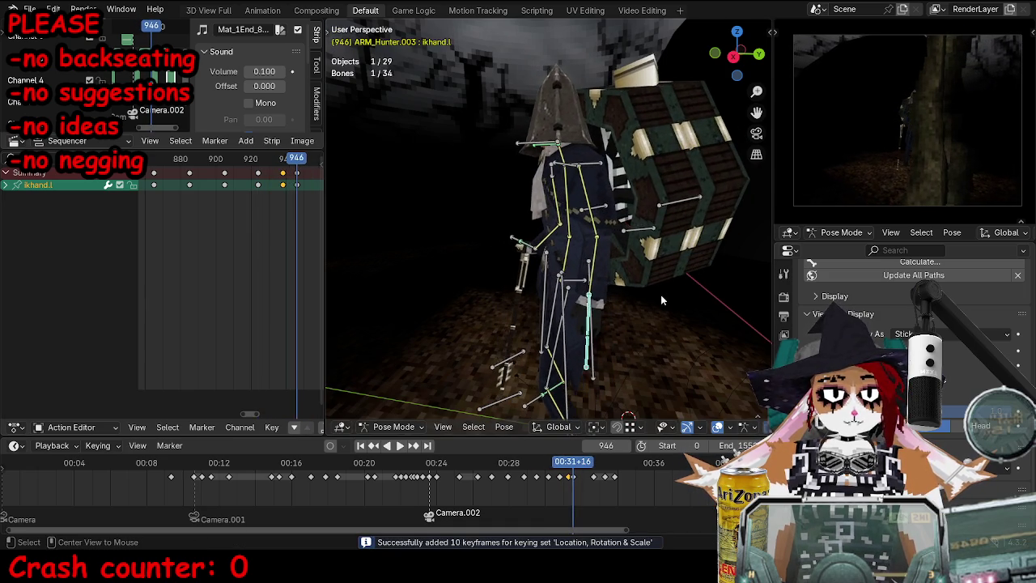
alt+scroll(660, 295, down, 3)
alt+scroll(654, 297, down, 6)
alt+scroll(627, 300, down, 5)
key(g)
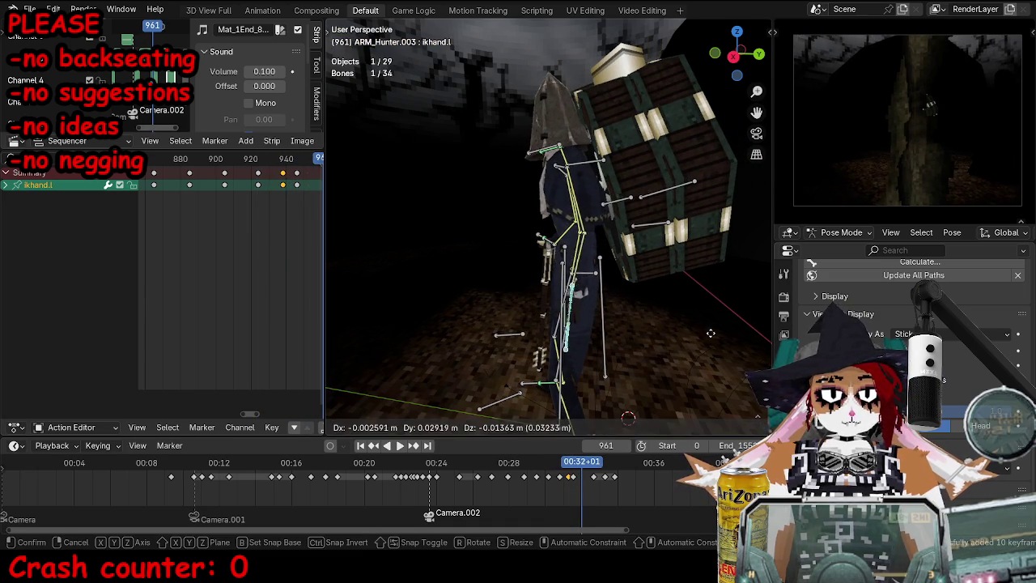
middle_drag(494, 318, 738, 287)
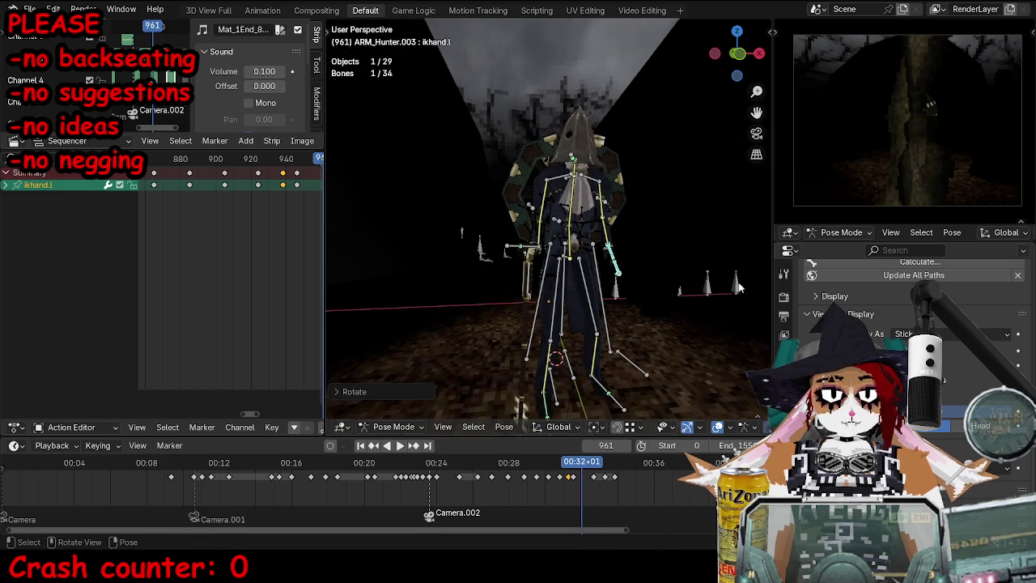
key(i)
Step: Delete the stray keyframes at frame 996
scroll(705, 292, up, 4)
alt+scroll(485, 243, down, 15)
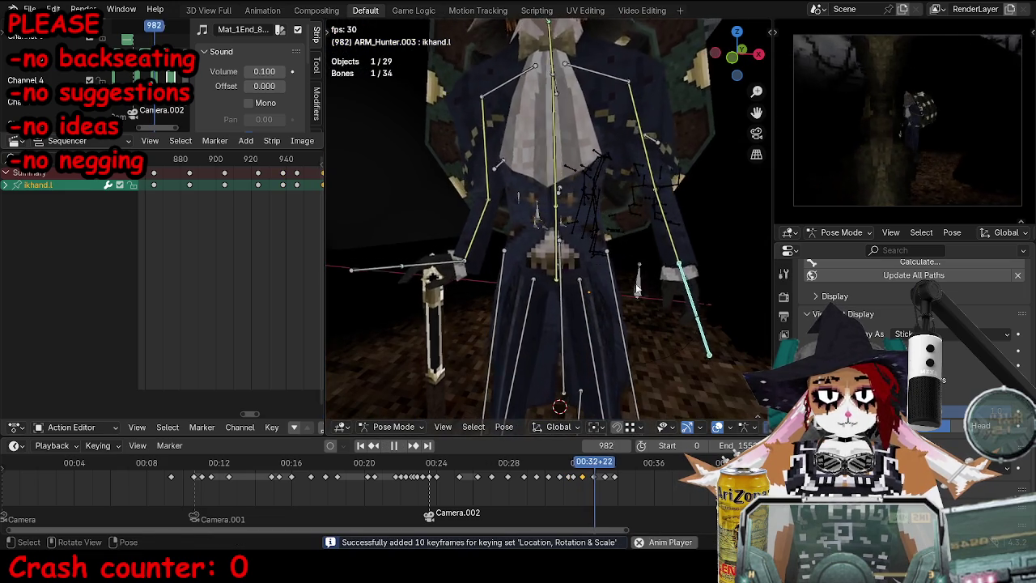
alt+scroll(234, 187, down, 15)
ctrl+scroll(222, 191, down, 4)
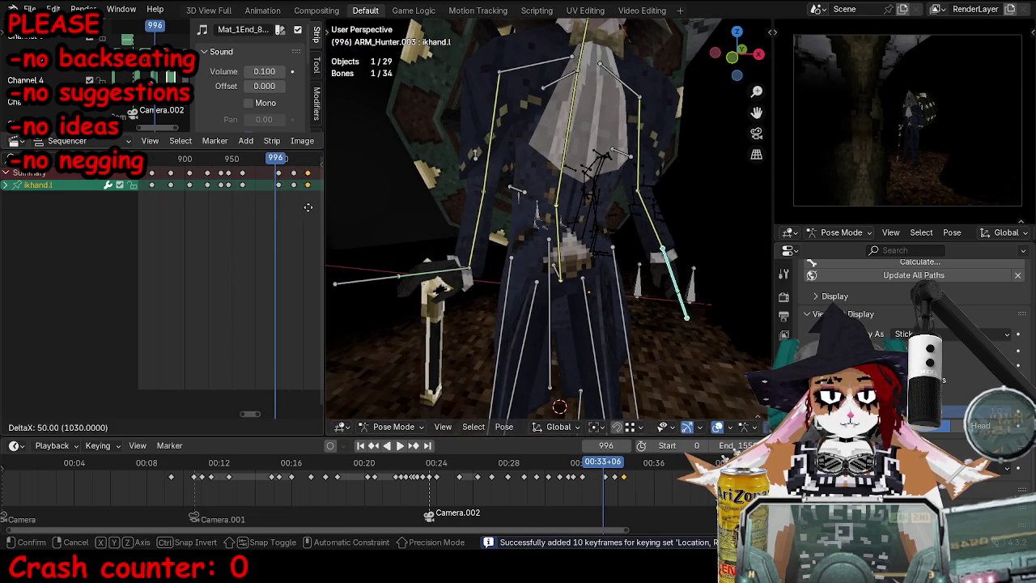
click(279, 199)
Step: Move and keyframe the left hand pose at frame 1001
drag(266, 159, 279, 159)
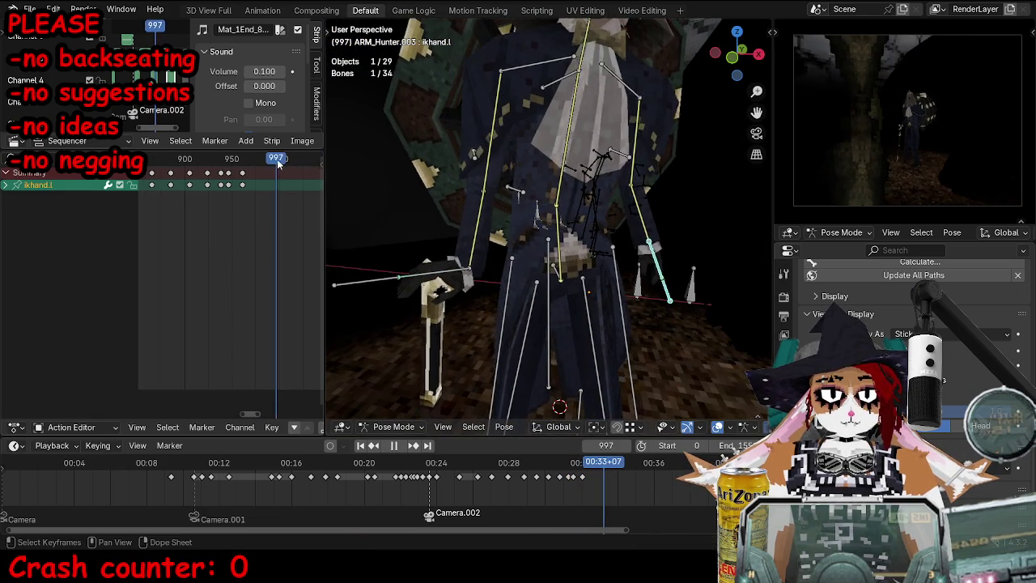
mouse_move(640, 267)
middle_down()
mouse_move(665, 266)
mouse_move(662, 283)
middle_up()
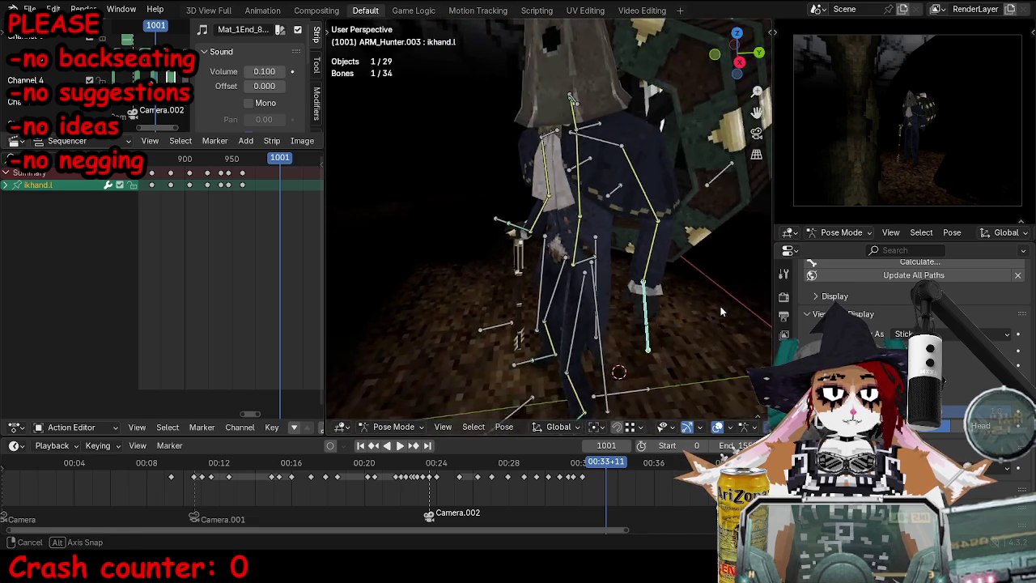
key(g)
key(i)
mouse_move(628, 331)
middle_down()
mouse_move(585, 299)
mouse_move(601, 283)
mouse_move(640, 328)
middle_up()
Step: Adjust the left hand bone at frame 1021 and play back to check it
key(ctrl+Tab)
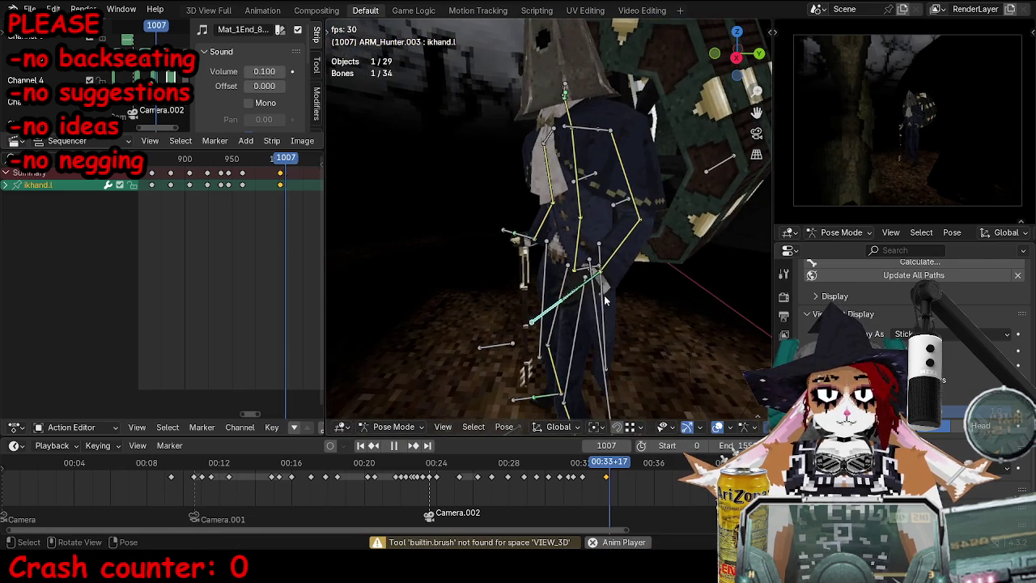
key(Up)
key(g)
click(633, 292)
middle_drag(632, 292, 628, 288)
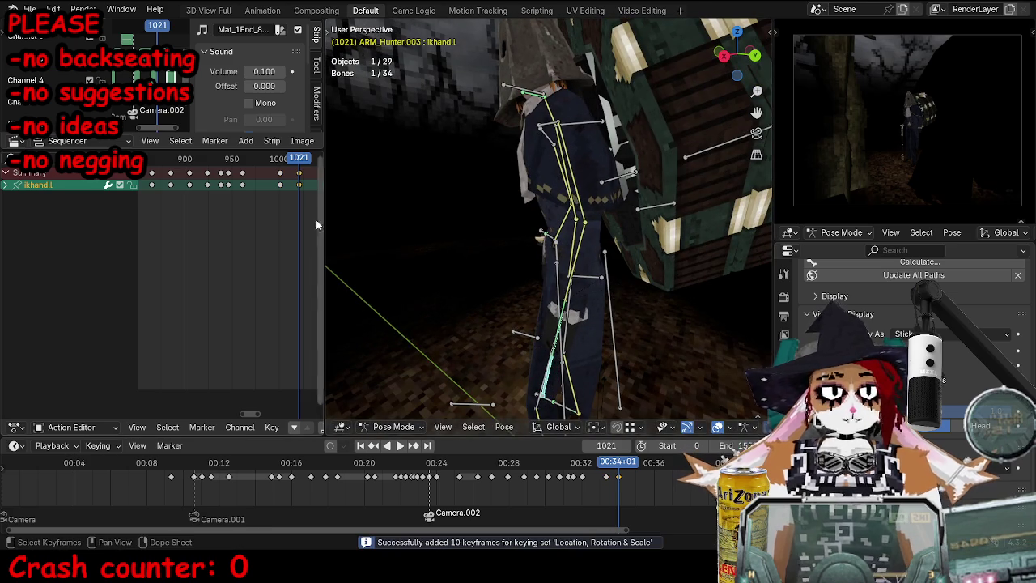
key(space)
middle_drag(518, 242, 503, 220)
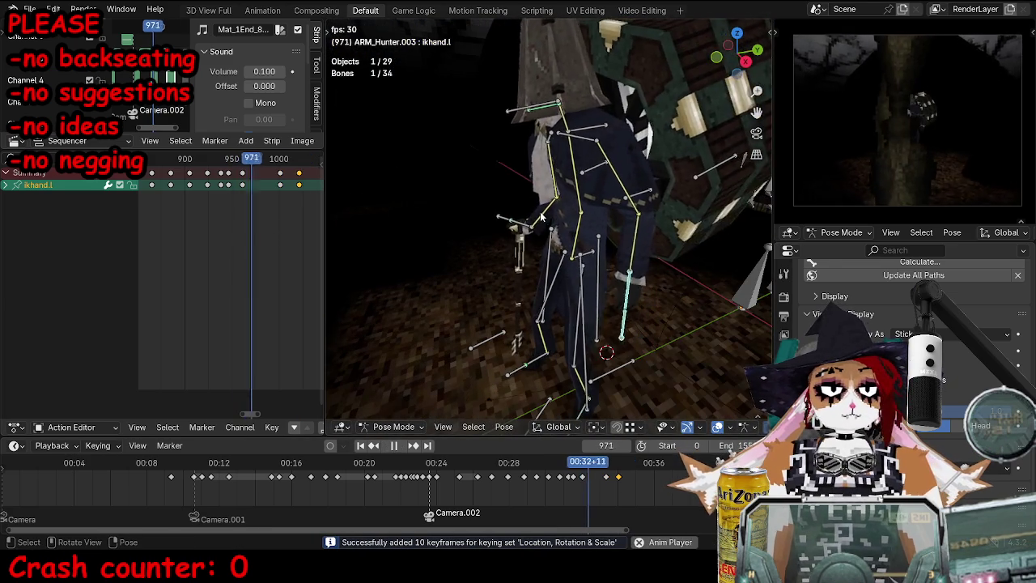
key(space)
Step: Reposition the left hand around frame 990 and review from frame 982
click(252, 164)
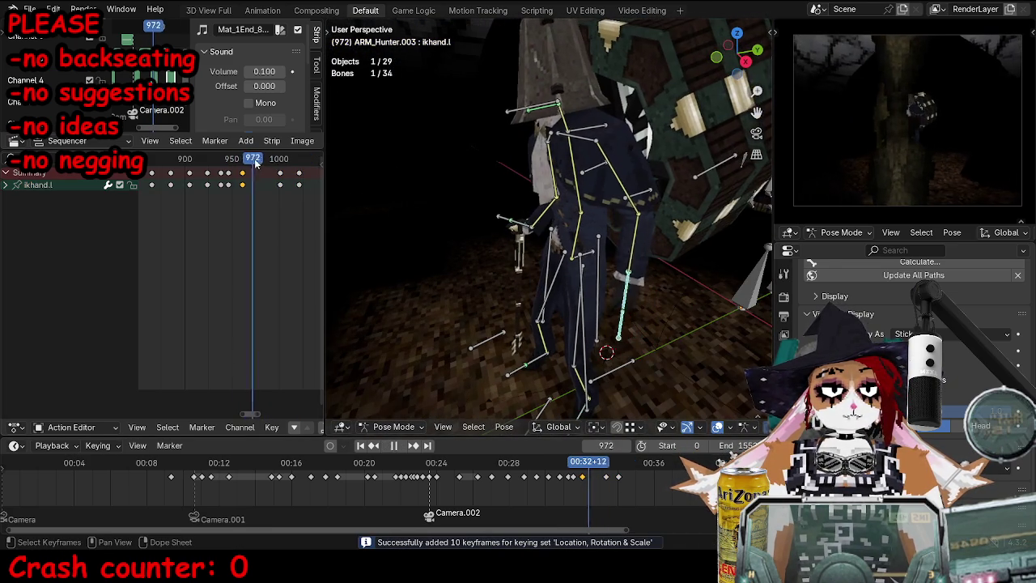
click(270, 173)
mouse_move(477, 230)
middle_down()
mouse_move(550, 259)
mouse_move(527, 259)
middle_up()
key(g)
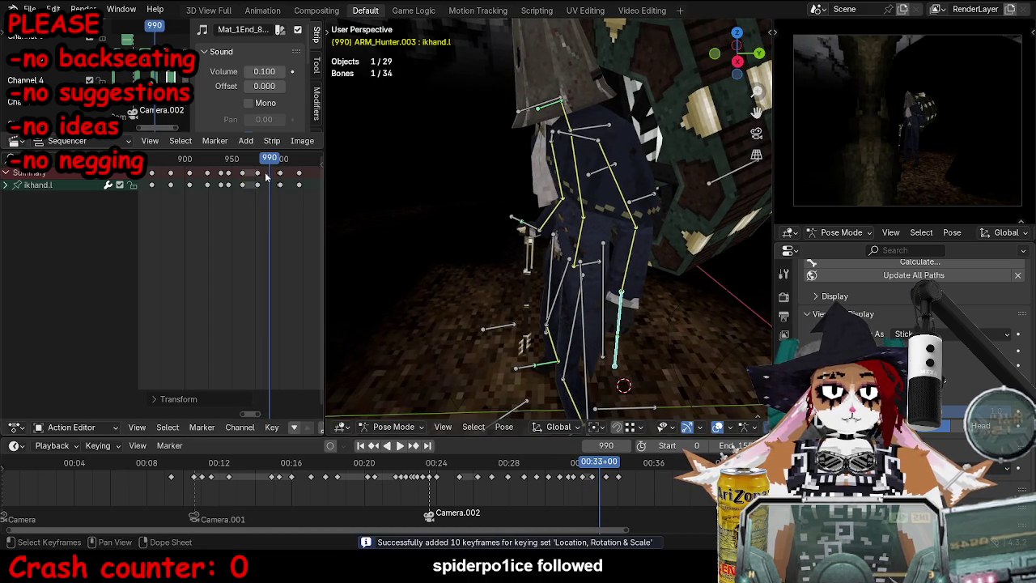
key(space)
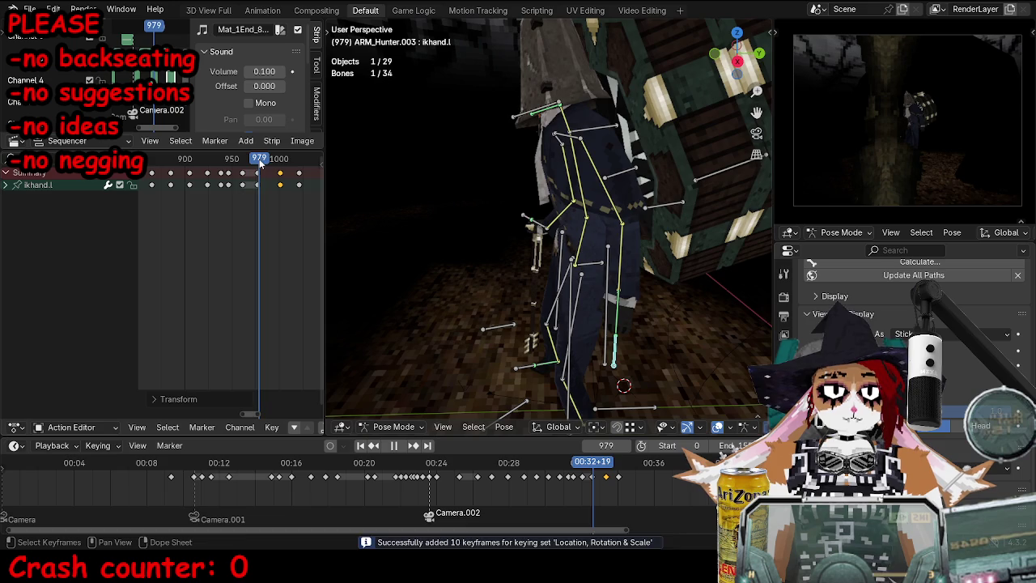
click(263, 164)
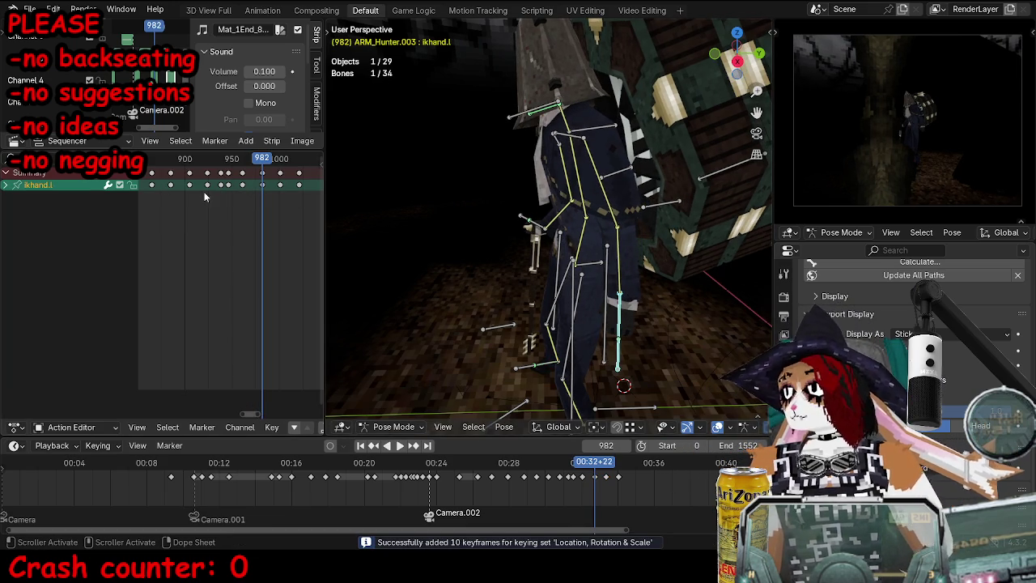
Step: Delete the stray keyframe at frame 1025
key(ctrl+Tab)
key(space)
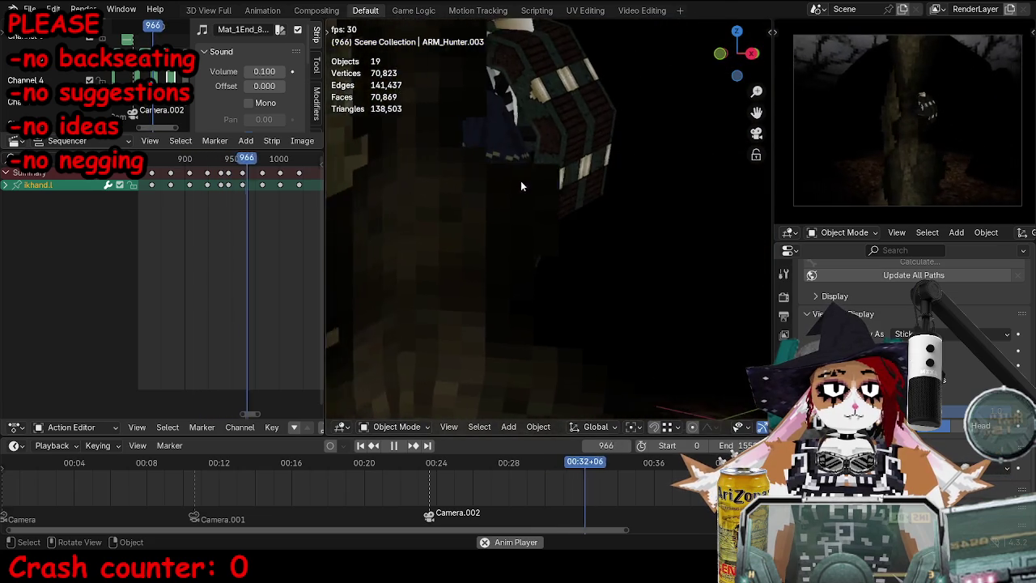
key(space)
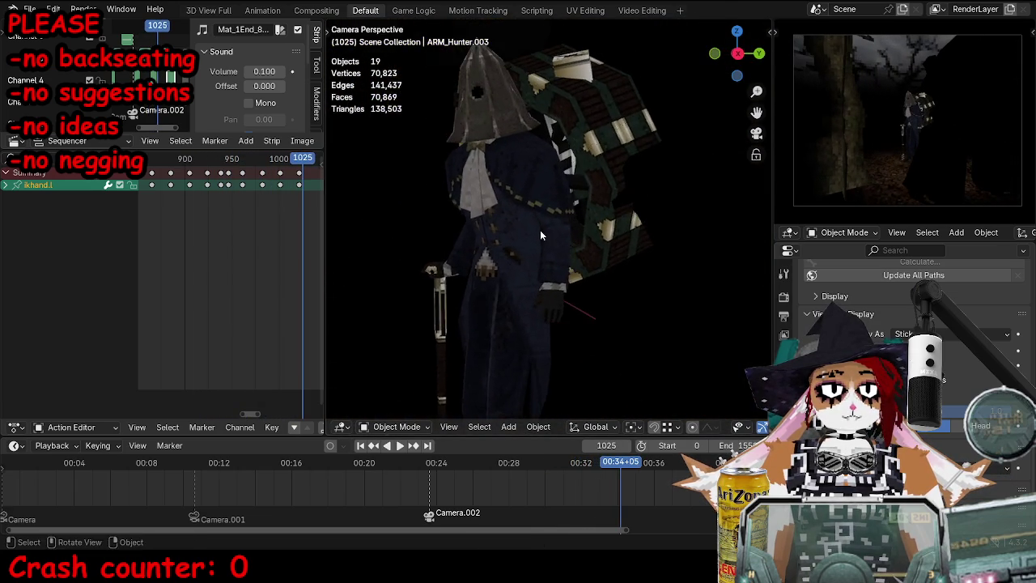
click(296, 174)
key(Down)
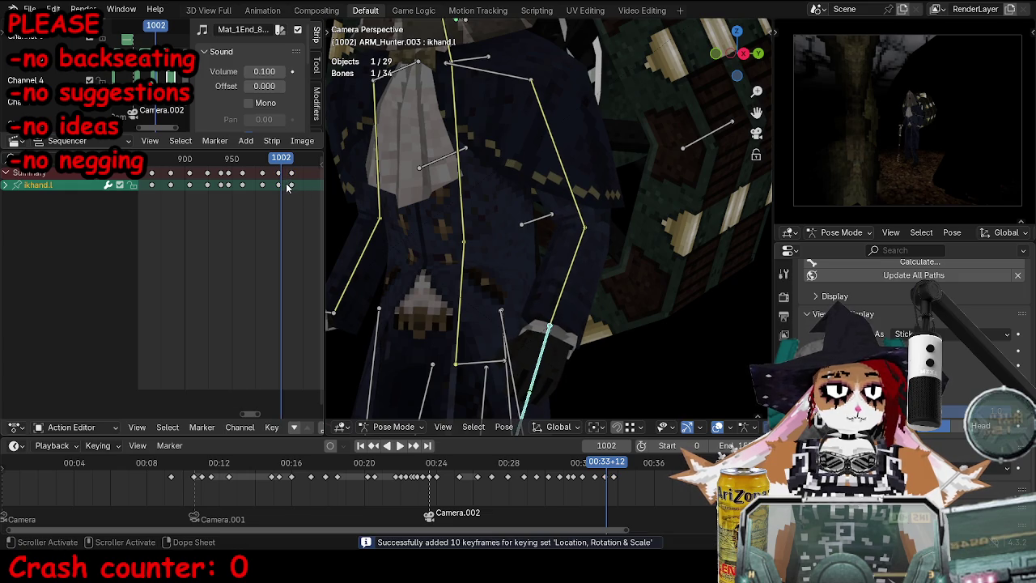
Step: Keyframe the left hand pose at frame 1036 and replay the walk from frame 821
key(space)
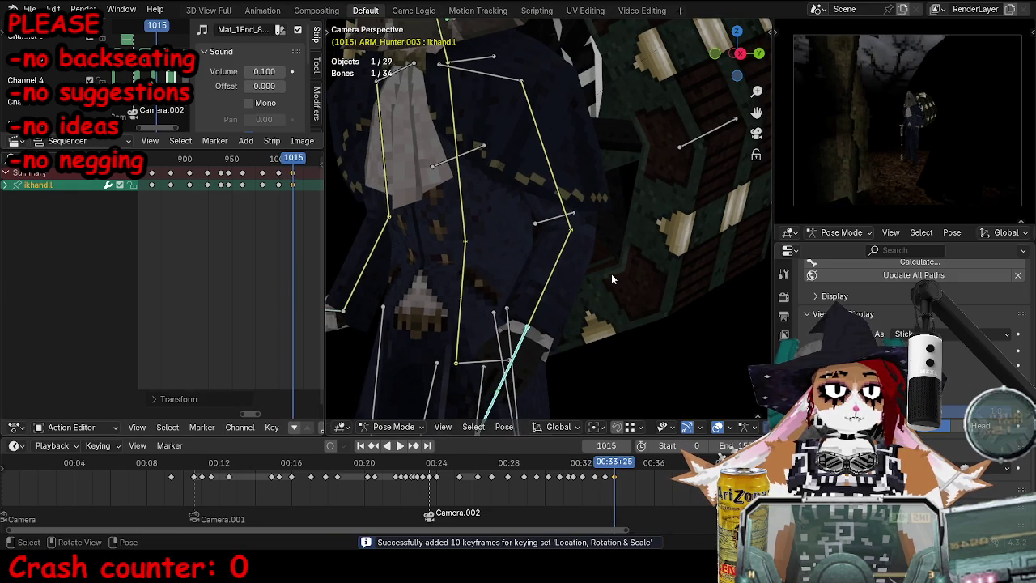
key(space)
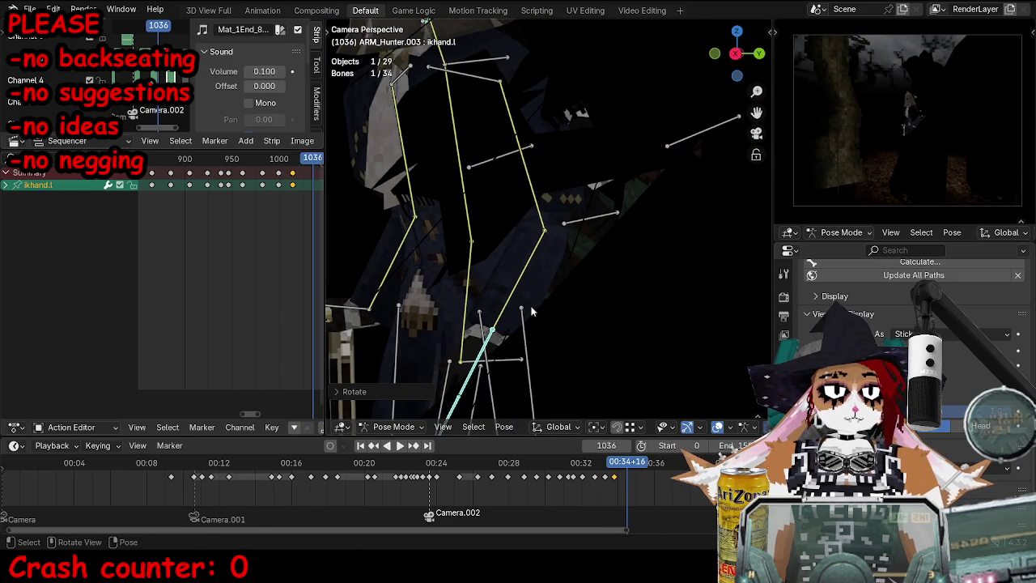
key(i)
drag(241, 161, 110, 161)
key(space)
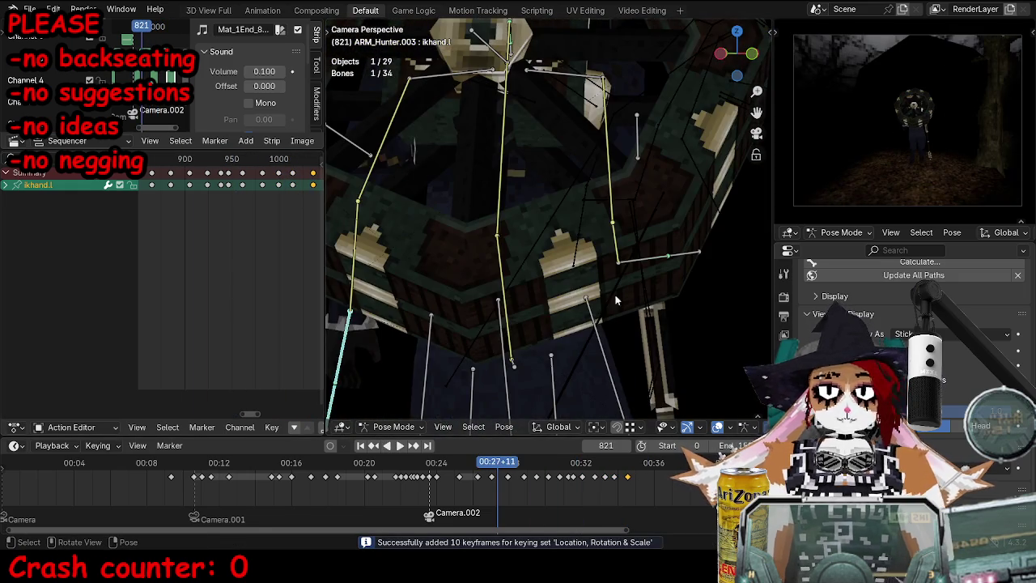
key(ctrl+Tab)
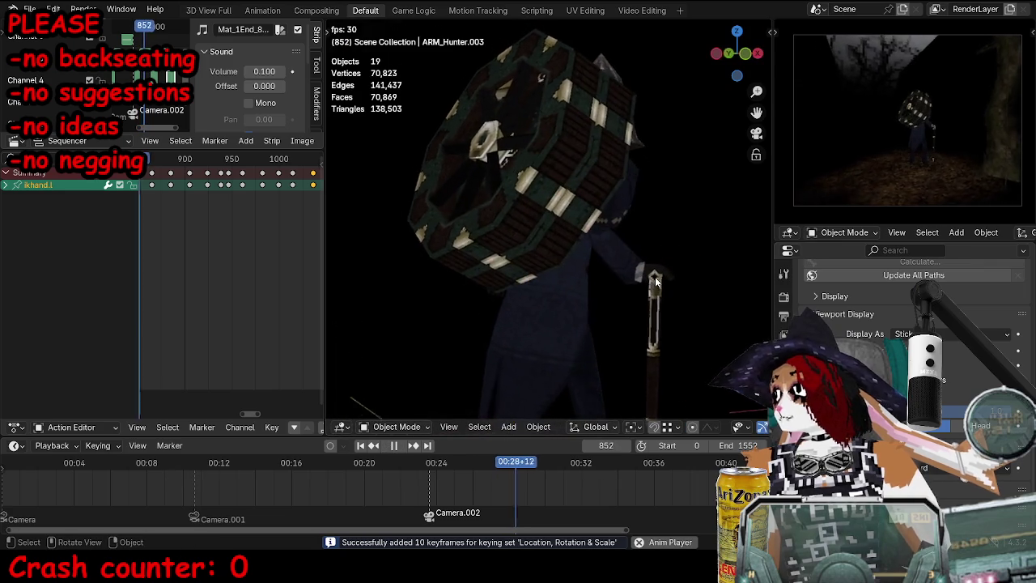
Step: Save the blend file while the 3D view is maximized
key(ctrl+space)
key(ctrl+s)
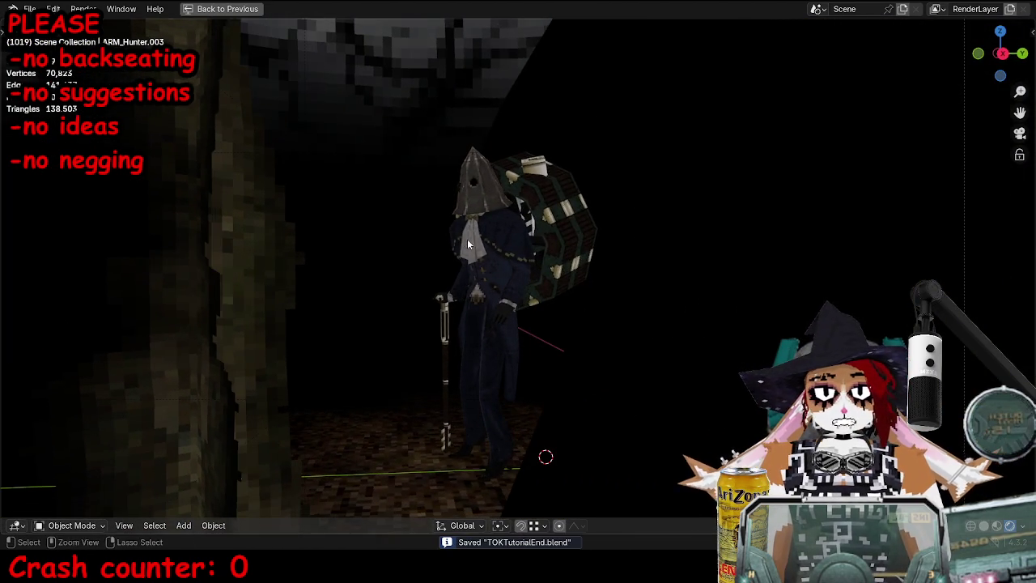
key(ctrl+space)
key(ctrl+space)
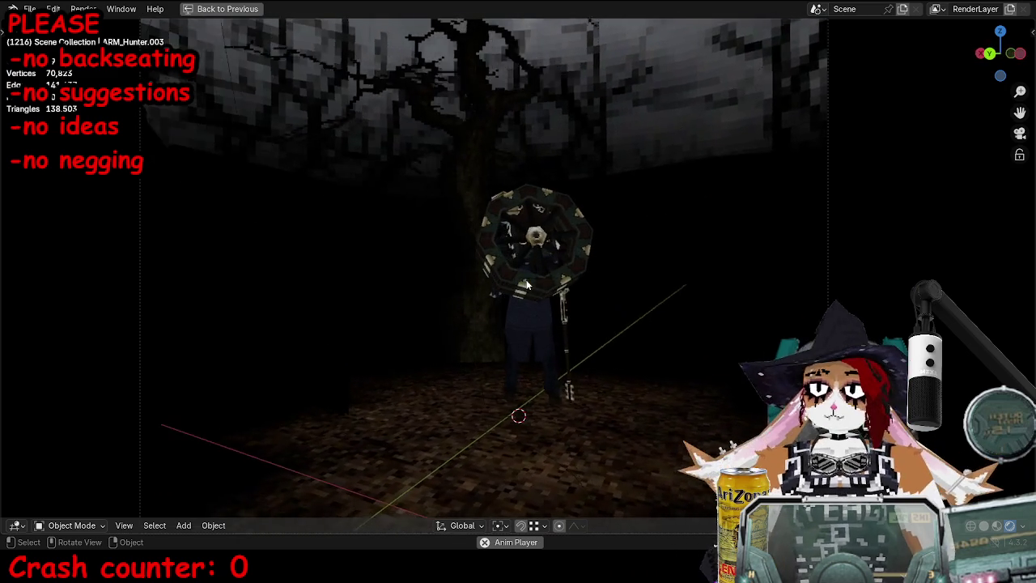
Step: Add timeline marker F_1272, then replay from frame 715 in a maximized 3D view
key(ctrl+space)
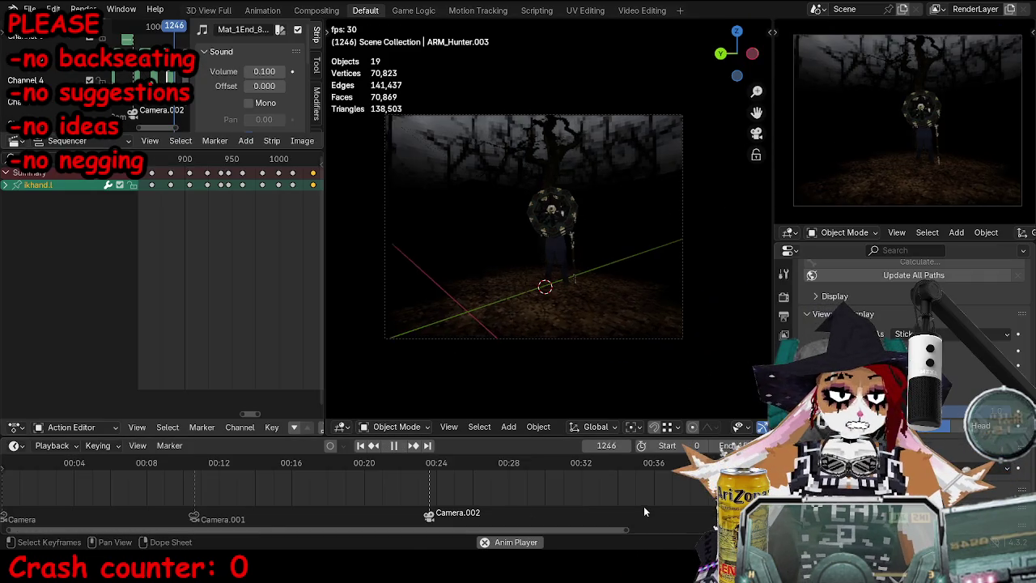
key(space)
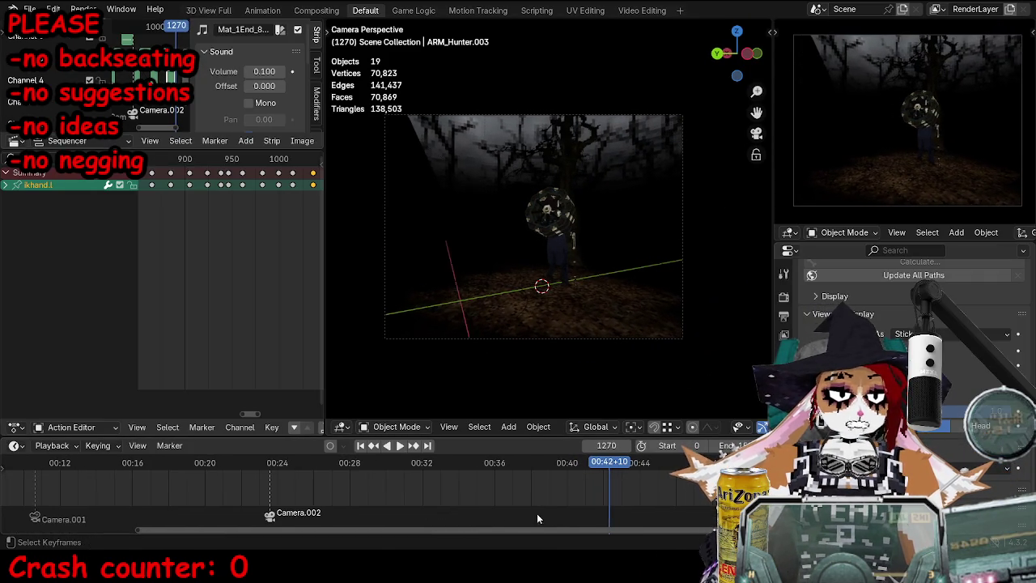
key(m)
click(423, 463)
key(space)
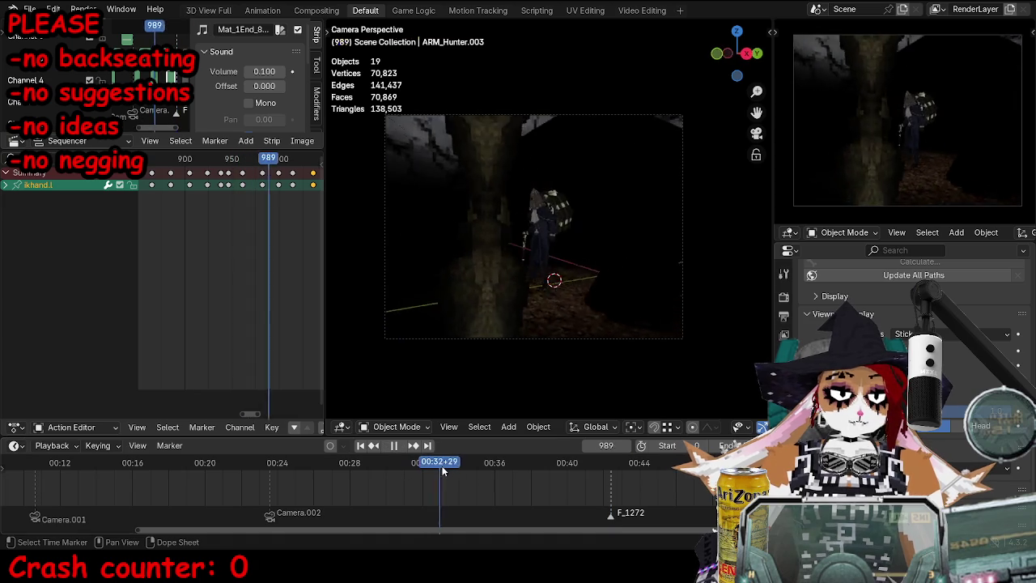
click(272, 473)
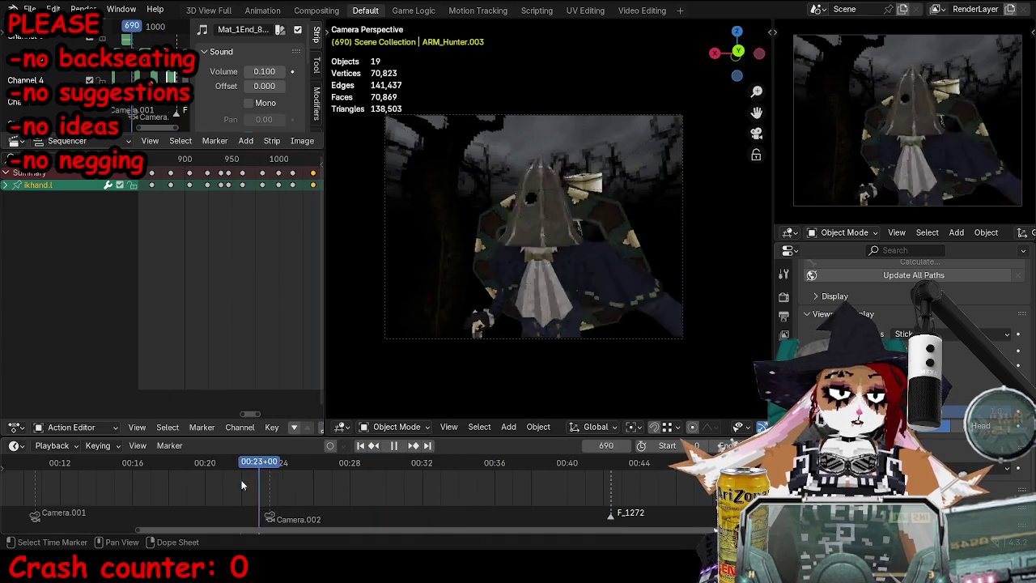
key(ctrl+alt+space)
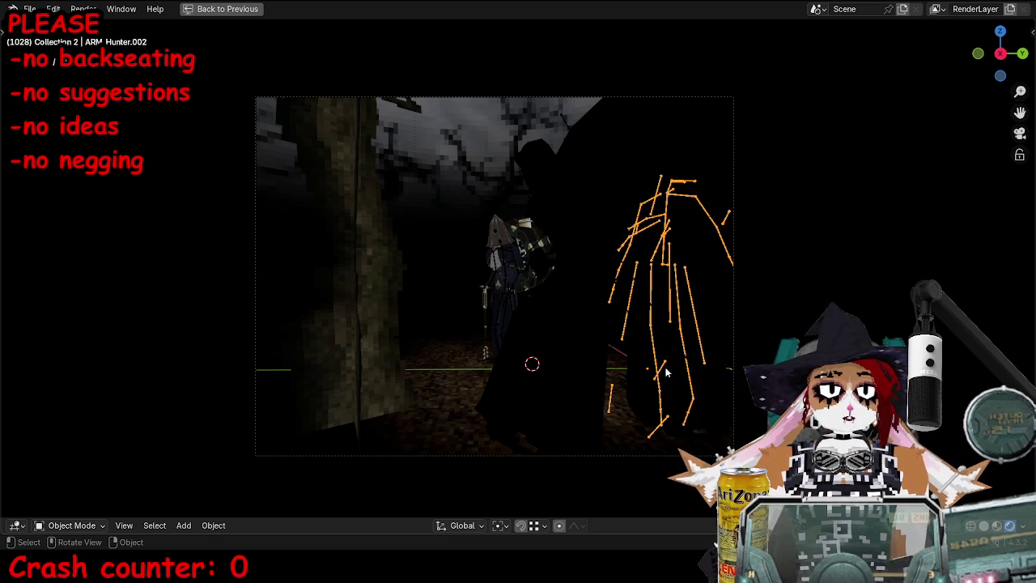
Step: Move the spike bones out of the camera shot and return to Object Mode
click(750, 336)
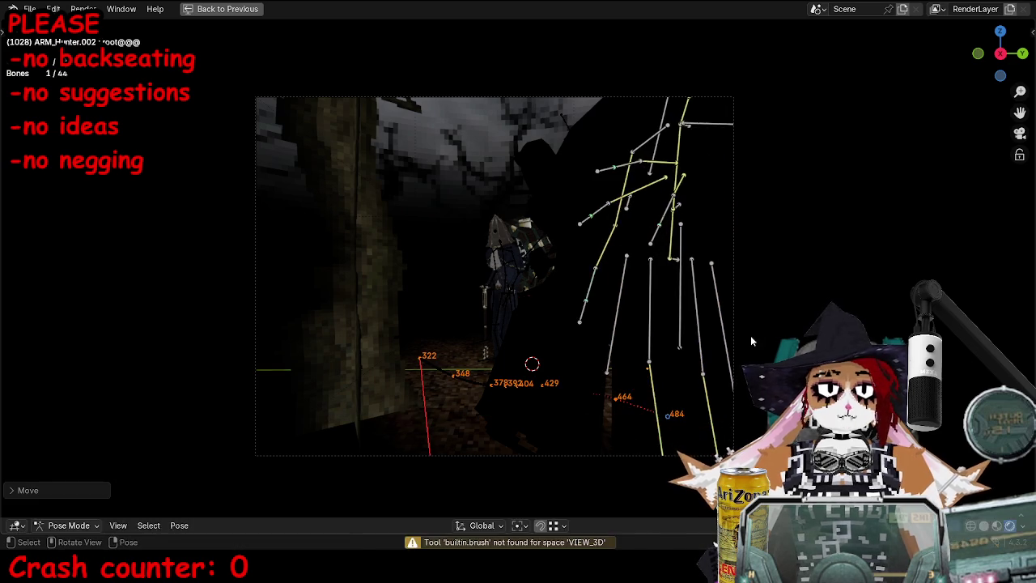
key(g)
click(671, 285)
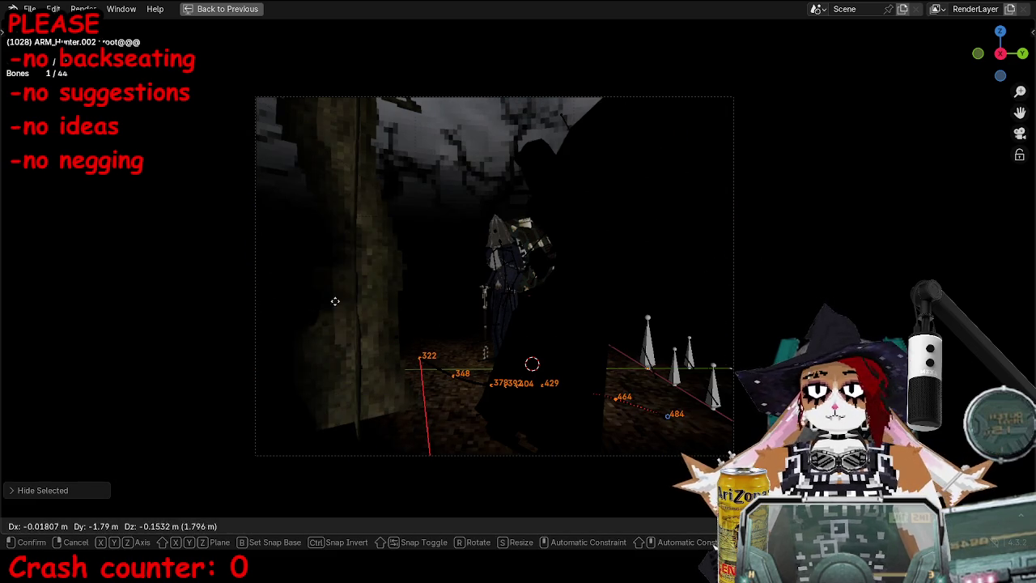
click(754, 271)
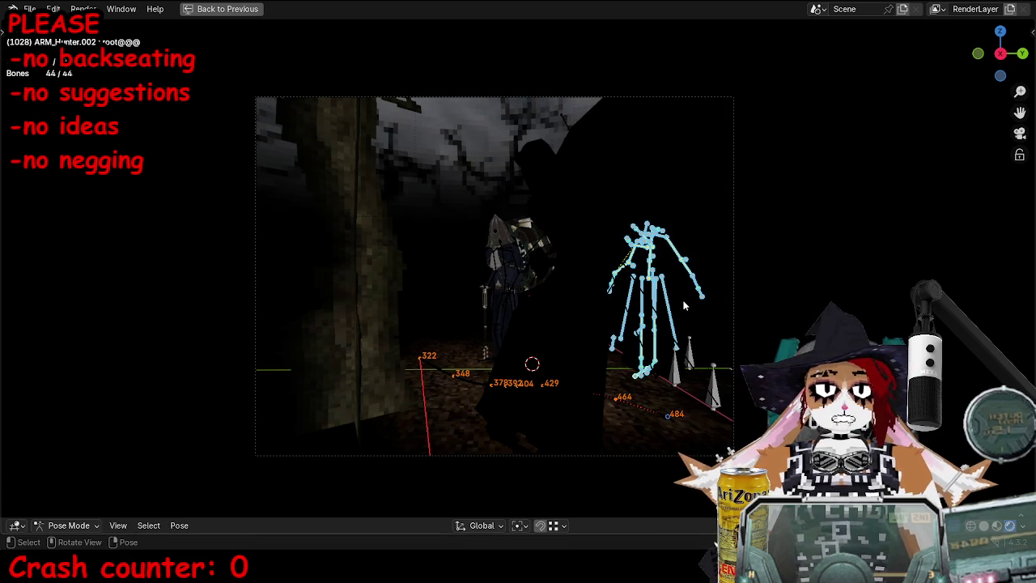
key(ctrl+Tab)
Step: Replay the walk from about frame 751 through the scene camera
key(space)
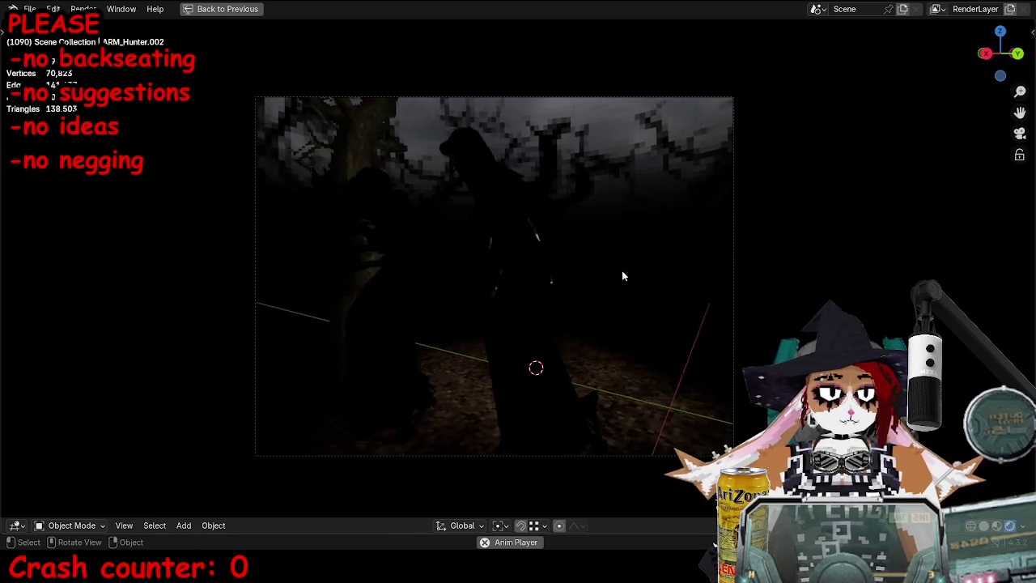
key(space)
key(ctrl+space)
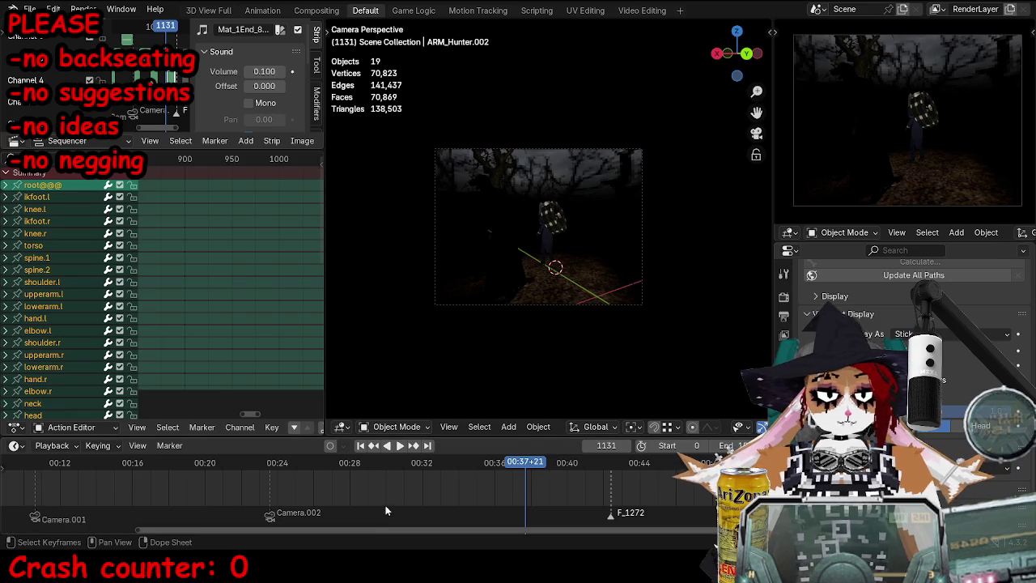
click(287, 467)
key(ctrl+space)
key(space)
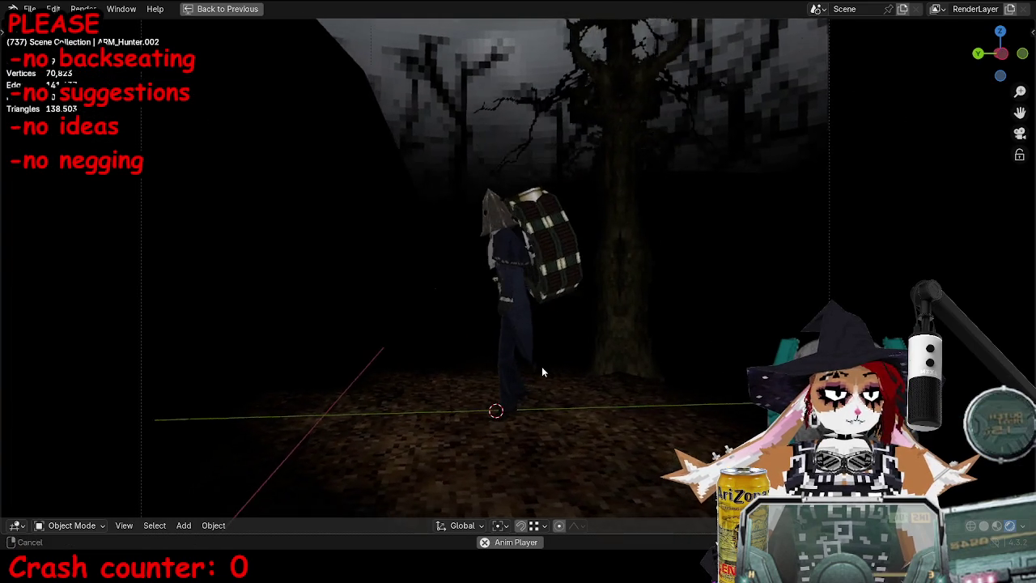
key(KP_0)
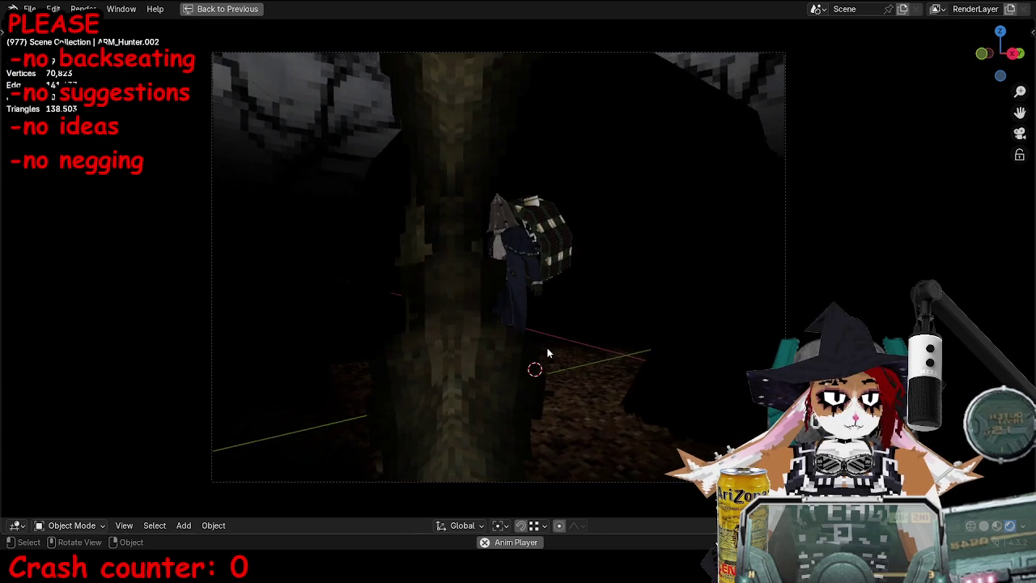
key(n)
key(n)
key(ctrl+space)
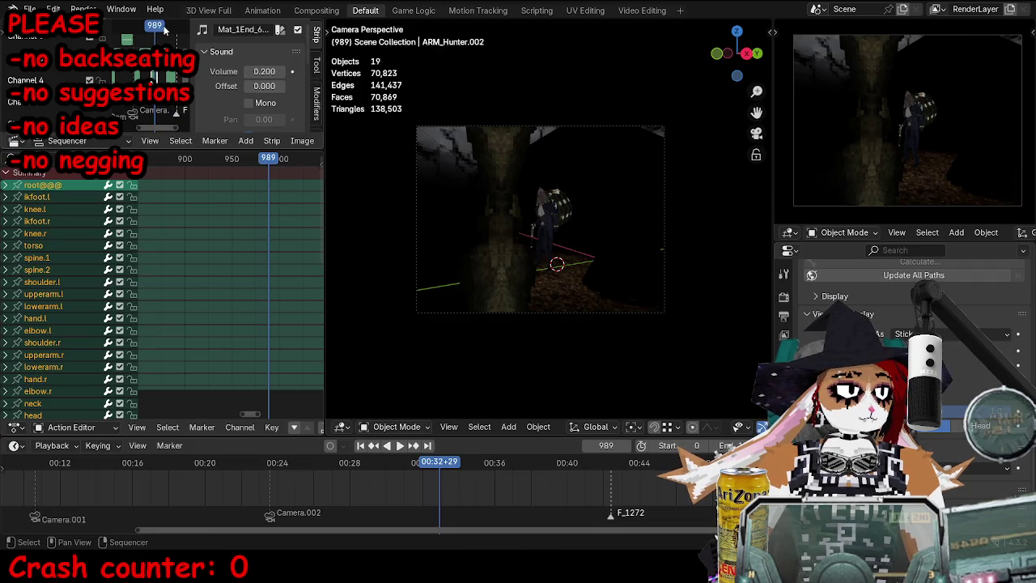
Step: Replay again from about frame 616 to 1025, then switch the rig to Pose Mode
key(space)
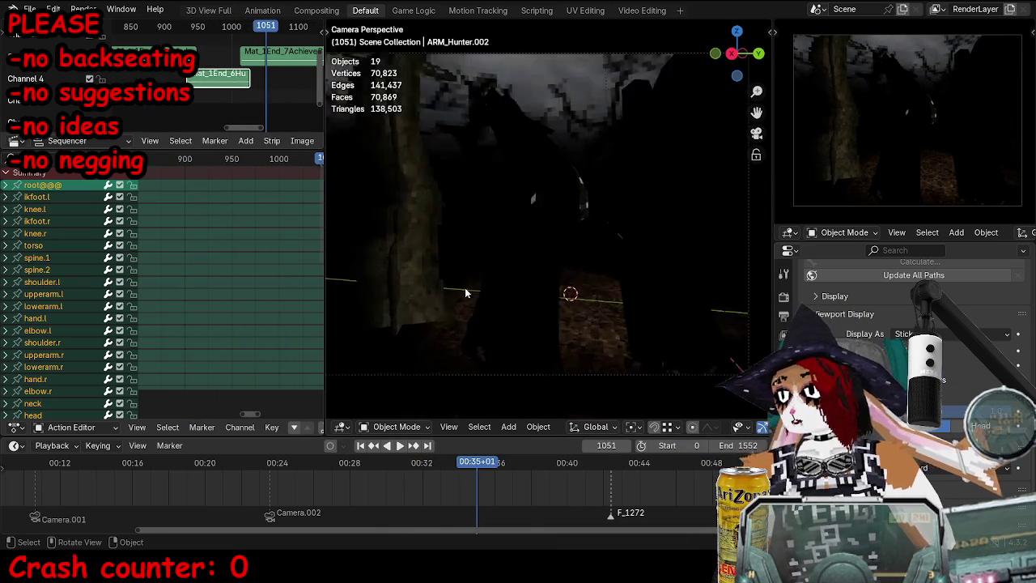
ctrl+middle_drag(458, 293, 546, 232)
drag(477, 462, 215, 463)
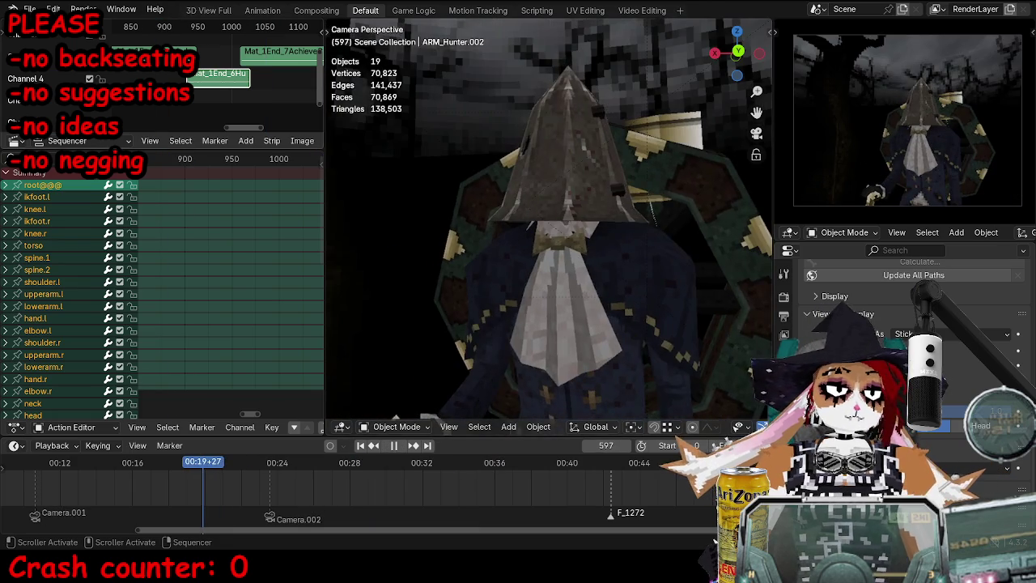
key(space)
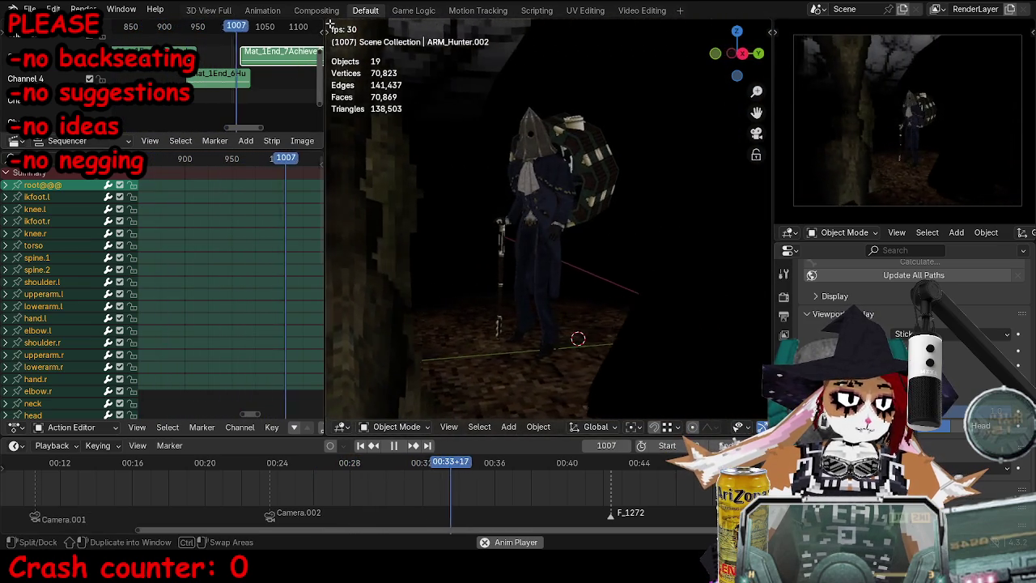
key(space)
key(KP_Decimal)
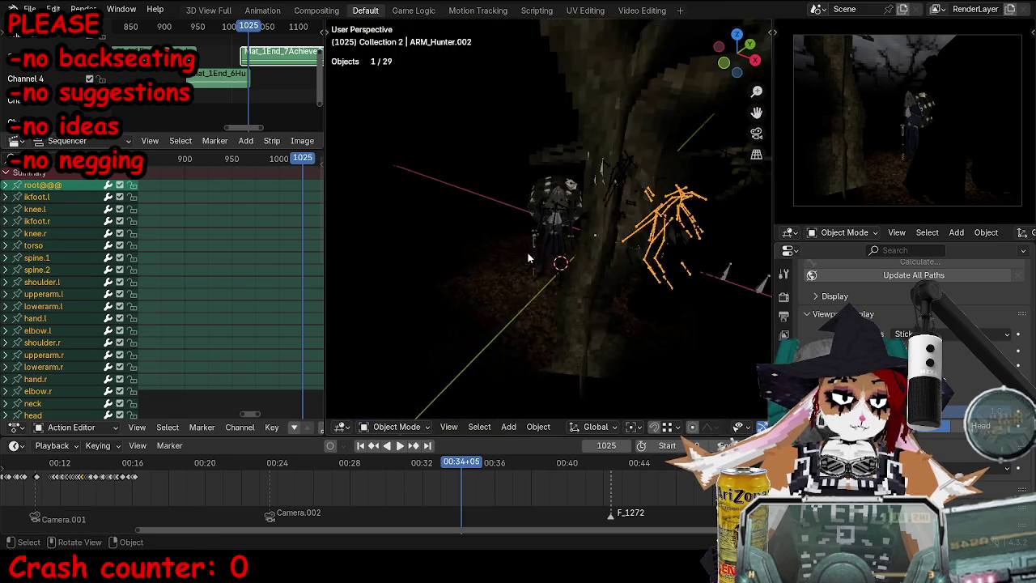
Step: Frame the armature, step to frame 1026, and rotate the torso bone
scroll(496, 253, up, 3)
key(ctrl+Tab)
key(Right)
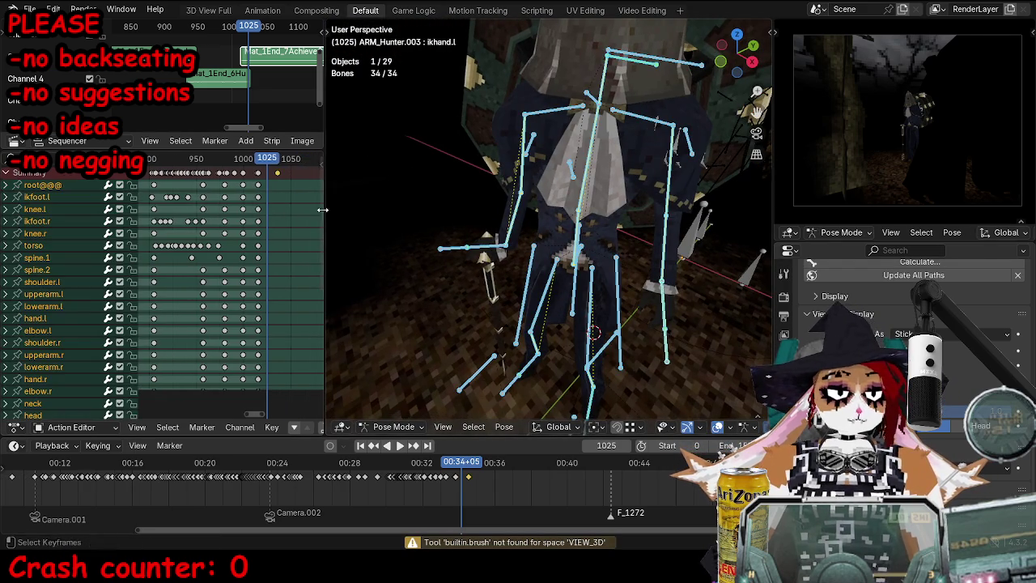
click(633, 81)
click(580, 255)
key(r)
click(693, 218)
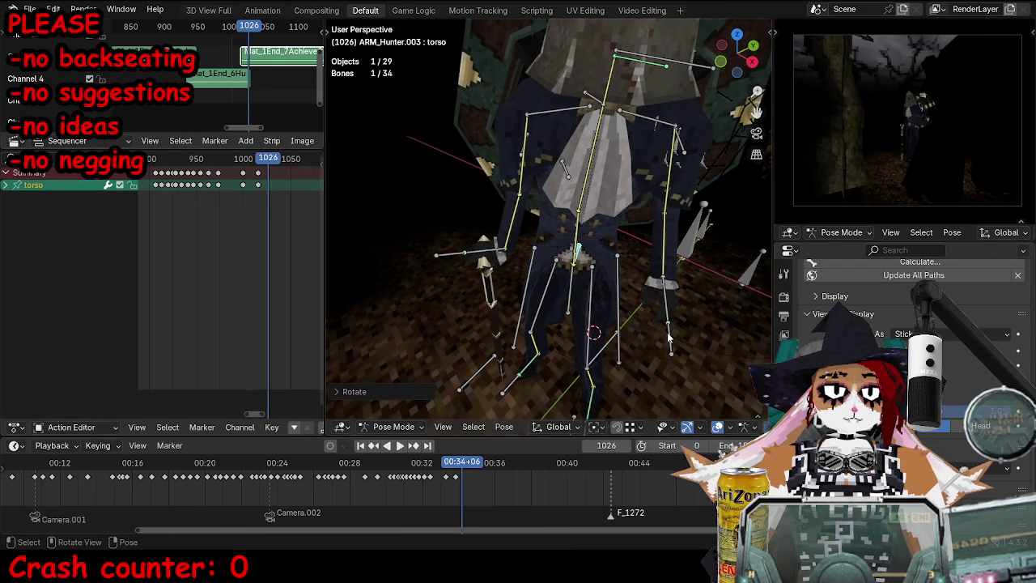
Step: Select the upperbody and ikhead bones and adjust the head rotation
middle_drag(669, 340, 610, 161)
click(615, 98)
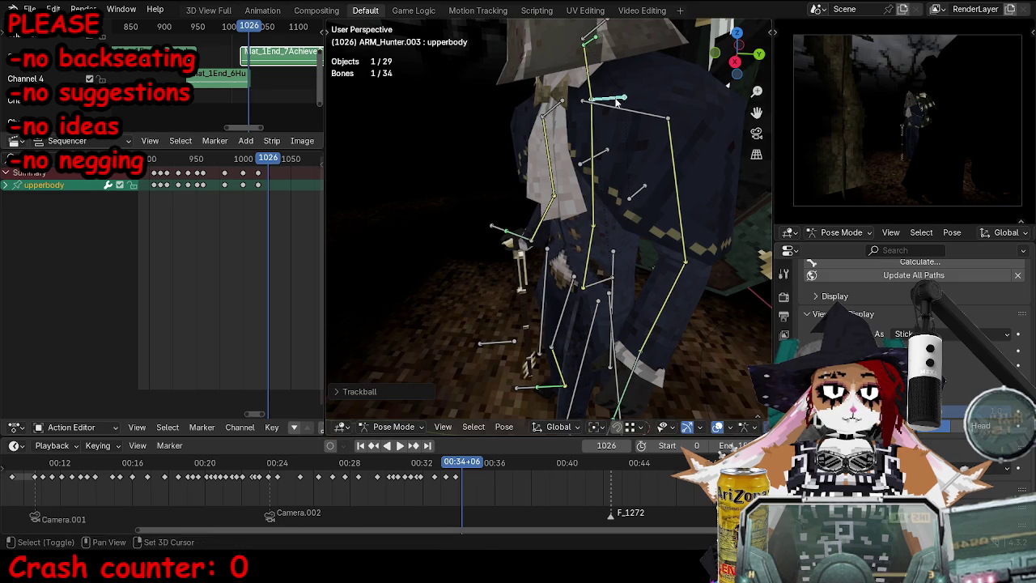
middle_drag(600, 319, 588, 253)
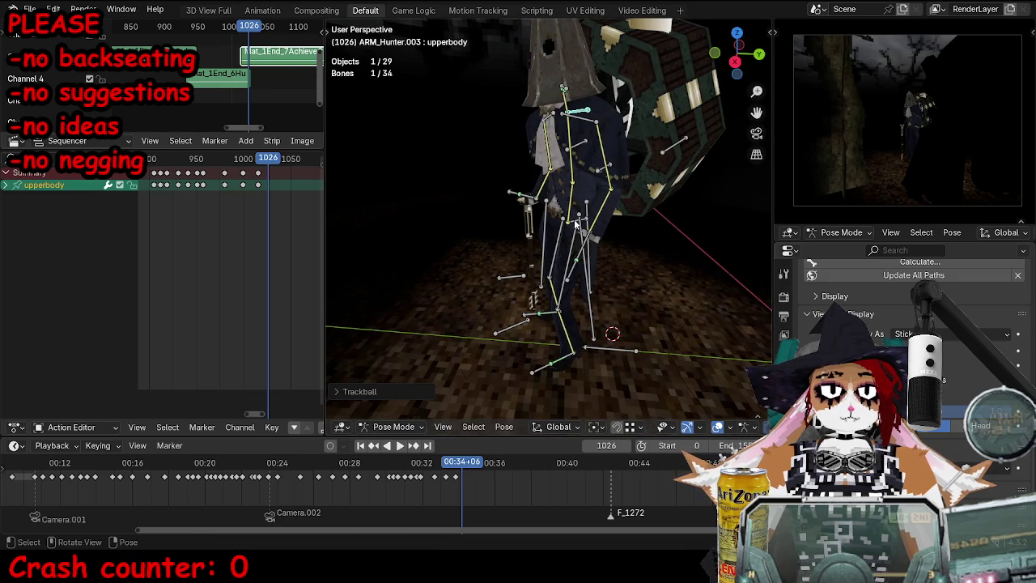
click(565, 87)
key(r)
key(r)
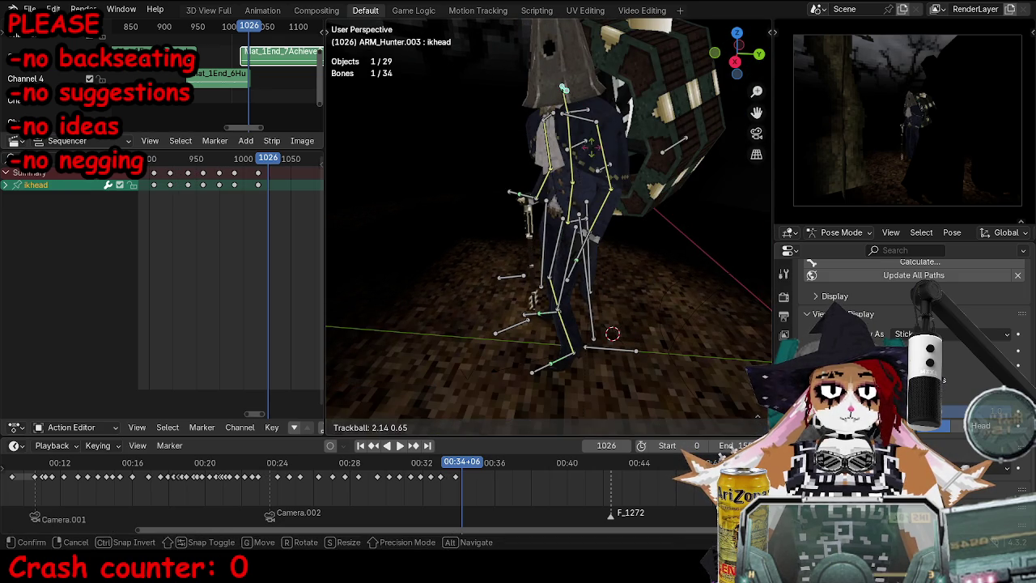
key(Escape)
key(r)
key(Escape)
Step: Keyframe every bone at frame 1026 and play back to check the pose
key(a)
key(i)
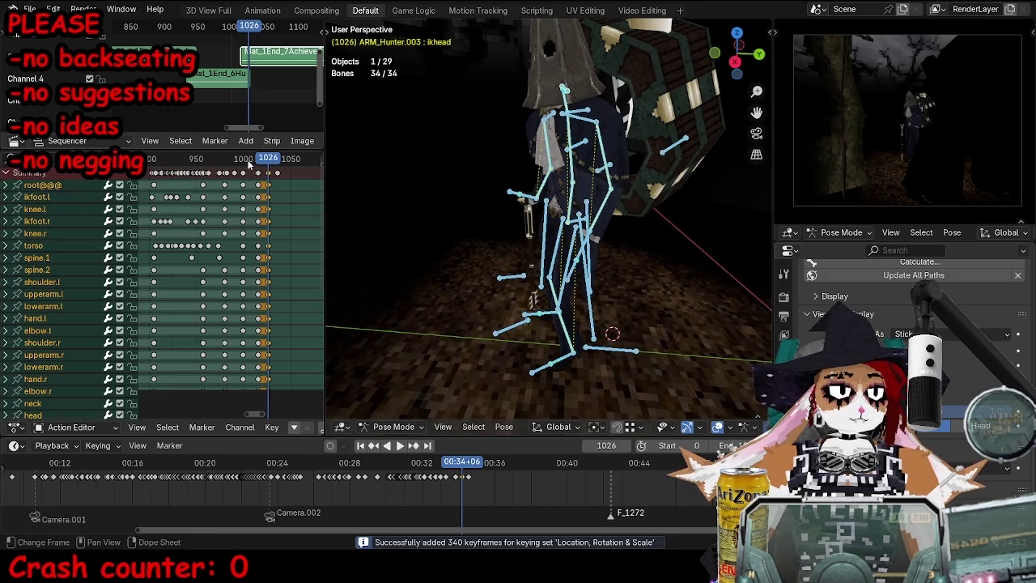
key(space)
key(space)
key(i)
key(g)
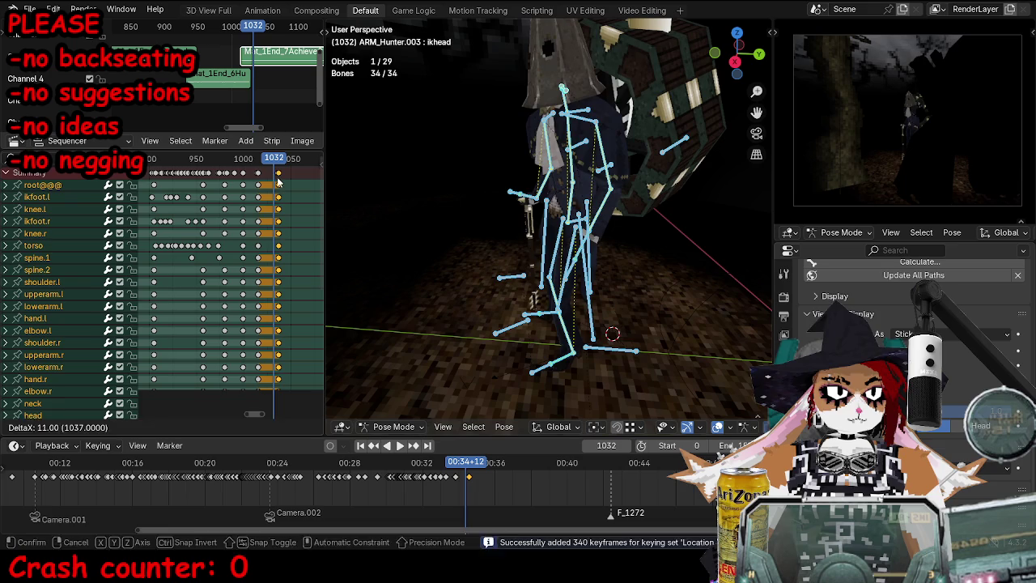
key(Escape)
key(Down)
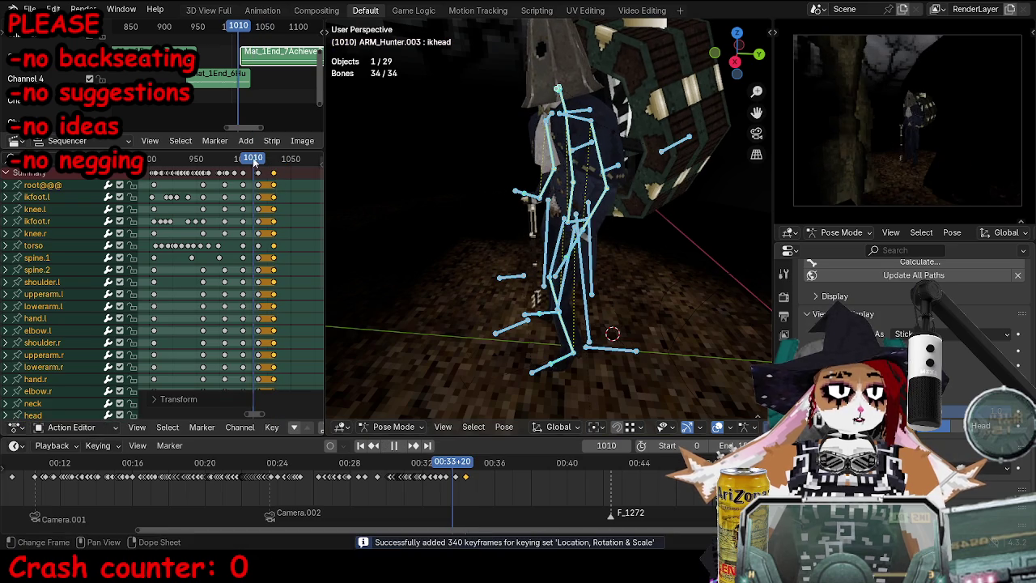
Step: Select the torso and keyframe it at frame 1016 after reviewing playback
click(581, 224)
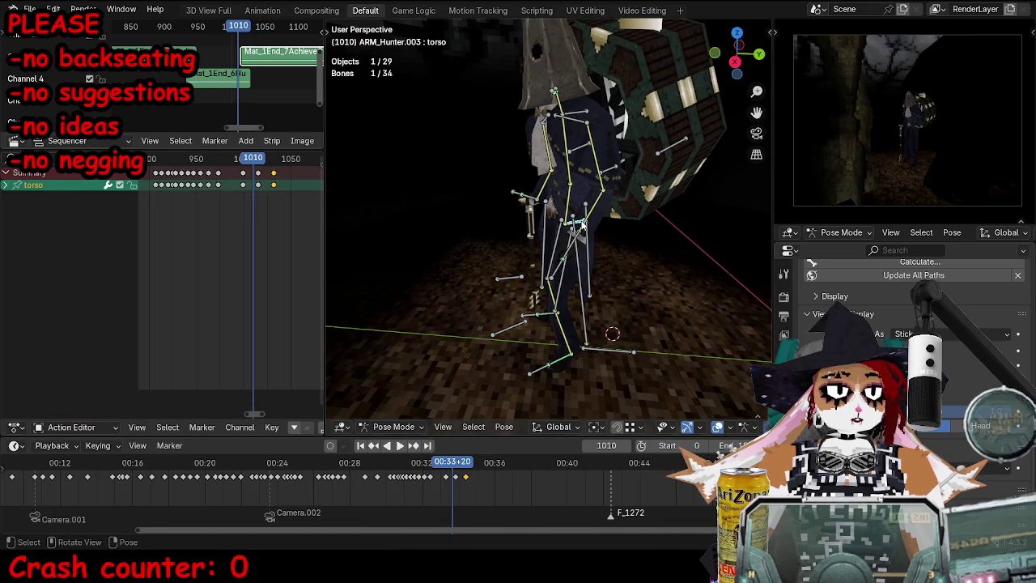
middle_drag(581, 224, 588, 229)
key(space)
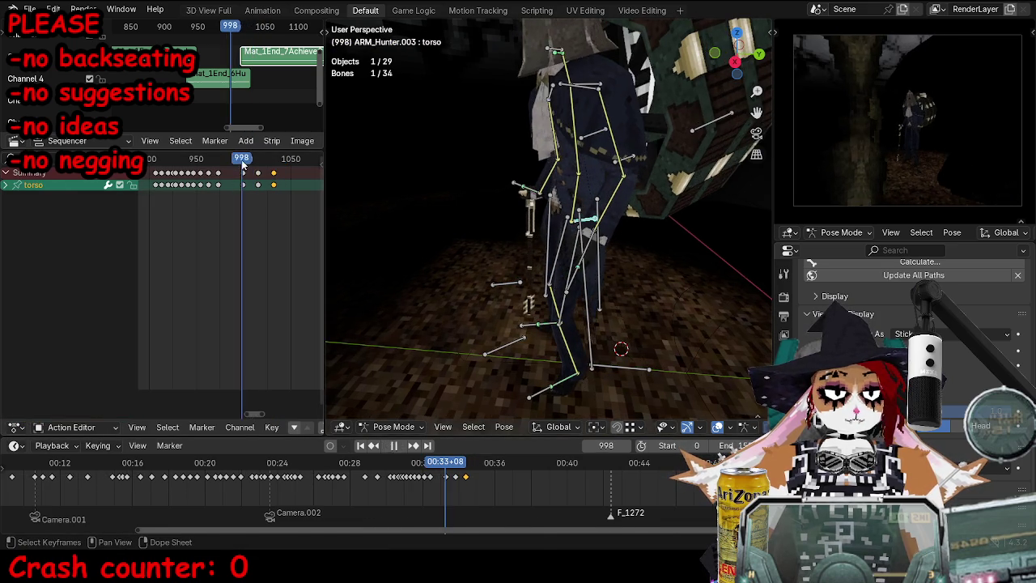
drag(247, 166, 259, 166)
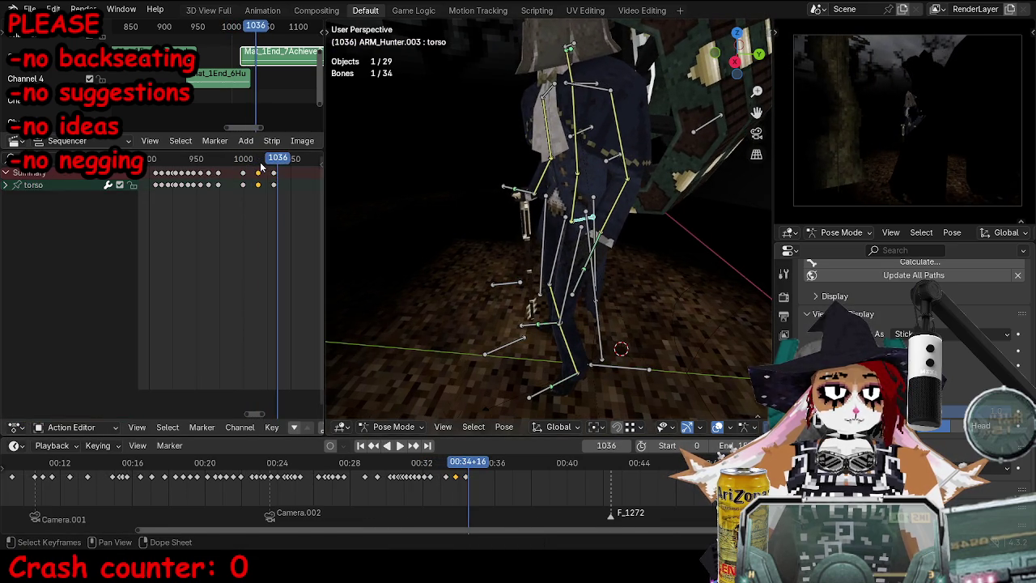
key(Right)
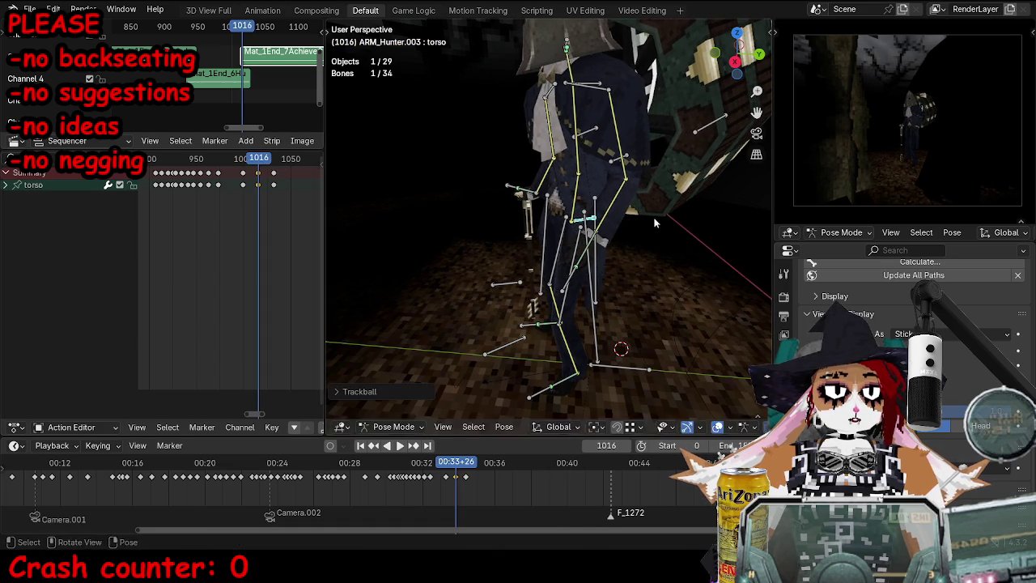
key(i)
Step: Move the new torso keyframe in the timeline and replay to review it
scroll(259, 198, up, 3)
key(g)
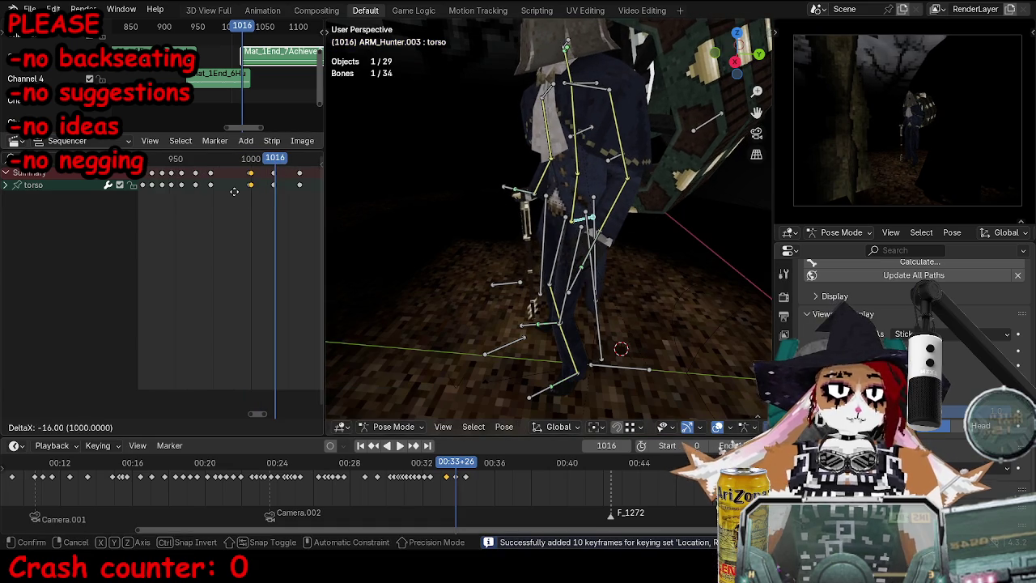
click(233, 195)
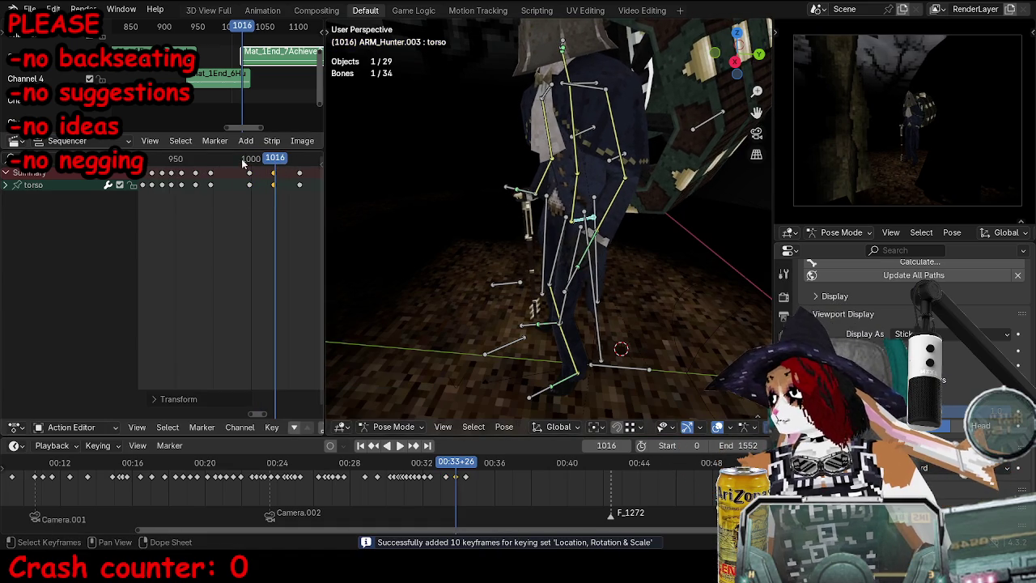
key(space)
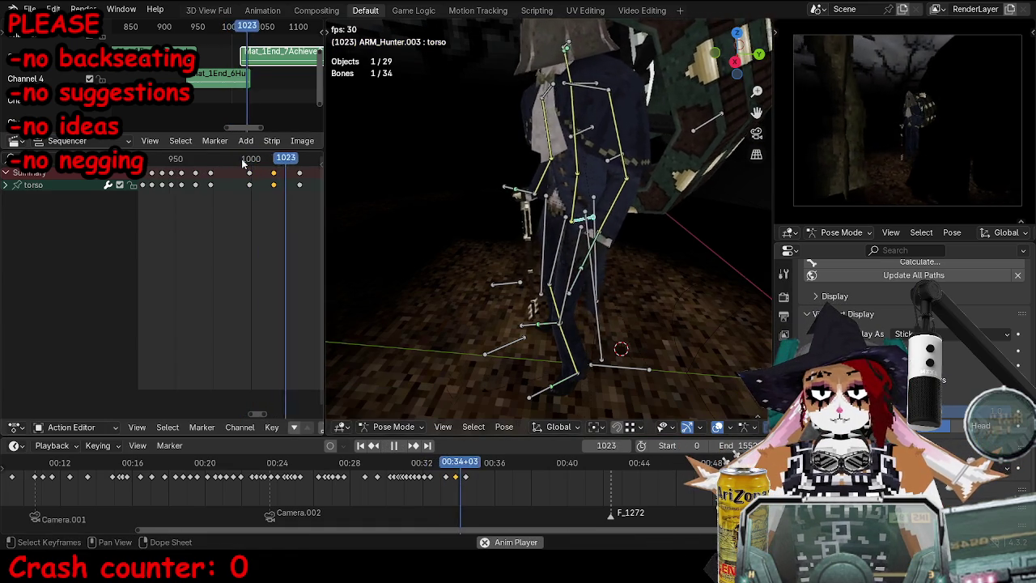
key(Escape)
Step: Delete the torso key at frame 1012 and key a re-posed torso at frame 1015
key(x)
click(275, 173)
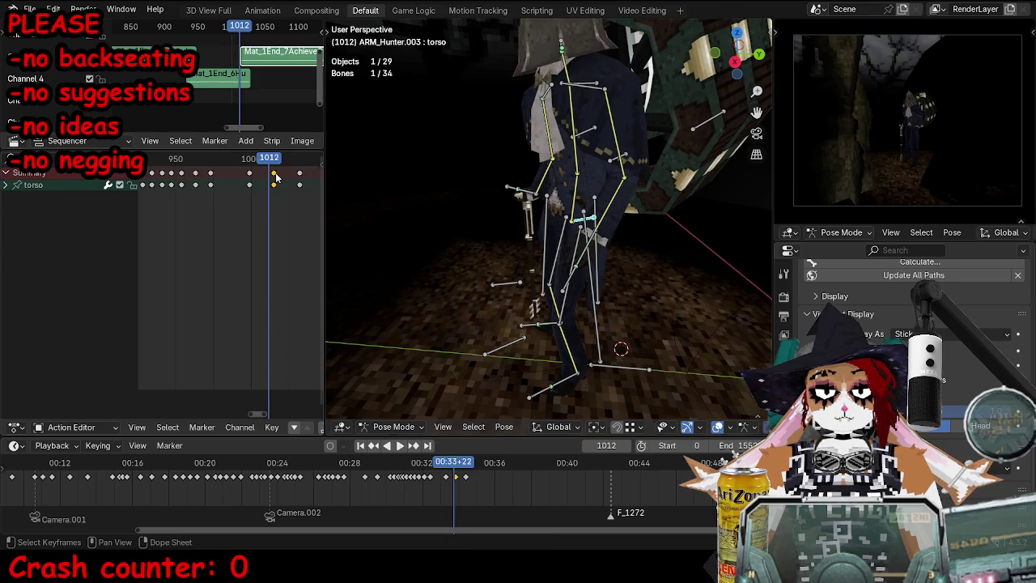
key(x)
click(271, 173)
key(Right)
key(Right)
key(Right)
key(r)
key(Escape)
key(i)
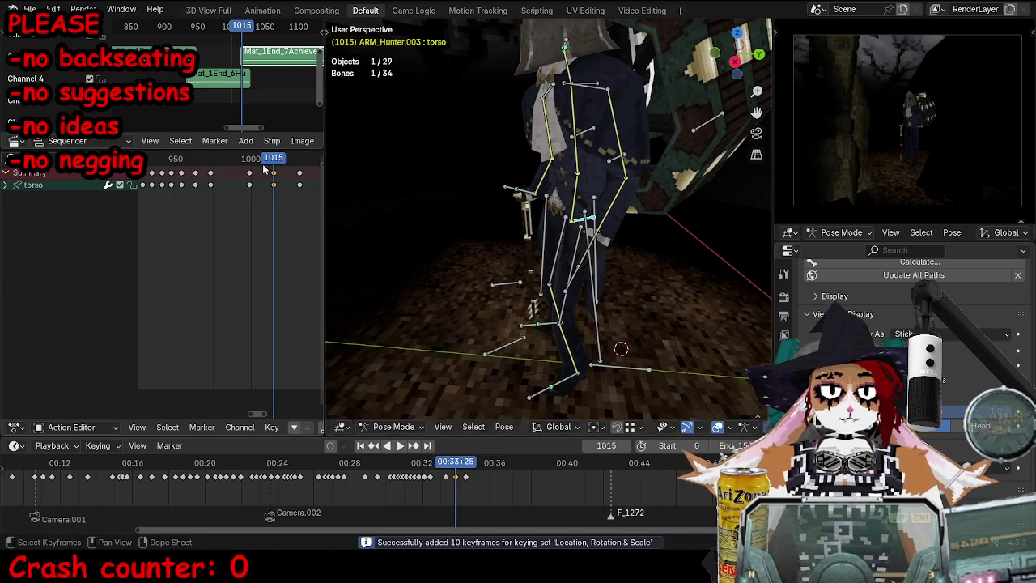
Step: Replay the walk from around frame 989 to 1028, orbiting to show the backpack crate
key(space)
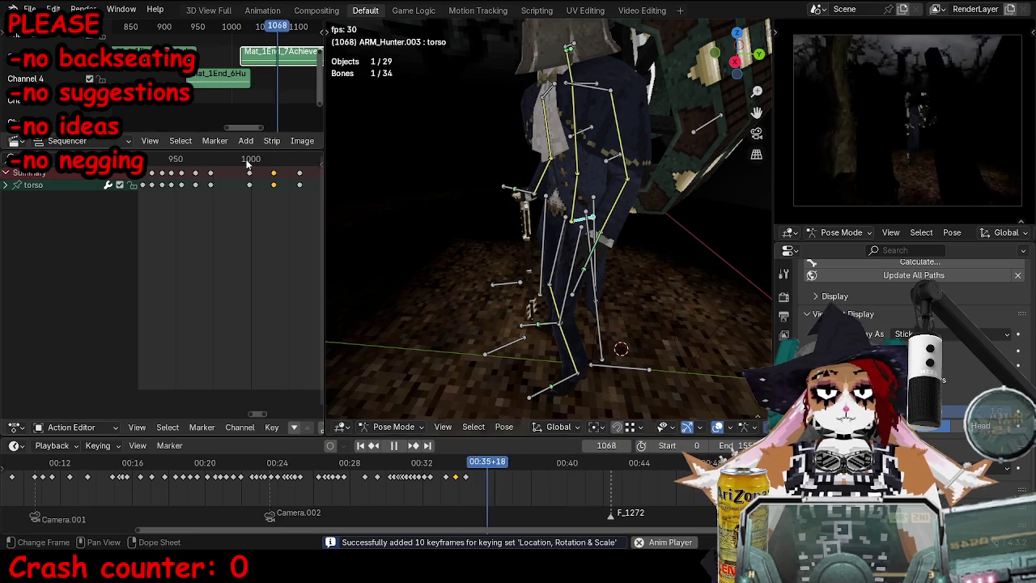
click(235, 162)
key(space)
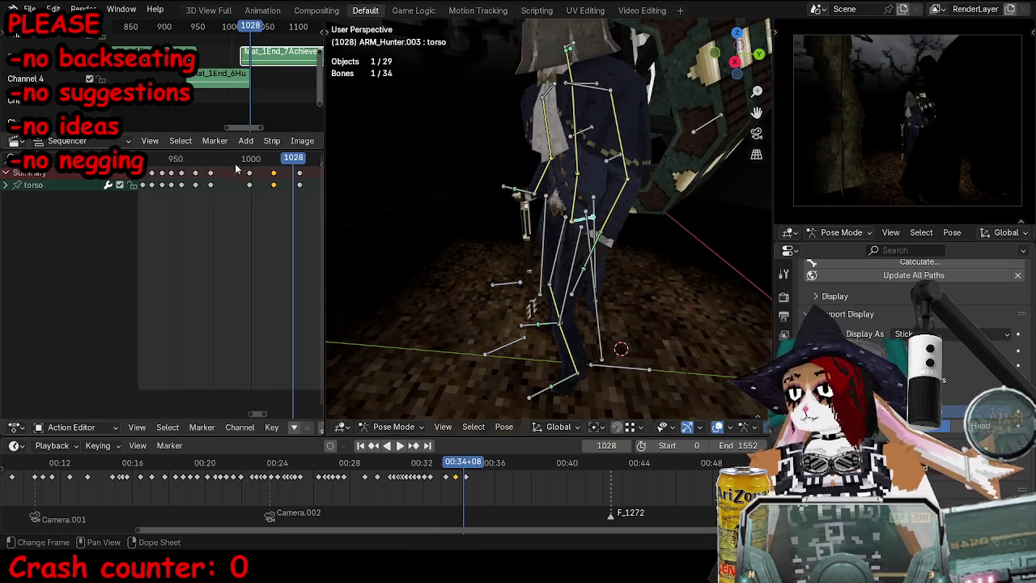
middle_drag(491, 224, 643, 249)
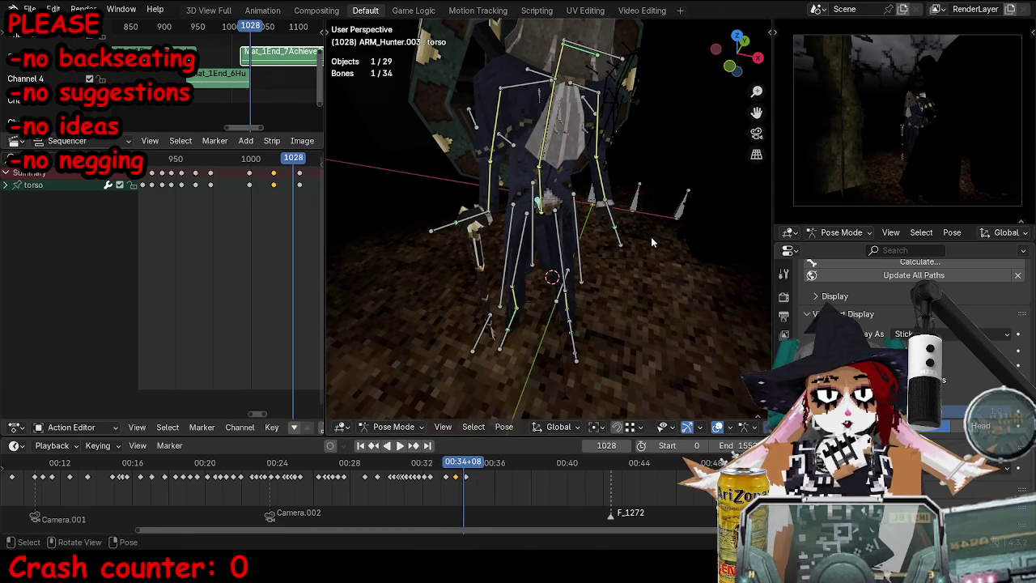
middle_drag(650, 236, 553, 203)
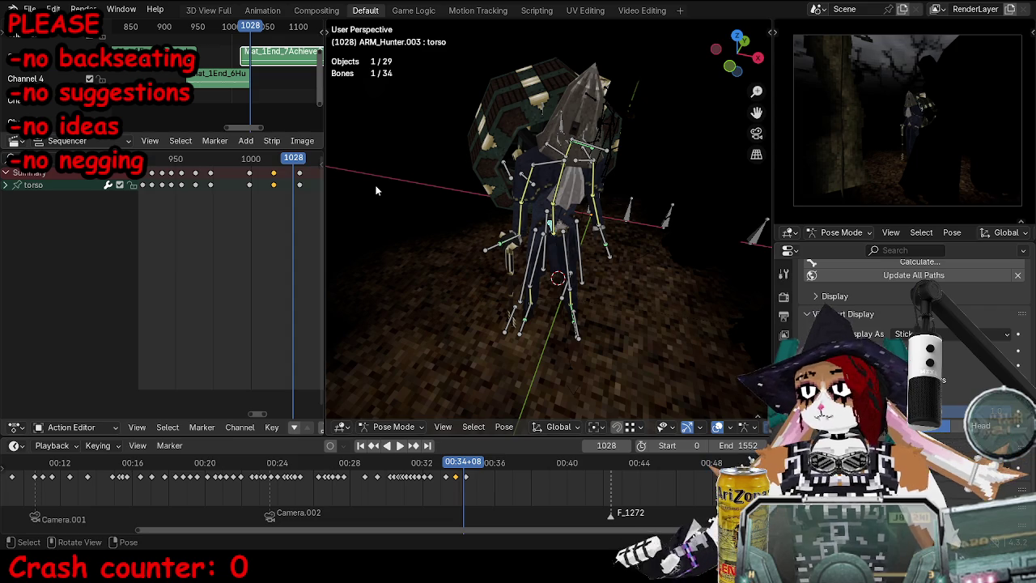
middle_drag(344, 211, 411, 177)
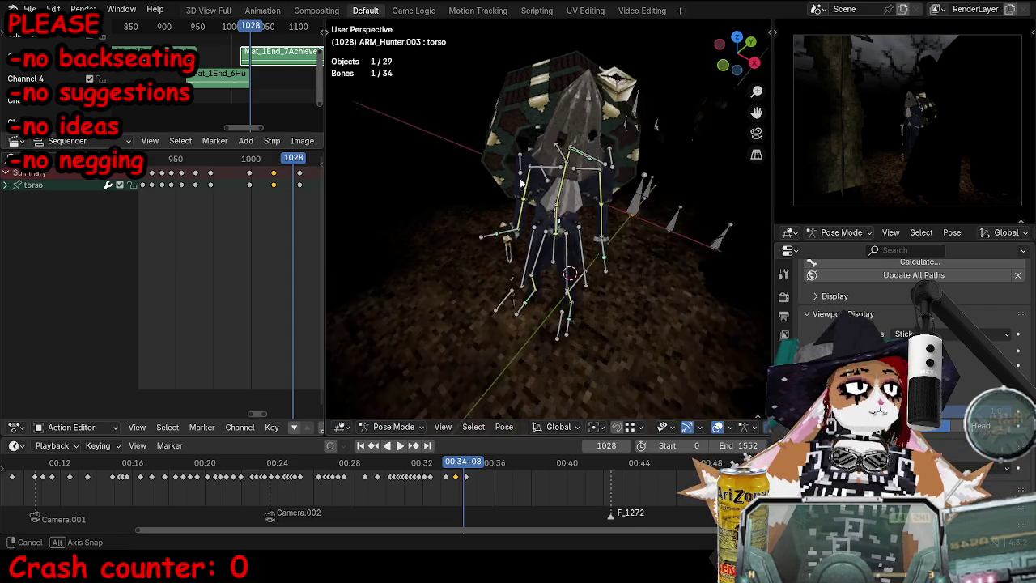
Step: Play the walk from frame 974, stopping at frame 1046
key(space)
click(213, 162)
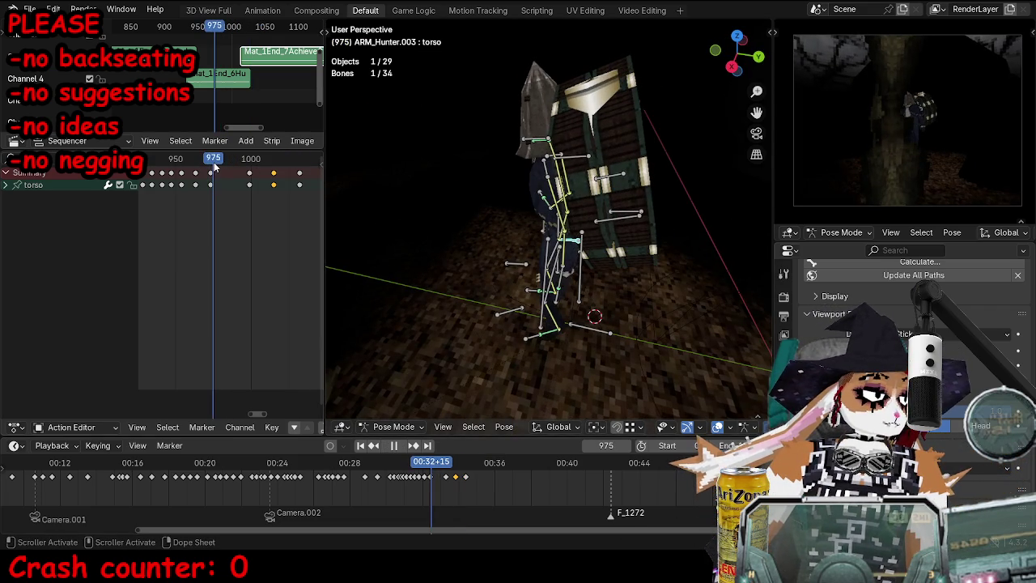
key(space)
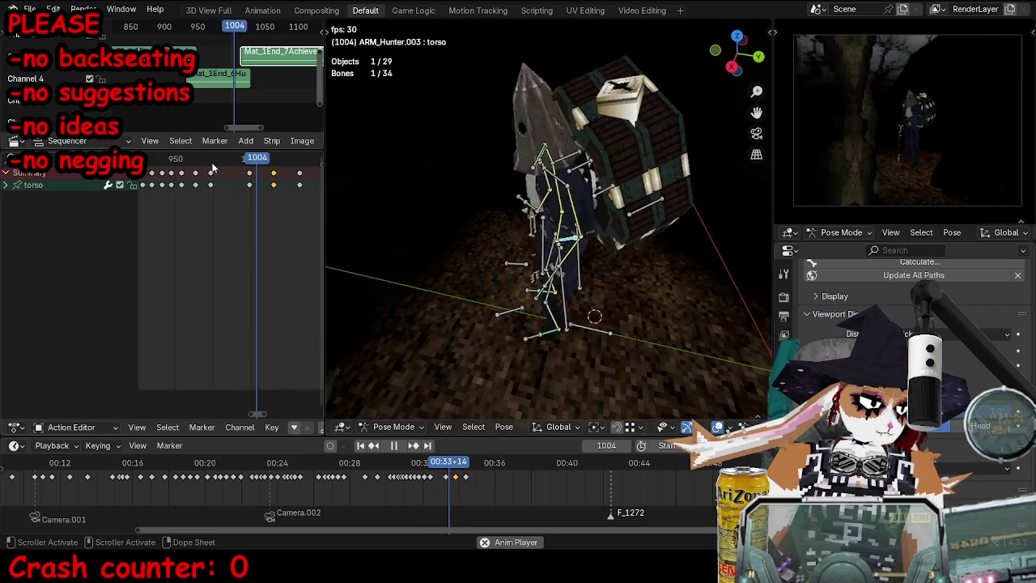
key(space)
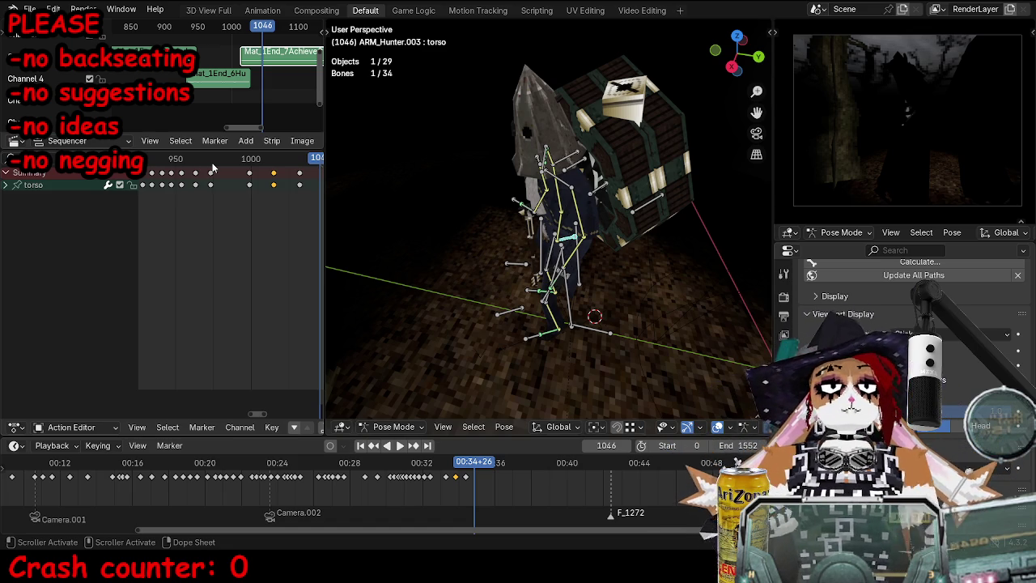
Step: Select the upperbody bone and key its pose at frame 1032
click(567, 154)
middle_drag(566, 154, 518, 162)
drag(314, 160, 312, 168)
key(space)
middle_drag(453, 194, 508, 204)
key(space)
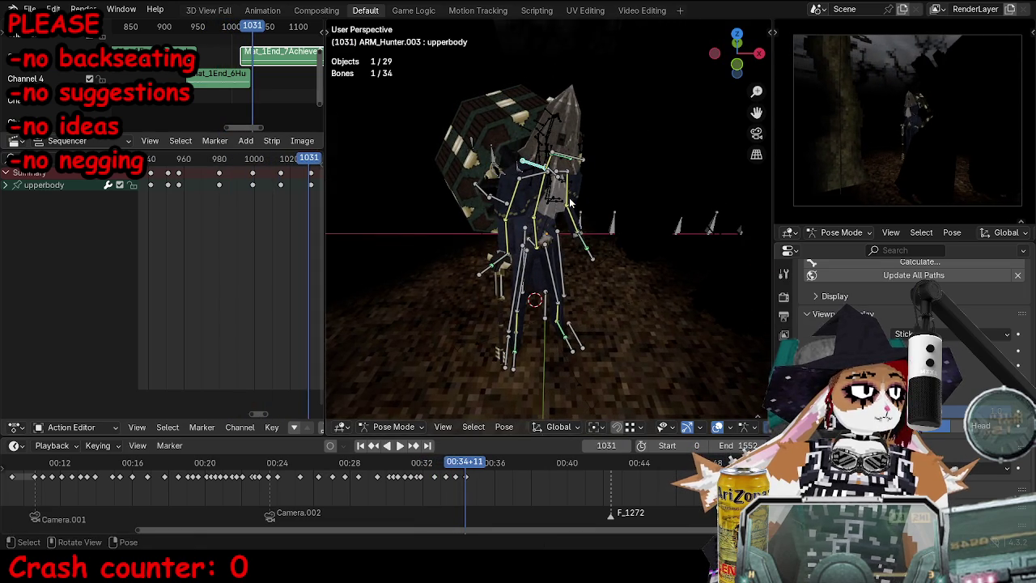
key(Right)
key(i)
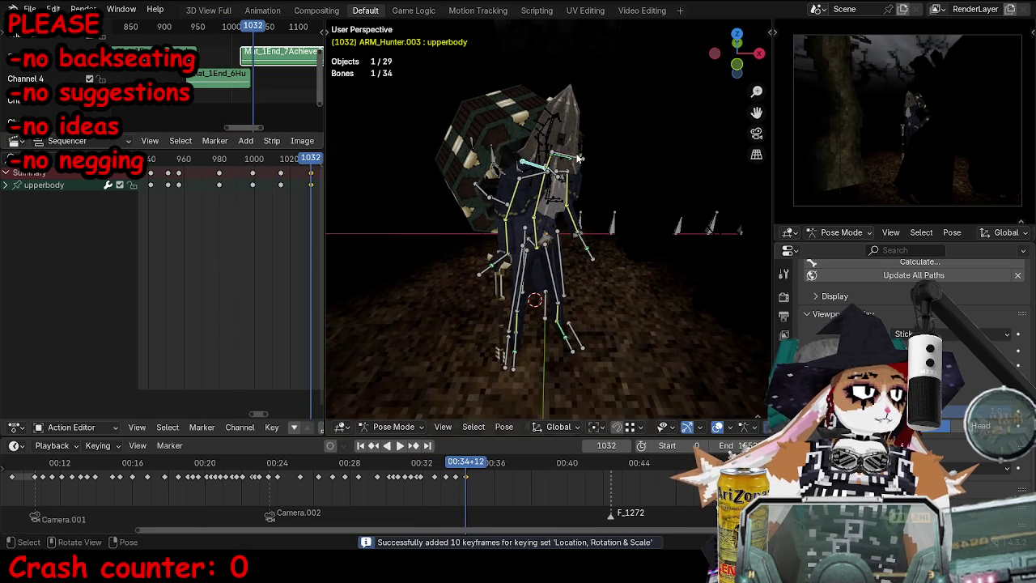
Step: Select the ikhead bone and replay the walk, stopping at frame 1050
click(576, 159)
key(space)
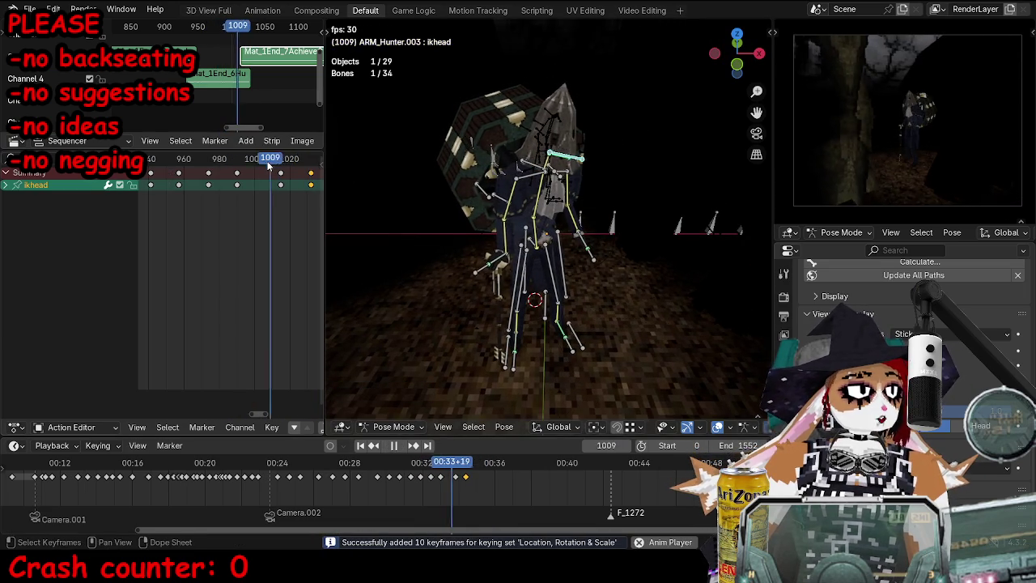
key(space)
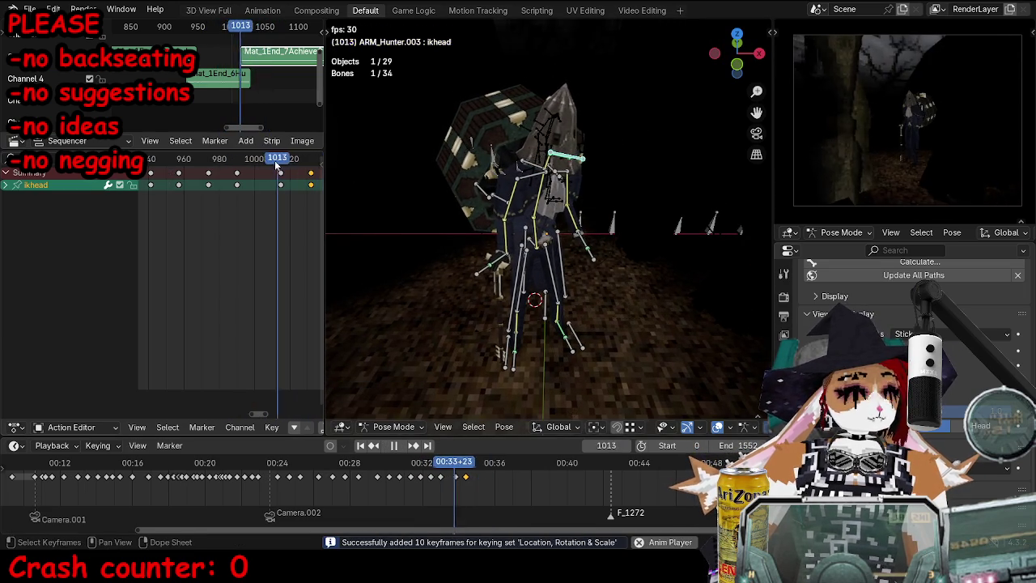
key(space)
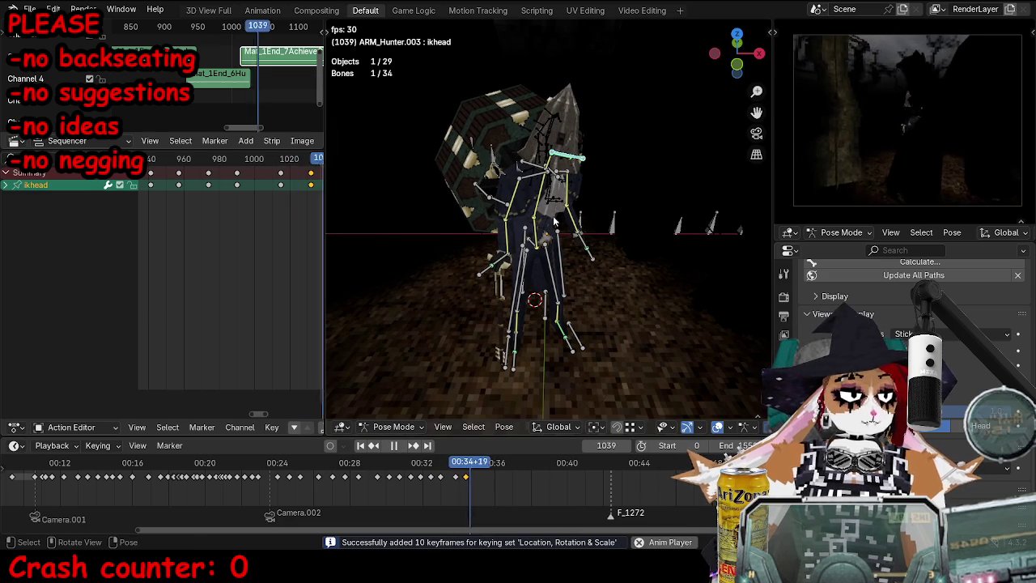
key(space)
Step: Rotate the torso at frame 1050 and paste the stored pose onto spine.1
click(547, 284)
middle_drag(548, 283, 567, 269)
key(r)
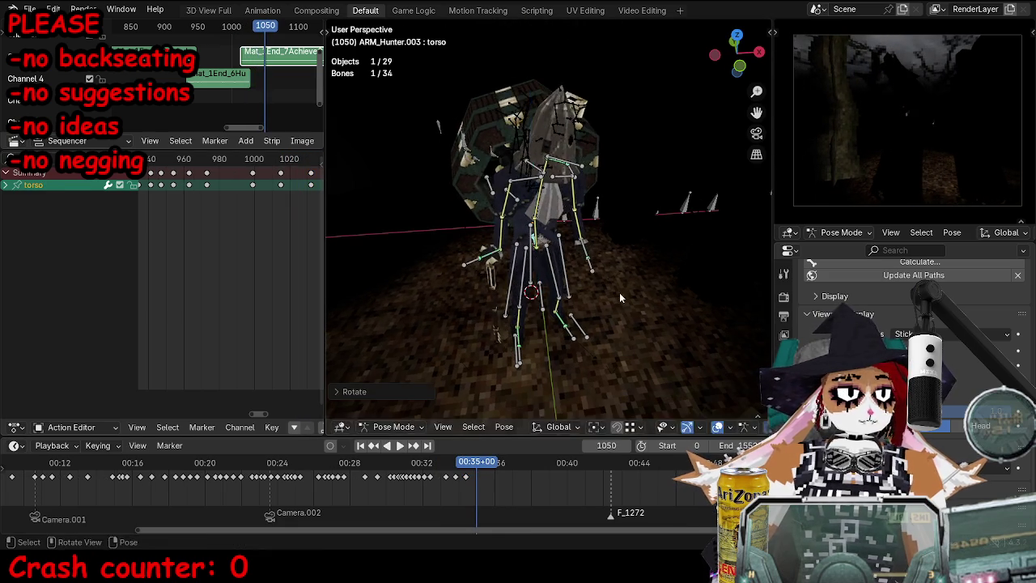
click(533, 236)
click(532, 236)
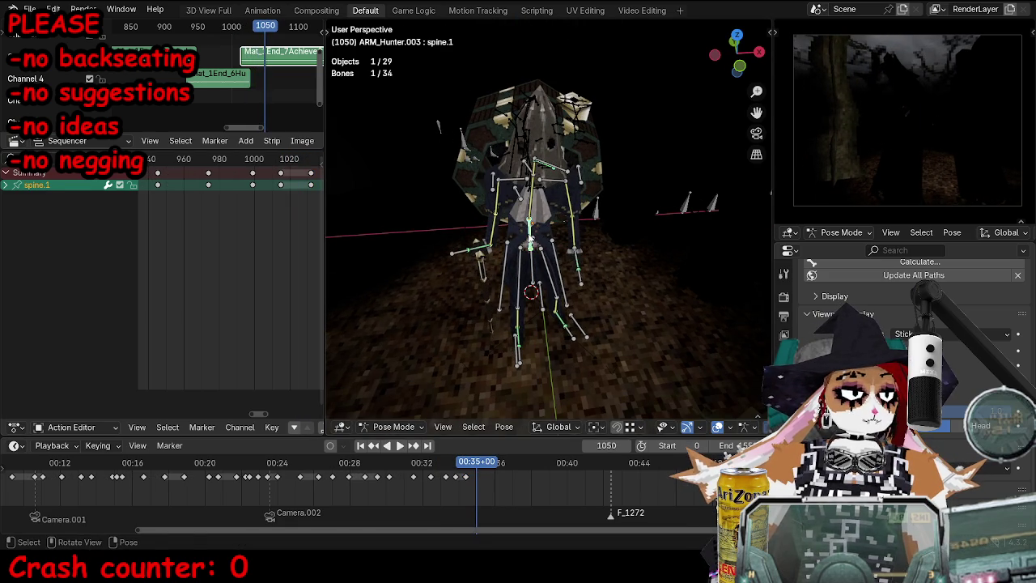
key(ctrl+shift+v)
Step: Adjust the upperbody and ikhead bones while orbiting around the rig
click(527, 169)
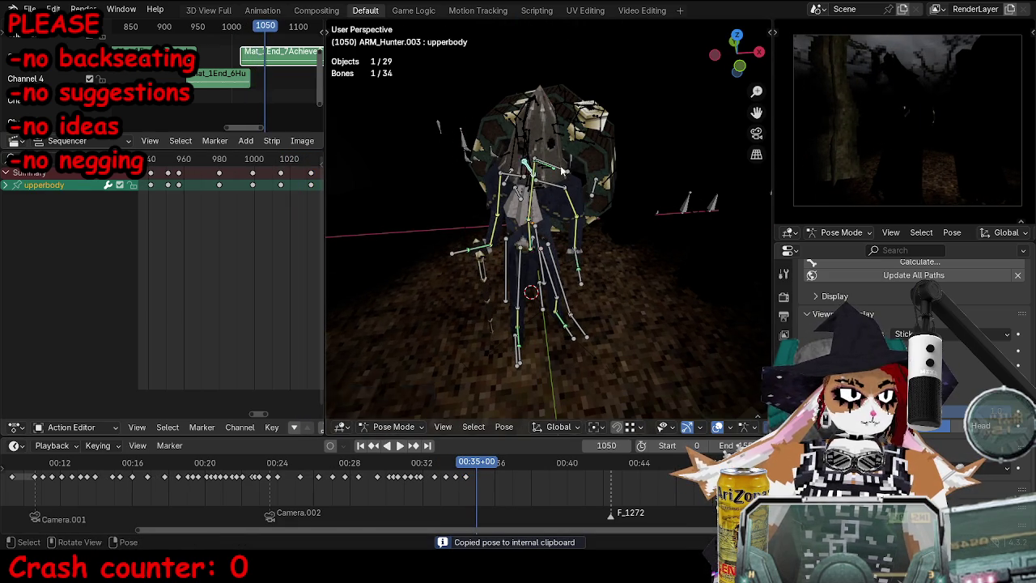
key(r)
click(534, 267)
click(535, 269)
middle_drag(534, 267, 526, 202)
drag(526, 202, 524, 192)
middle_drag(523, 192, 526, 172)
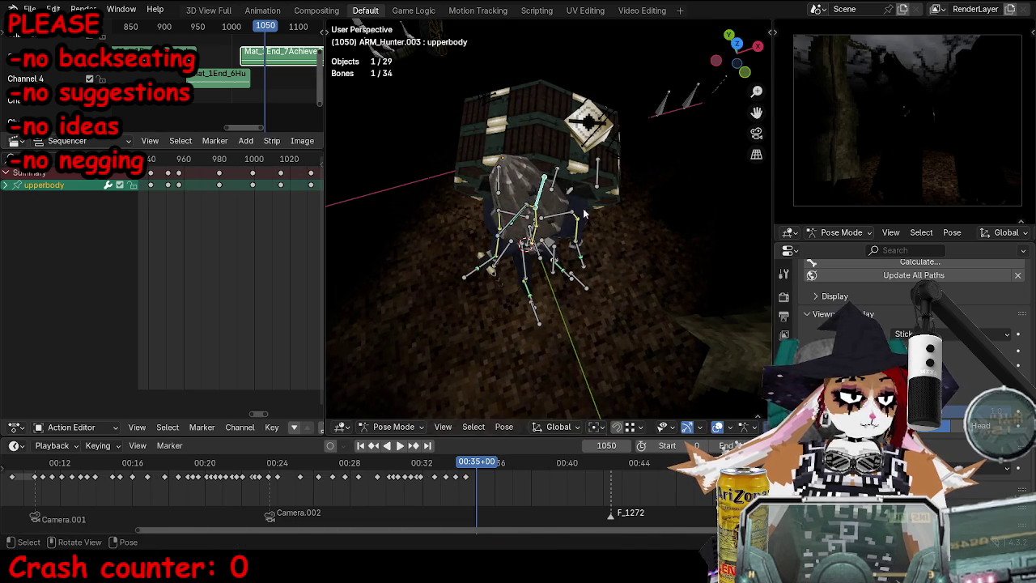
drag(526, 172, 587, 255)
middle_drag(620, 277, 574, 259)
Step: Reposition the ikhand.l left hand target
click(568, 258)
key(g)
click(657, 247)
key(g)
mouse_move(662, 266)
middle_down()
mouse_move(683, 234)
mouse_move(332, 235)
middle_up()
click(696, 223)
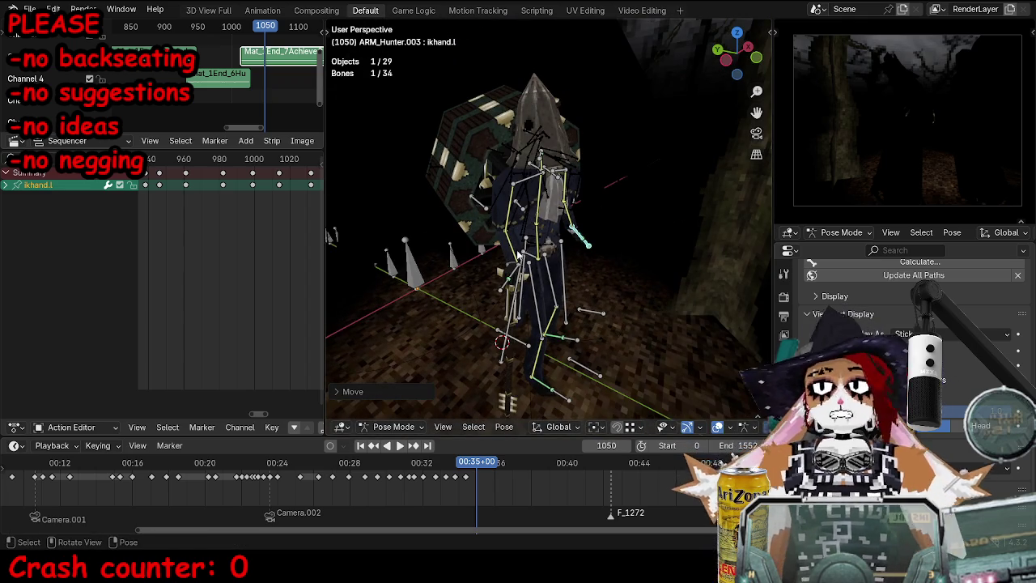
middle_drag(430, 254, 608, 348)
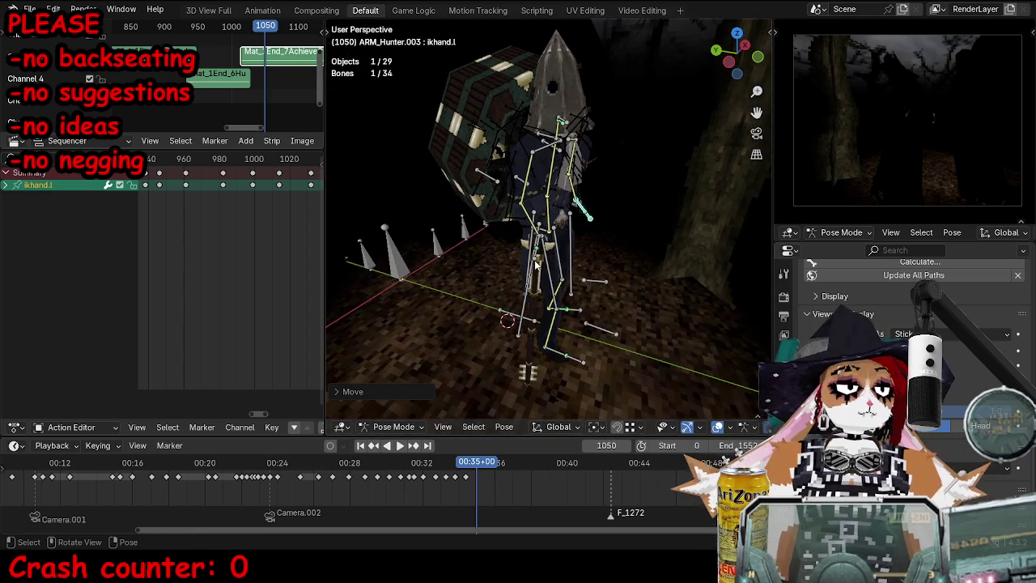
Step: Key all bones at frame 1050, then key the ikfoot.r right foot and play
key(a)
key(i)
click(608, 348)
key(i)
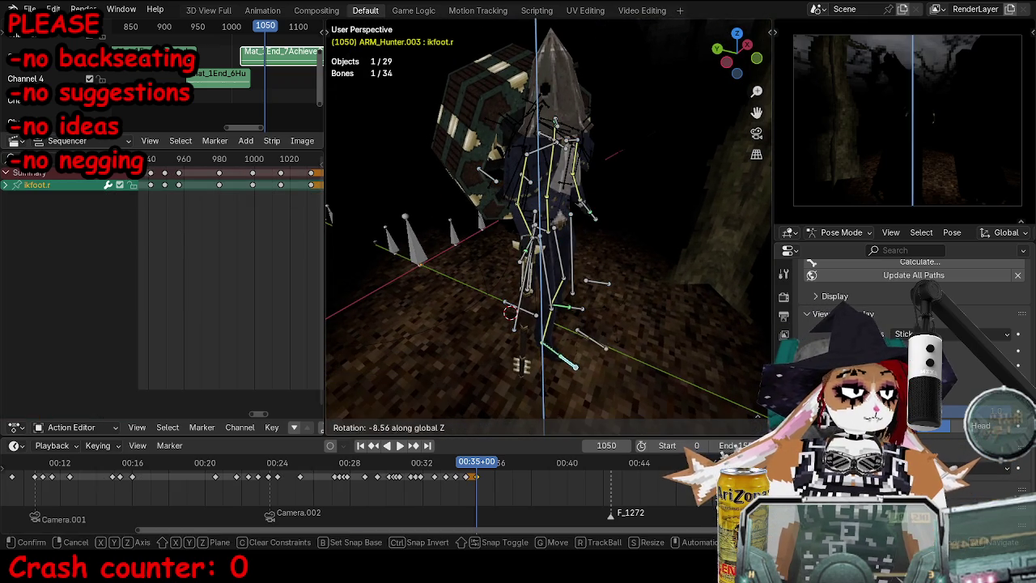
key(space)
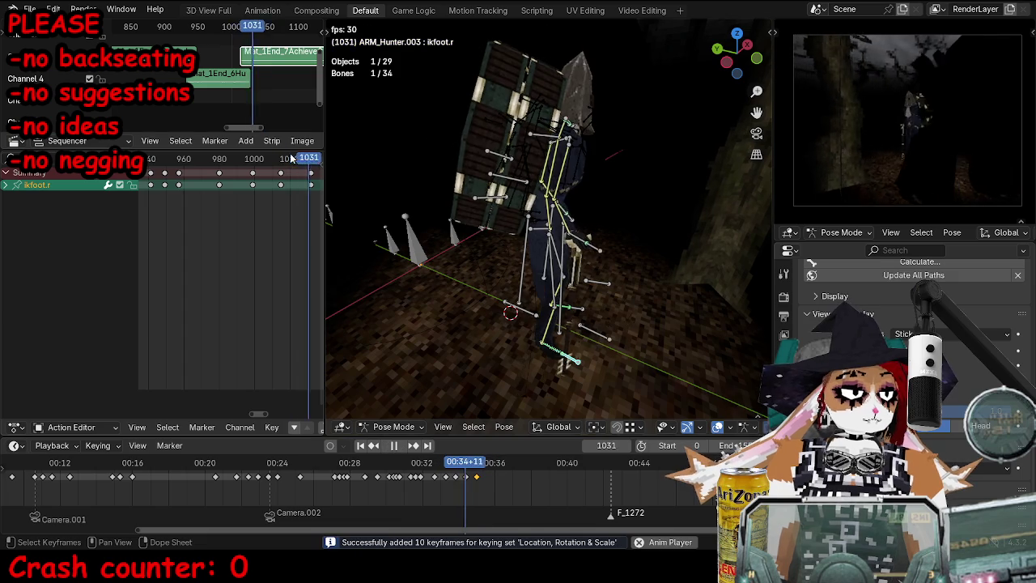
Step: Undo a key shift, then rotate the ikhead bone upright and key it at frame 1042
key(a)
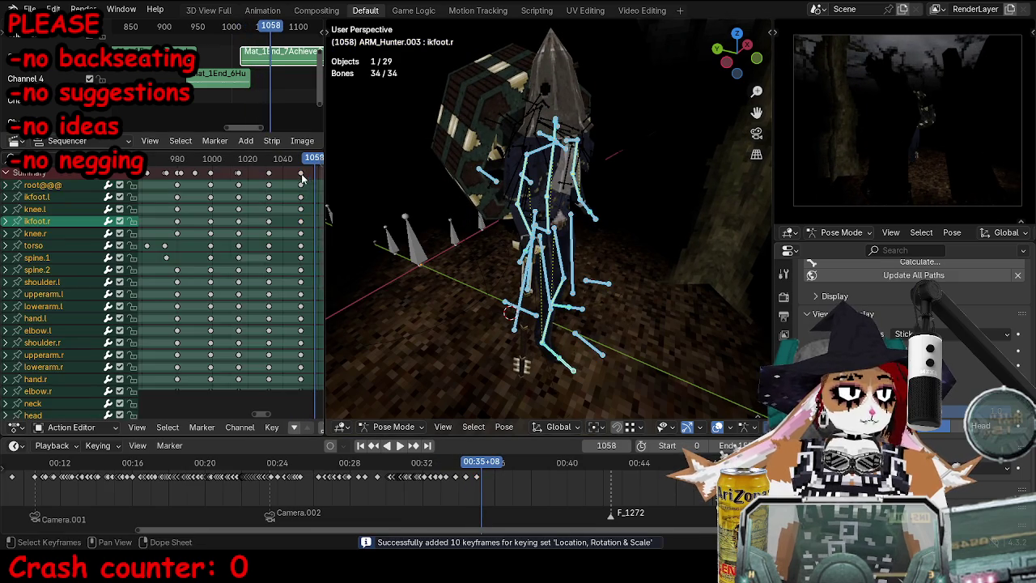
drag(302, 174, 319, 174)
mouse_move(526, 203)
middle_down()
mouse_move(634, 94)
mouse_move(613, 221)
mouse_move(639, 217)
middle_up()
key(ctrl+z)
key(r)
click(640, 217)
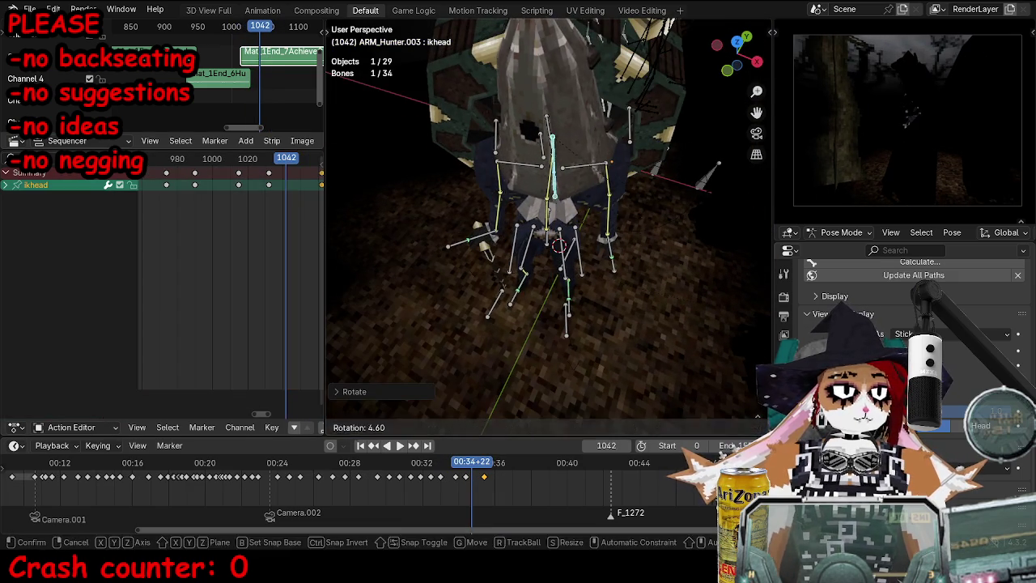
key(r)
click(666, 215)
key(i)
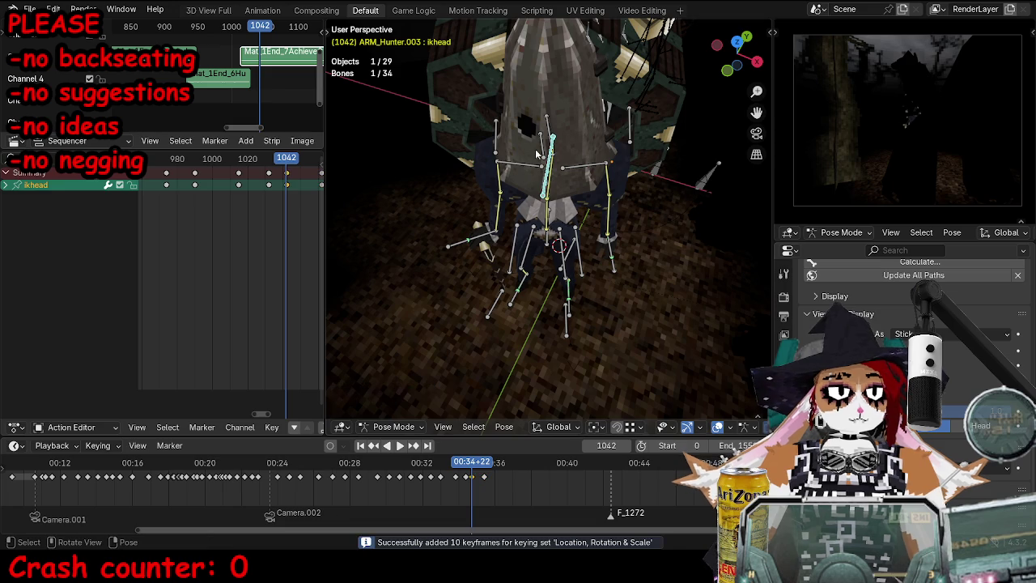
Step: Move the spinepoint bone, key it with upperbody, and play to frame 1073
click(547, 121)
key(g)
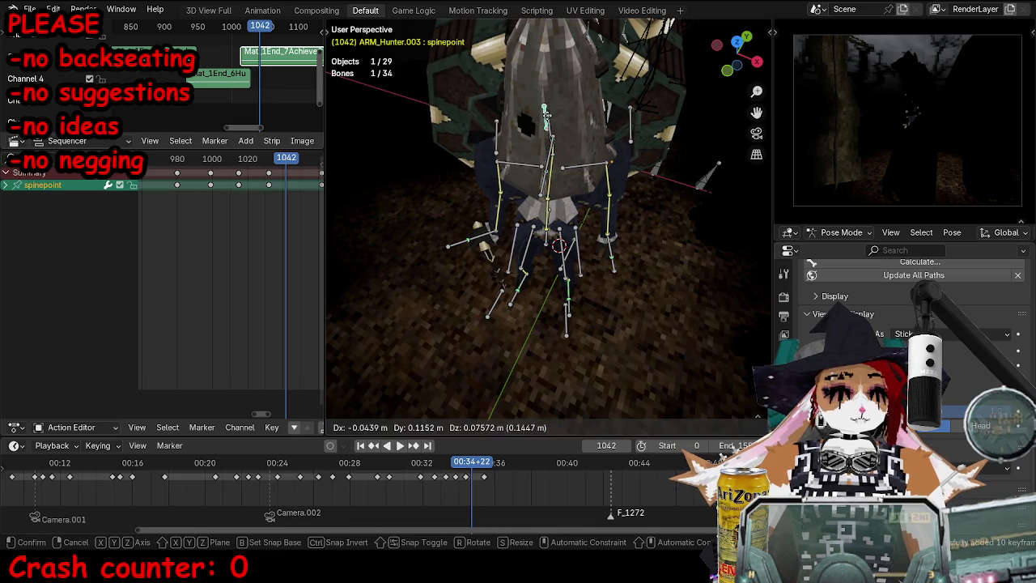
click(547, 117)
shift+click(551, 130)
key(i)
key(space)
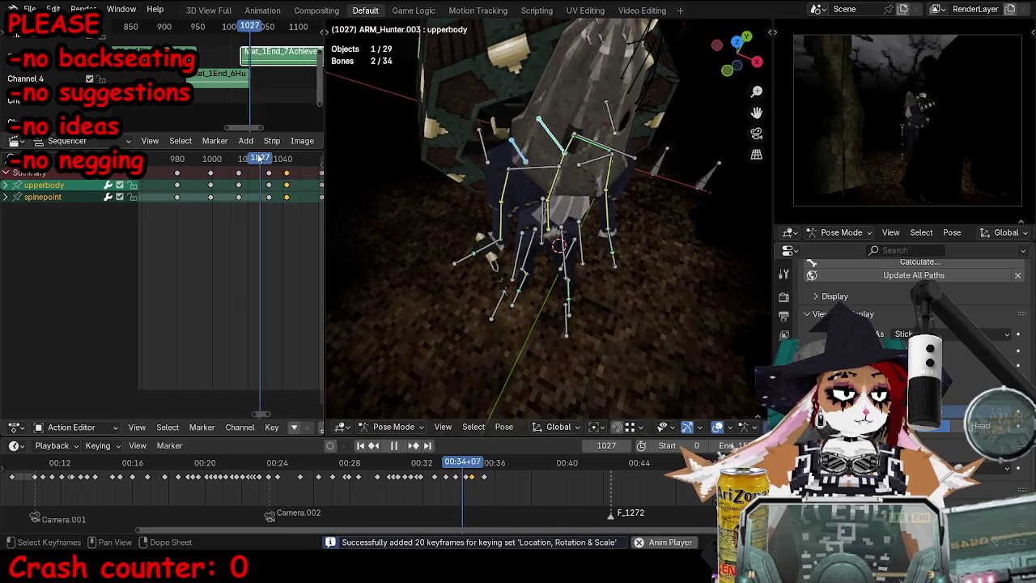
key(space)
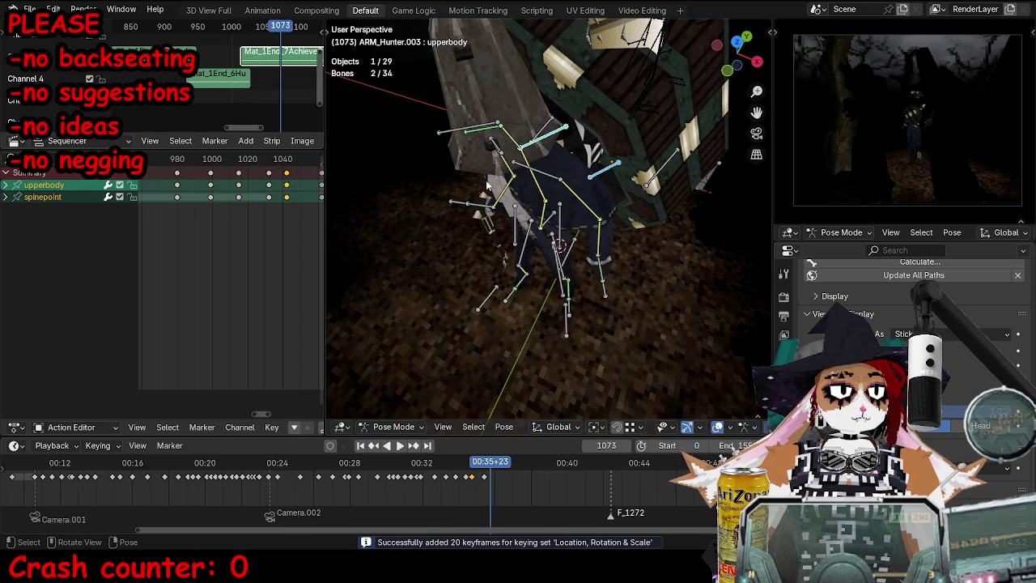
Step: Key the upperbody pose at frames 1053 and 1070
key(Left)
key(Left)
key(Left)
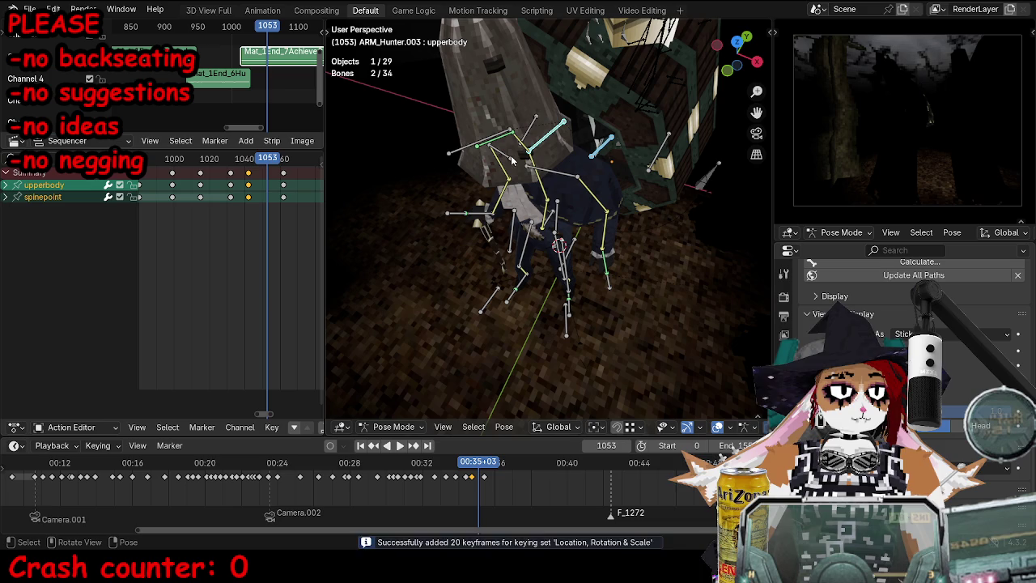
click(519, 137)
key(i)
key(Right)
key(Right)
key(Right)
middle_drag(519, 138, 640, 166)
key(i)
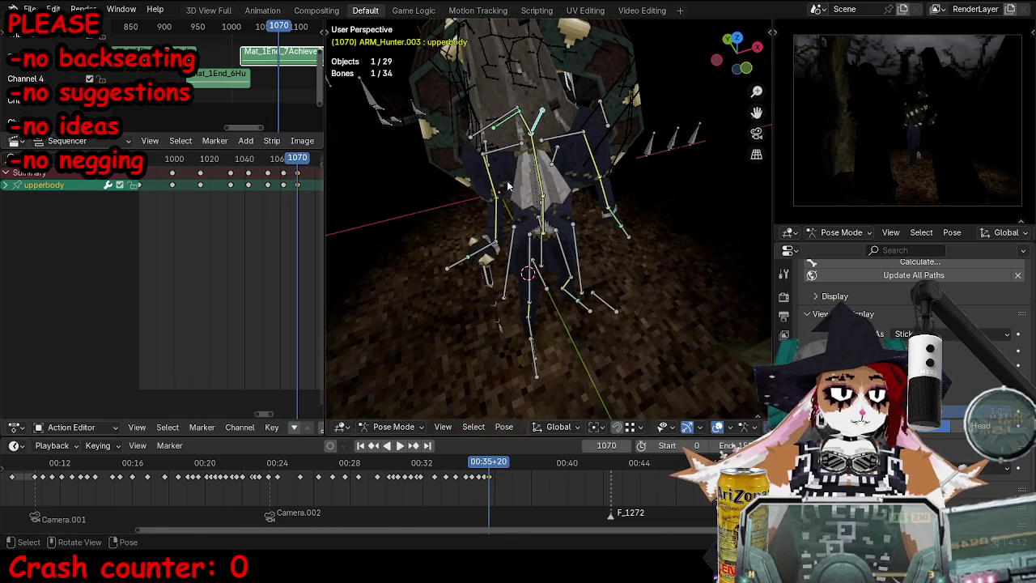
click(280, 183)
Step: Move the torso bone at frame 1092 and keyframe its new position
click(535, 224)
click(243, 158)
key(space)
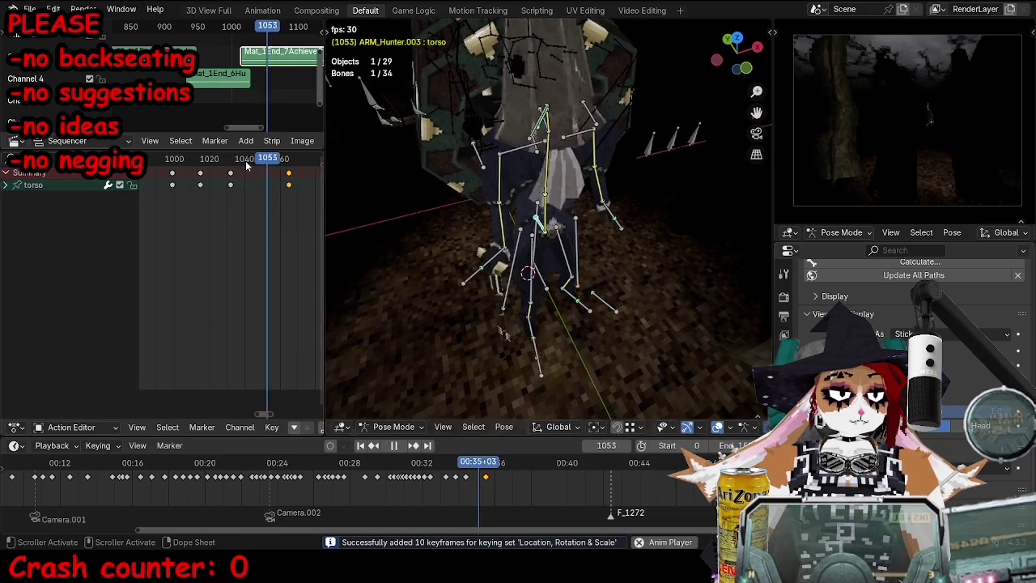
key(space)
key(g)
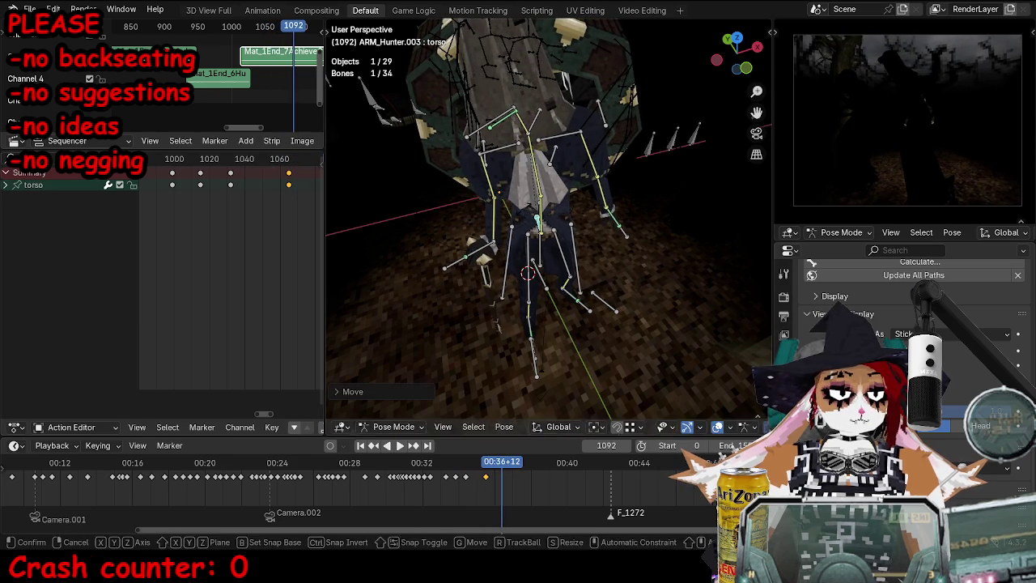
click(277, 259)
key(i)
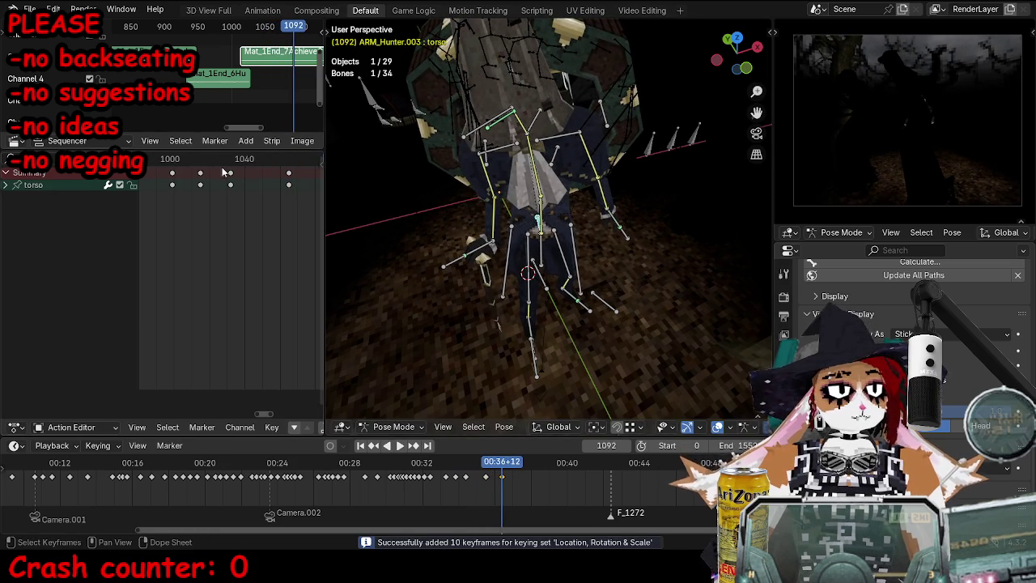
Step: Replay the walk from around frame 943 to 1063, then select every bone
click(221, 160)
key(space)
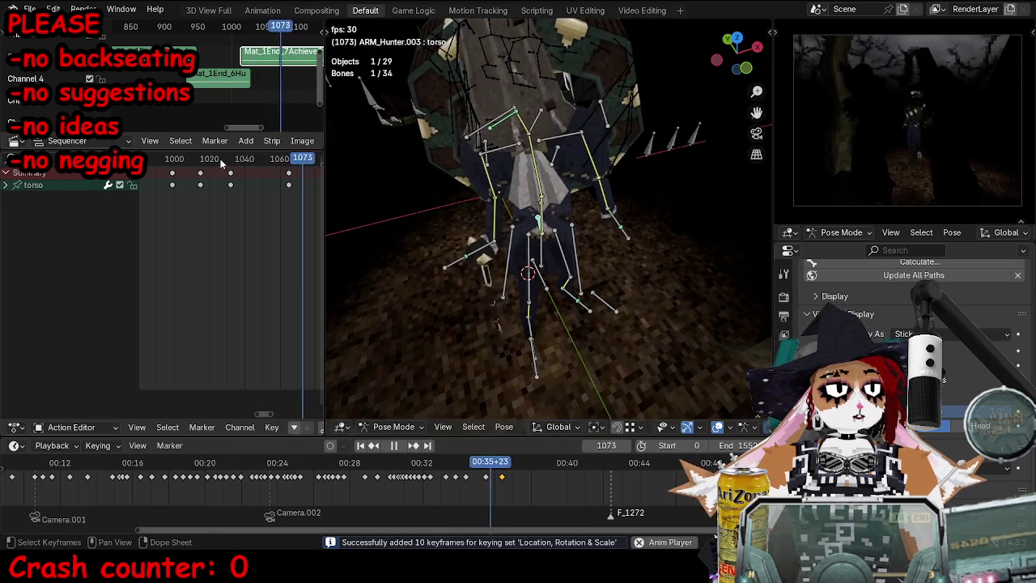
key(space)
click(412, 462)
key(space)
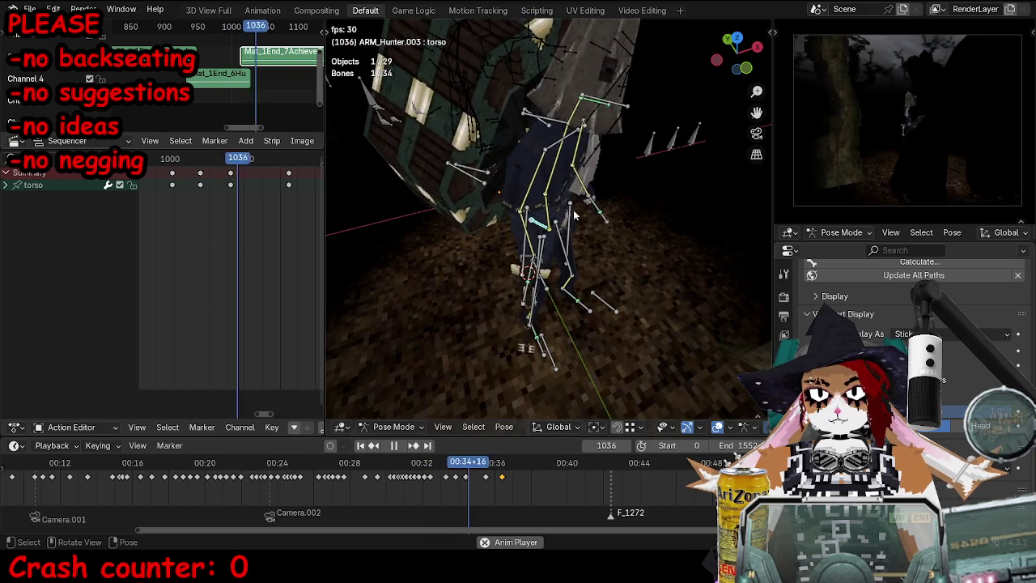
key(space)
key(a)
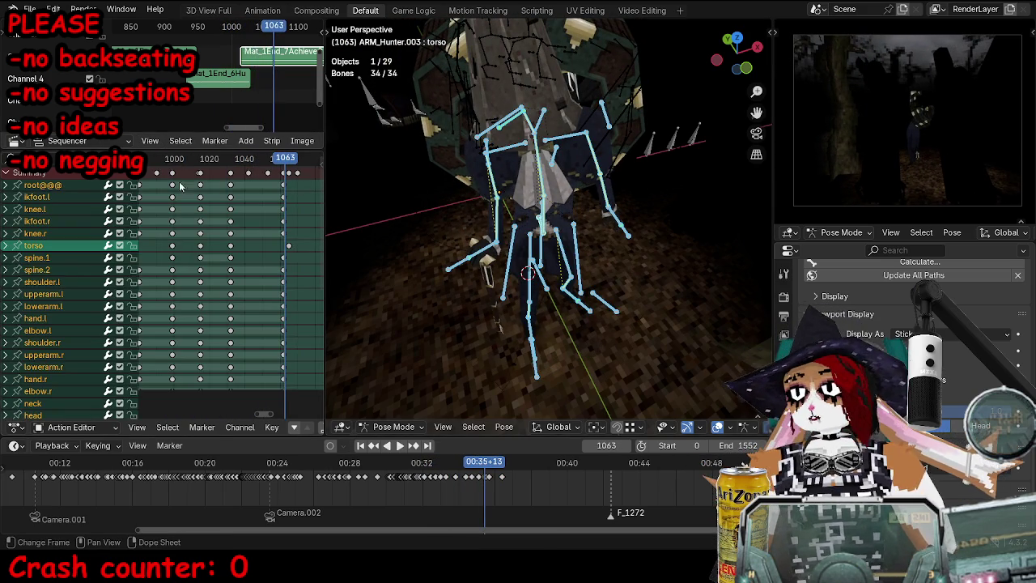
Step: Slide the rig's selected keyframe block earlier in the Action Editor so it ends near frame 1043
scroll(183, 200, up, 3)
click(234, 158)
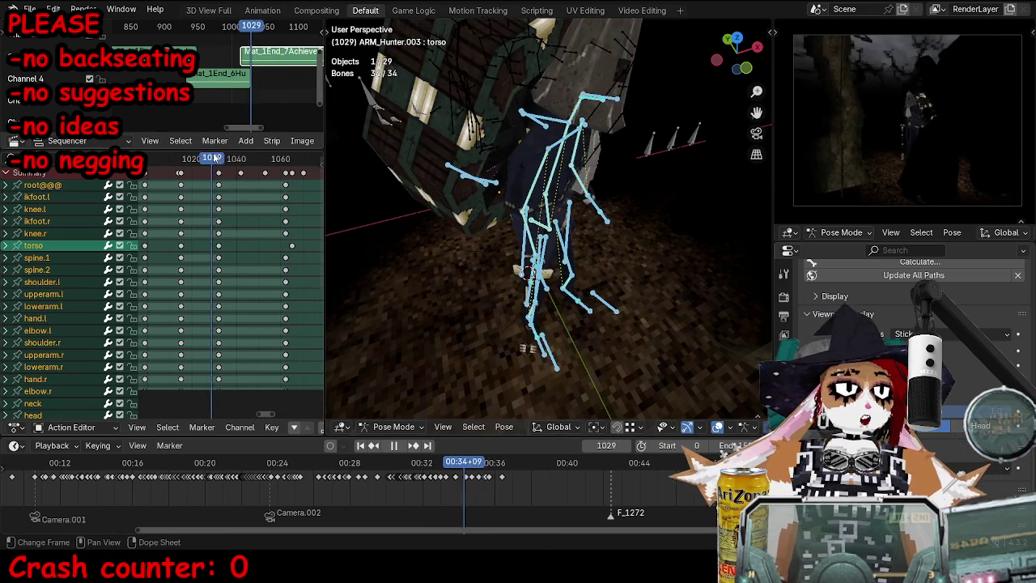
key(space)
mouse_move(234, 158)
mouse_down()
mouse_move(183, 161)
mouse_move(186, 185)
mouse_up()
key(g)
click(186, 185)
right_click(186, 185)
key(Escape)
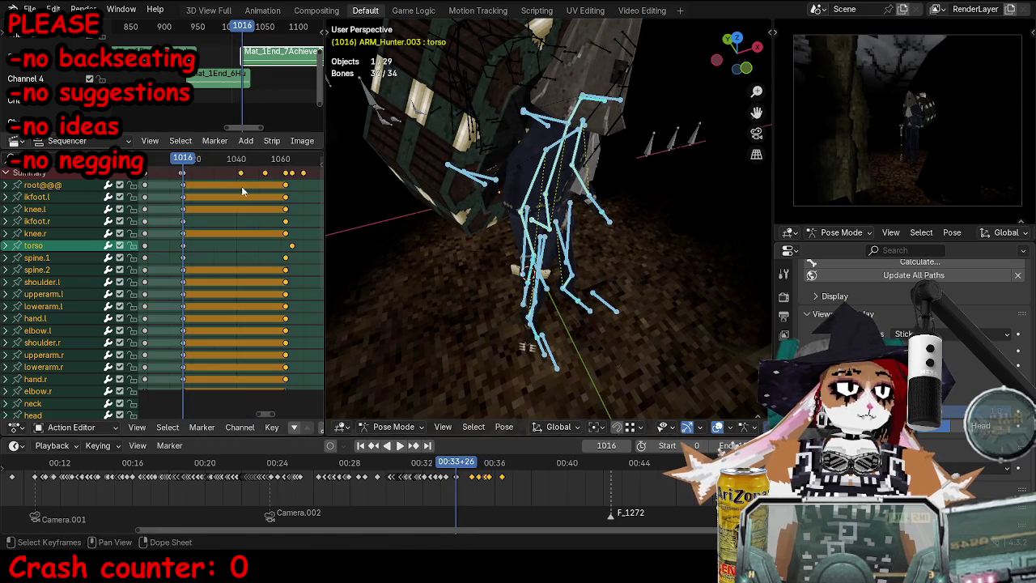
key(g)
click(199, 189)
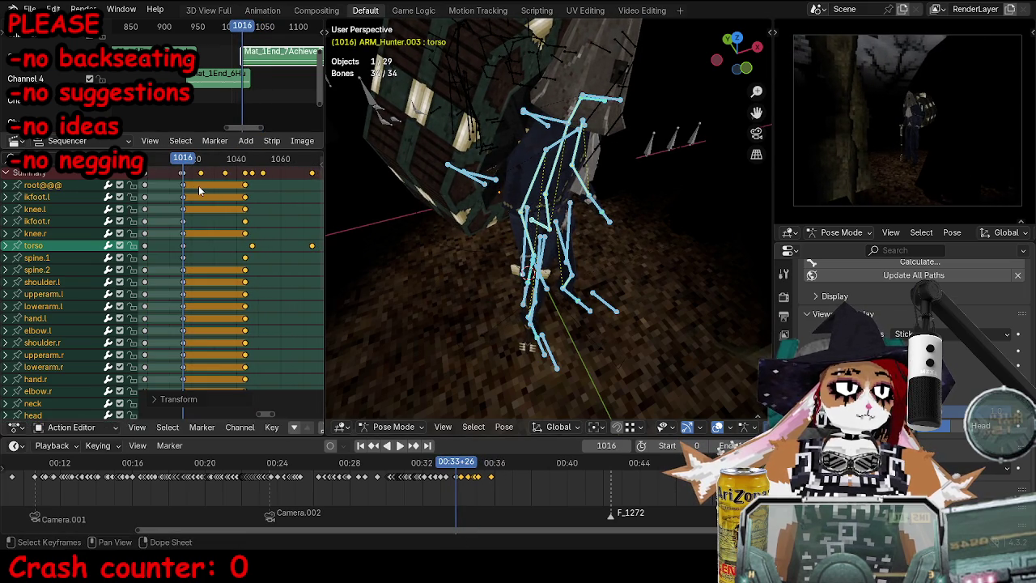
Step: Preview the retimed walk from frame 1005 through the scene camera, stopping at frame 1079
click(159, 164)
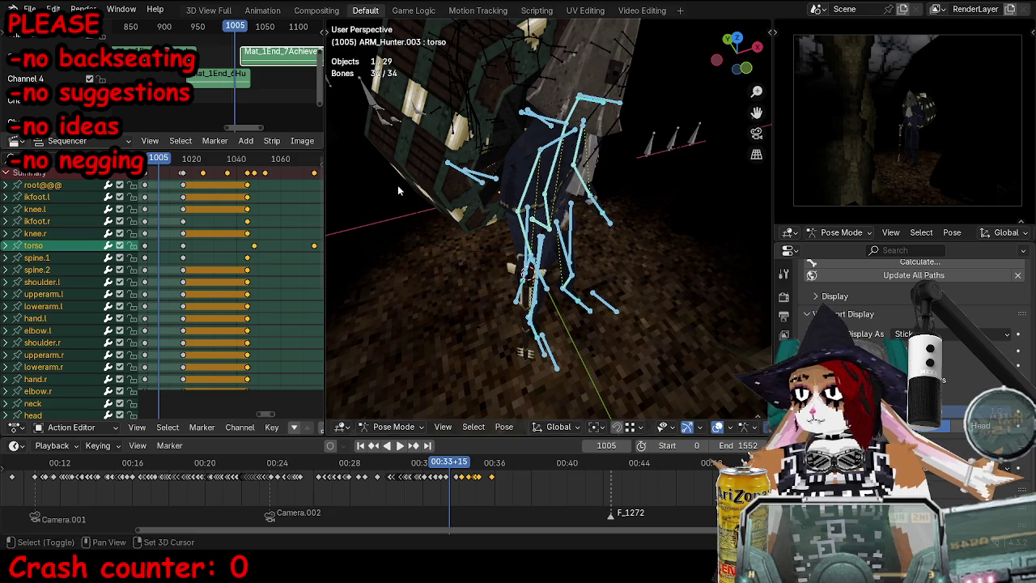
middle_drag(396, 191, 422, 194)
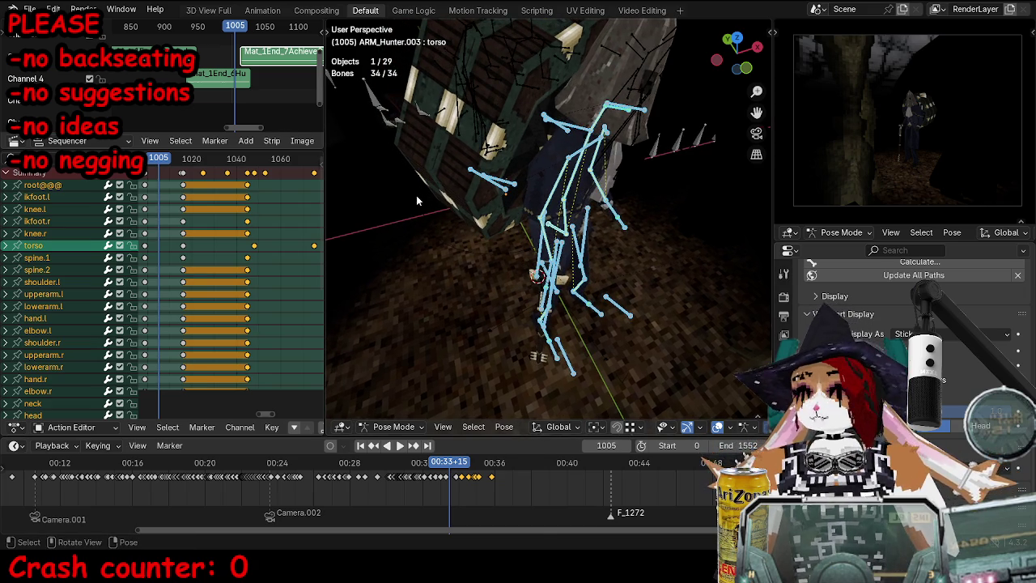
key(space)
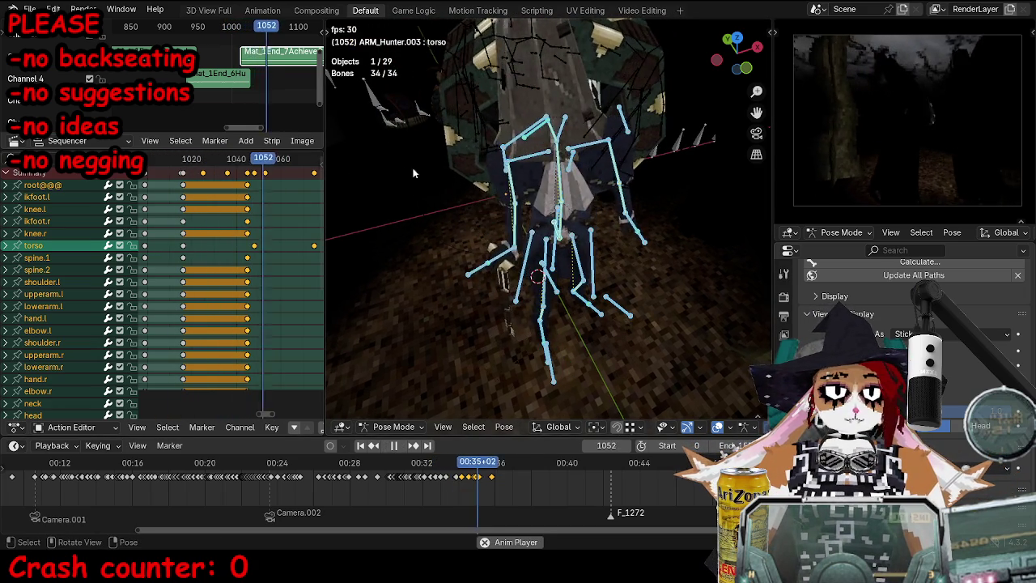
key(KP_0)
key(space)
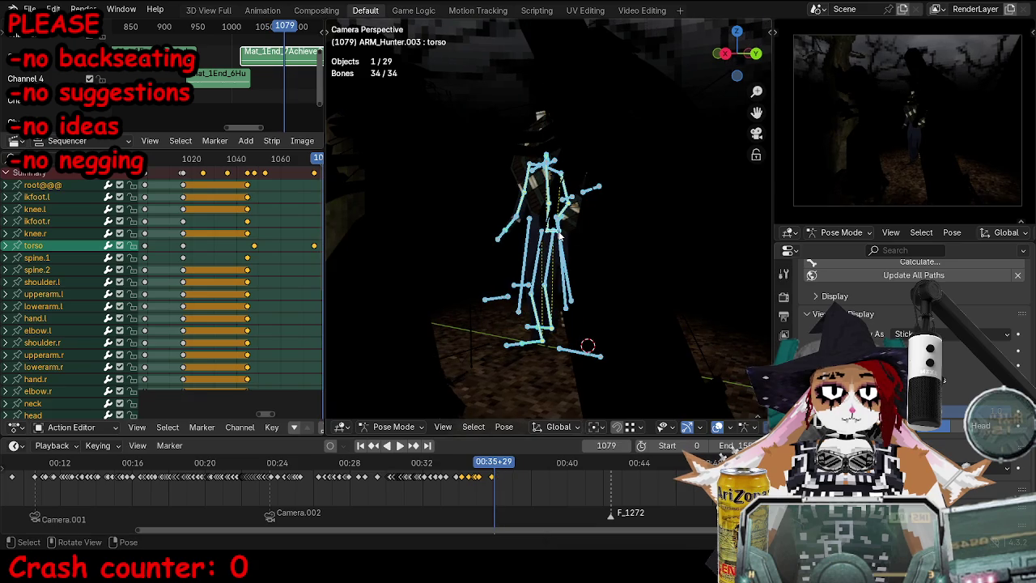
Step: Select the torso bone, stop playback, leave pose editing and save as TOKTutorialEnd.blend
click(558, 235)
key(space)
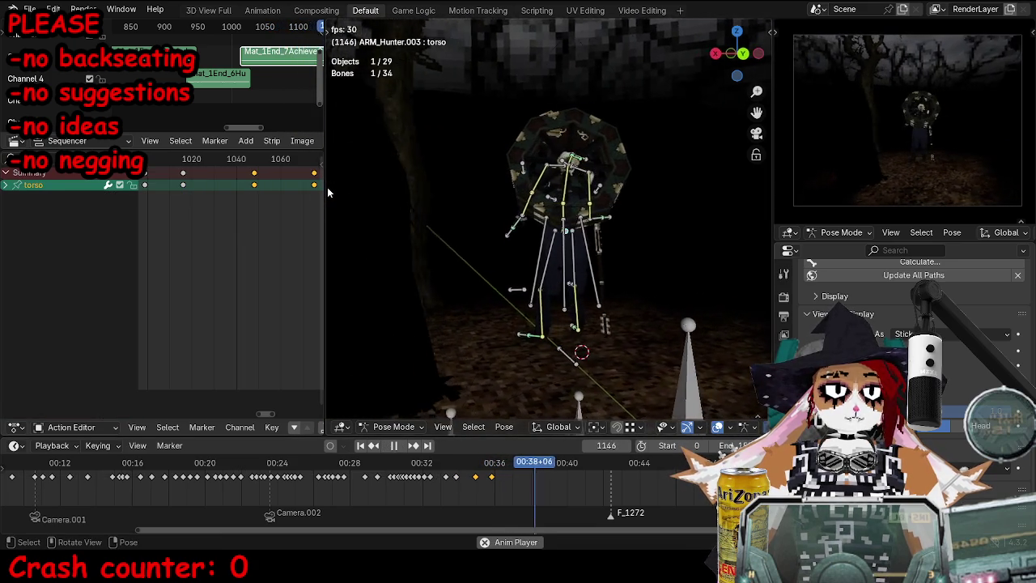
key(space)
key(ctrl+Tab)
Step: Replay the walk from frame 760 to frame 1054, then orbit away from the camera view
scroll(589, 256, up, 3)
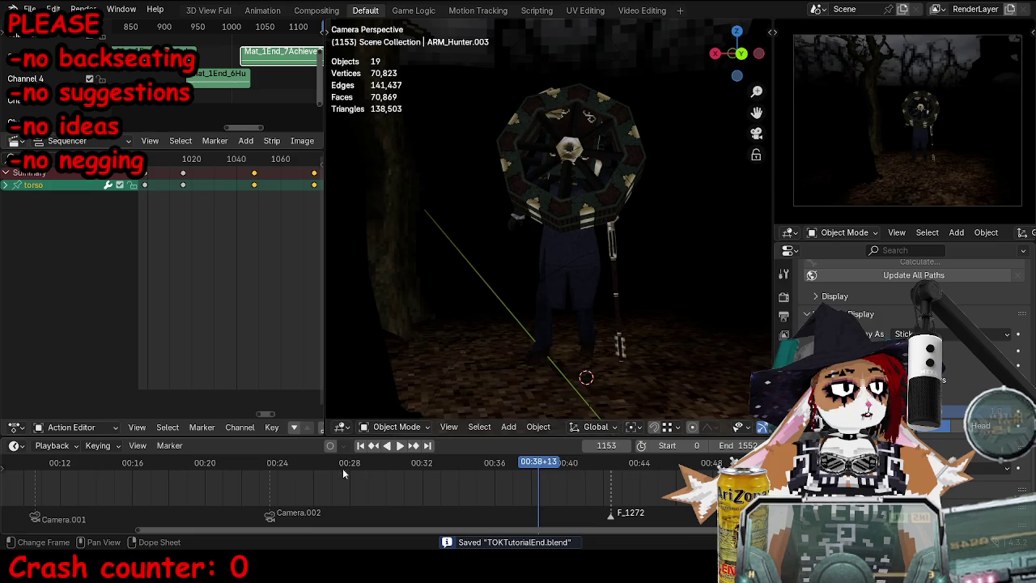
click(302, 467)
key(space)
key(space)
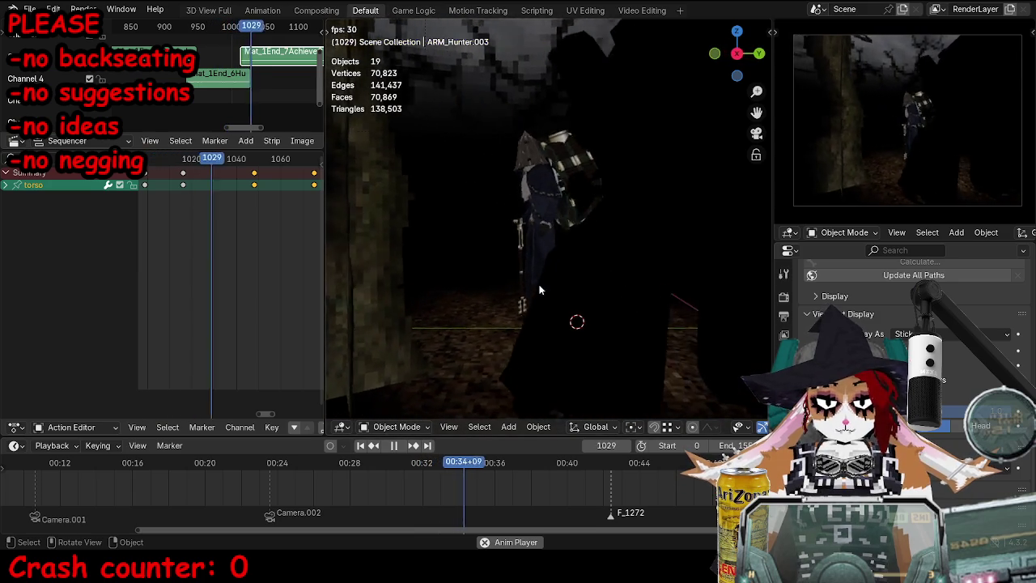
key(space)
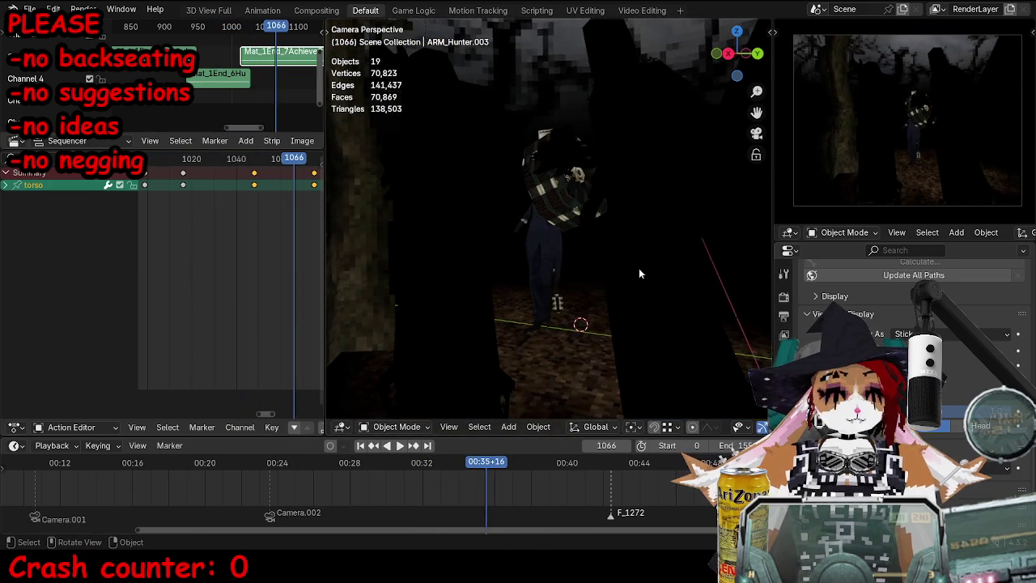
middle_drag(448, 232, 441, 298)
Step: Return to Pose Mode at frame 1063 and try an upperbody rotation, then undo it
key(ctrl+Tab)
drag(293, 167, 285, 167)
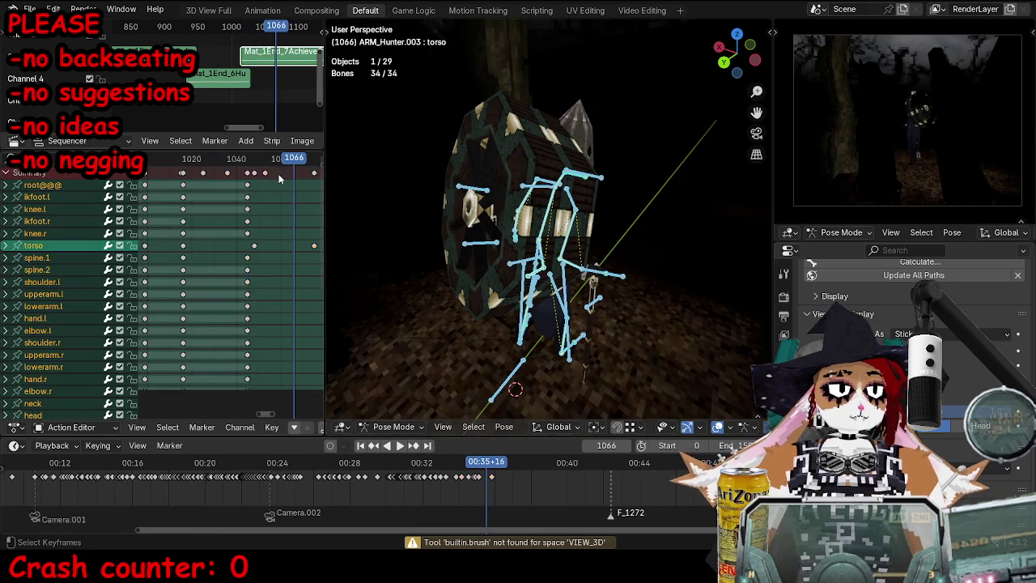
key(space)
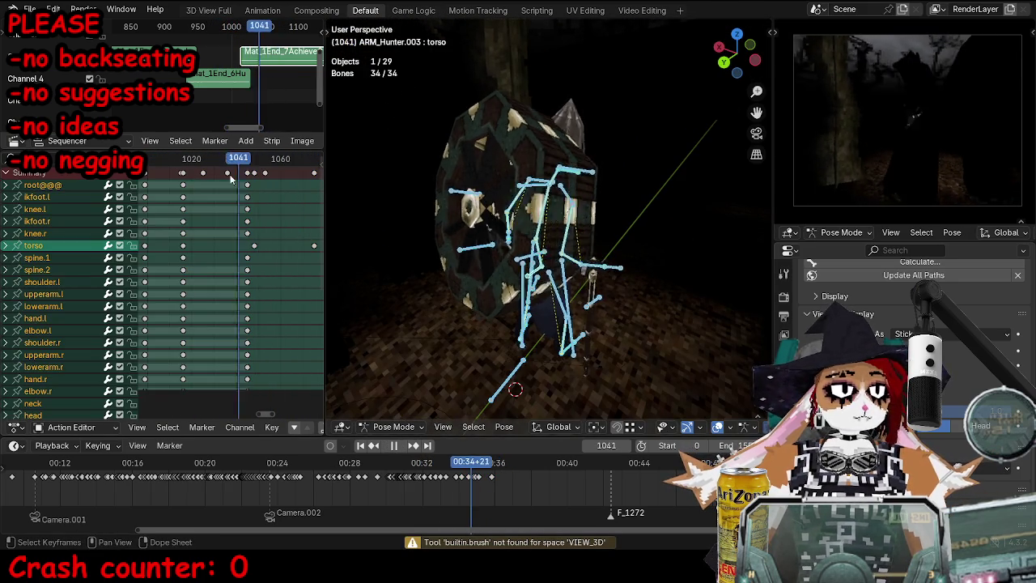
key(space)
click(548, 219)
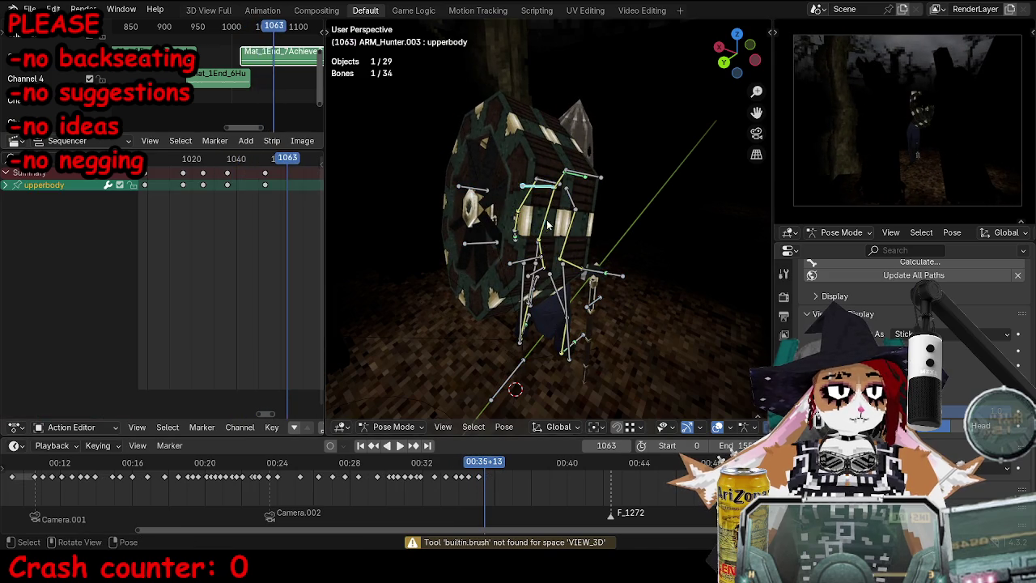
key(r)
click(649, 262)
key(ctrl+z)
Step: Select the torso and upperbody bones and reposition the ikhead bone
middle_drag(585, 214, 616, 238)
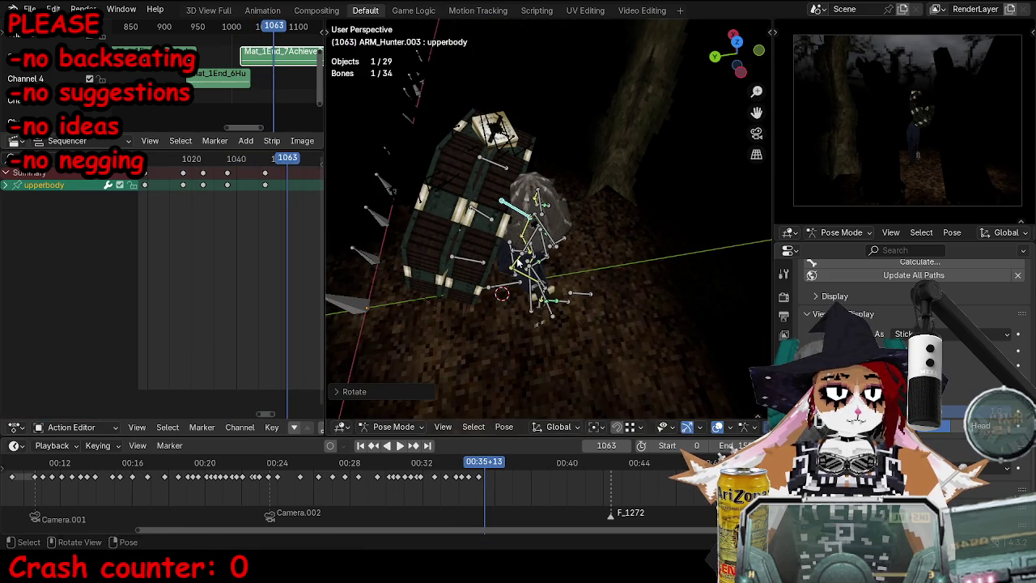
click(520, 262)
middle_drag(520, 261, 530, 271)
key(g)
key(Escape)
shift+click(531, 183)
click(585, 174)
middle_drag(585, 174, 640, 202)
key(g)
click(650, 214)
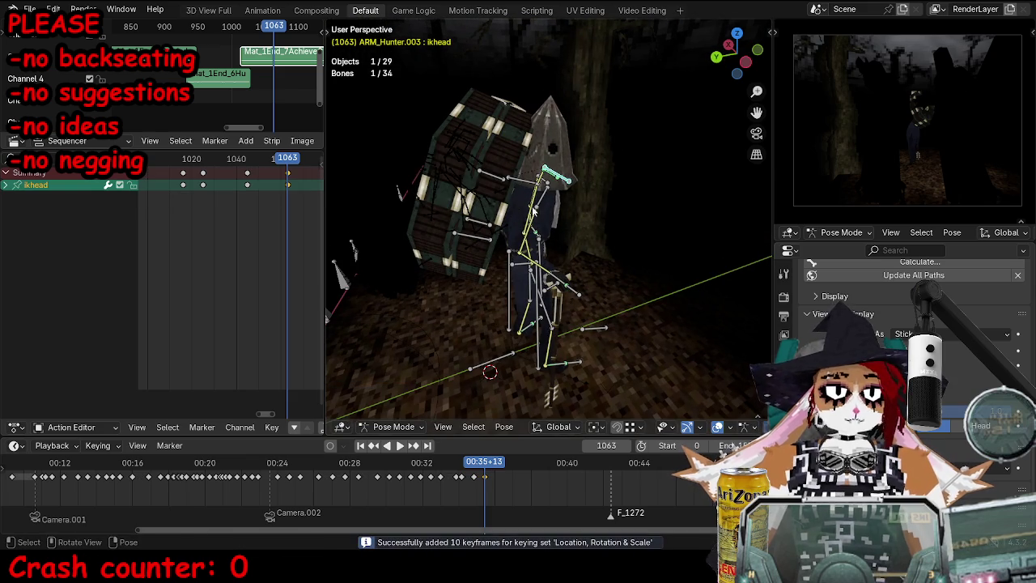
Step: Delete the stray key near frame 1075 and keyframe the selected bones at frame 1086
shift+click(523, 269)
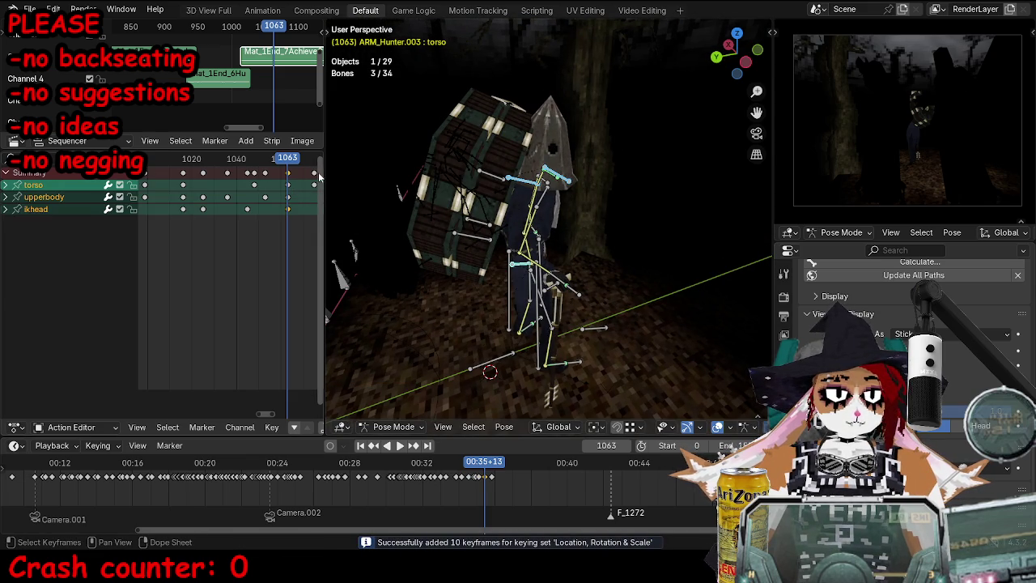
key(x)
click(268, 172)
key(space)
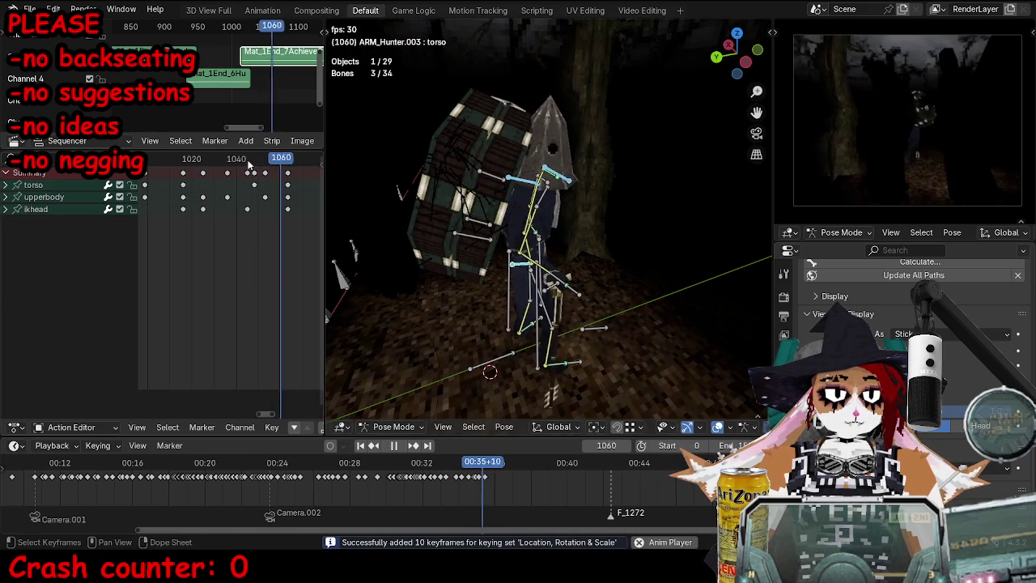
key(space)
key(i)
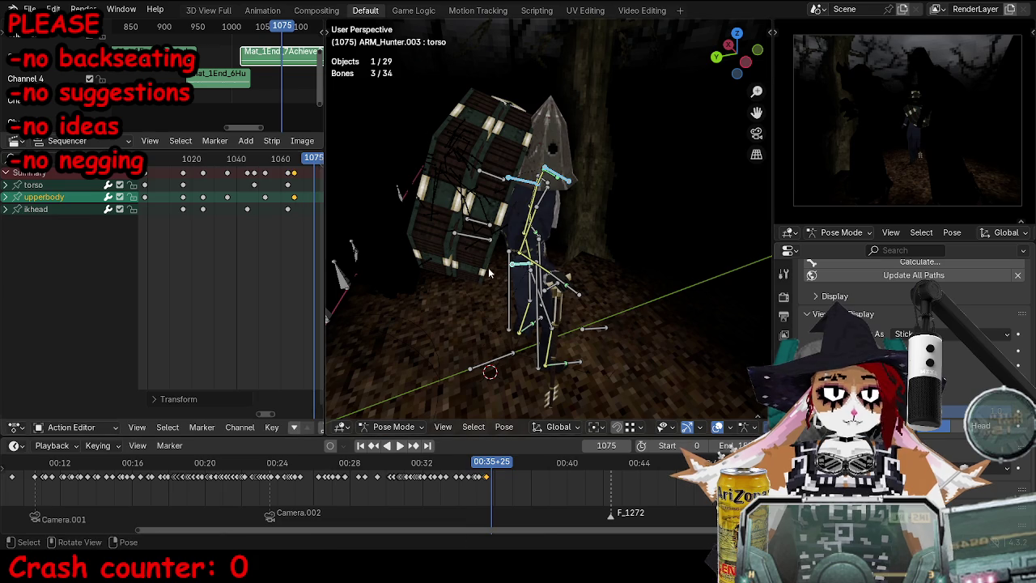
Step: Keyframe all 34 rig bones at frame 1066, then select the ikfoot.r bone
key(a)
click(295, 160)
key(space)
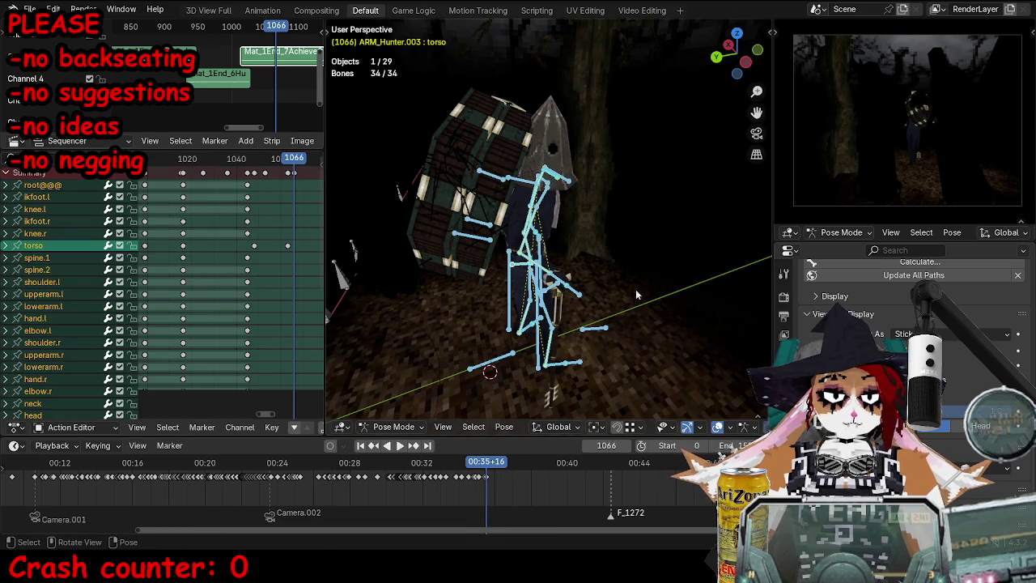
key(i)
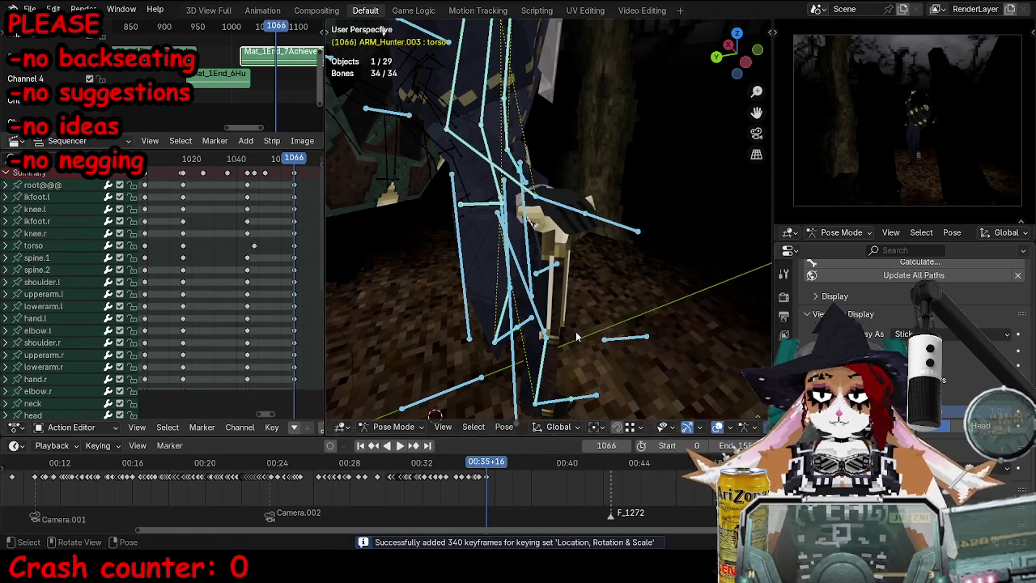
scroll(579, 337, up, 1)
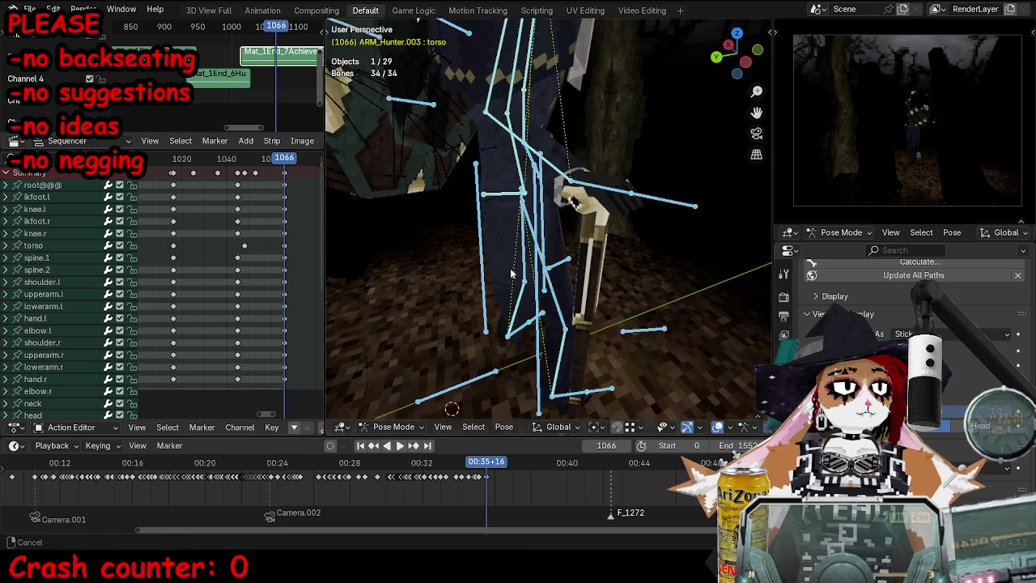
click(609, 362)
middle_drag(608, 361, 603, 357)
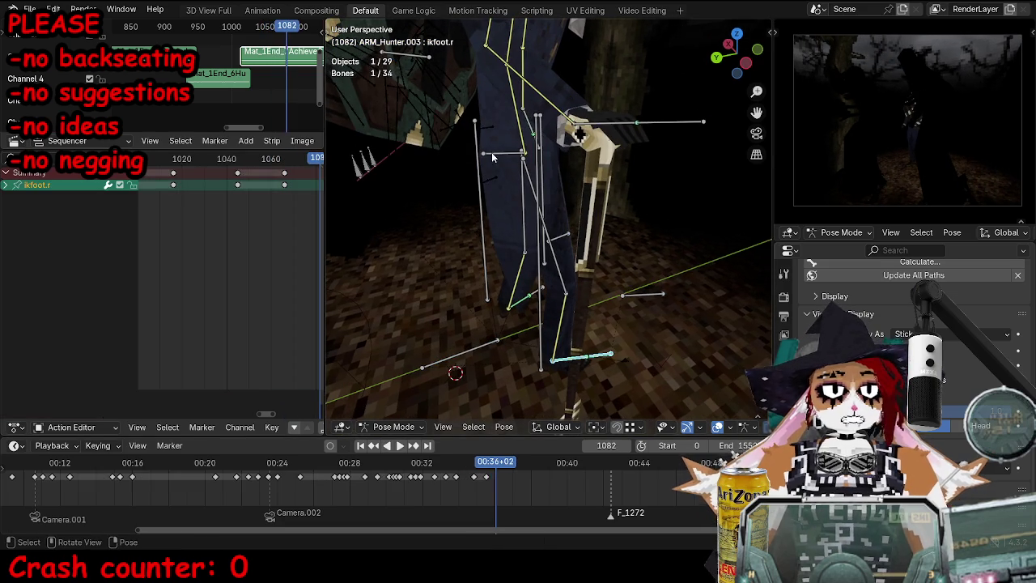
Step: Adjust the ikfoot.r bone's height and rotate it around the vertical axis
key(g)
key(z)
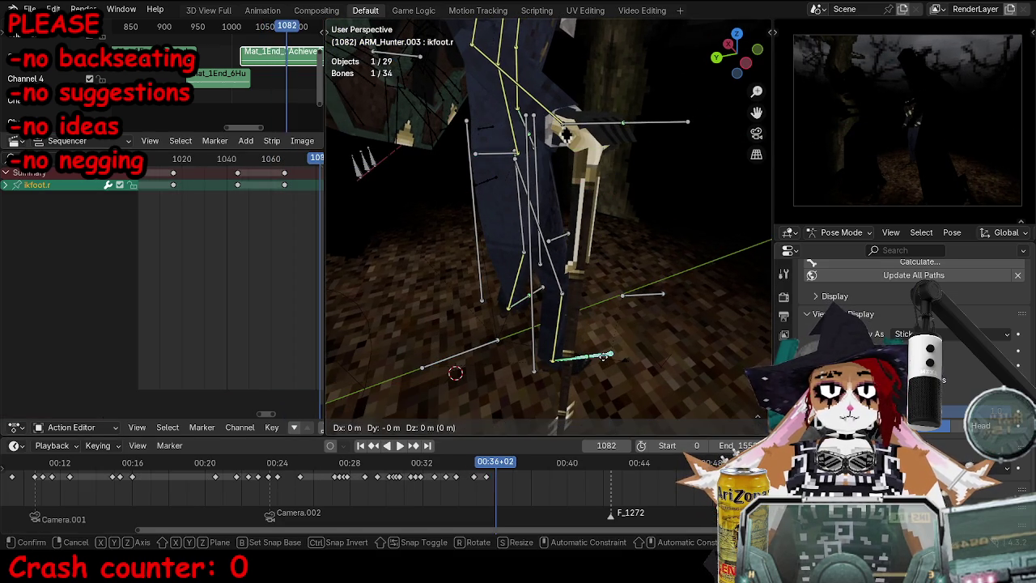
key(Return)
key(r)
key(z)
click(566, 134)
mouse_move(566, 134)
middle_down()
mouse_move(554, 176)
mouse_move(584, 310)
middle_up()
Step: Select only the torso bone and keyframe its pose
click(536, 168)
key(ctrl+z)
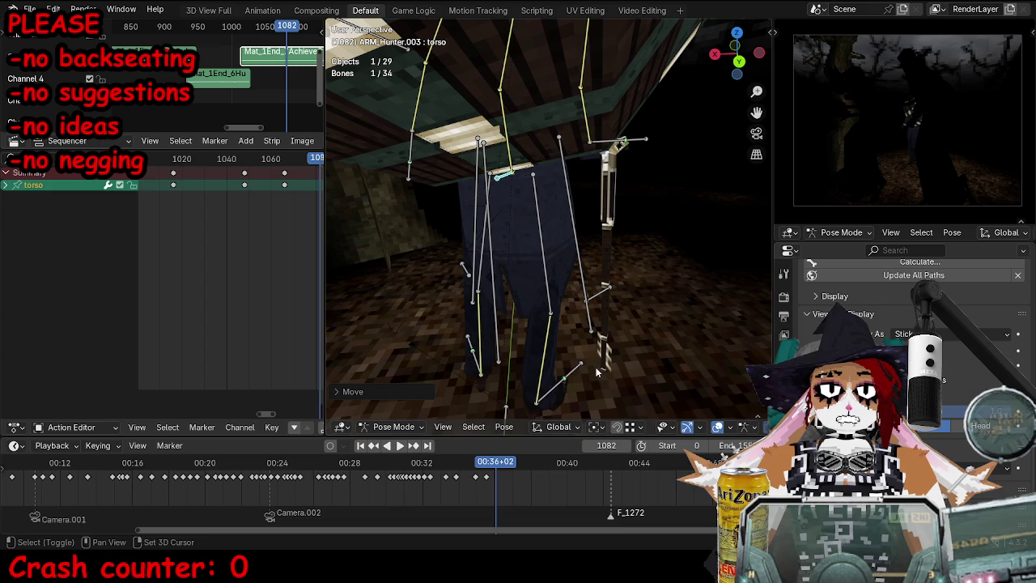
shift+click(512, 185)
click(499, 180)
mouse_move(499, 180)
middle_down()
mouse_move(619, 241)
mouse_move(614, 210)
mouse_move(554, 175)
middle_up()
key(i)
Step: At frame 1097, rotate the selected bone around Z and slide it on the horizontal plane
key(space)
key(space)
mouse_move(536, 136)
middle_down()
mouse_move(608, 182)
mouse_move(567, 243)
middle_up()
key(r)
key(z)
key(Return)
middle_drag(631, 267, 685, 282)
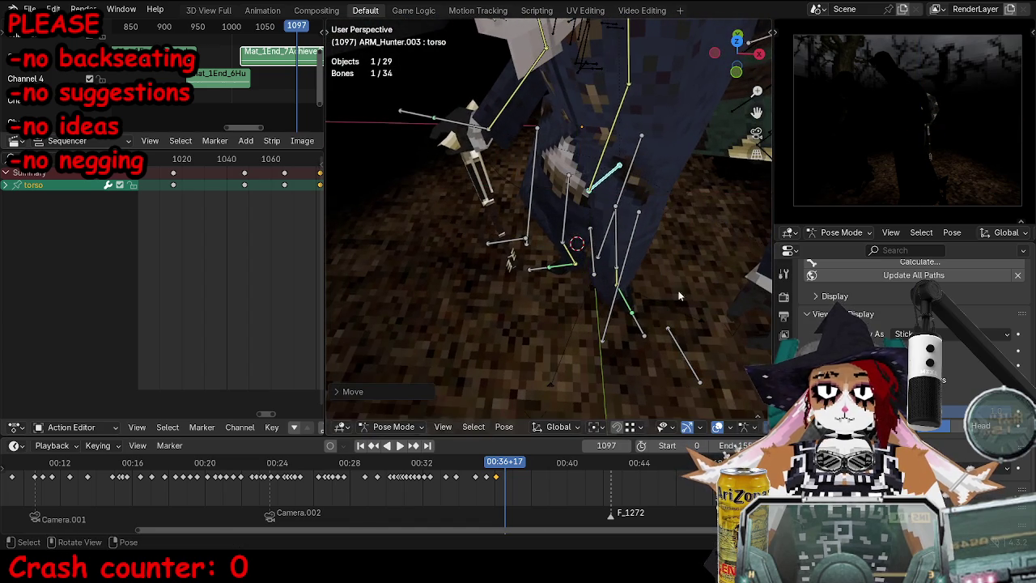
key(g)
key(shift+z)
key(r)
key(z)
key(Return)
Step: Refine the bone's rotation and horizontal position, then rotate and move the torso
key(r)
key(z)
key(g)
key(shift+z)
key(Return)
key(r)
key(z)
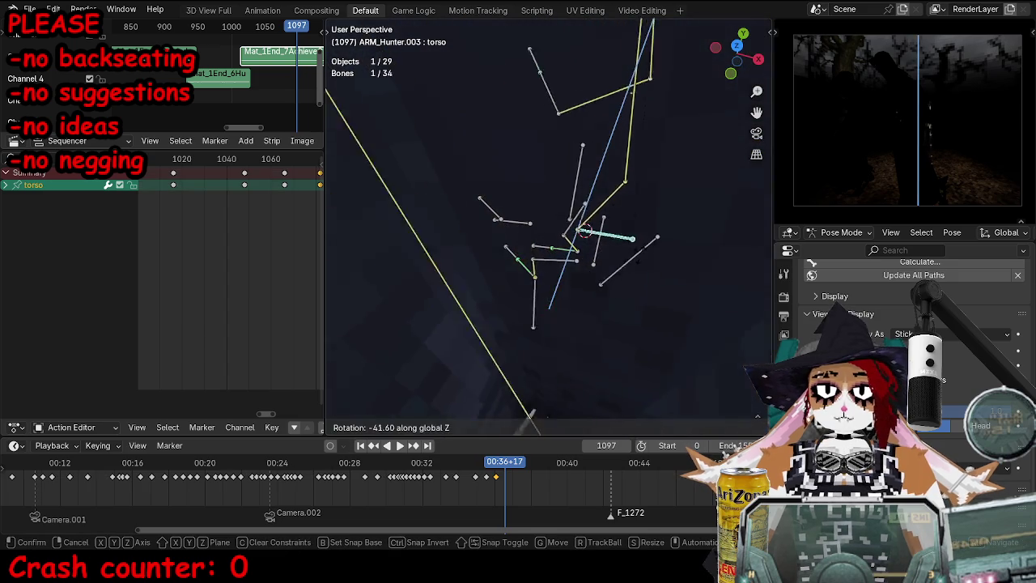
key(Return)
key(g)
key(Return)
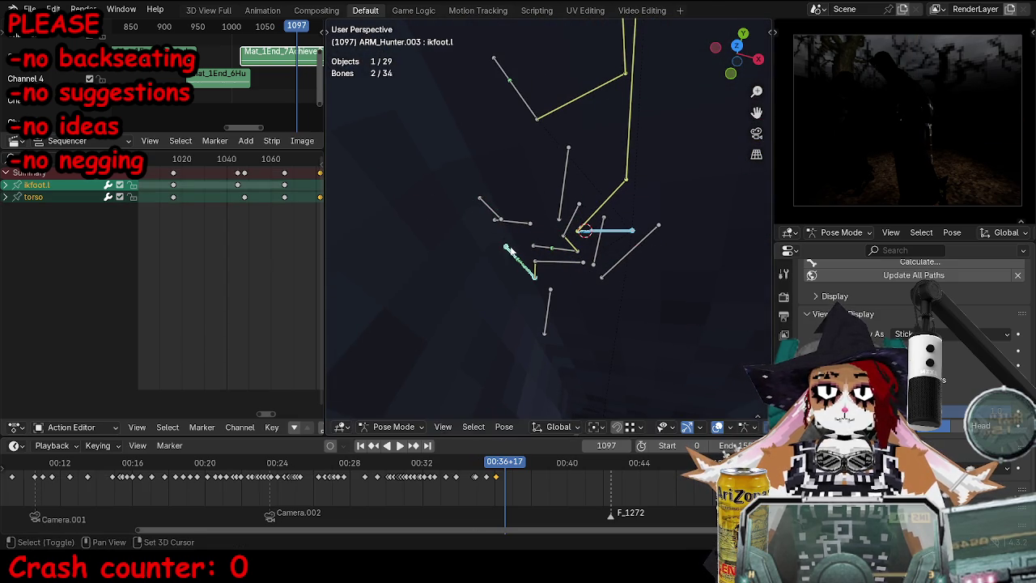
Step: Duplicate the left foot's keyframe to frame 1080 and reposition the selected bone
middle_drag(274, 256, 218, 217)
click(215, 186)
key(shift+d)
click(249, 186)
mouse_move(534, 243)
middle_down()
mouse_move(573, 290)
mouse_move(570, 261)
mouse_move(530, 271)
middle_up()
alt+scroll(573, 289, down, 18)
key(g)
click(569, 260)
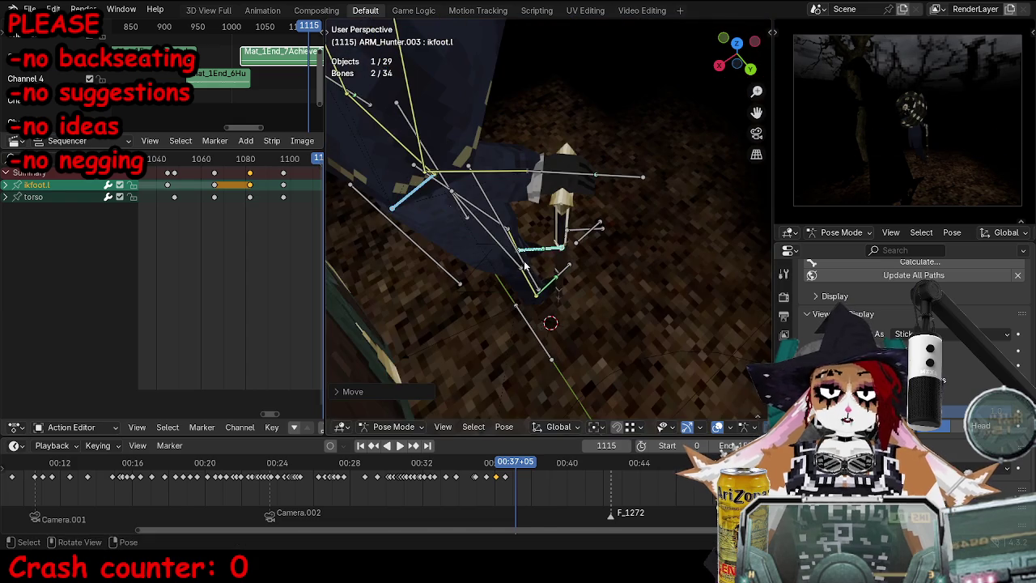
Step: Move the bone again, rotate the right foot control and slide it horizontally
middle_drag(513, 187, 522, 235)
key(g)
click(524, 248)
click(497, 324)
key(r)
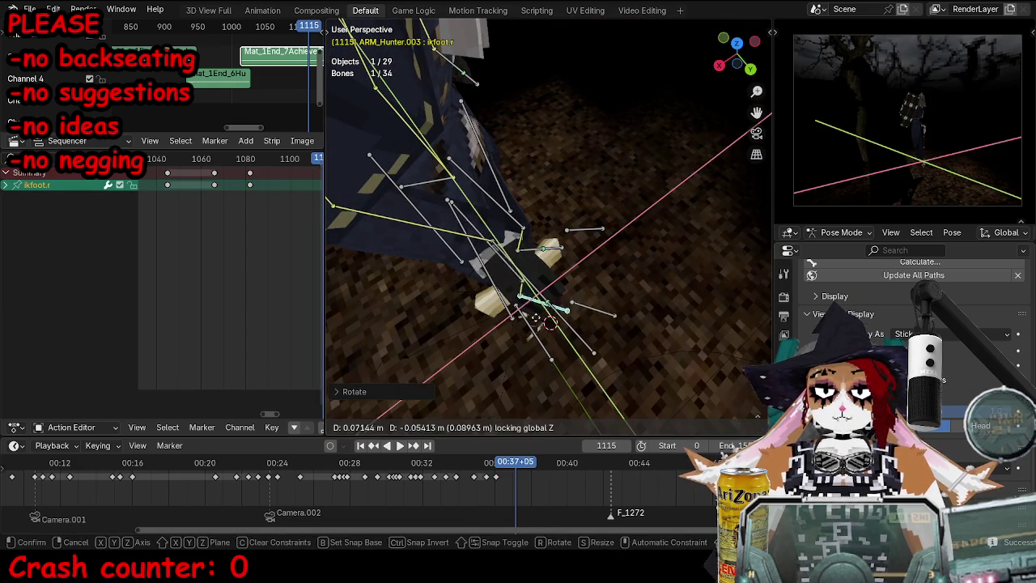
click(529, 334)
mouse_move(528, 334)
middle_down()
mouse_move(454, 159)
mouse_move(570, 199)
middle_up()
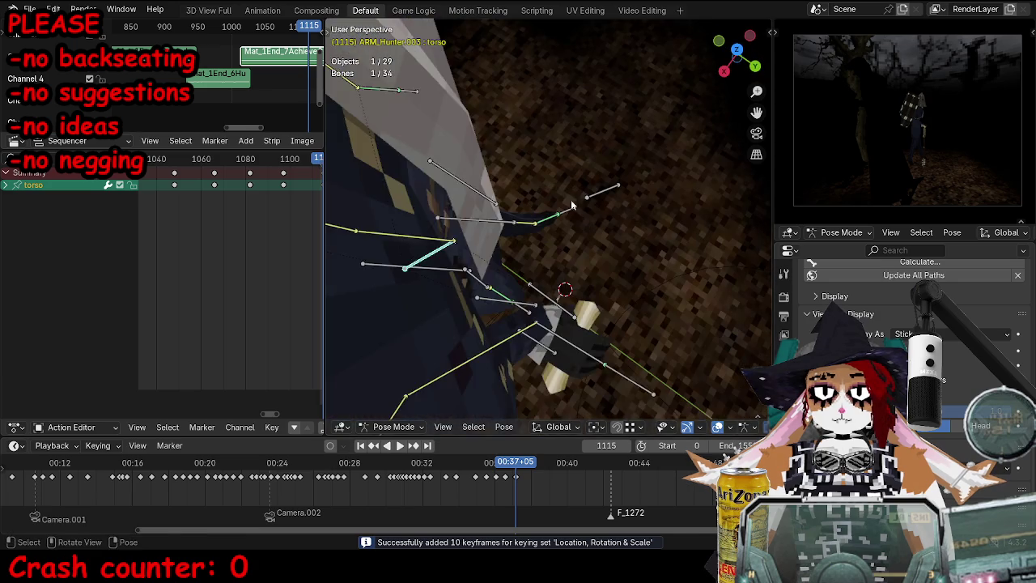
key(g)
key(shift+z)
click(582, 236)
Step: Key the new pose, select all bones and duplicate the right foot's key at frame 1115
key(i)
middle_drag(583, 235, 543, 221)
key(g)
click(543, 221)
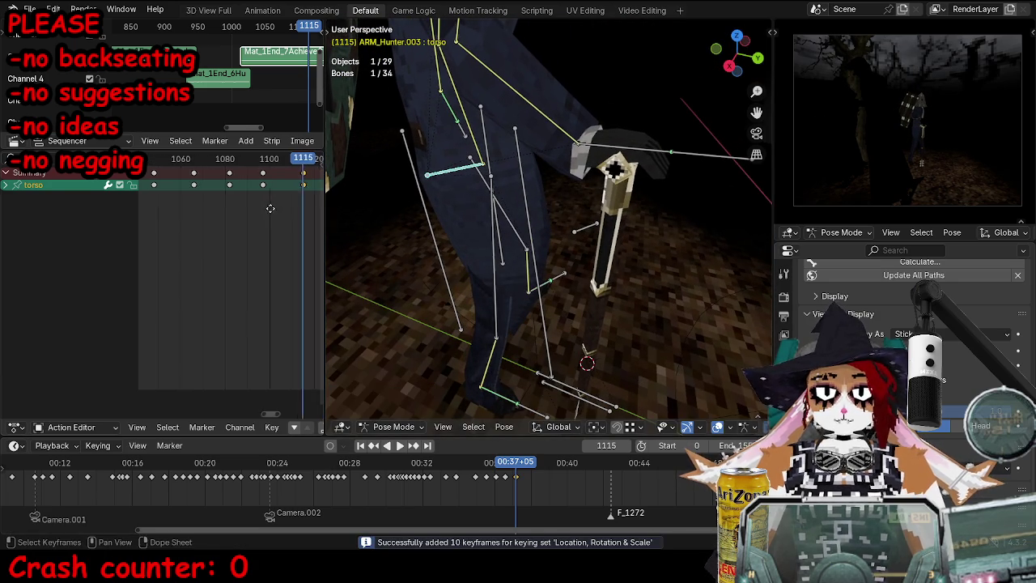
key(a)
click(301, 224)
key(shift+d)
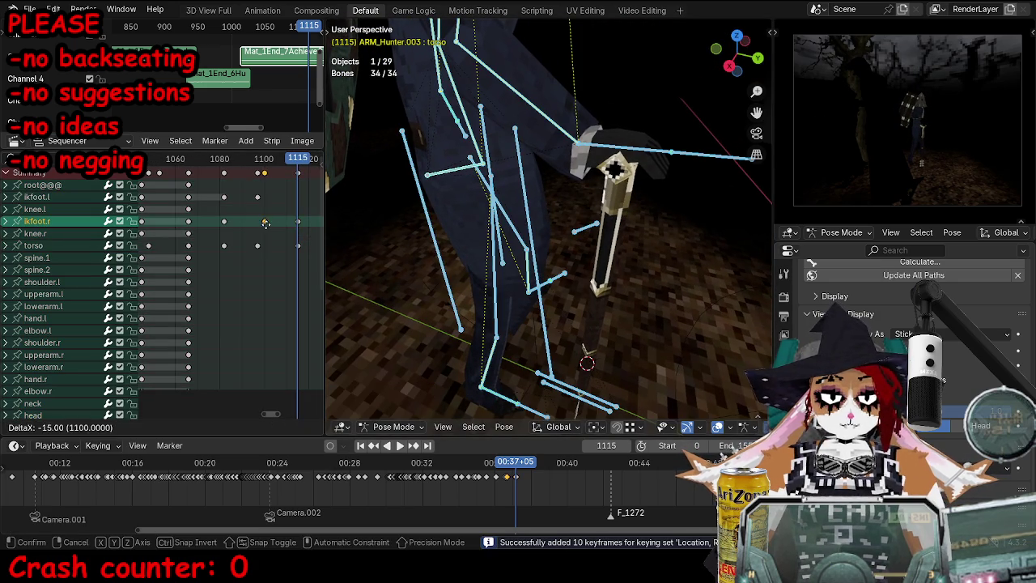
Step: Duplicate the left foot's key near frame 1097 to frame 1115, then advance to frame 1134
click(259, 224)
click(257, 197)
key(shift+d)
click(301, 202)
key(space)
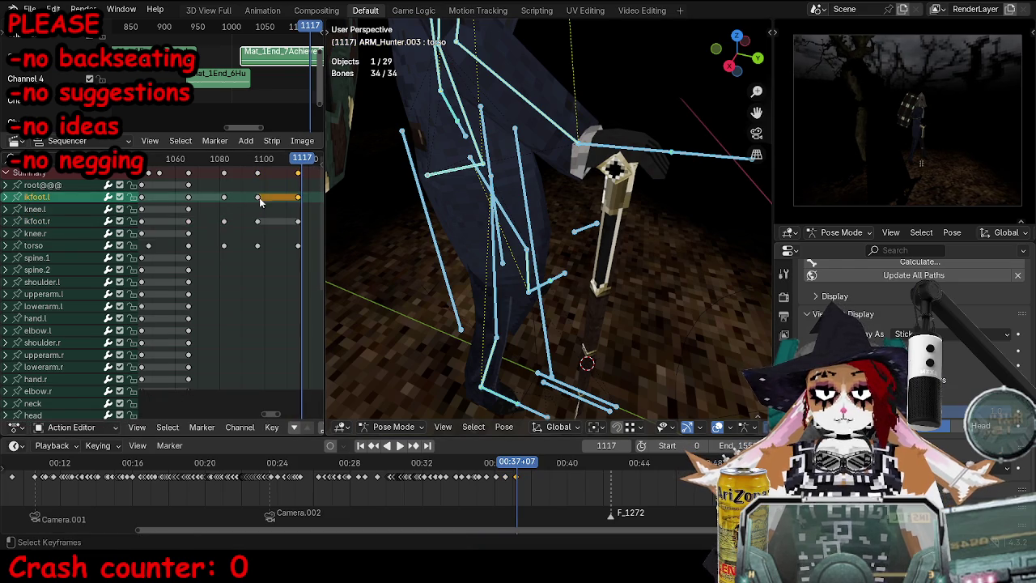
Step: Move the left IK foot forward along the ground plane for the next stride
middle_drag(396, 192, 444, 175)
click(444, 176)
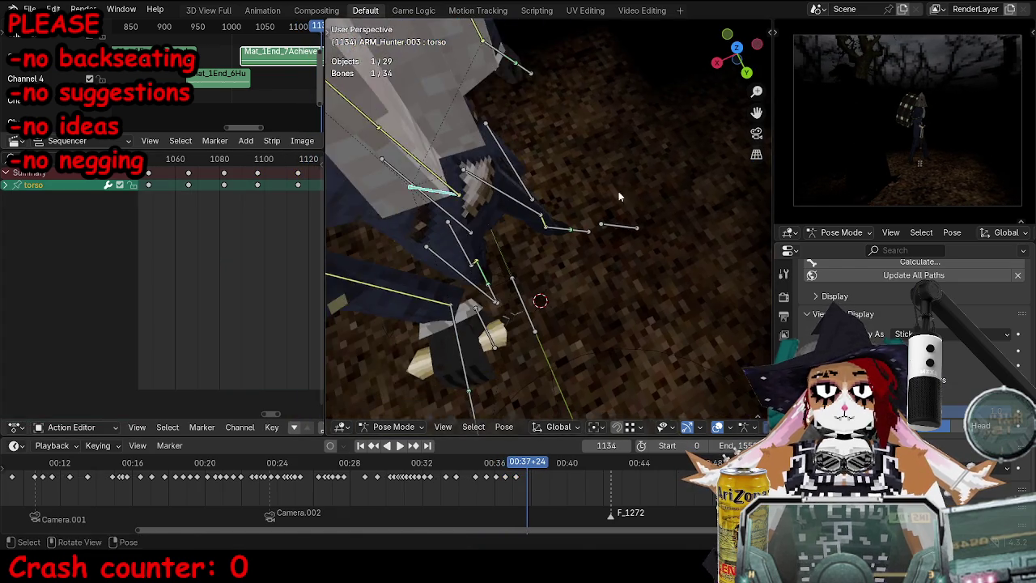
key(r)
key(g)
key(shift+z)
right_click(572, 249)
click(577, 235)
key(g)
key(shift+z)
click(538, 279)
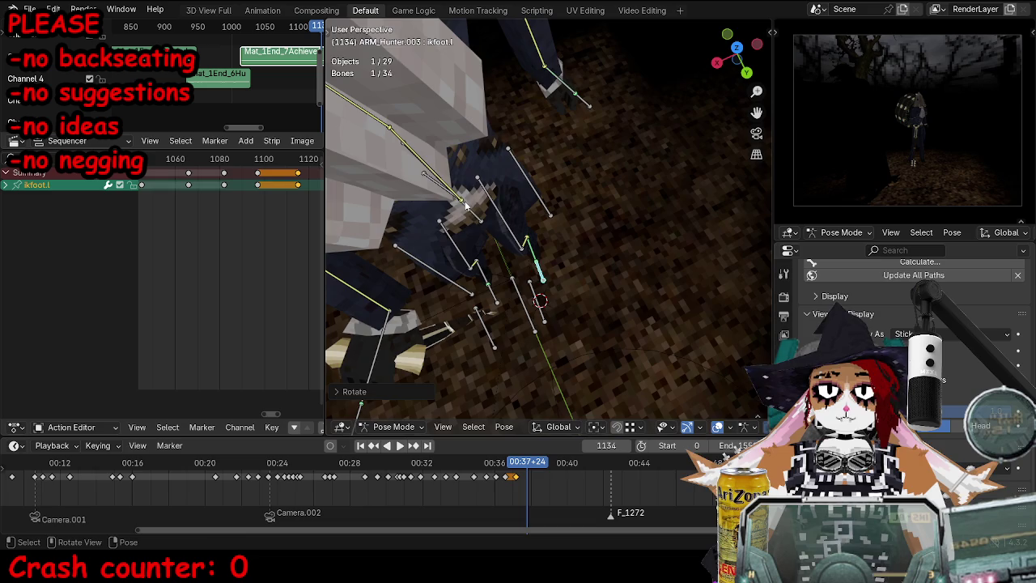
Step: From a top wireframe view, move and rotate the torso bone into the new stride
middle_drag(469, 207, 518, 194)
key(g)
click(548, 194)
key(KP_7)
key(shift+z)
scroll(527, 247, up, 2)
key(g)
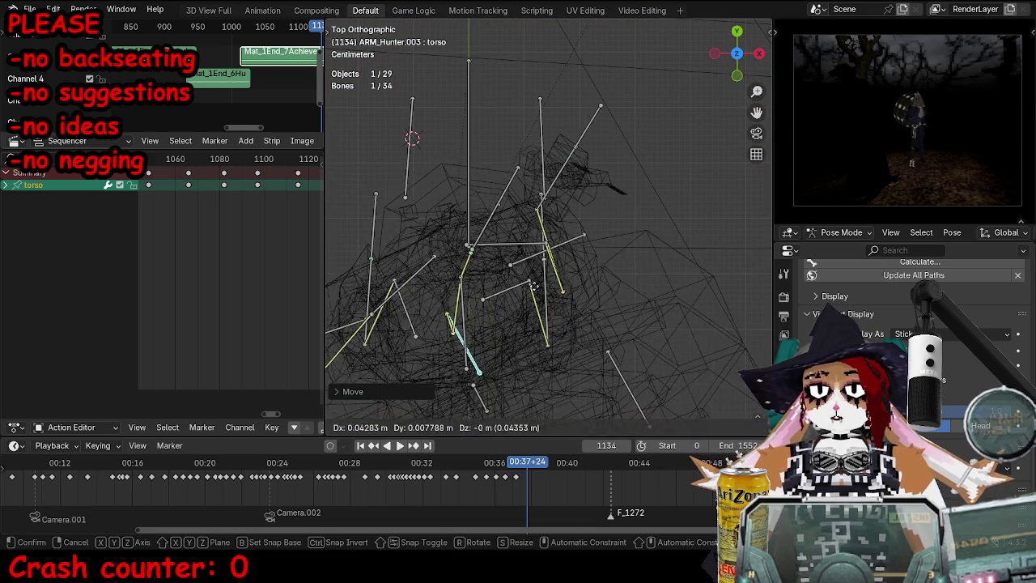
click(530, 286)
key(r)
click(555, 278)
key(r)
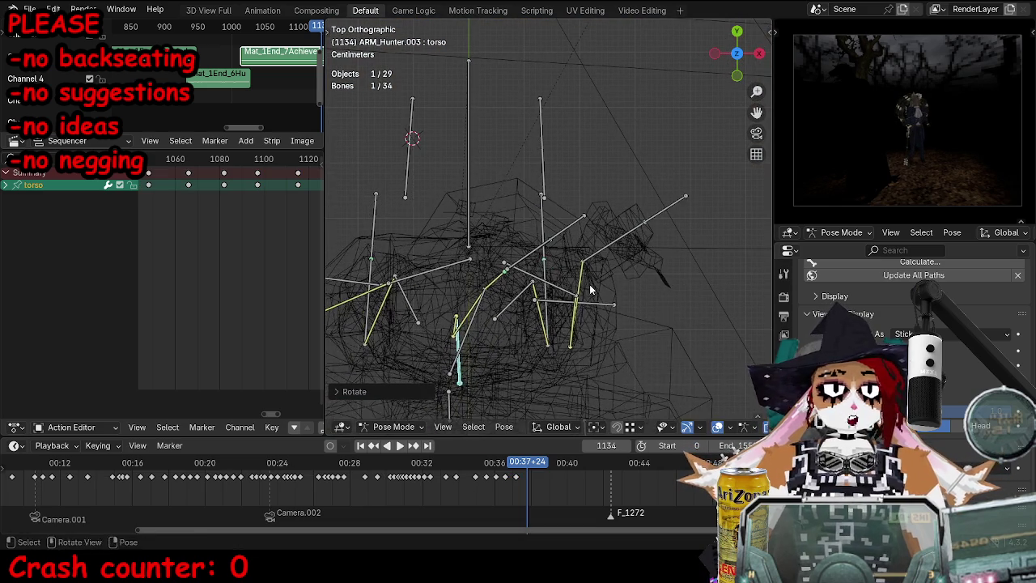
right_click(590, 290)
shift+middle_drag(510, 319, 546, 311)
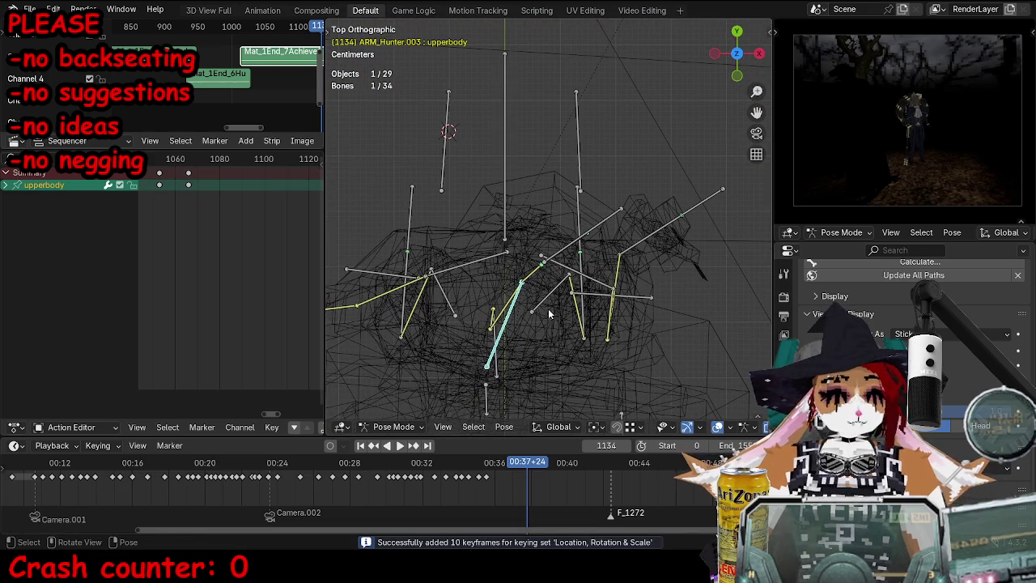
Step: Adjust the upper body pose and reposition the head control
key(alt+r)
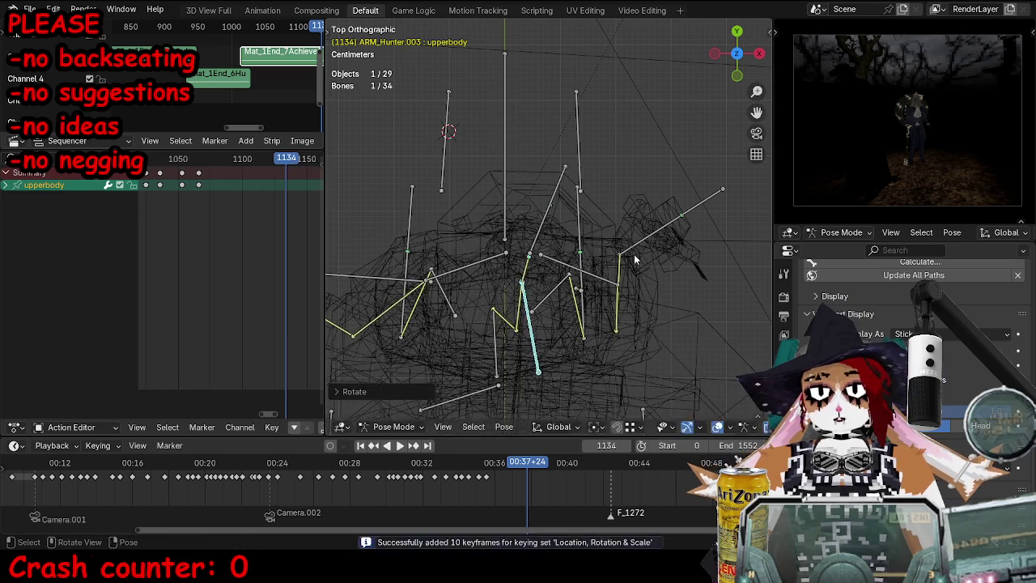
key(alt+g)
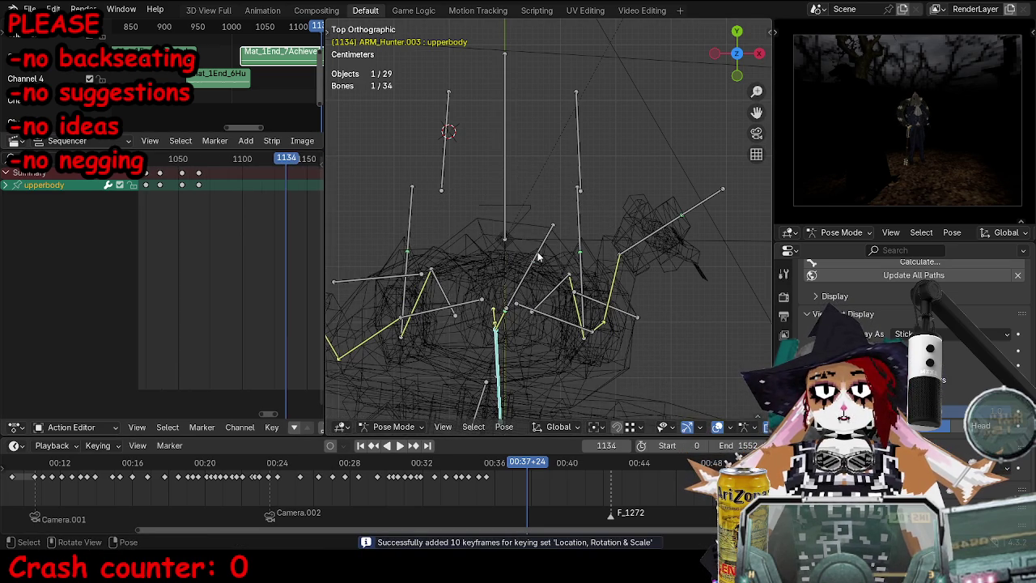
key(alt+g)
key(alt+r)
mouse_move(615, 335)
middle_down()
mouse_move(527, 250)
mouse_move(546, 297)
middle_up()
key(g)
click(657, 123)
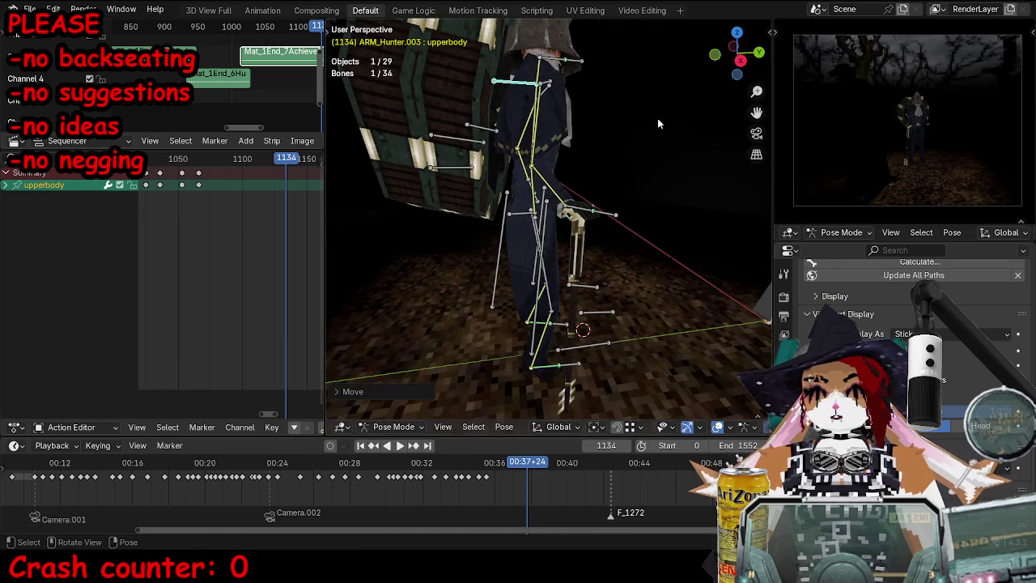
click(590, 68)
key(g)
key(Escape)
Step: Refine the torso position, key all bones at frame 1134, and maximize the Action Editor
middle_drag(654, 194, 489, 256)
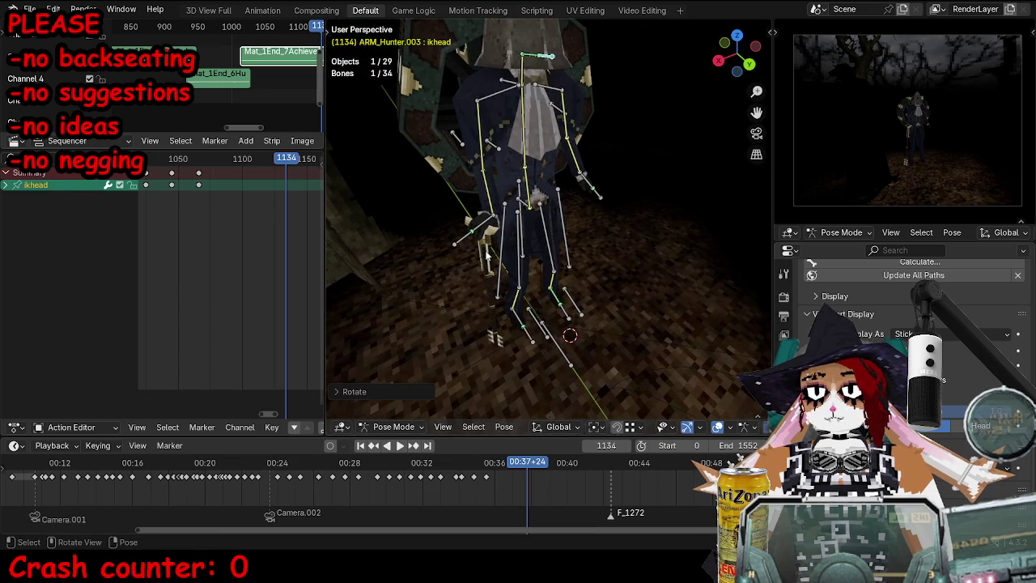
mouse_move(524, 204)
middle_down()
mouse_move(616, 178)
mouse_move(518, 272)
middle_up()
key(g)
click(626, 173)
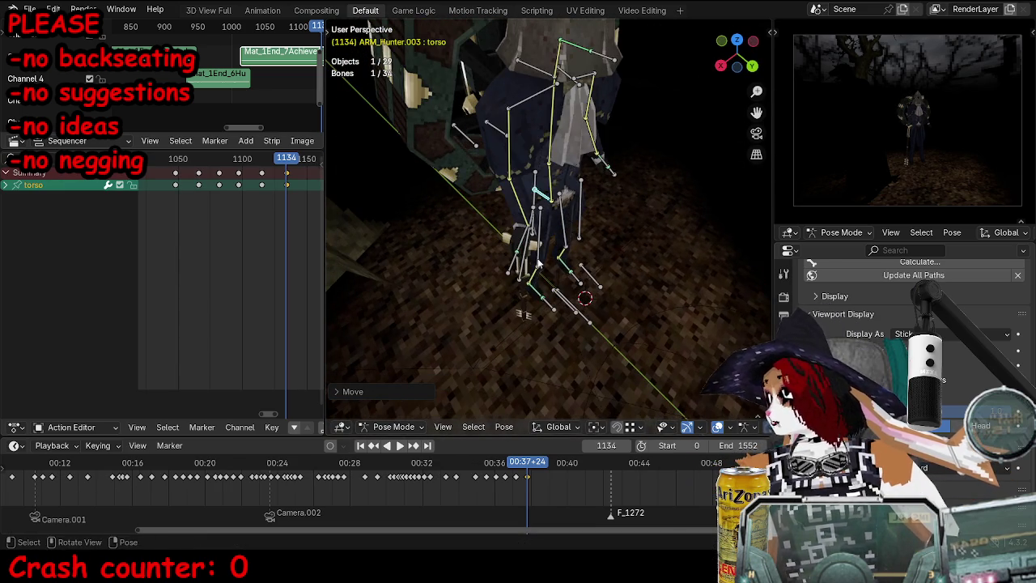
middle_drag(503, 269, 576, 191)
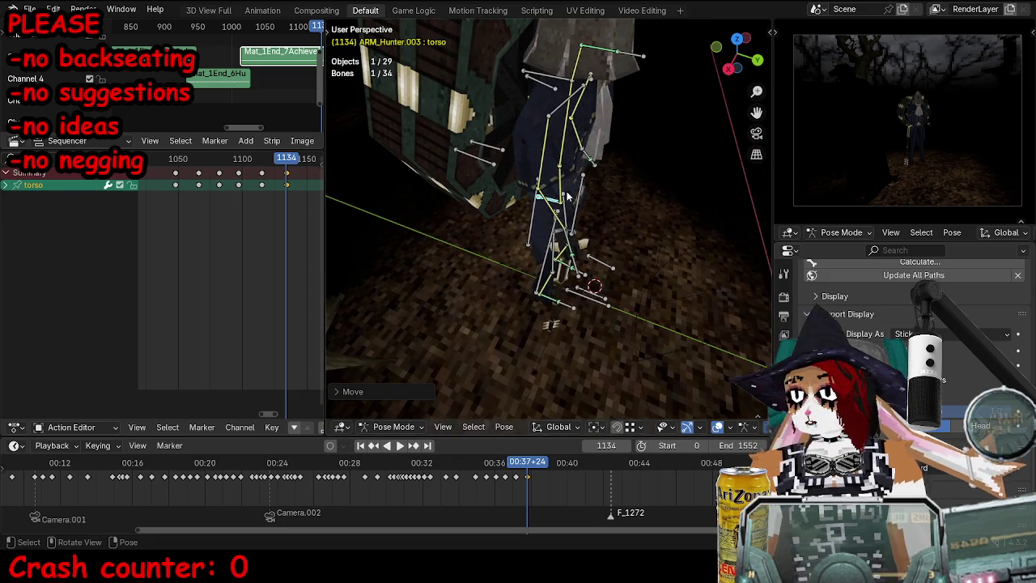
key(a)
key(i)
key(ctrl+space)
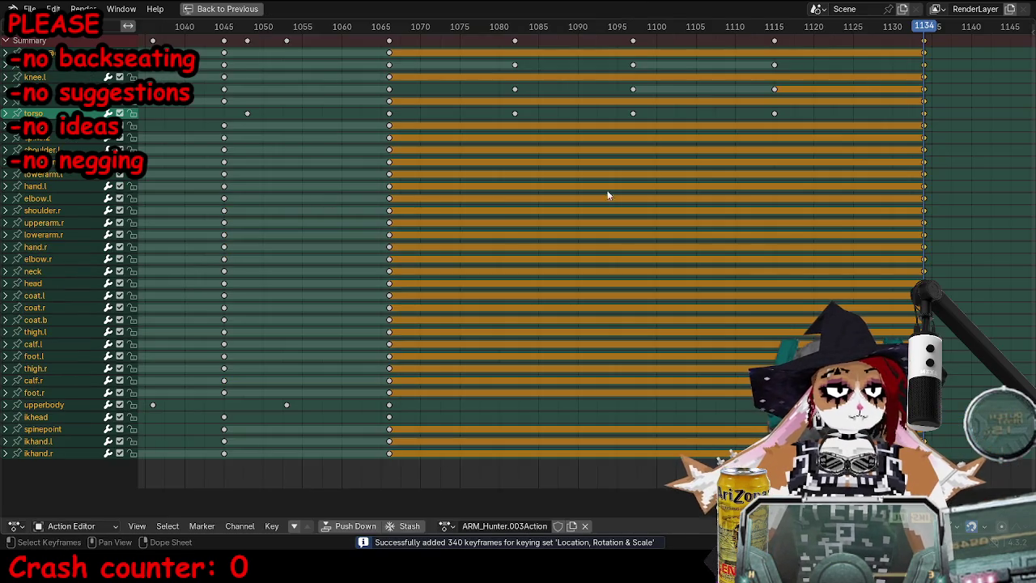
Step: Shift the right foot's keyframe 17 frames earlier in the Action Editor
key(ctrl+space)
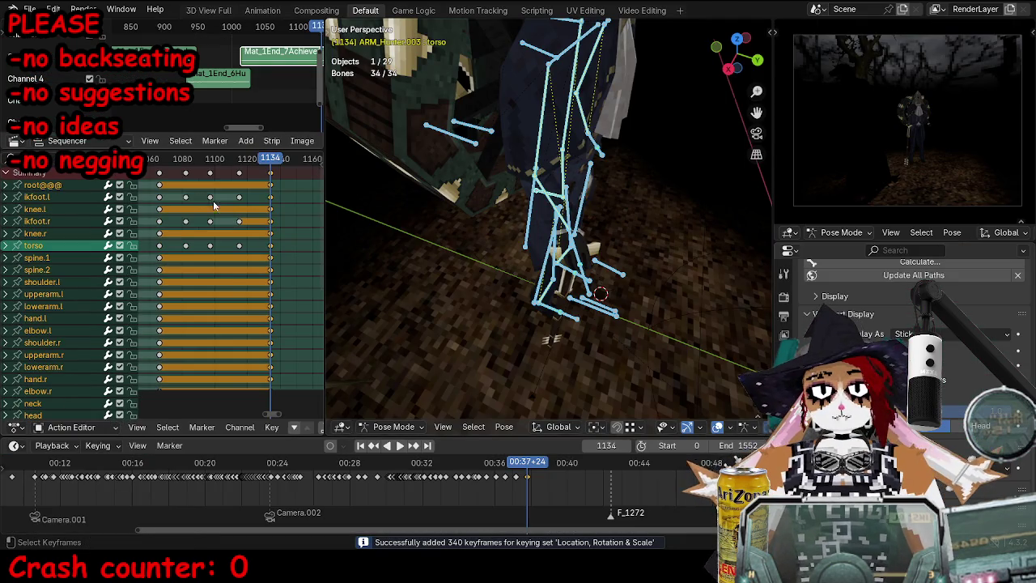
click(240, 223)
click(239, 196)
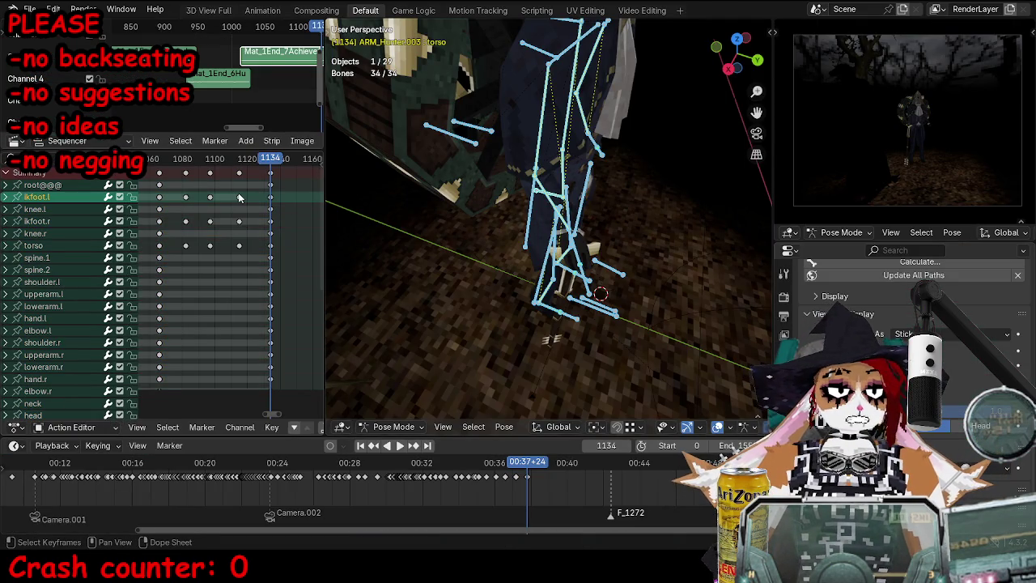
click(252, 221)
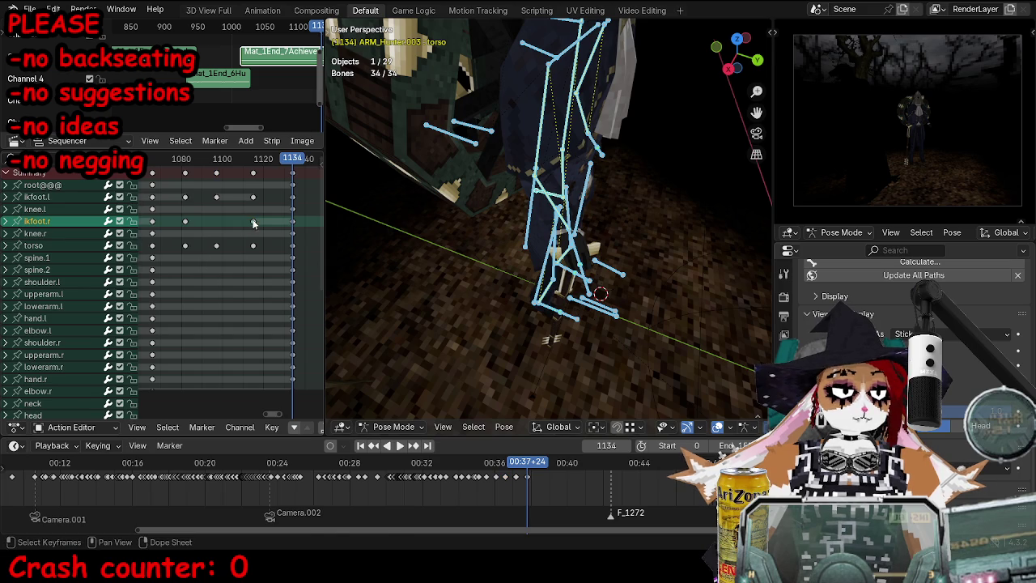
key(g)
click(218, 241)
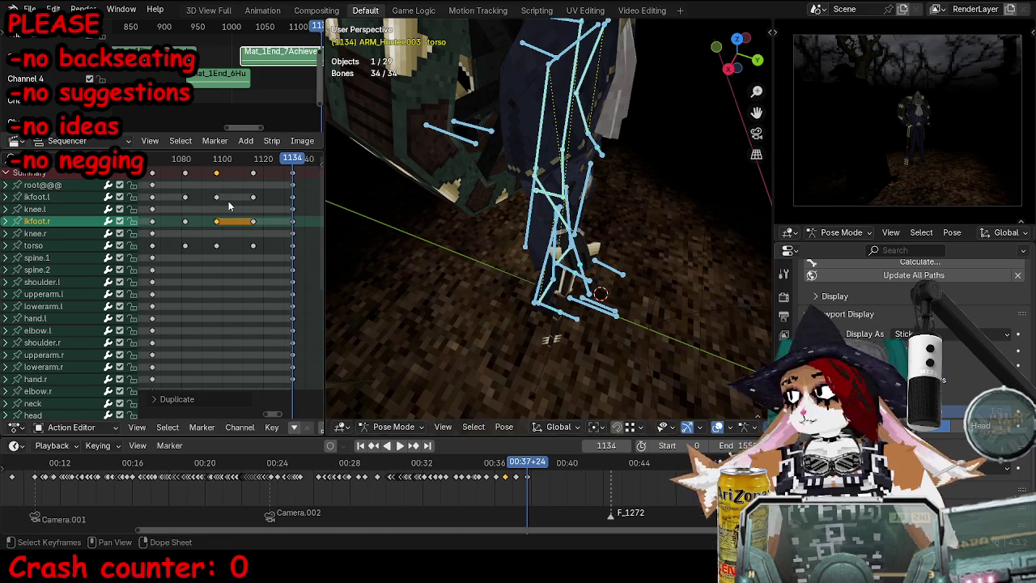
Step: Play back the walk to check the foot timing, then reselect the hunter's armature
key(space)
key(ctrl+Tab)
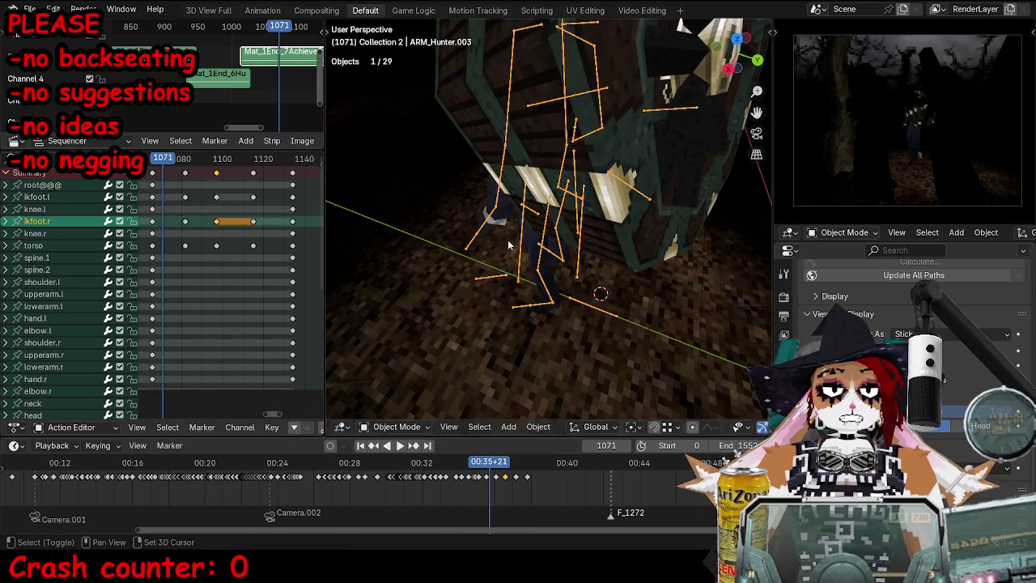
scroll(609, 230, down, 5)
middle_drag(607, 223, 565, 243)
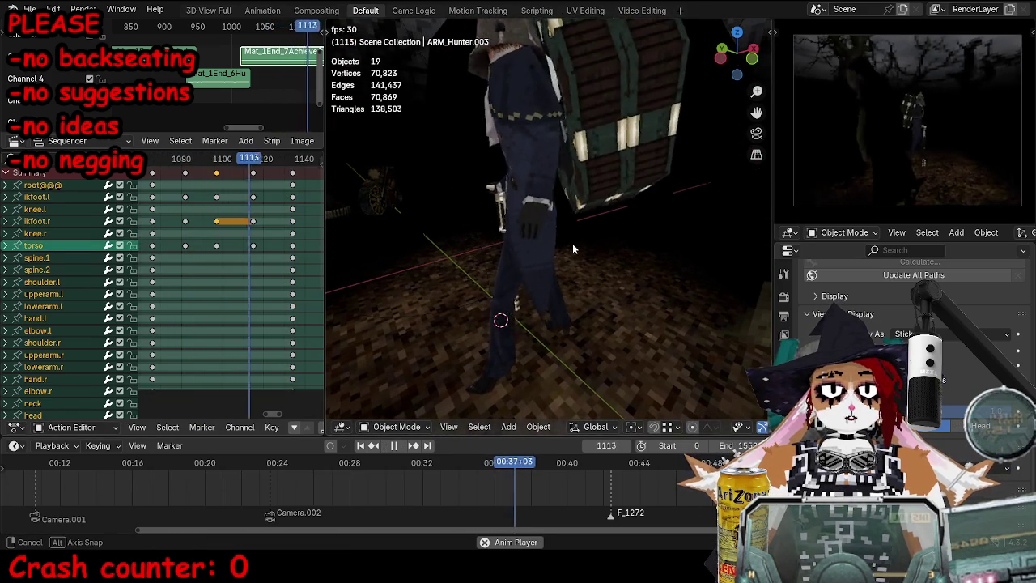
key(space)
click(574, 243)
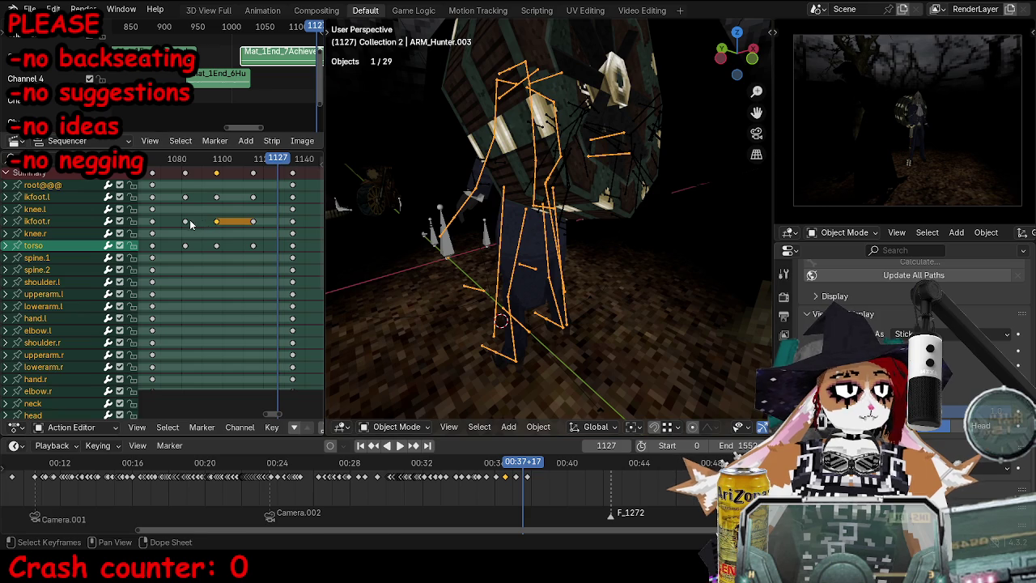
Step: Shift the selected foot keys and duplicate the right foot's earlier key later in time
key(g)
click(231, 223)
click(185, 221)
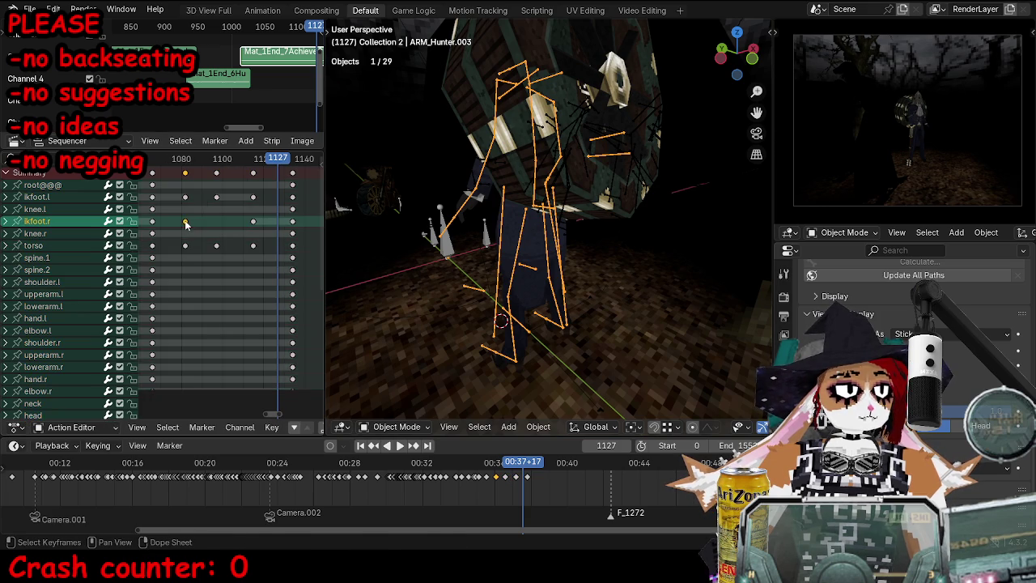
key(shift+d)
click(215, 226)
Step: Replay the walk from about frame 1080 through 1140 and maximize the Action Editor
click(189, 162)
key(space)
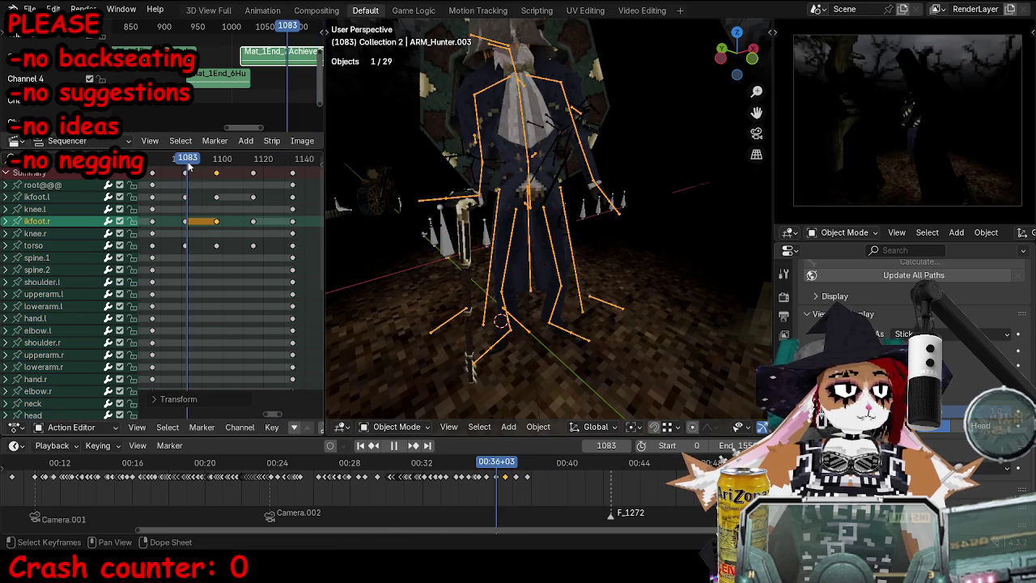
drag(242, 165, 305, 165)
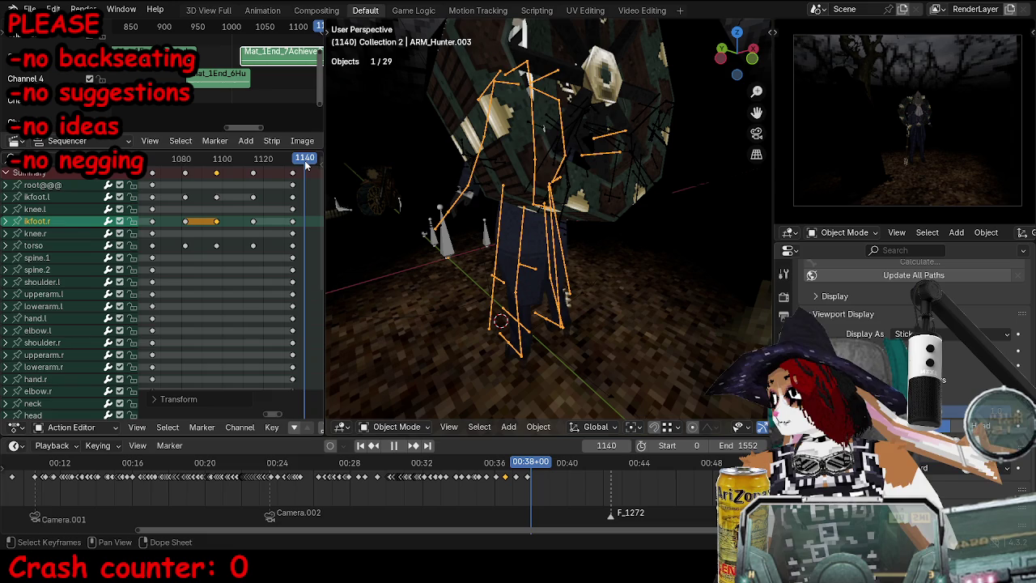
key(Escape)
key(ctrl+space)
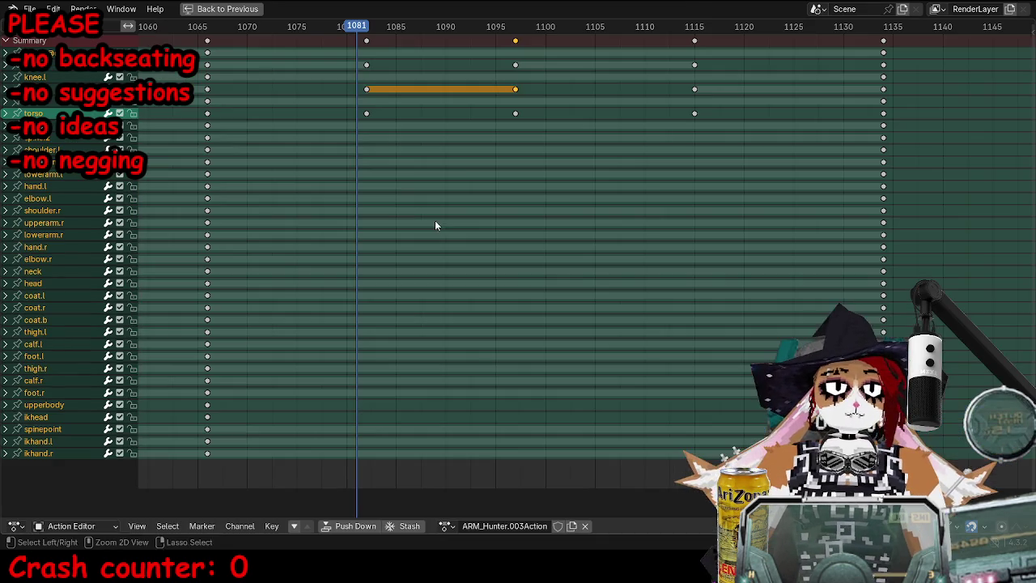
Step: Select the ikfoot.r keyframe near frame 1097 and delete it
key(a)
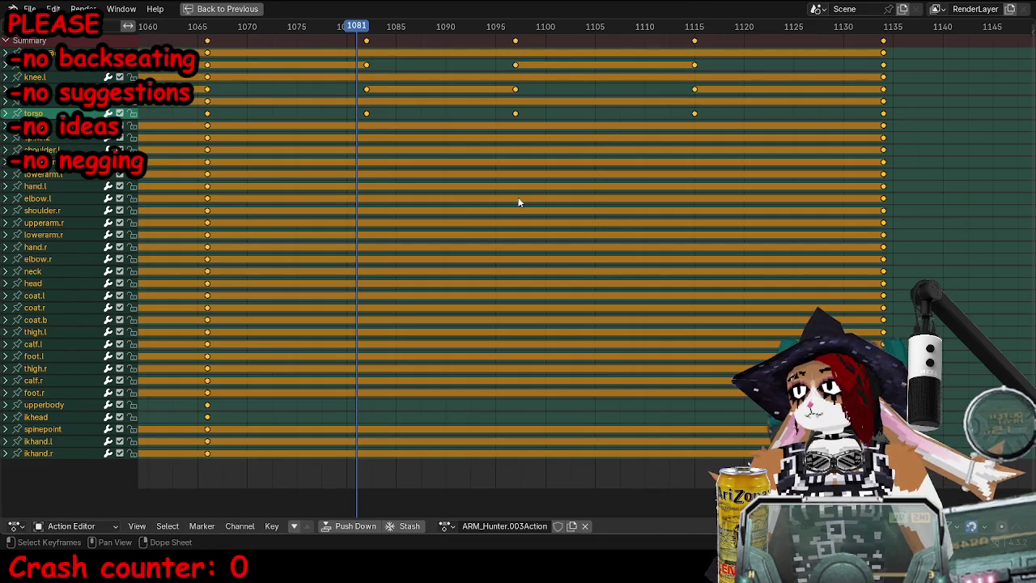
scroll(364, 143, up, 2)
click(401, 111)
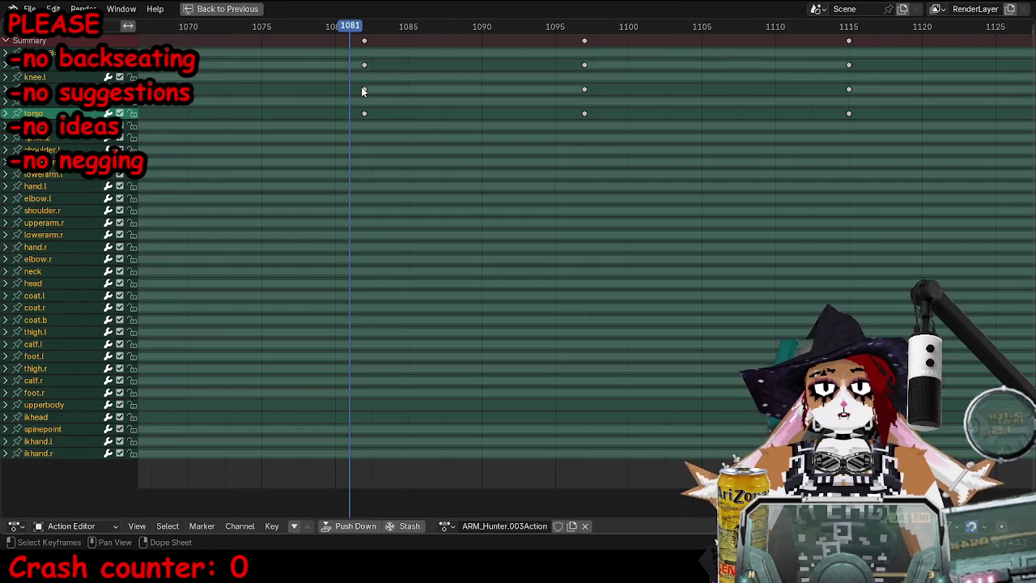
click(363, 90)
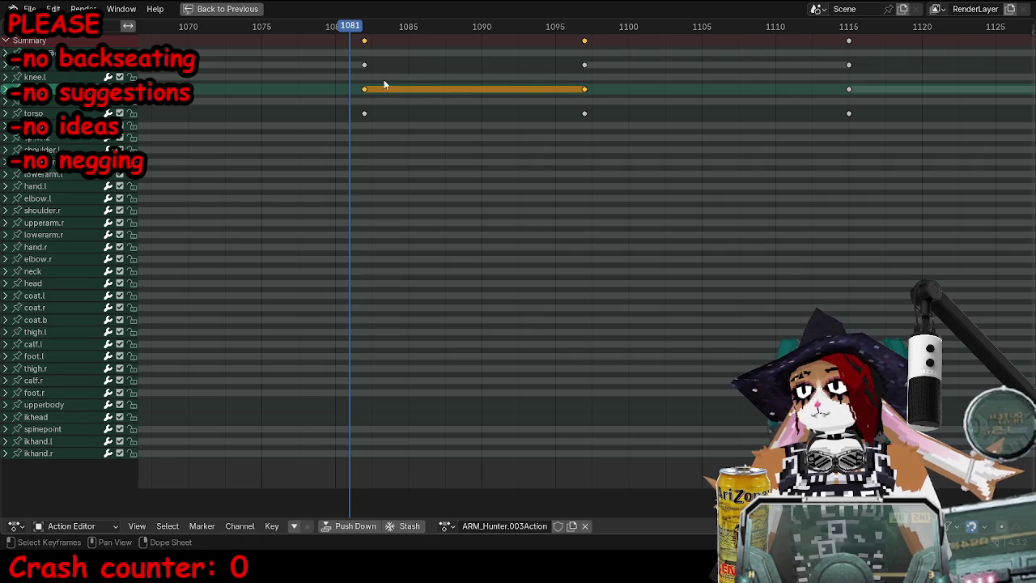
middle_drag(568, 96, 505, 94)
key(alt+a)
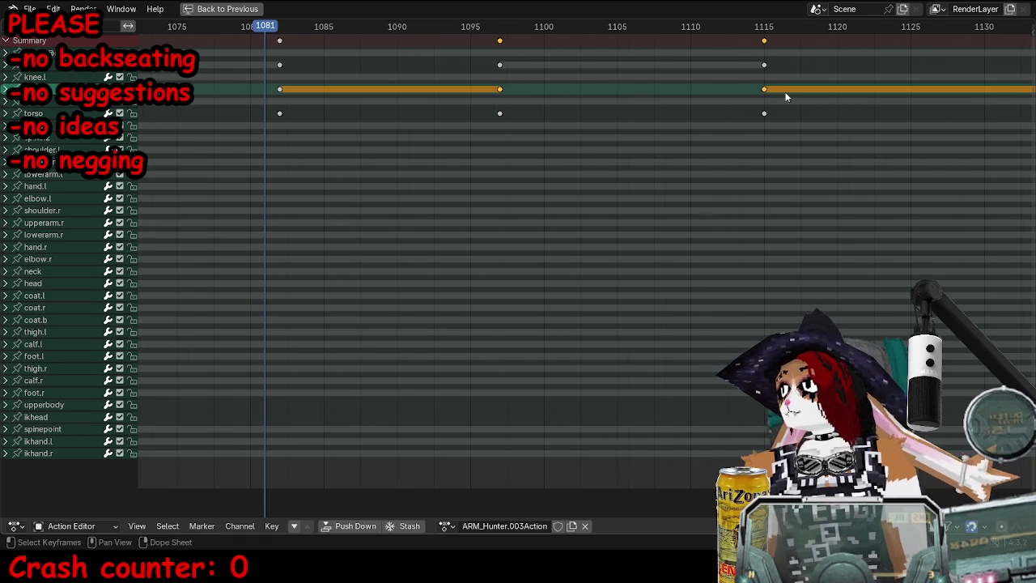
key(Home)
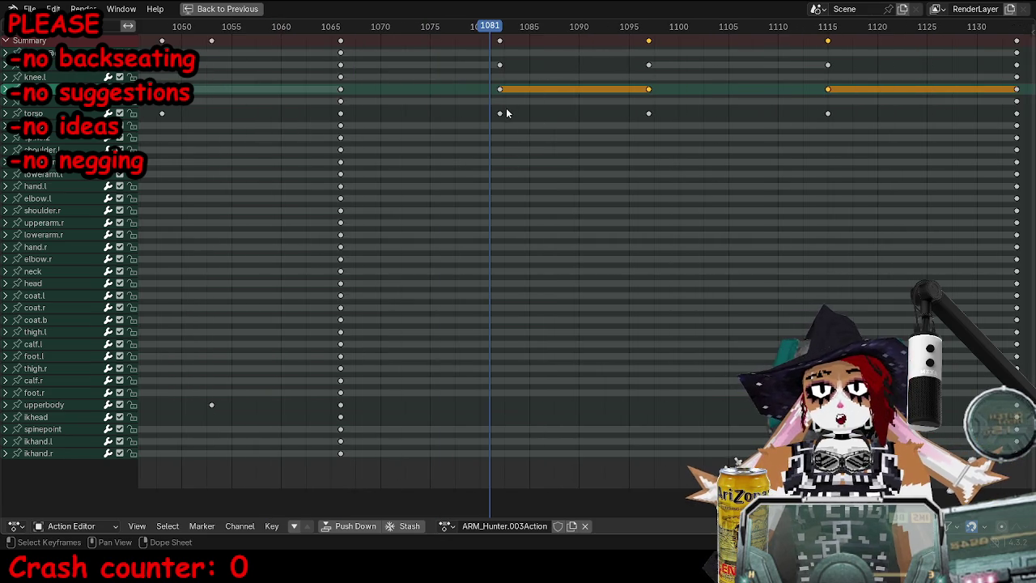
key(x)
click(652, 95)
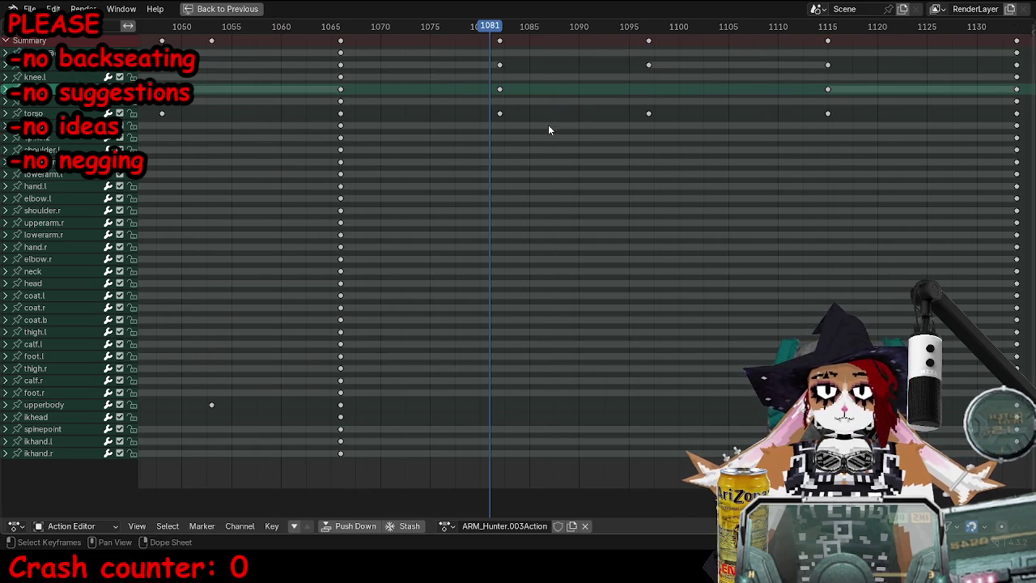
Step: Move the ikfoot.r channel up one row, nudge its first key later, and restore the layout
click(63, 68)
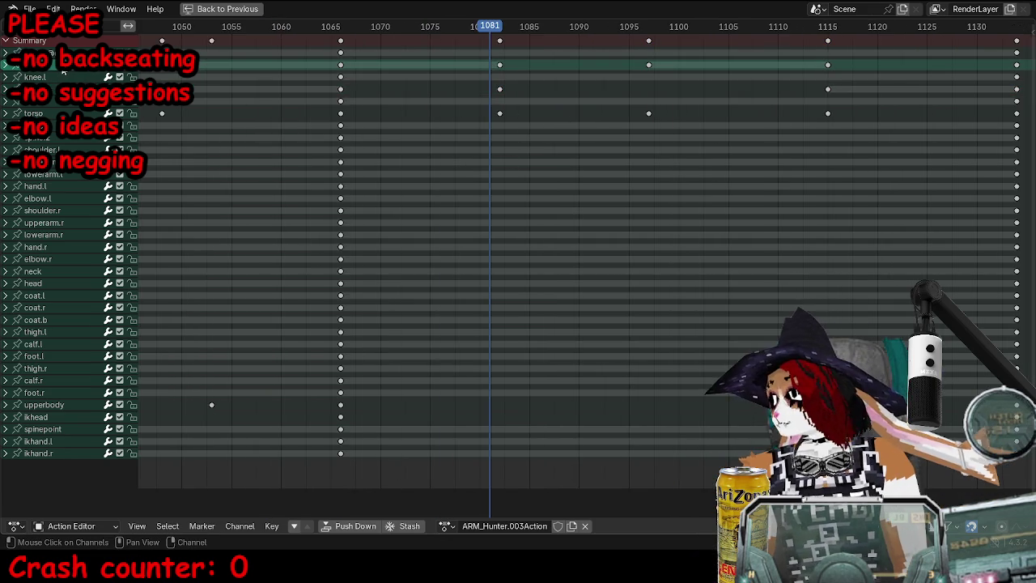
click(63, 89)
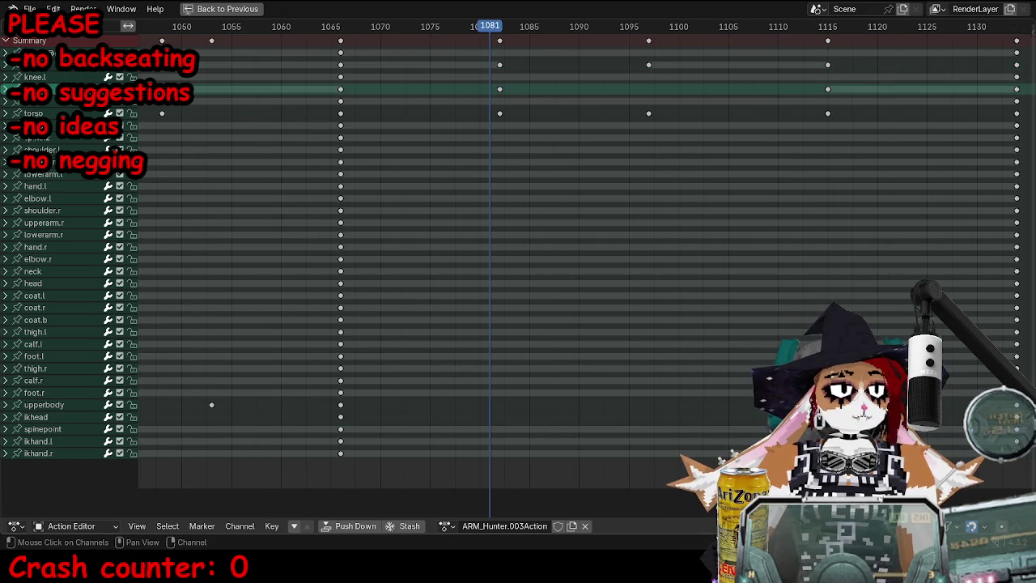
key(Page_Up)
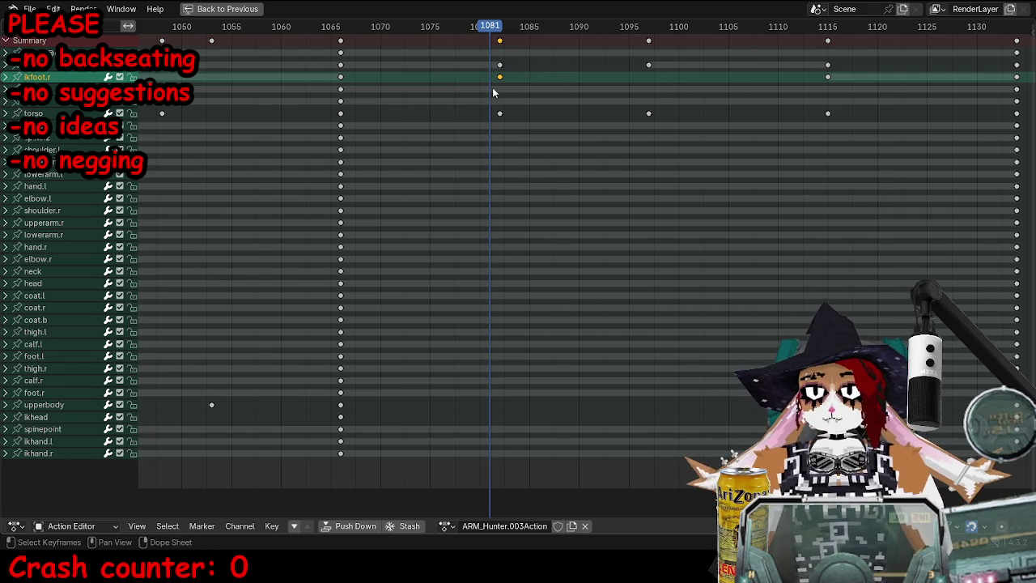
key(g)
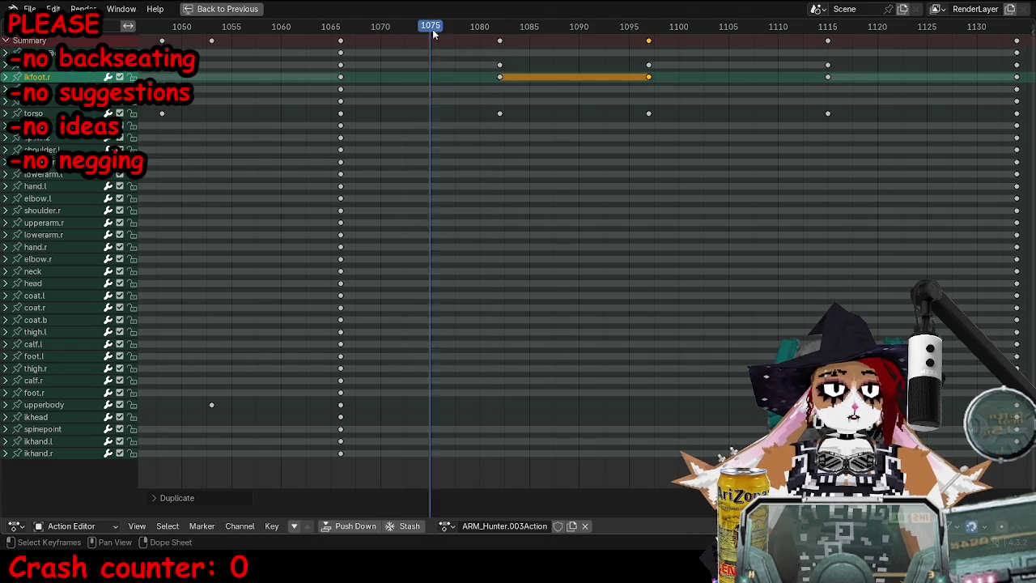
click(498, 65)
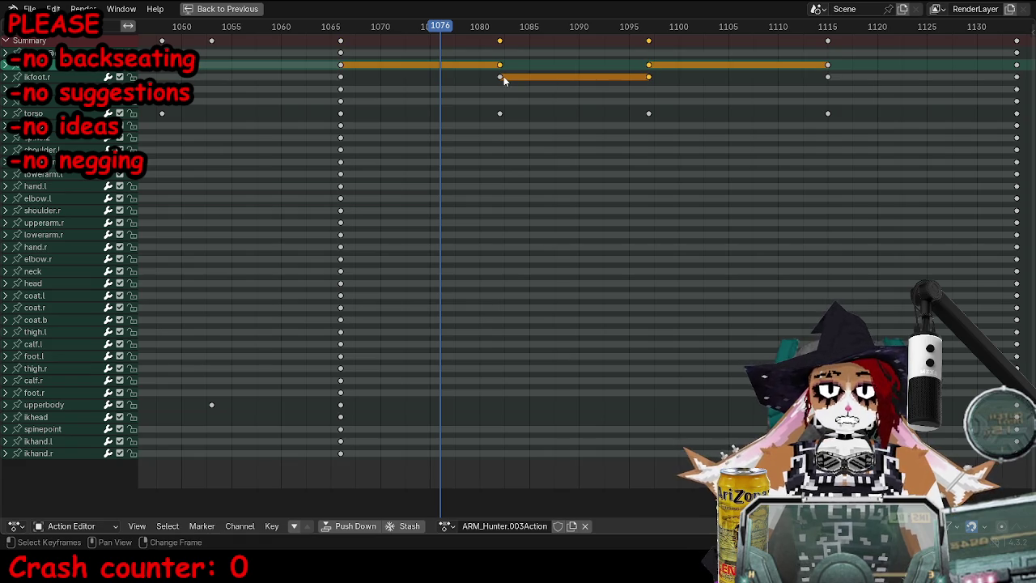
key(ctrl+space)
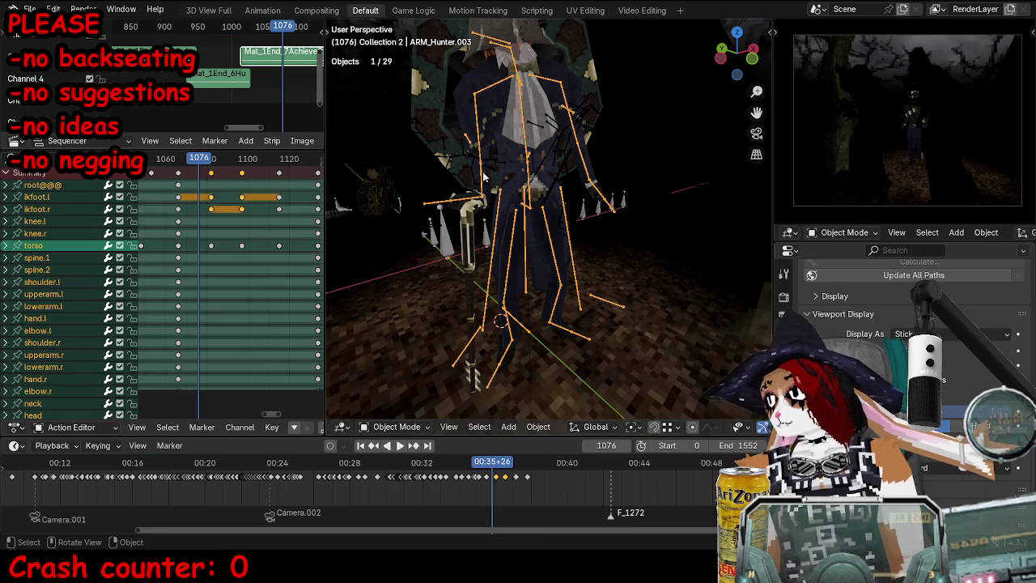
Step: Play the walk back from frame 1065 to check the new foot timing
key(space)
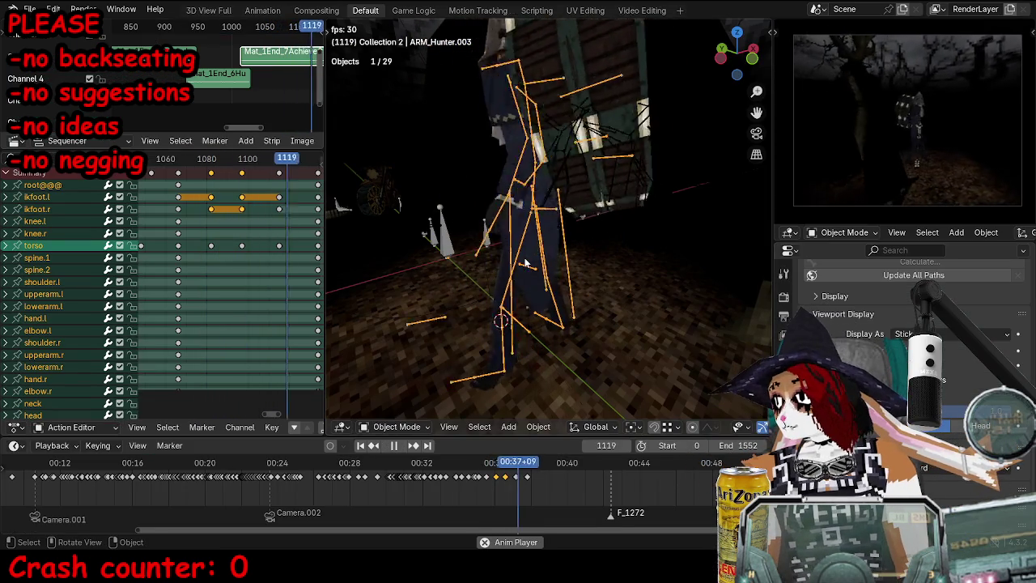
key(space)
click(571, 260)
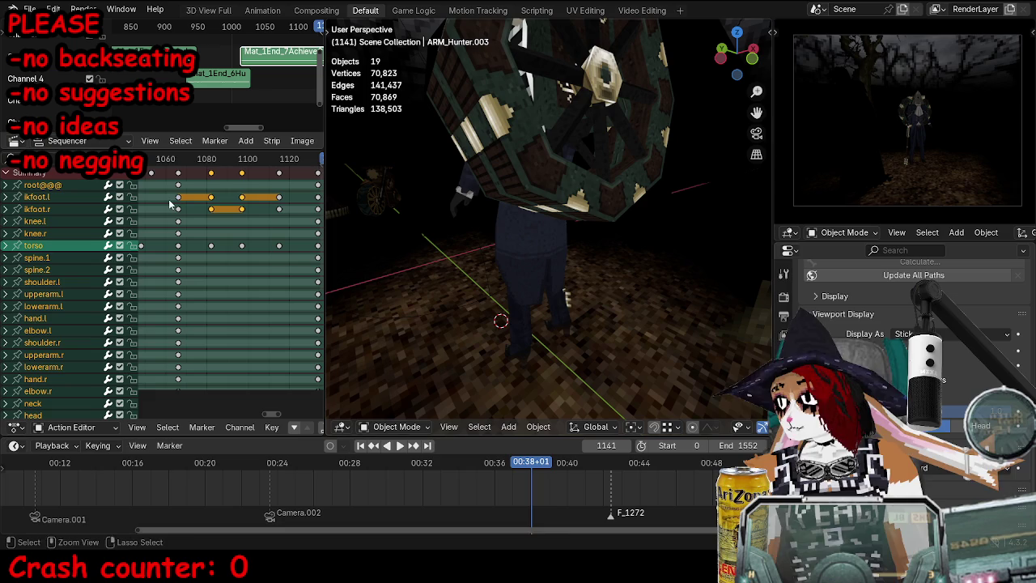
click(175, 161)
key(space)
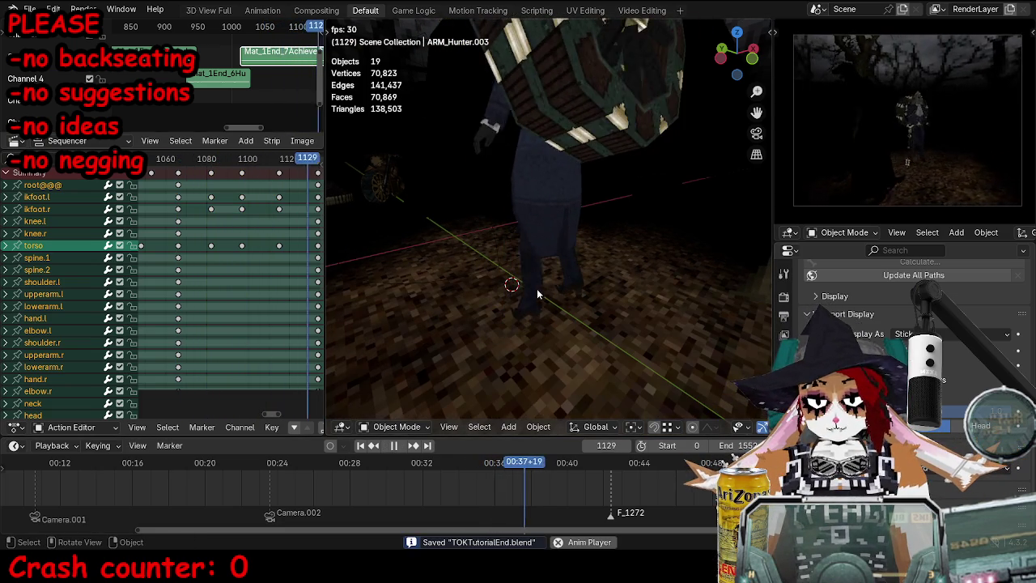
key(space)
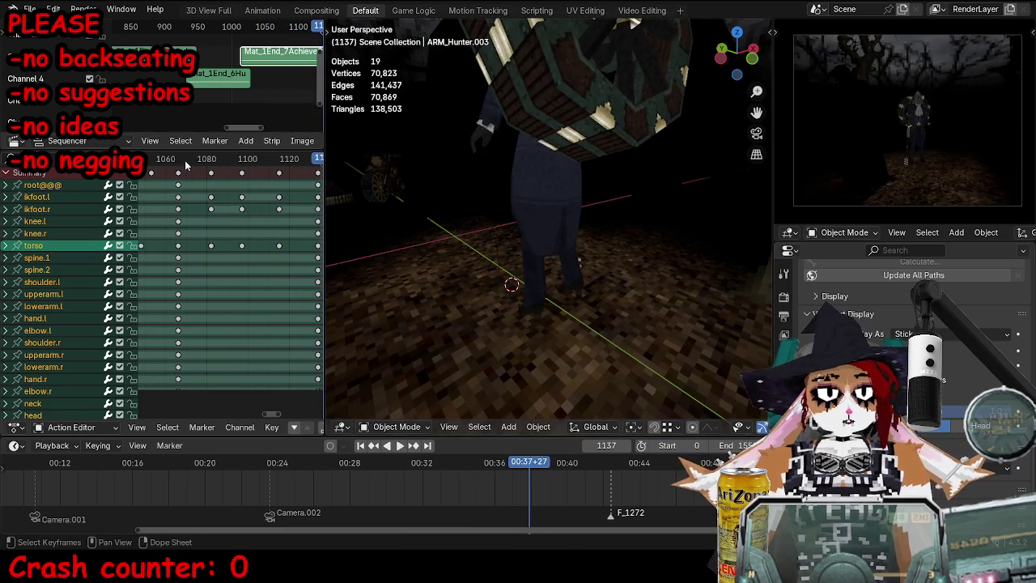
click(181, 166)
Step: Watch the walk through the scene camera, then select the SkM_SoY2.002 mesh
middle_drag(492, 354, 543, 319)
key(KP_0)
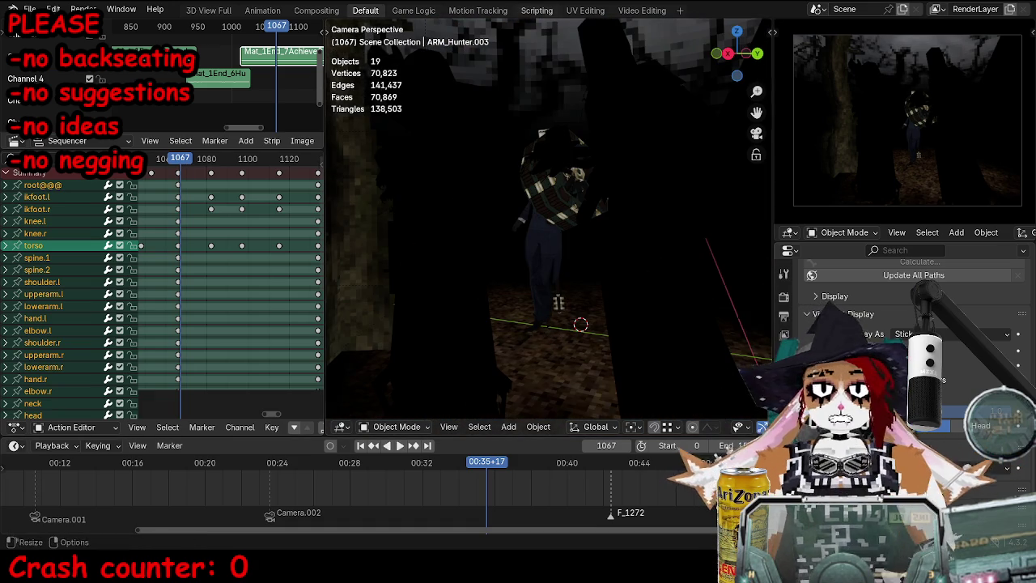
key(space)
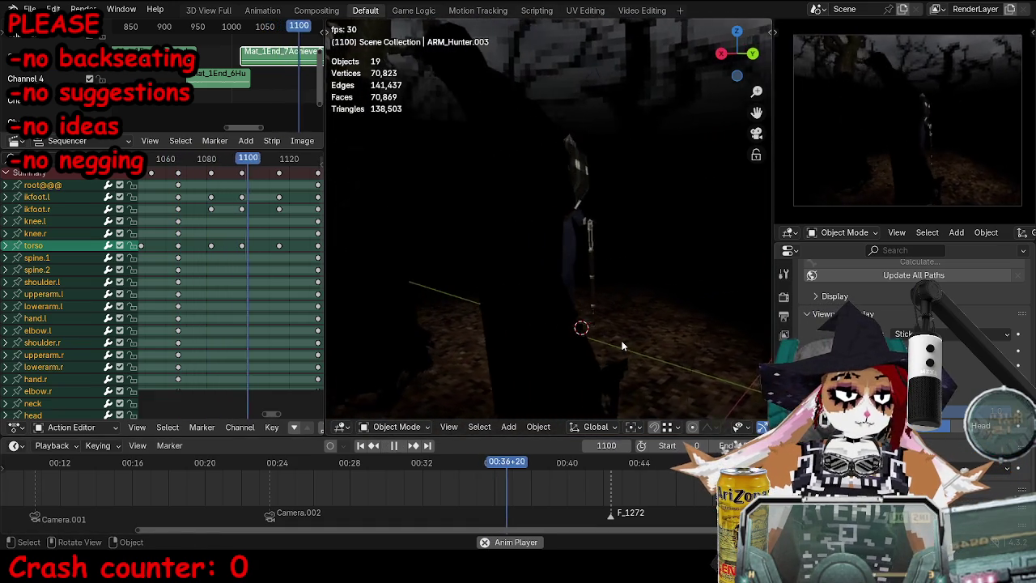
key(space)
click(562, 311)
middle_drag(567, 320, 559, 339)
click(566, 321)
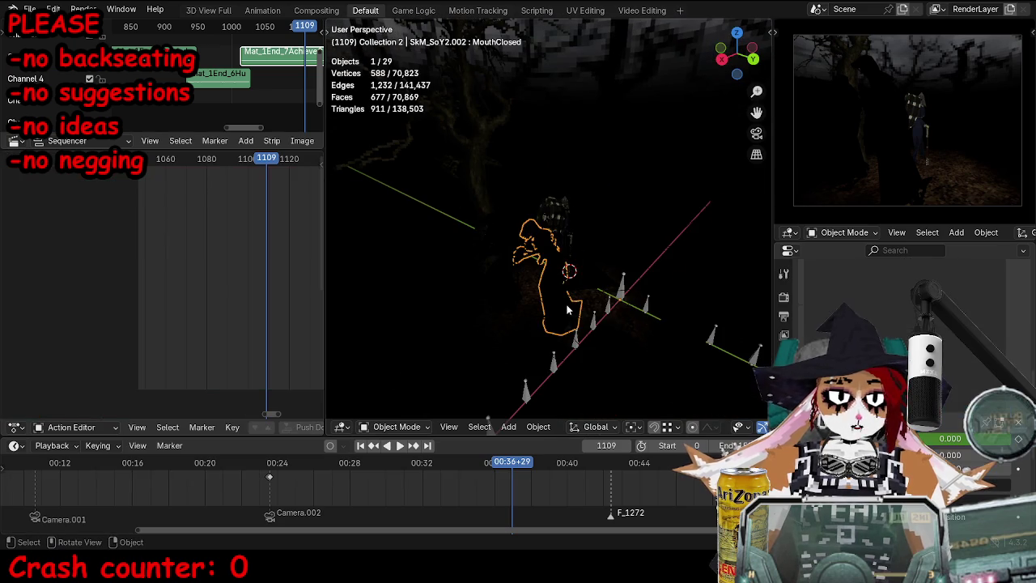
Step: Key the ARM_Hunter.002 root bone's location, rotation and scale around frame 708
key(shift+z)
click(555, 322)
key(ctrl+Tab)
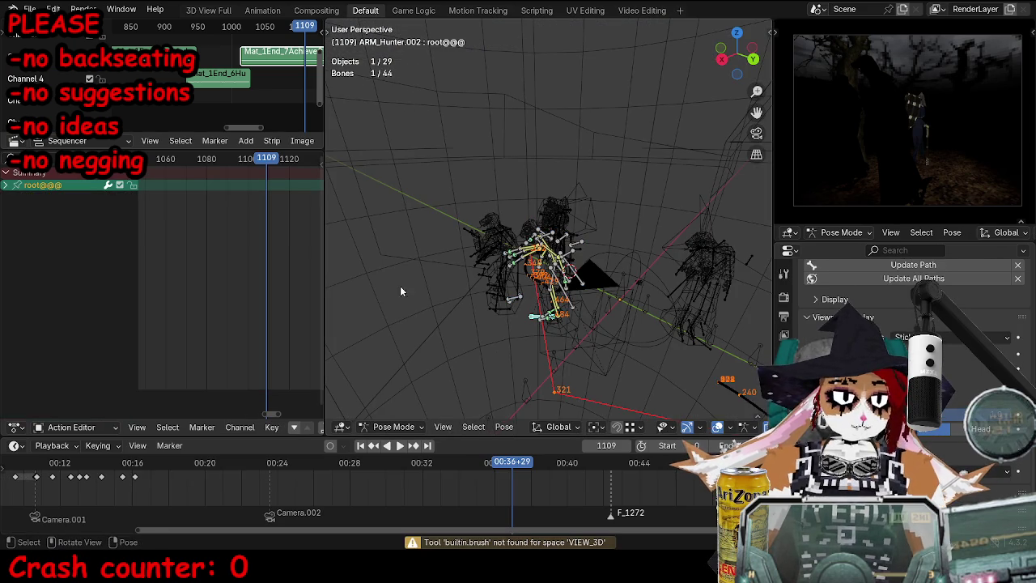
key(space)
click(208, 463)
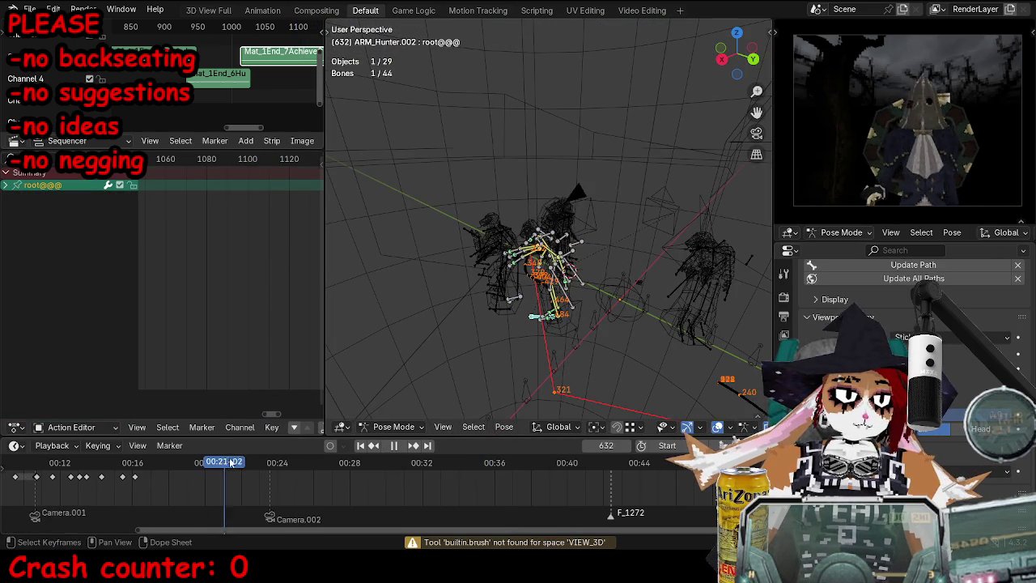
drag(227, 462, 268, 464)
scroll(259, 512, up, 5)
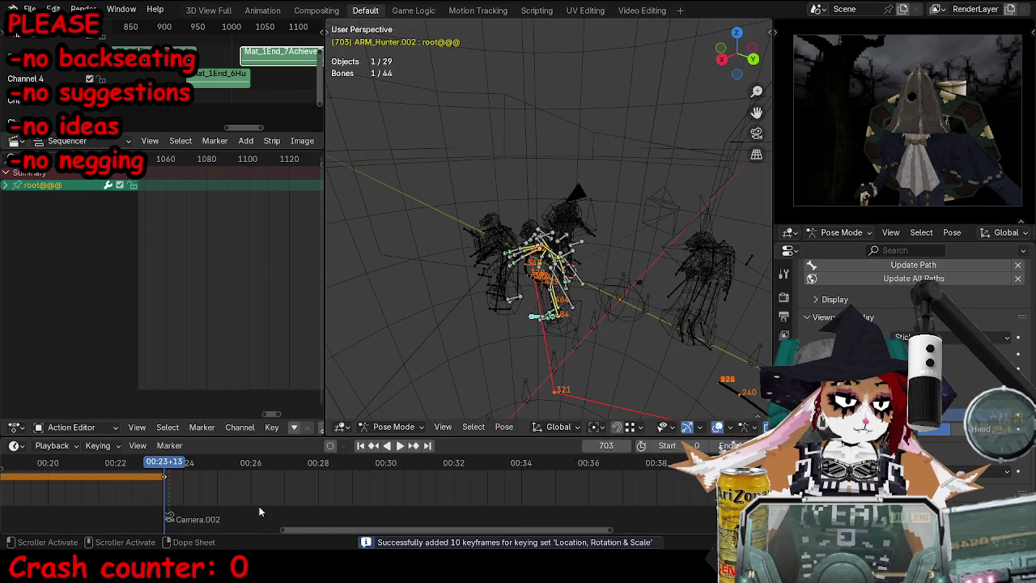
key(Right)
key(r)
click(554, 294)
key(i)
key(ctrl+Tab)
Step: Key ARM_Hunter.001's root around frames 703–708, lowering it, then view through the camera
click(495, 297)
key(ctrl+Tab)
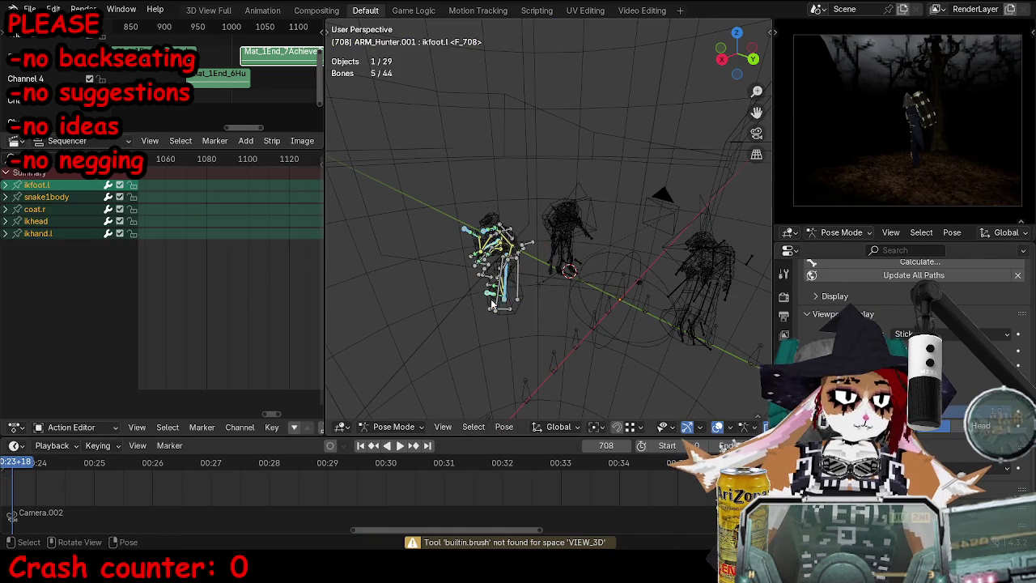
click(516, 307)
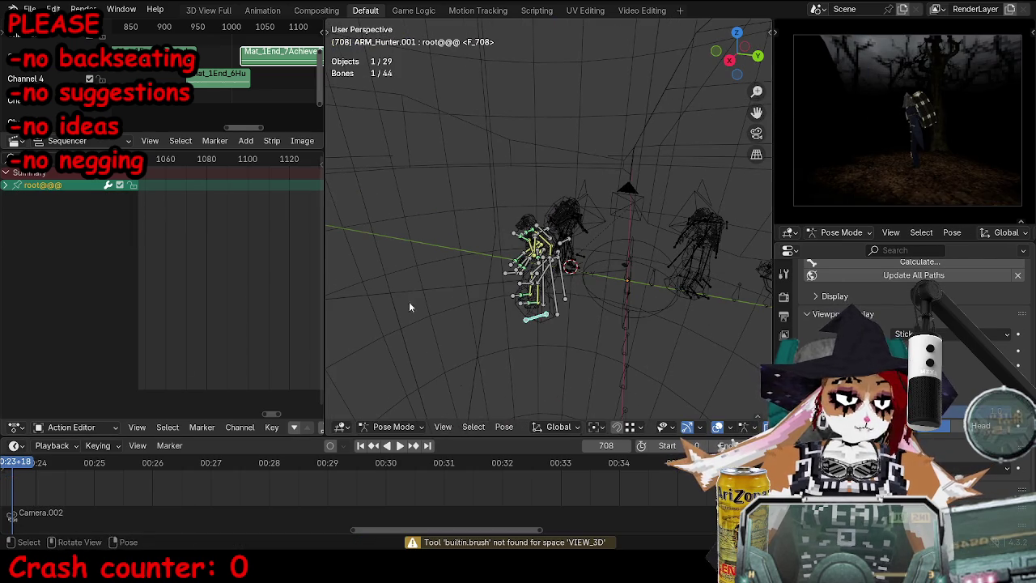
key(Left)
key(Left)
key(Left)
key(i)
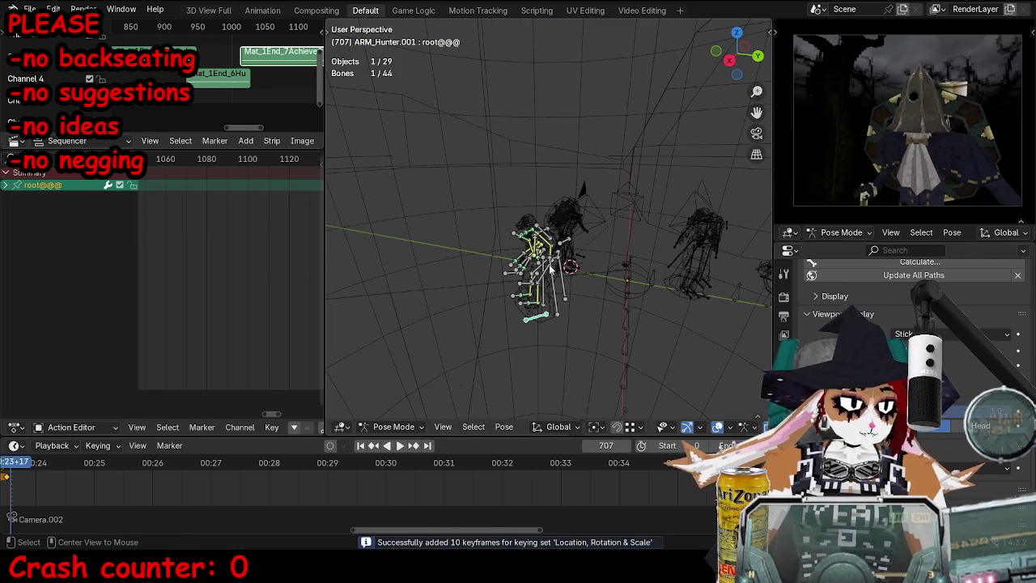
key(Right)
key(g)
click(581, 267)
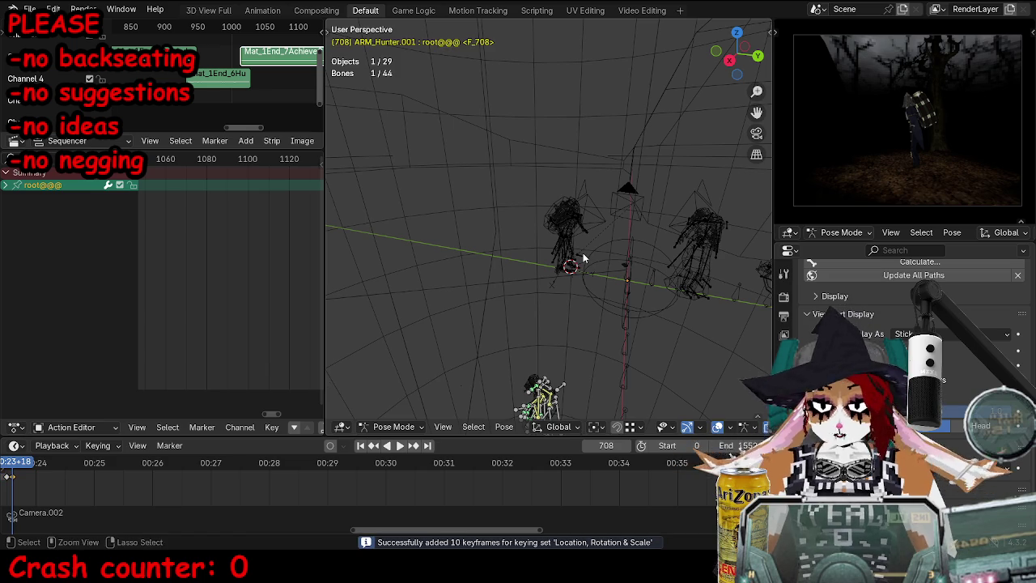
key(ctrl+Tab)
key(KP_0)
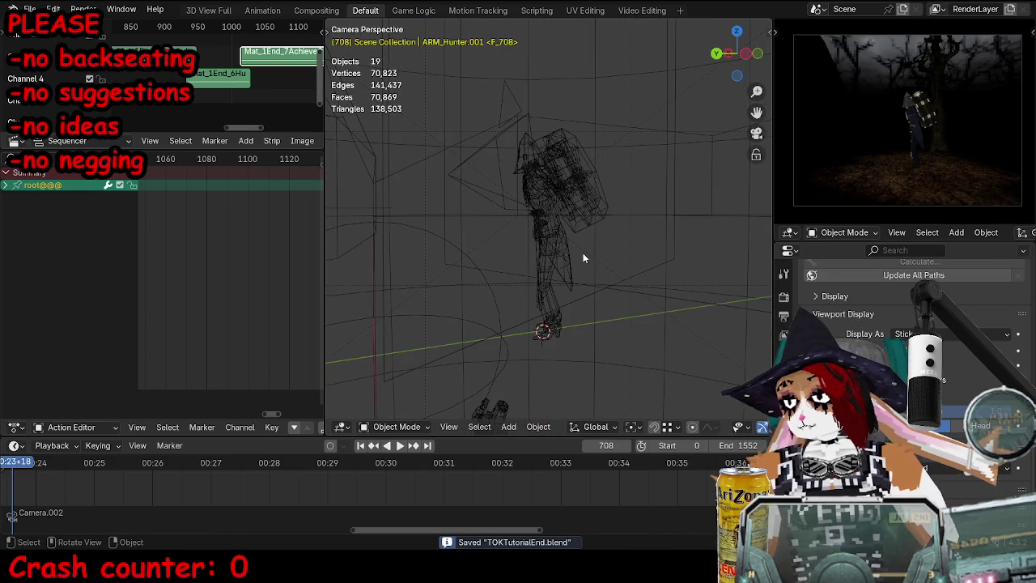
Step: Play the scene in rendered shading, jumping to around frames 984–986
key(shift+z)
key(space)
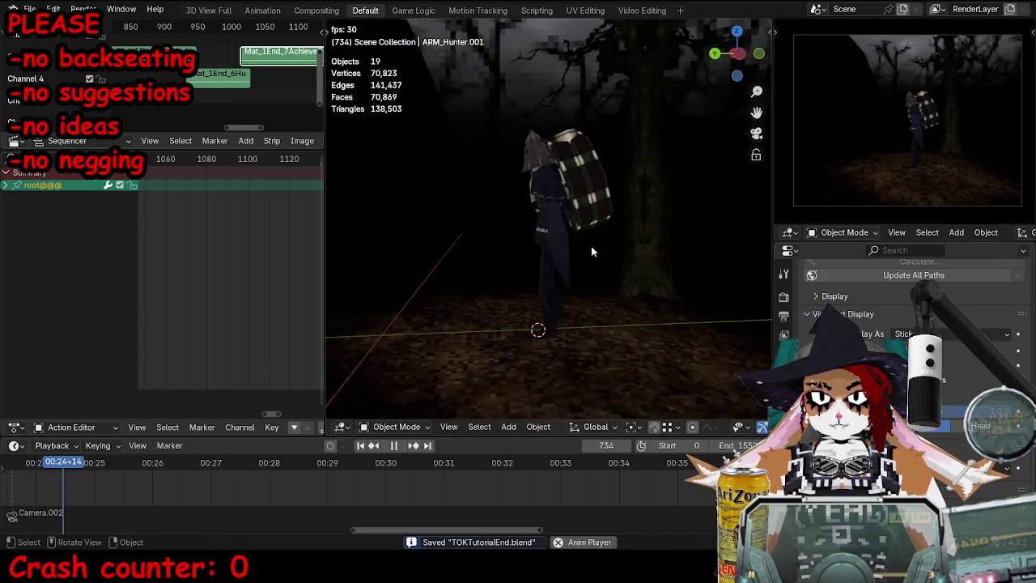
click(525, 459)
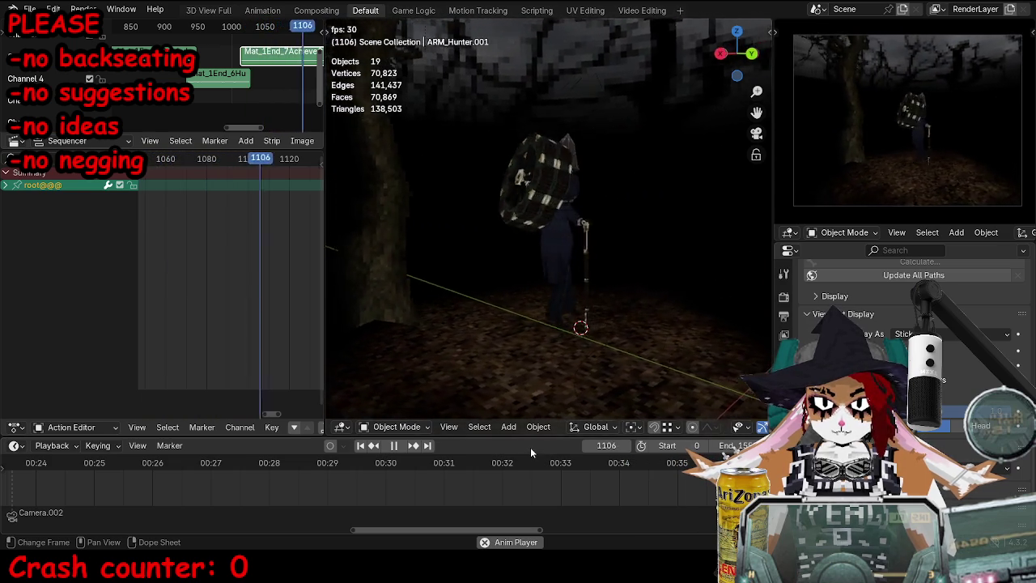
click(554, 466)
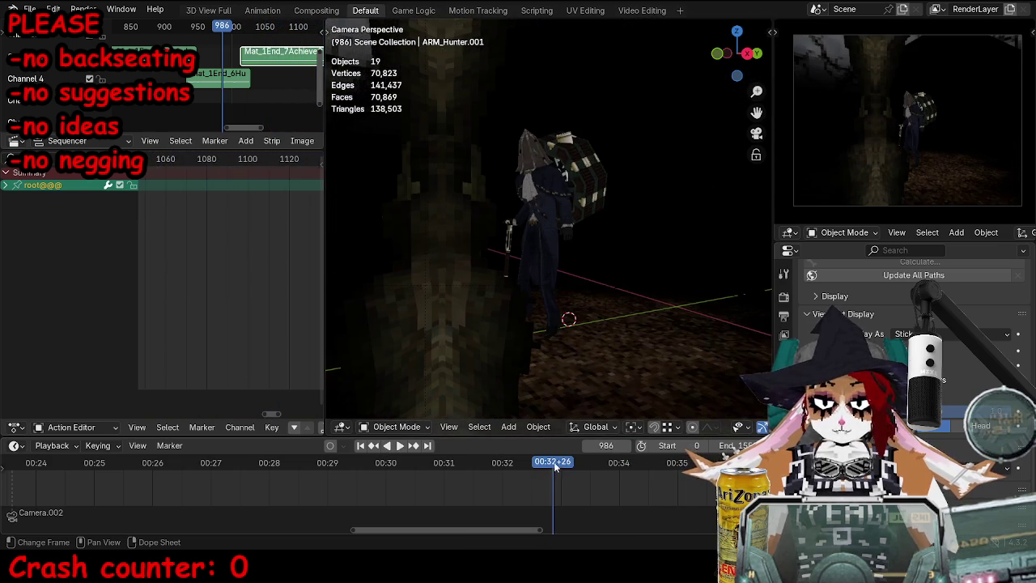
Step: Select the ARM_Hunter.003 rig, enter Pose Mode, and frame the selected bone
middle_drag(612, 288, 570, 202)
click(581, 200)
key(ctrl+Tab)
key(KP_Decimal)
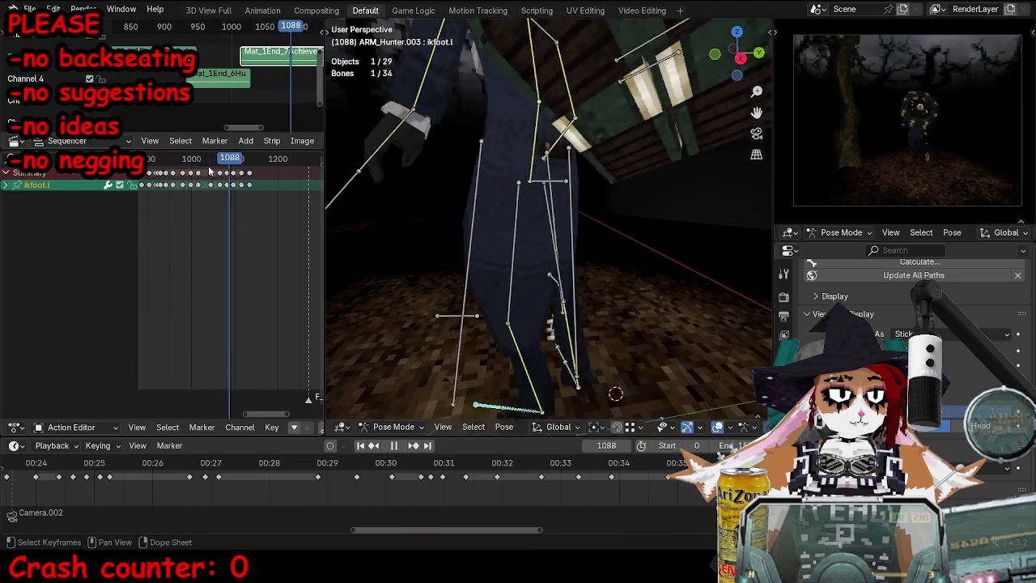
Step: Play and scrub the walk cycle to review the torso and foot poses
middle_drag(382, 207, 569, 233)
scroll(570, 233, down, 5)
key(space)
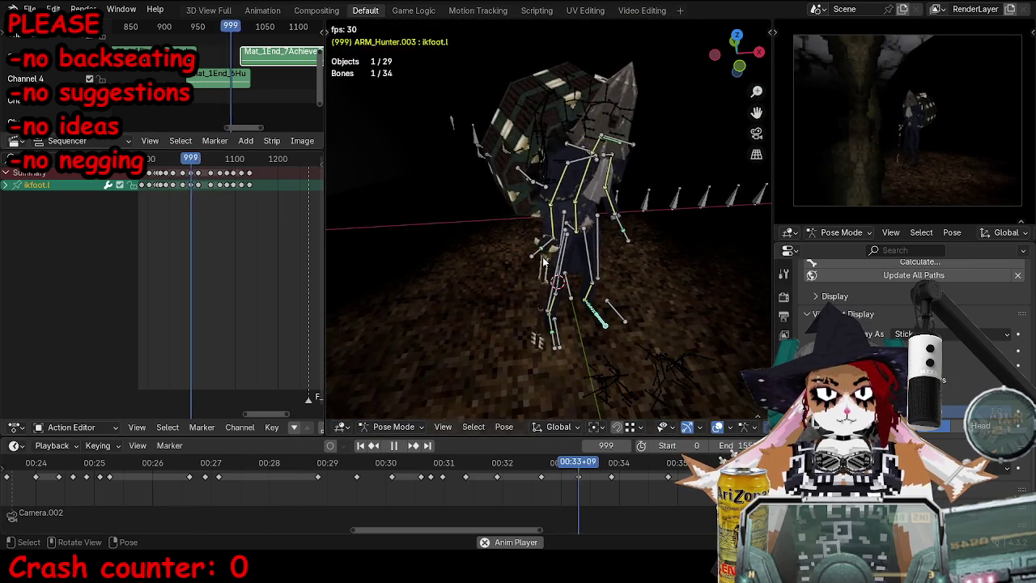
click(544, 259)
key(space)
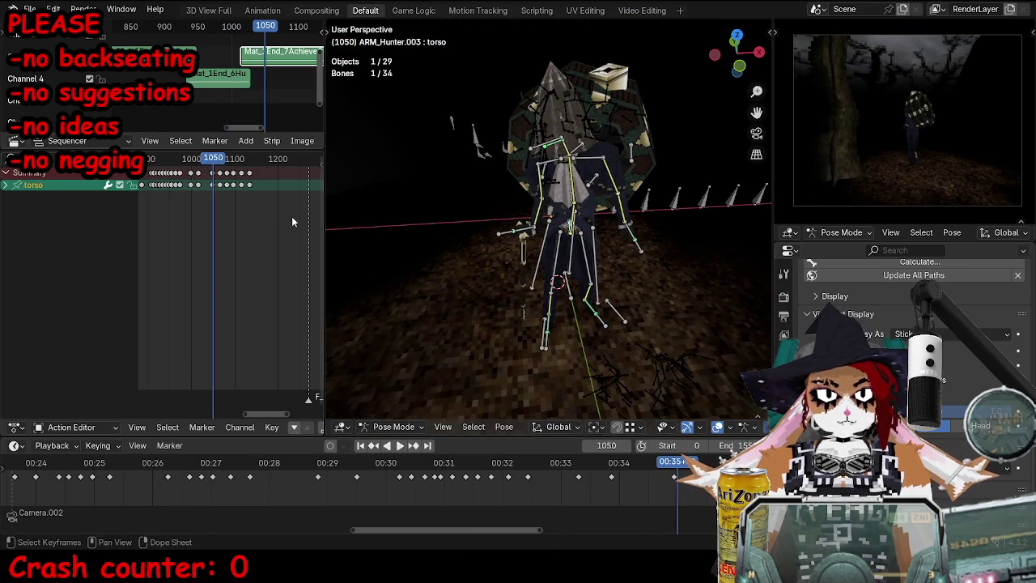
scroll(576, 295, up, 5)
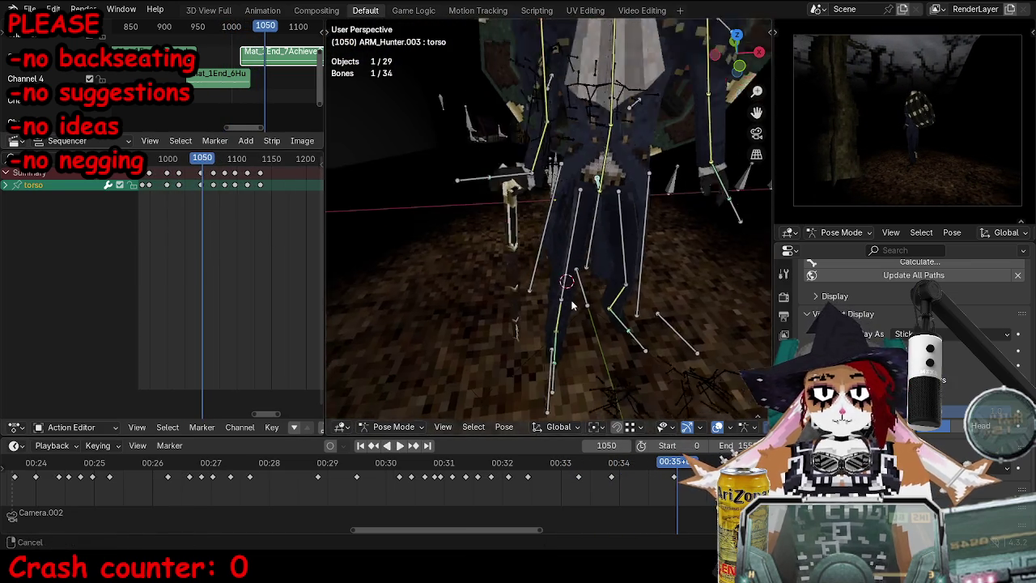
mouse_move(206, 160)
mouse_down()
mouse_move(237, 164)
mouse_move(194, 166)
mouse_up()
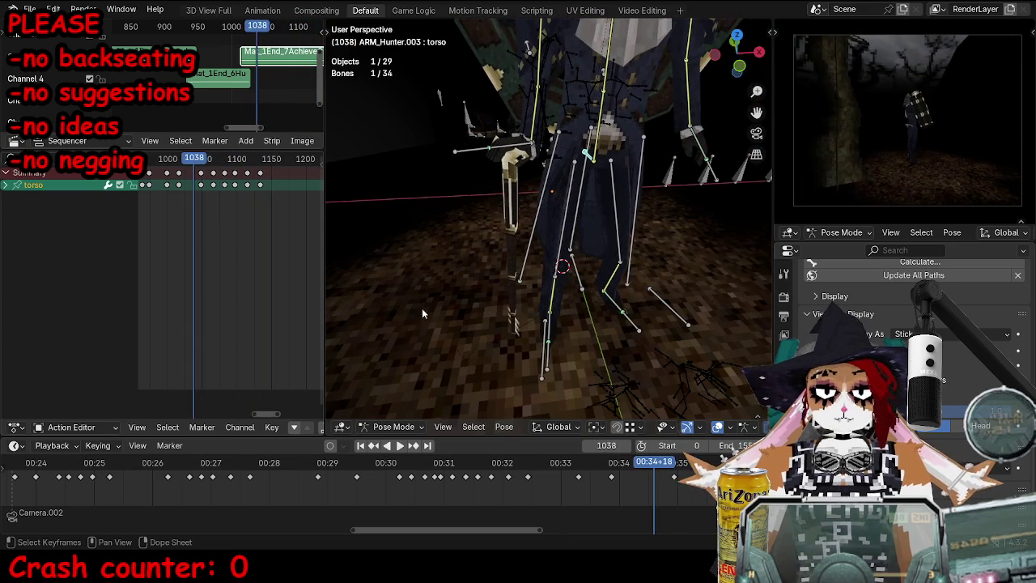
scroll(548, 359, down, 3)
key(space)
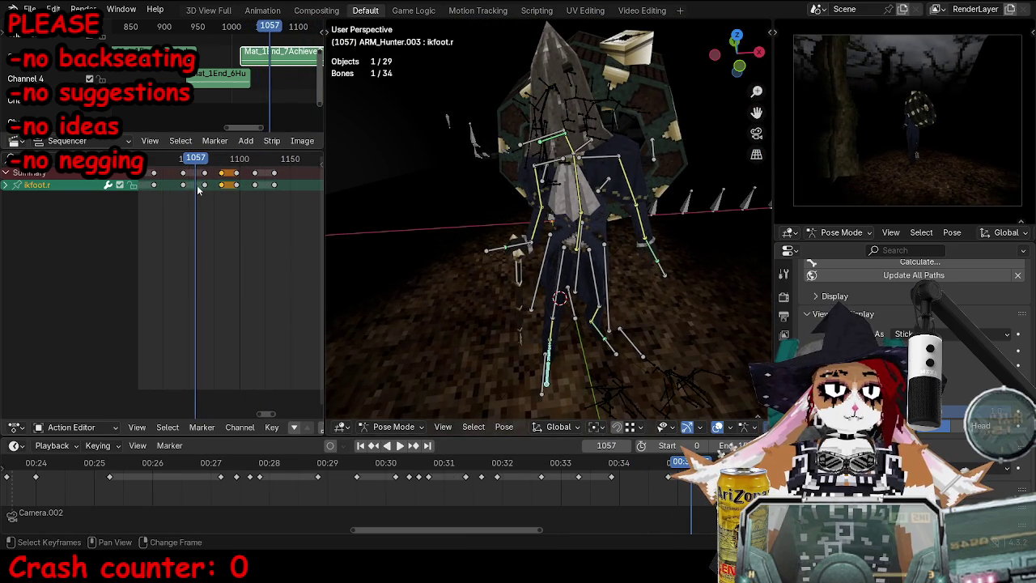
Step: Shift the right foot keyframe earlier and replay, stopping around frame 1051
drag(206, 189, 169, 193)
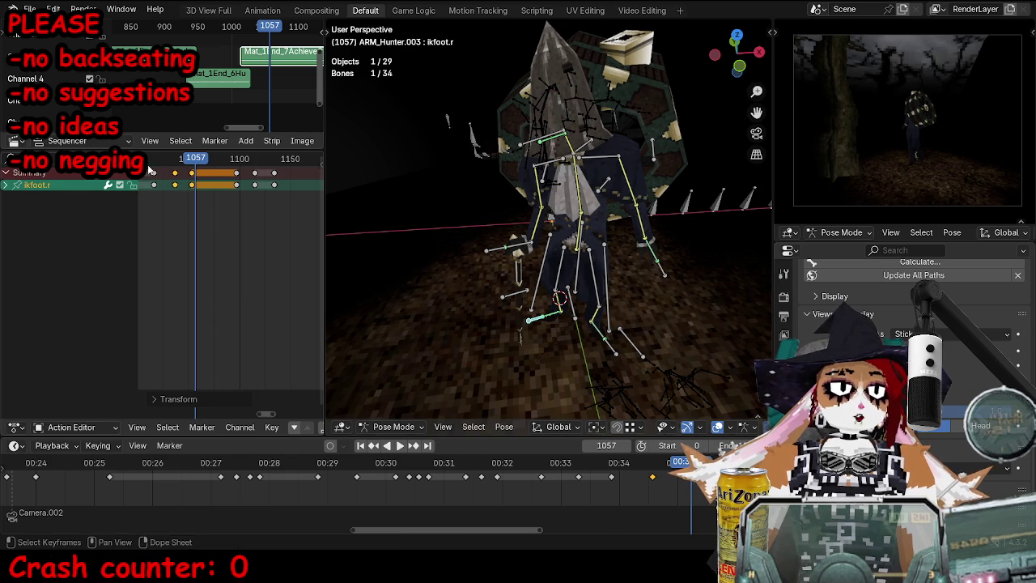
key(space)
click(194, 166)
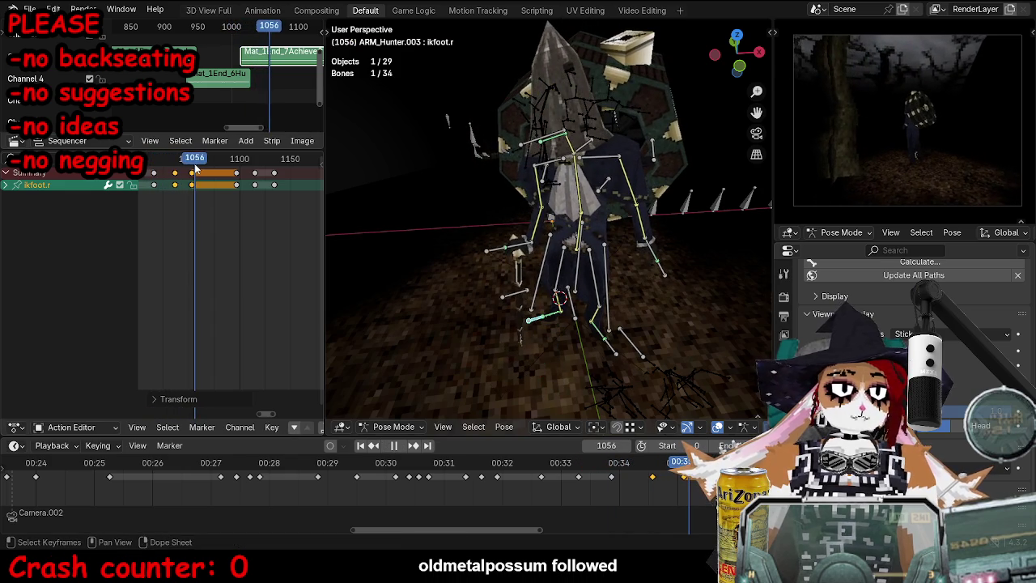
key(space)
Step: Rotate the left foot control bone into a new pose and keyframe it
click(586, 239)
mouse_move(586, 238)
middle_down()
mouse_move(615, 376)
mouse_move(705, 283)
middle_up()
click(571, 392)
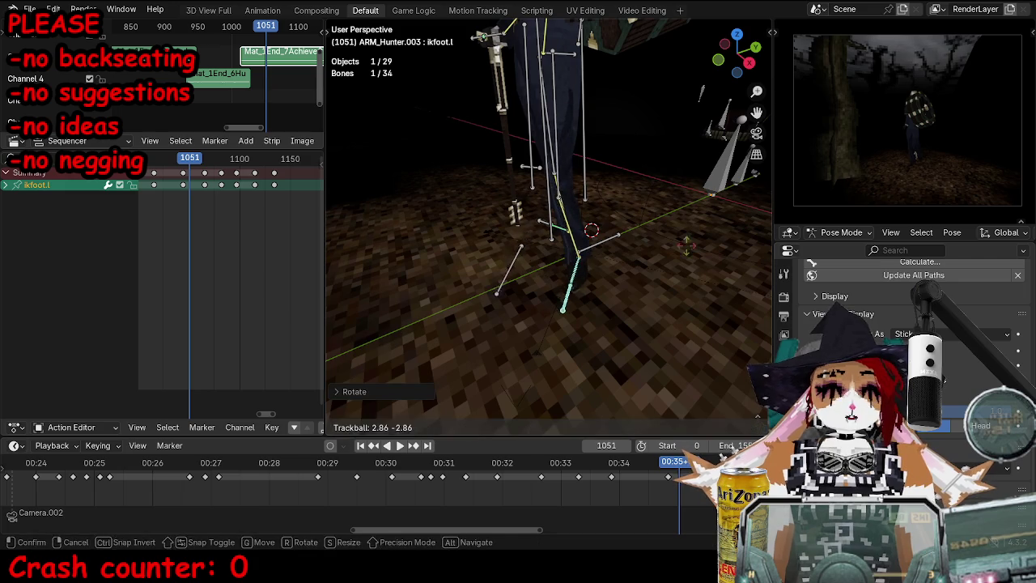
click(571, 243)
key(i)
middle_drag(571, 243, 511, 256)
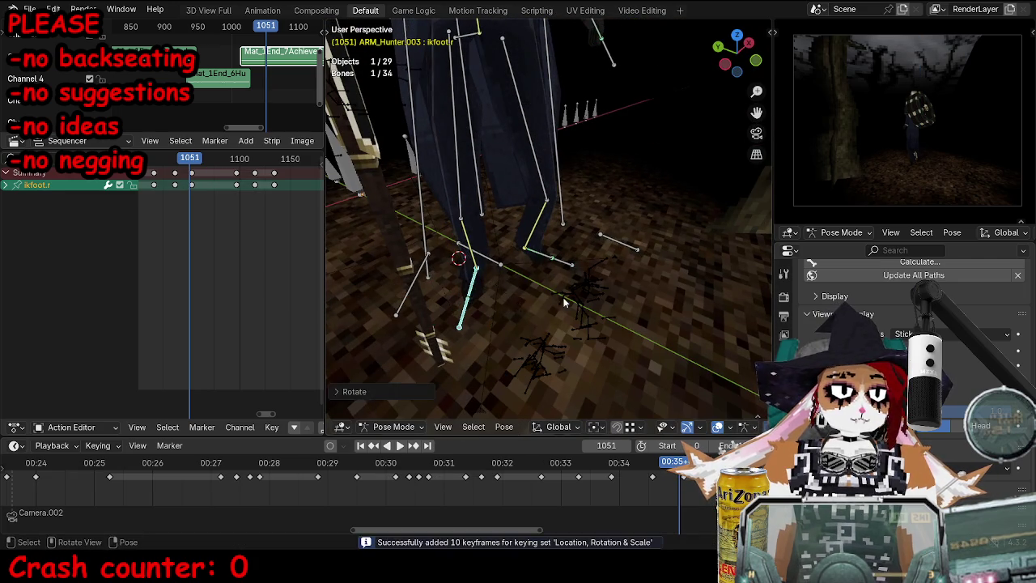
key(ctrl+alt+p)
click(622, 362)
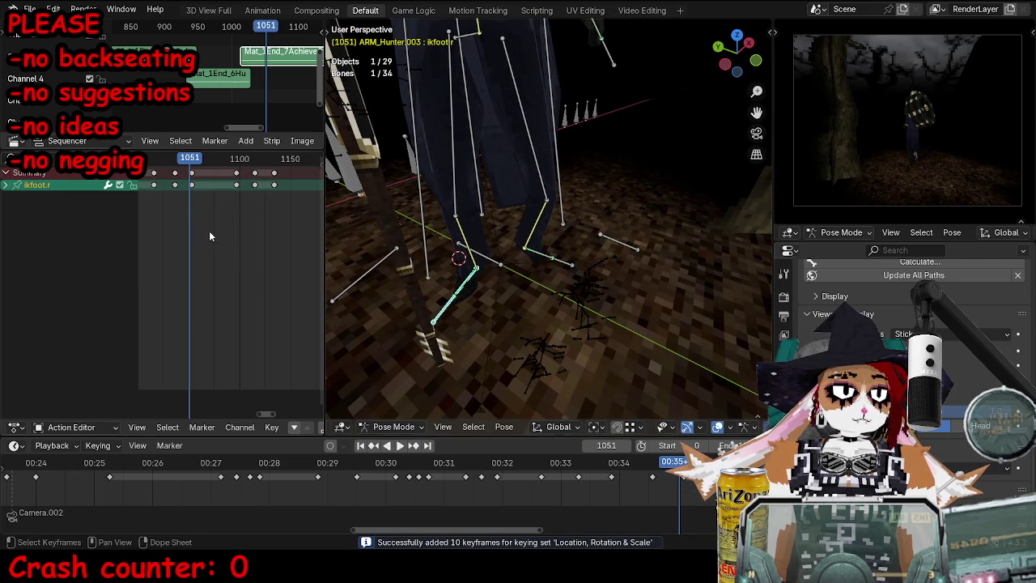
Step: One frame later, rotate the right foot, slide it level with the ground, and key it
key(Right)
key(r)
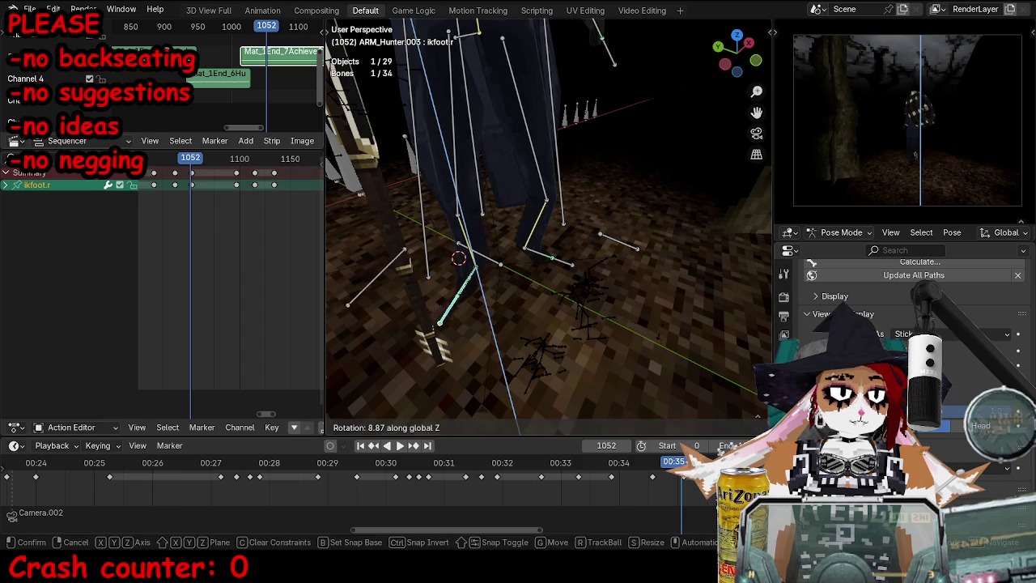
click(518, 288)
key(g)
key(shift+z)
click(637, 297)
key(i)
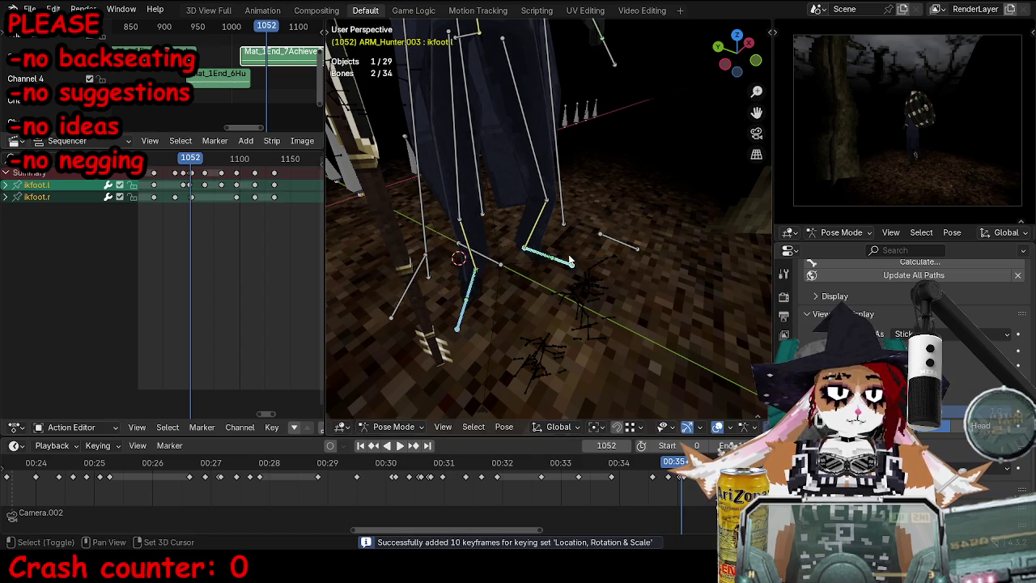
middle_drag(570, 260, 386, 260)
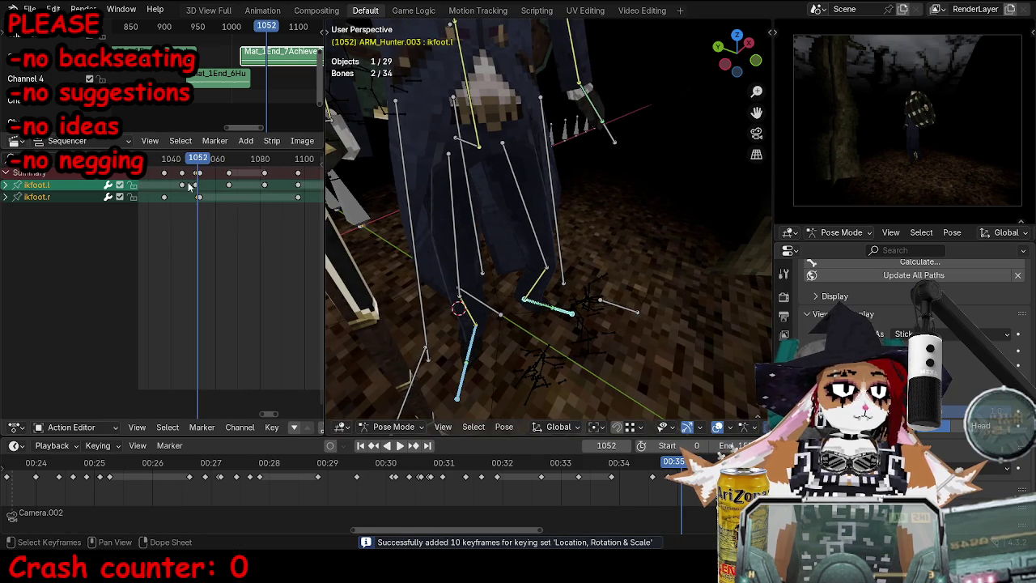
Step: Slide the left foot keyframe 7 frames earlier and key the pose at frame 1034
drag(200, 201, 198, 200)
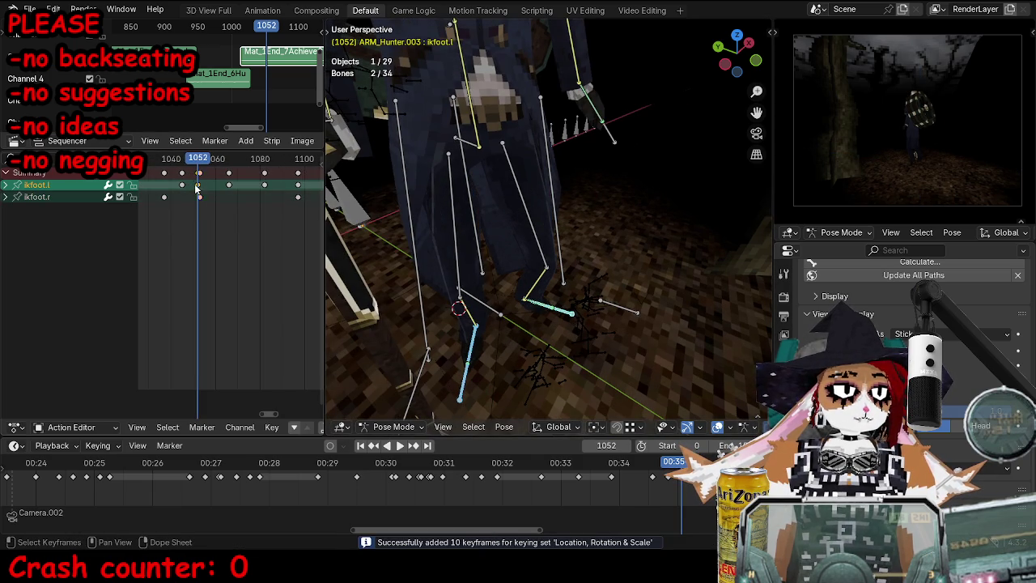
click(167, 161)
click(183, 186)
drag(183, 186, 165, 185)
key(space)
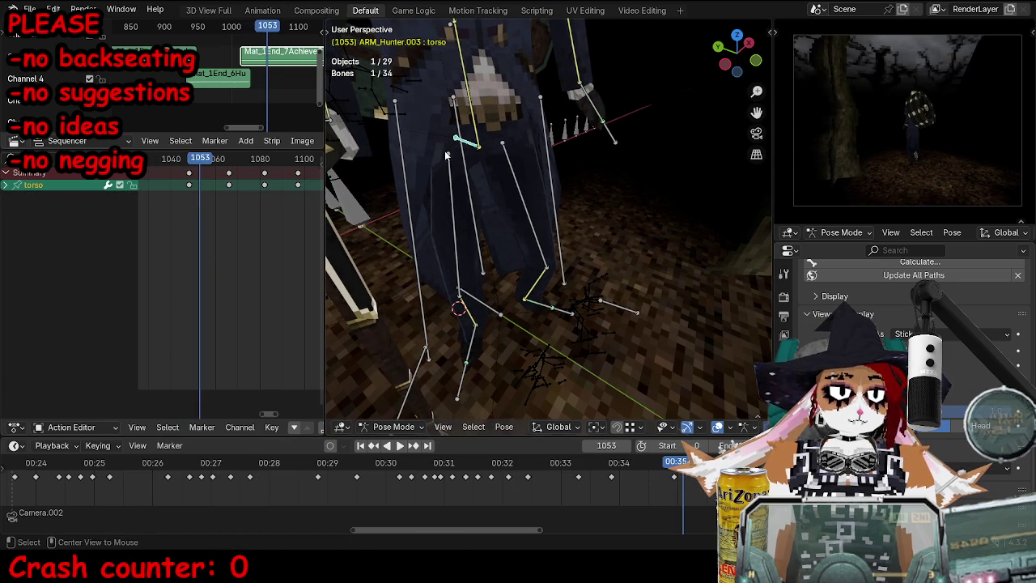
middle_drag(461, 175, 532, 253)
key(i)
middle_drag(510, 262, 507, 263)
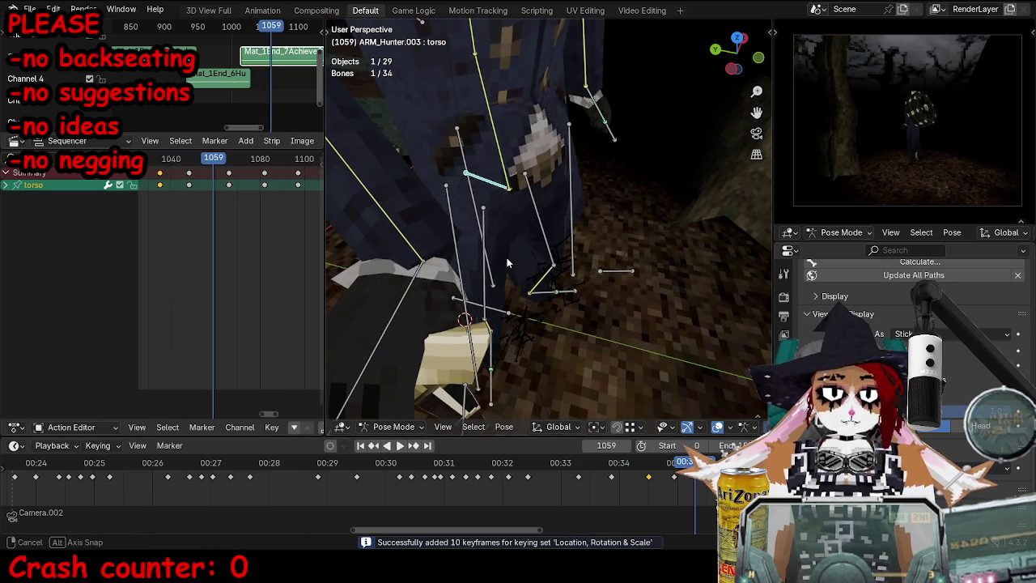
Step: Move the torso bone and replay the walk
key(g)
click(309, 190)
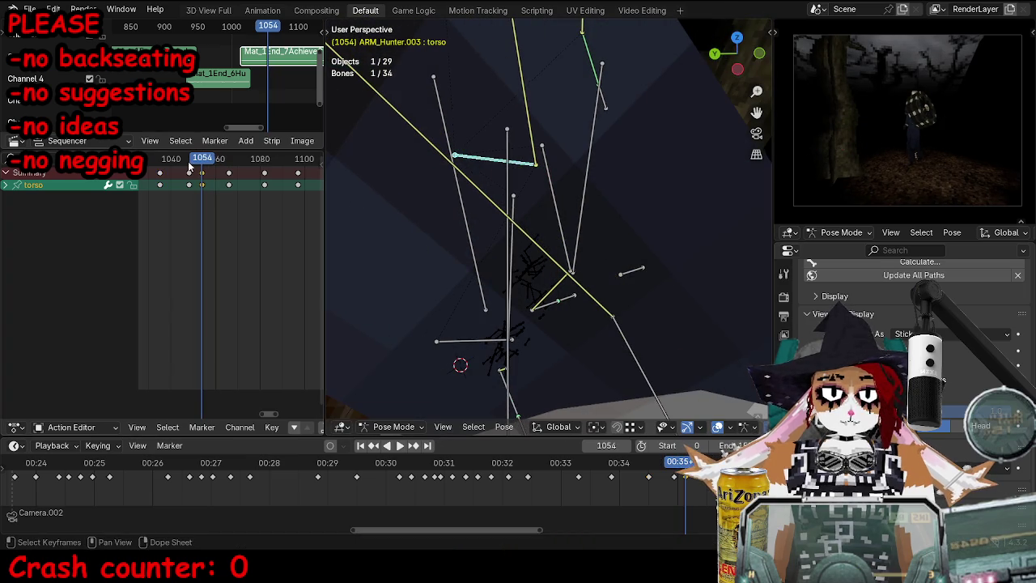
key(space)
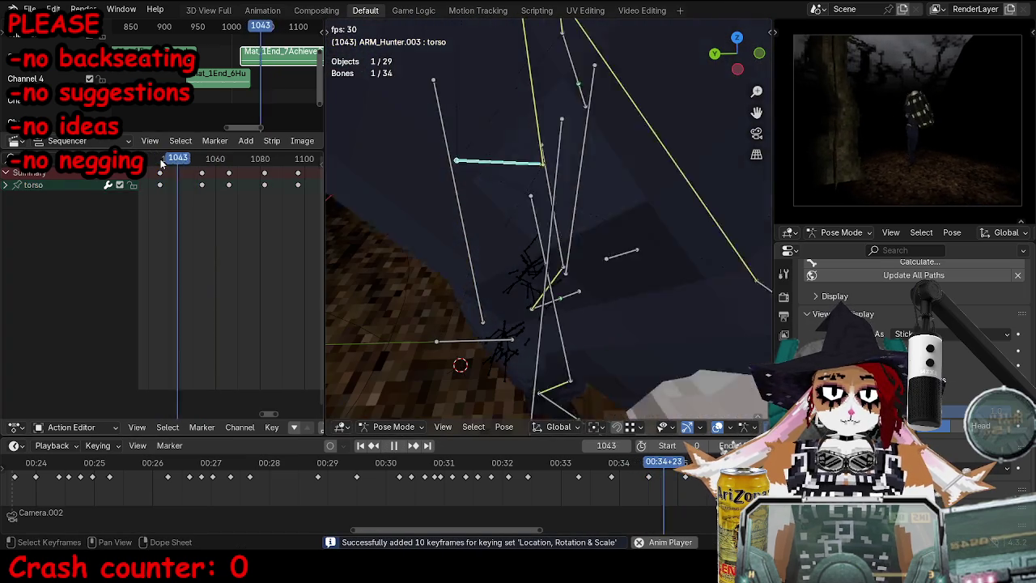
key(space)
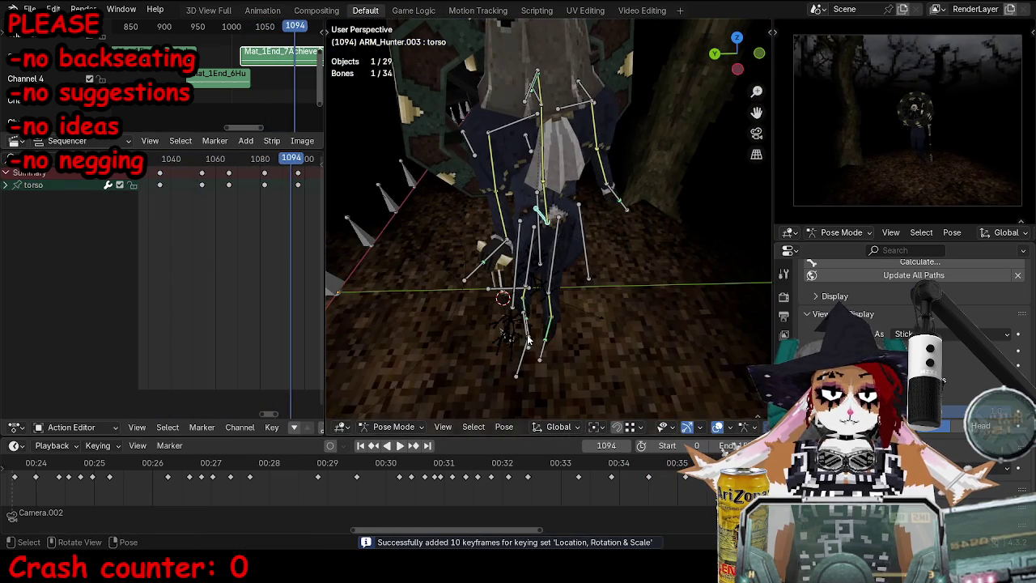
Step: Duplicate the leg's foot keyframe from frame 1048 to a later frame and check the step
click(476, 301)
click(188, 159)
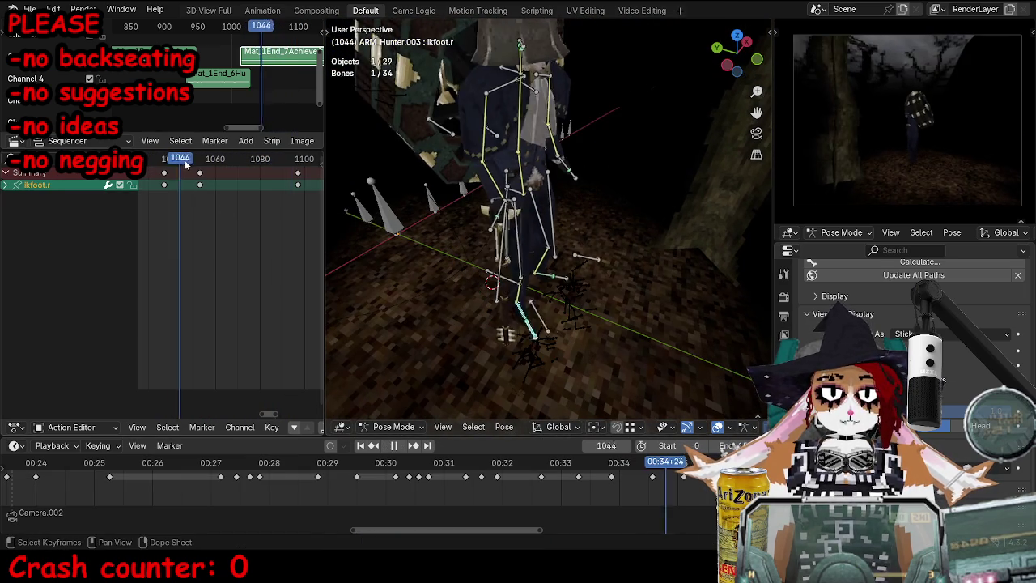
key(shift+d)
click(202, 171)
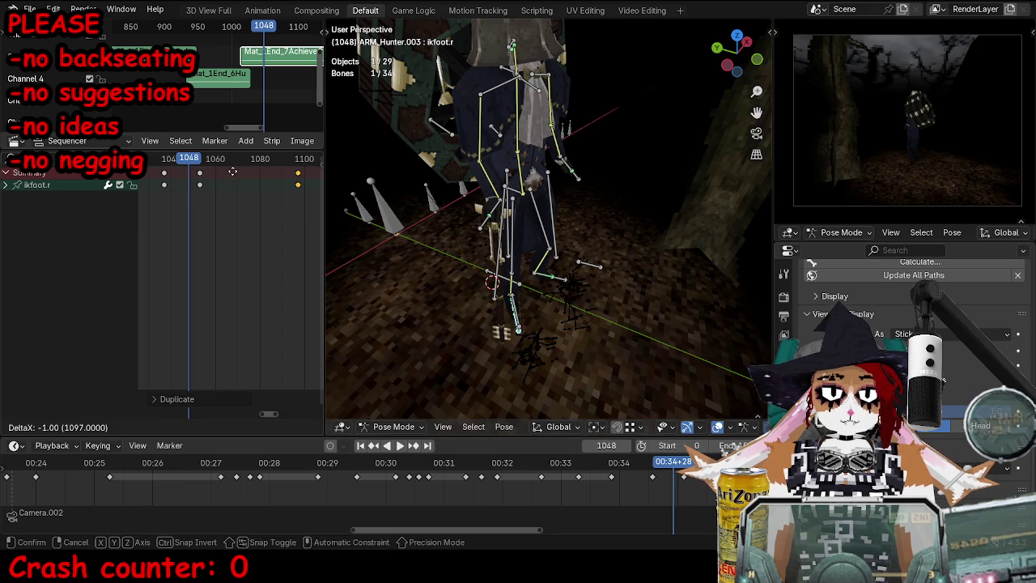
click(232, 171)
key(space)
key(space)
click(192, 160)
key(space)
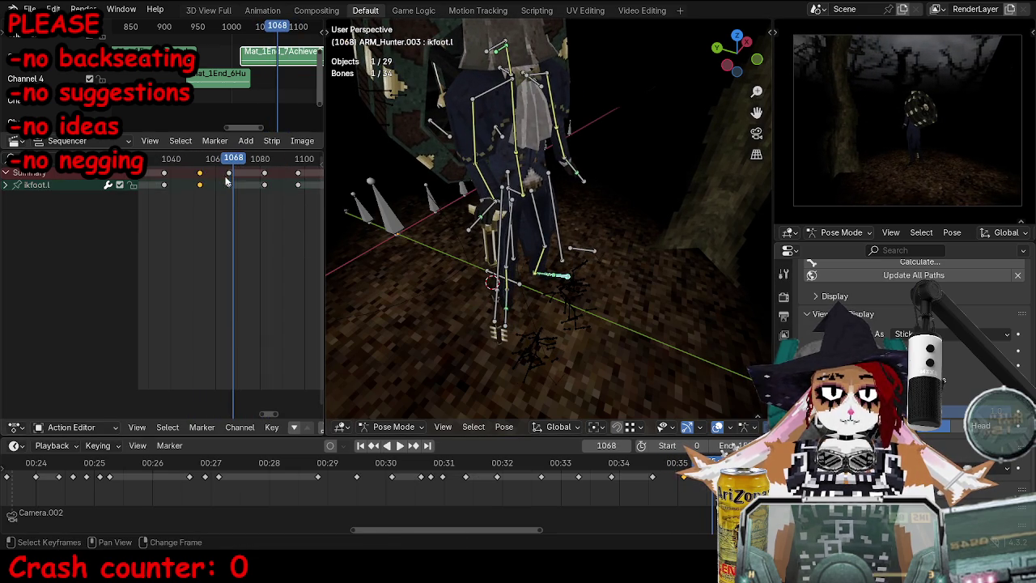
Step: Shift the selected keyframes later in time and save TOKTutorialEnd.blend
key(Escape)
key(g)
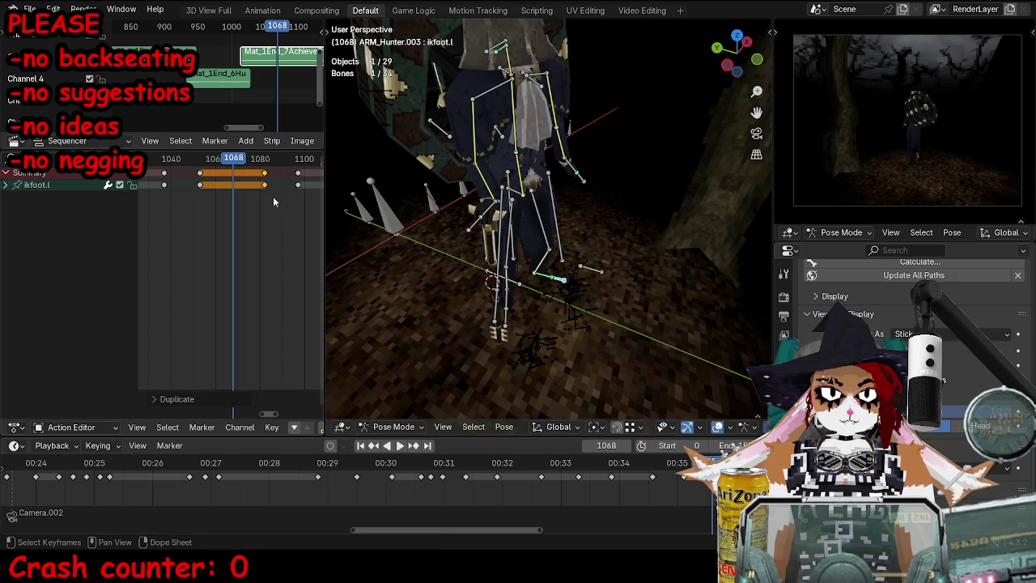
mouse_move(592, 264)
middle_down()
mouse_move(648, 313)
mouse_move(480, 337)
mouse_move(561, 268)
mouse_move(501, 280)
middle_up()
key(ctrl+s)
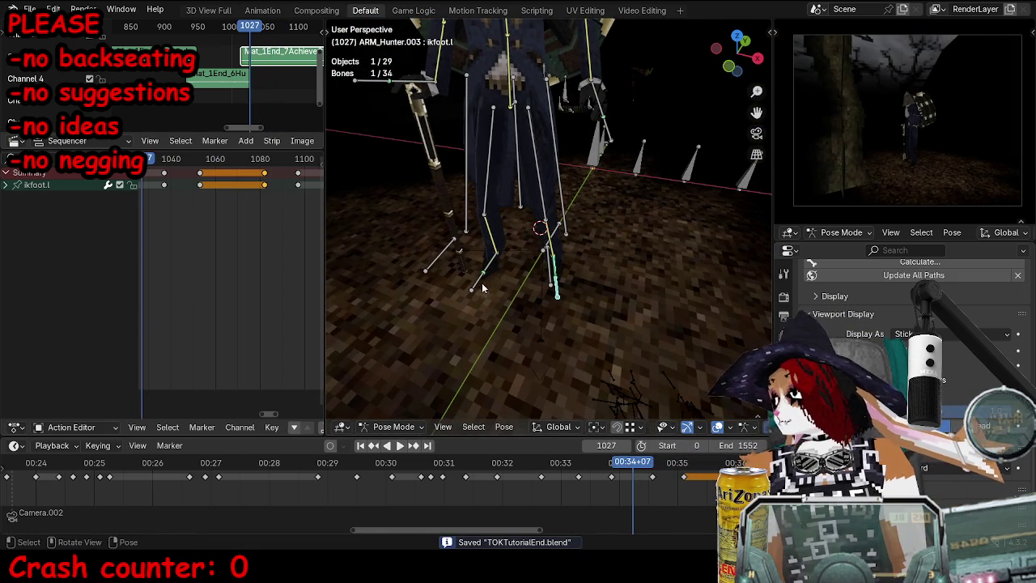
Step: Go back to frame 1038, select the torso bone, and move it
key(space)
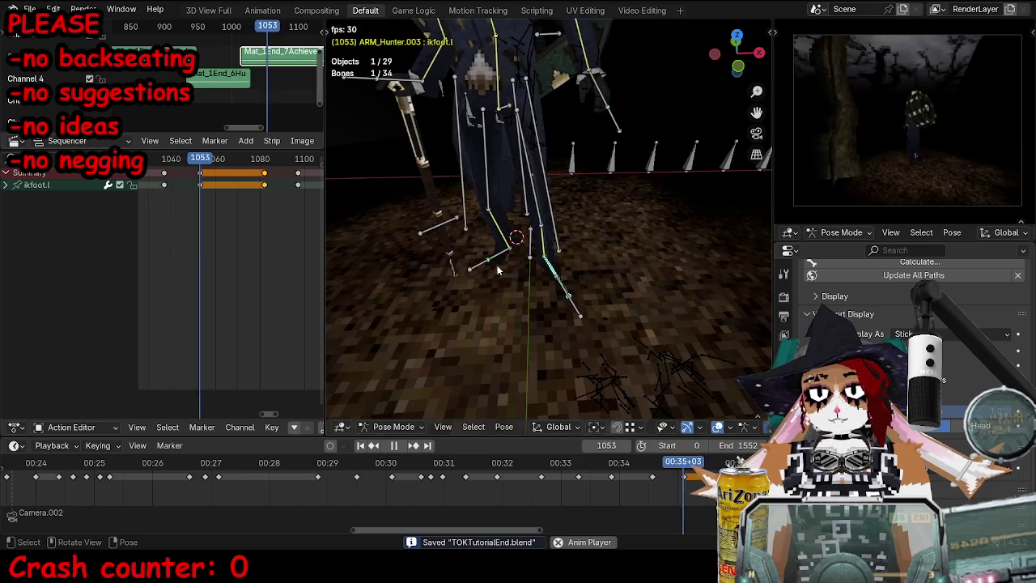
key(space)
drag(275, 160, 247, 159)
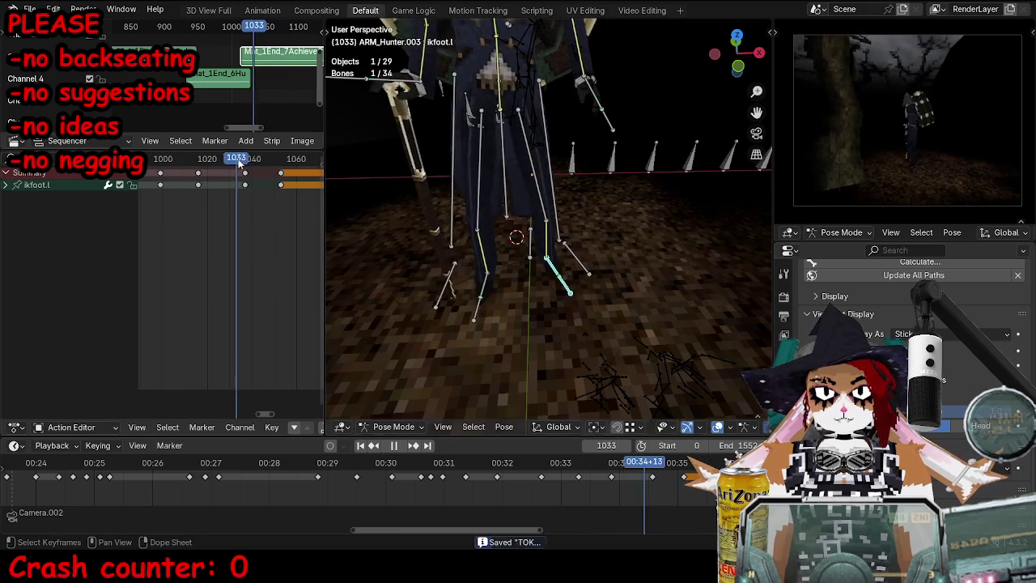
click(501, 109)
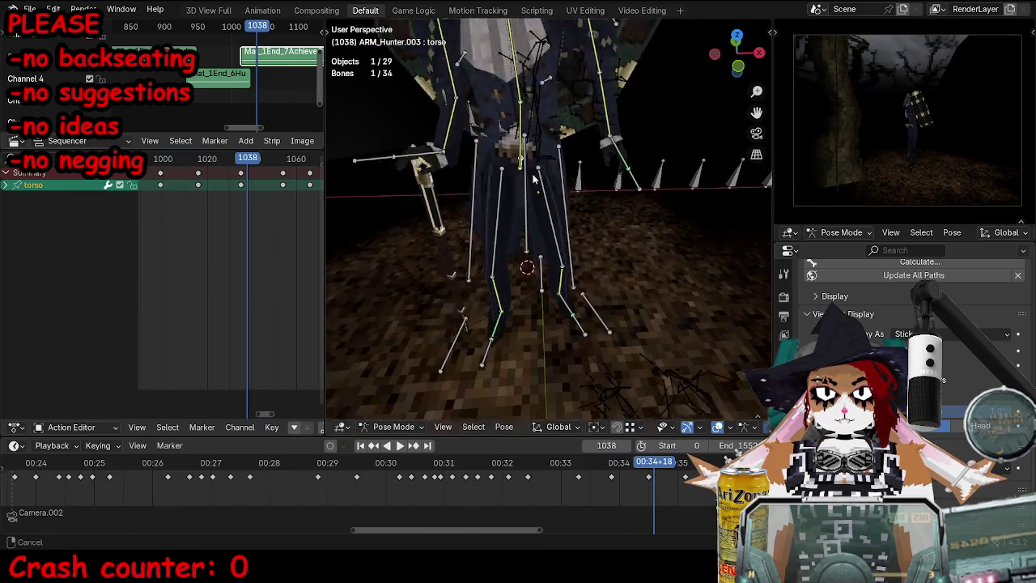
click(536, 206)
key(space)
key(space)
middle_drag(537, 206, 580, 194)
key(g)
click(580, 194)
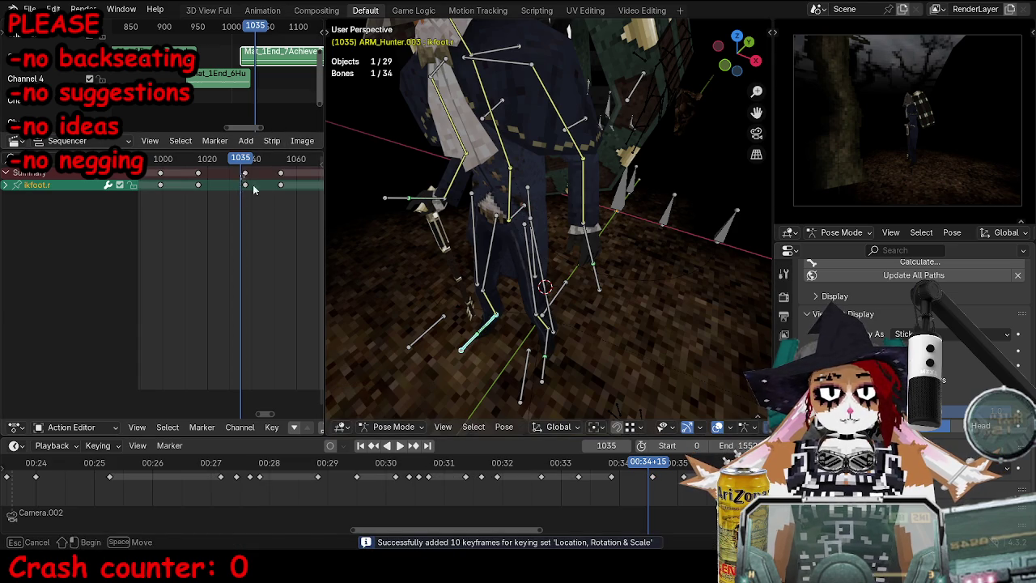
Step: Shift the foot keyframes around frame 1035 earlier and review playback
drag(247, 185, 291, 206)
key(g)
click(209, 184)
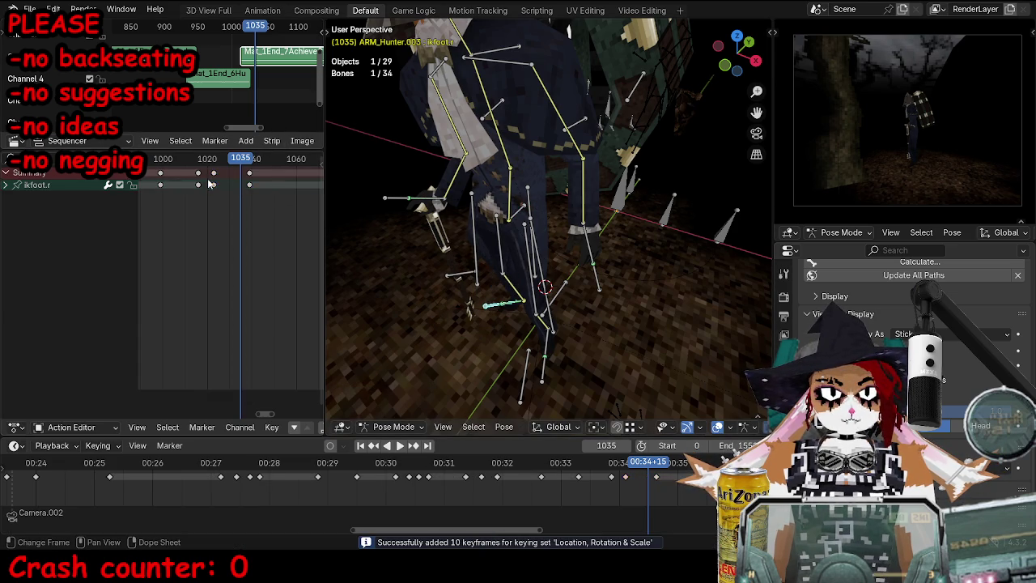
key(space)
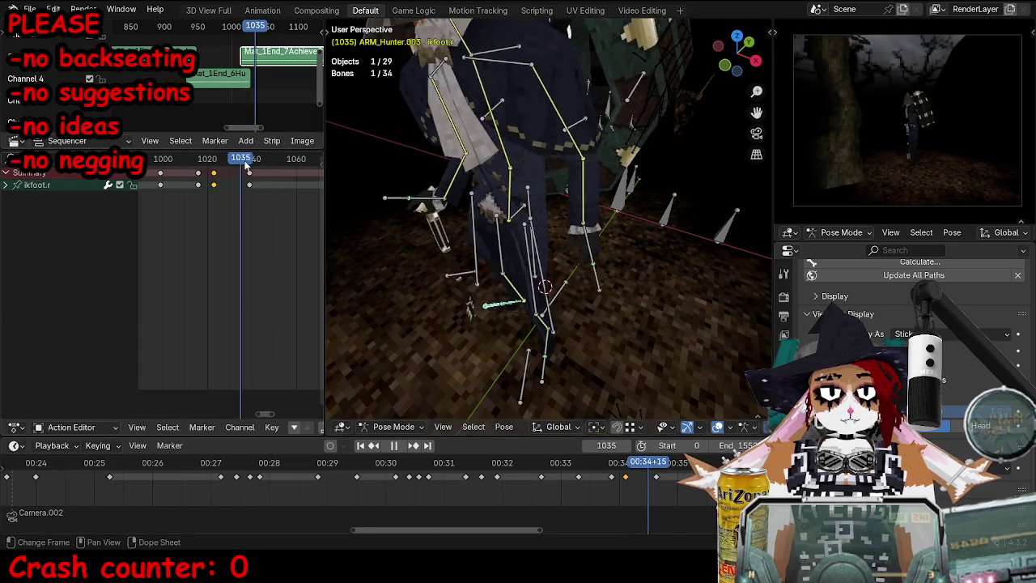
key(Escape)
Step: Reposition the torso and keyframe its pose at frame 1032
middle_drag(453, 243, 492, 267)
key(g)
click(493, 267)
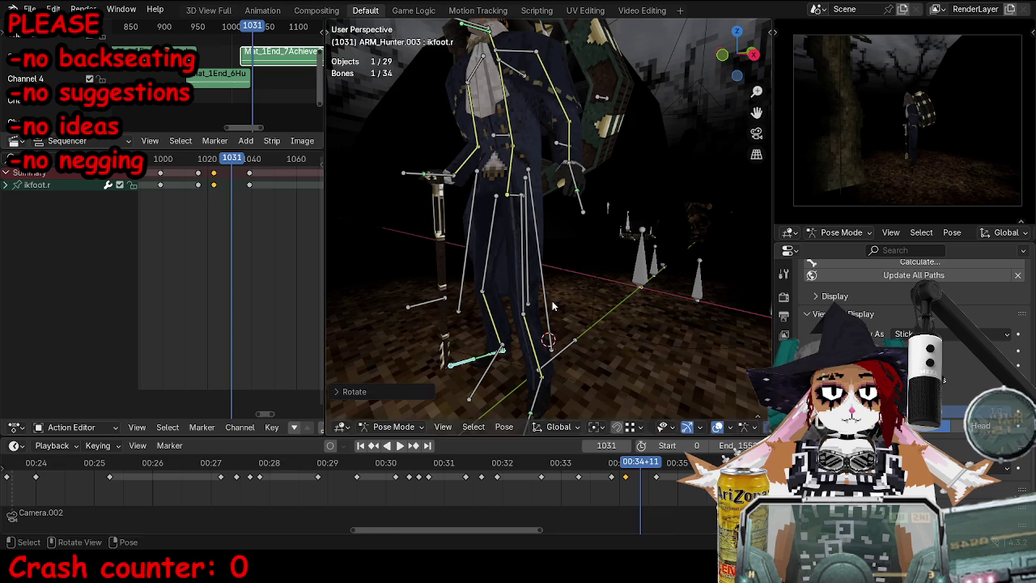
middle_drag(513, 200, 533, 270)
alt+scroll(531, 272, up, 4)
alt+scroll(531, 272, up, 4)
alt+scroll(531, 272, up, 3)
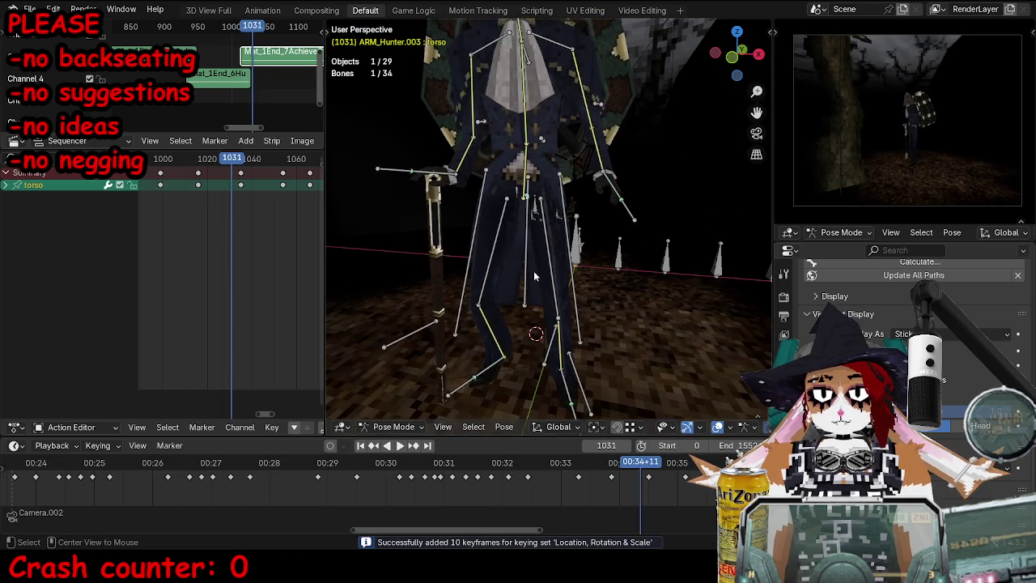
alt+scroll(533, 270, down, 12)
key(g)
click(666, 217)
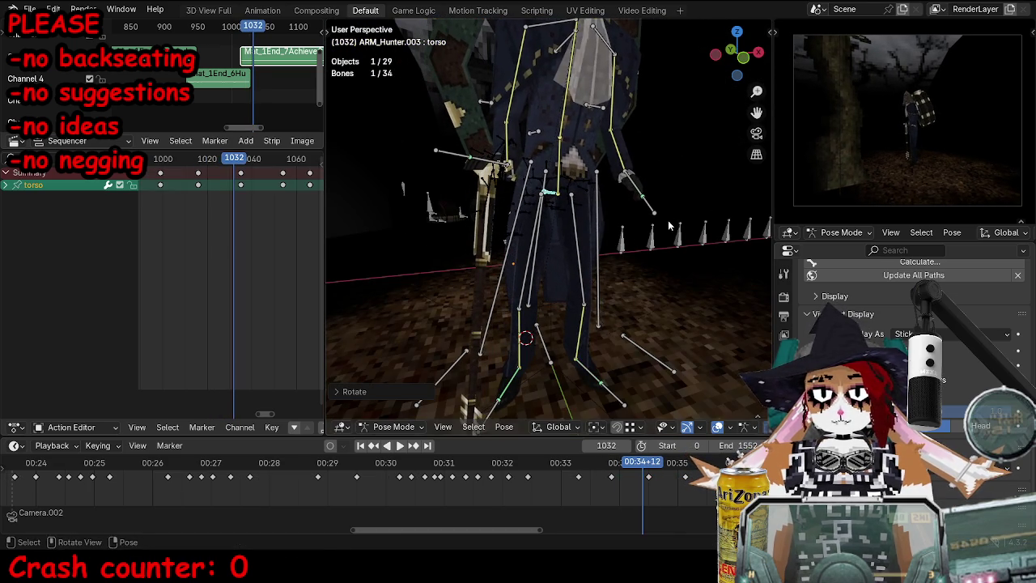
key(i)
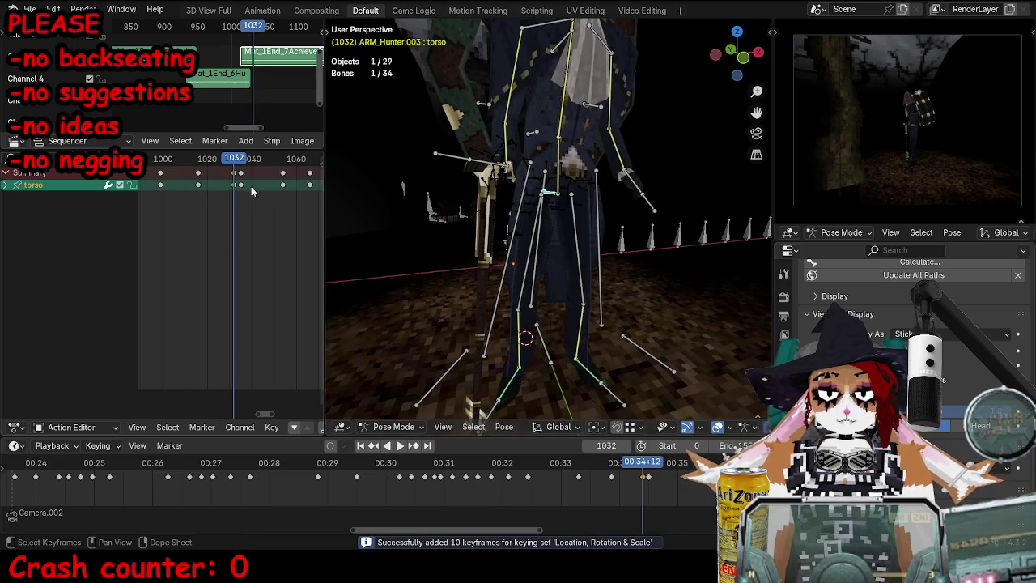
Step: Move the torso at frame 1040 and delete the knee.l key there
alt+scroll(560, 254, down, 8)
middle_drag(560, 255, 556, 275)
key(g)
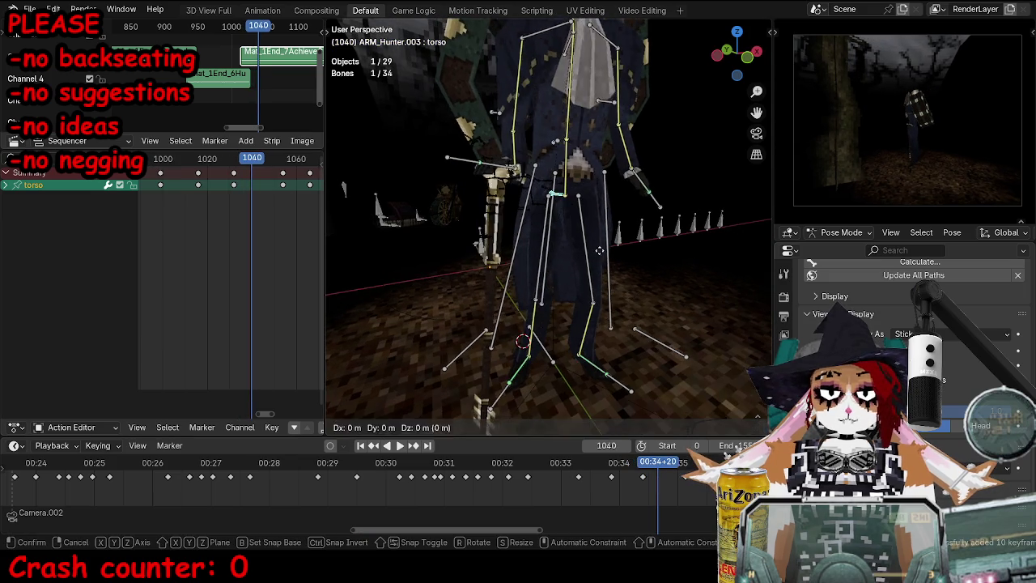
click(556, 275)
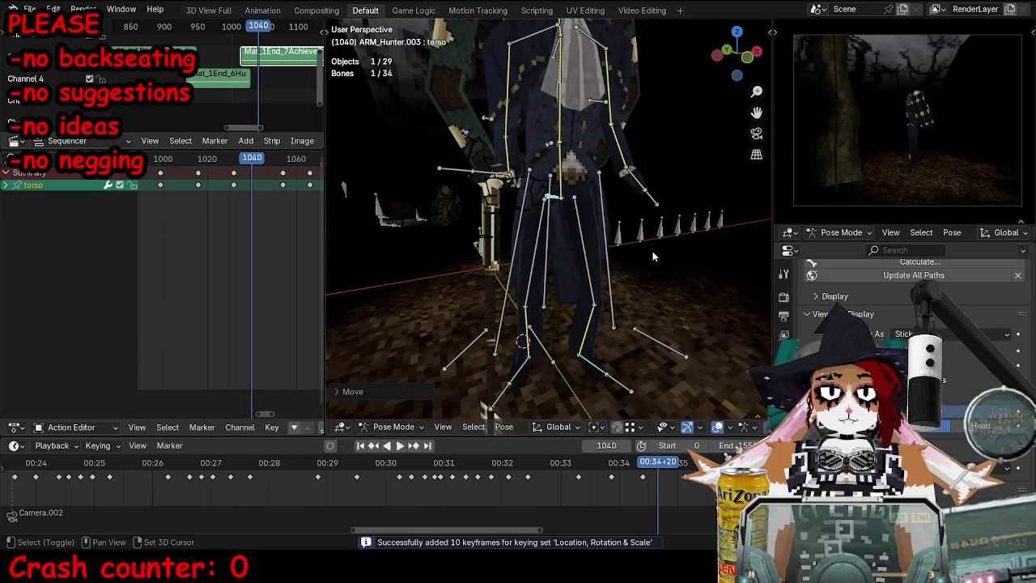
click(669, 344)
middle_drag(670, 345, 580, 310)
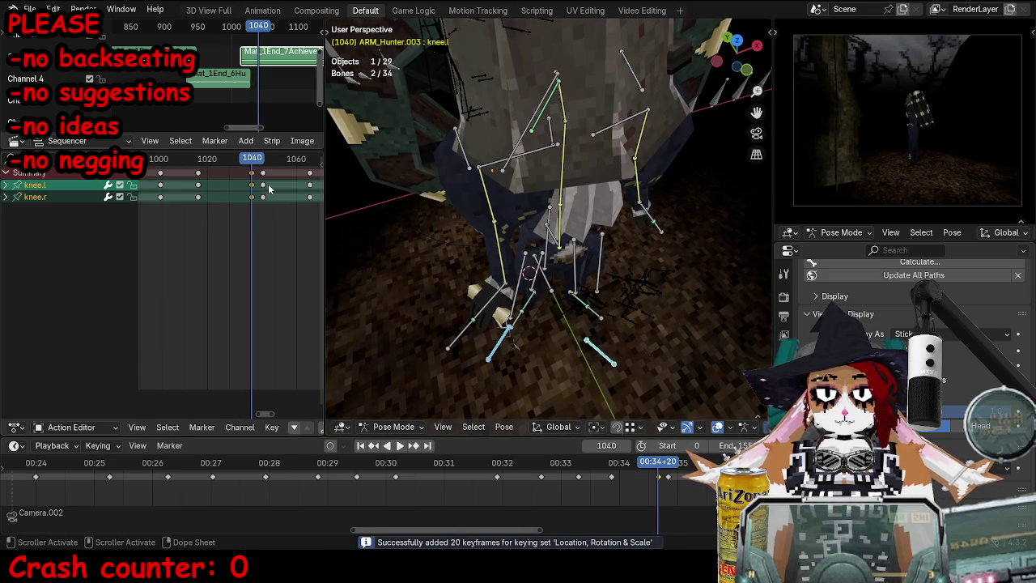
key(x)
click(212, 178)
key(space)
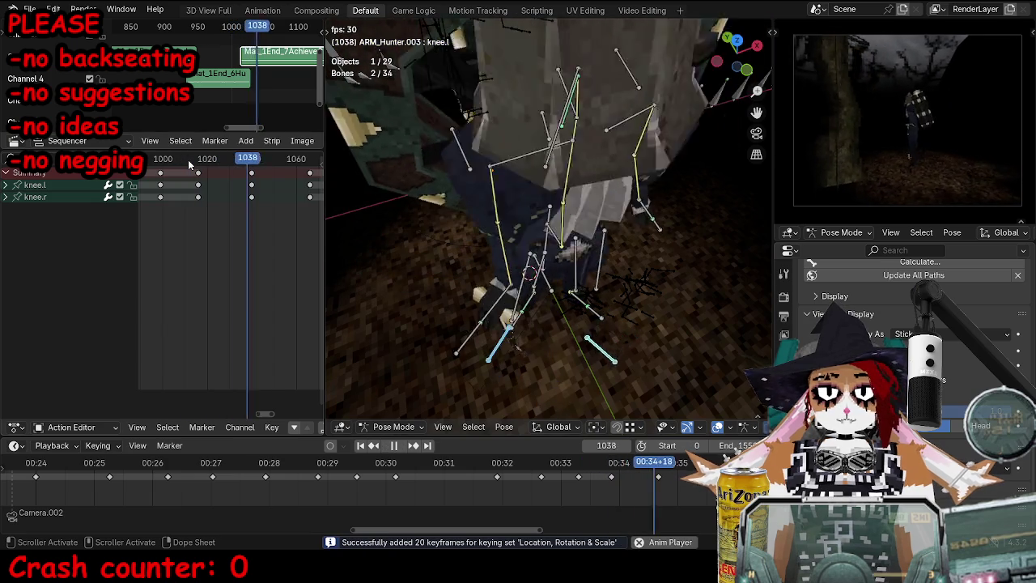
key(Escape)
Step: Select ikfoot.l and rotate it slightly at the frame 1053 keyframe
mouse_move(502, 243)
middle_down()
mouse_move(527, 231)
mouse_move(593, 385)
middle_up()
click(593, 387)
key(space)
key(space)
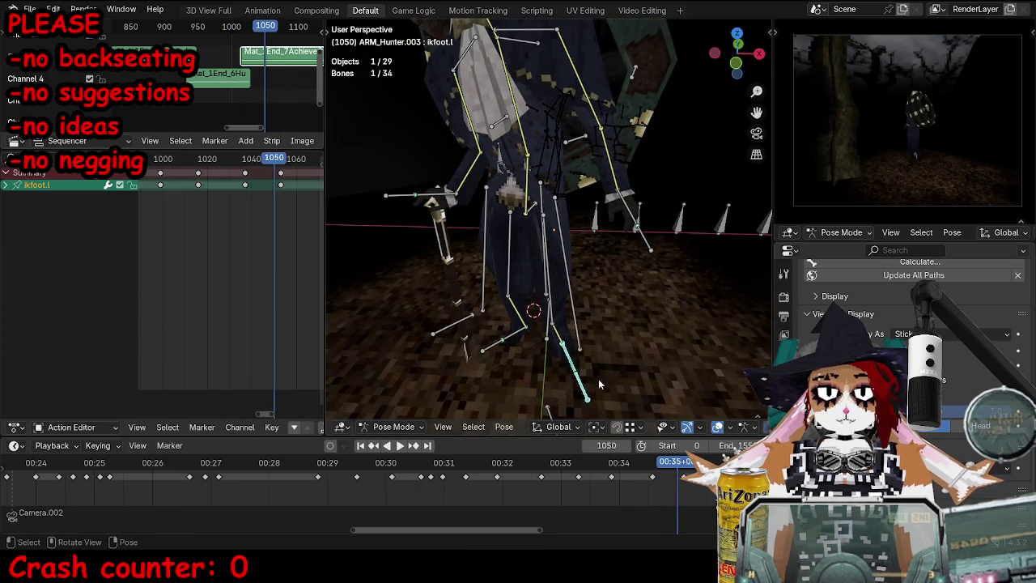
key(Up)
key(r)
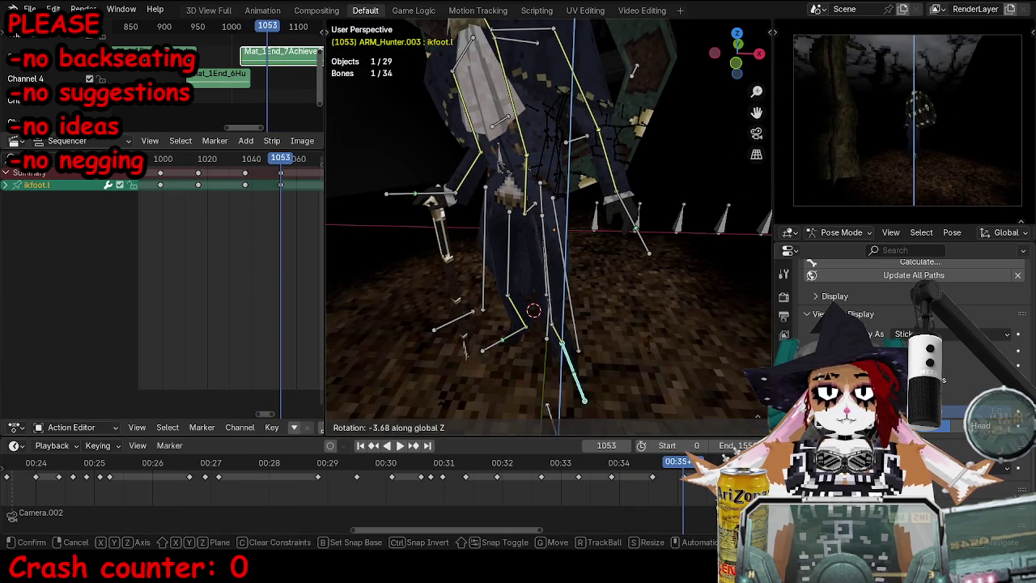
click(329, 220)
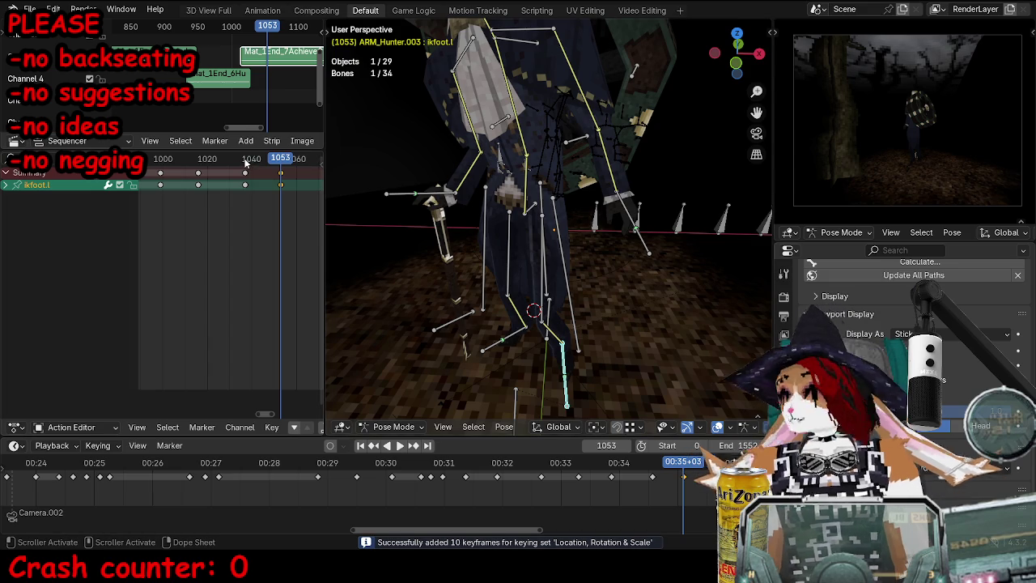
key(ctrl+space)
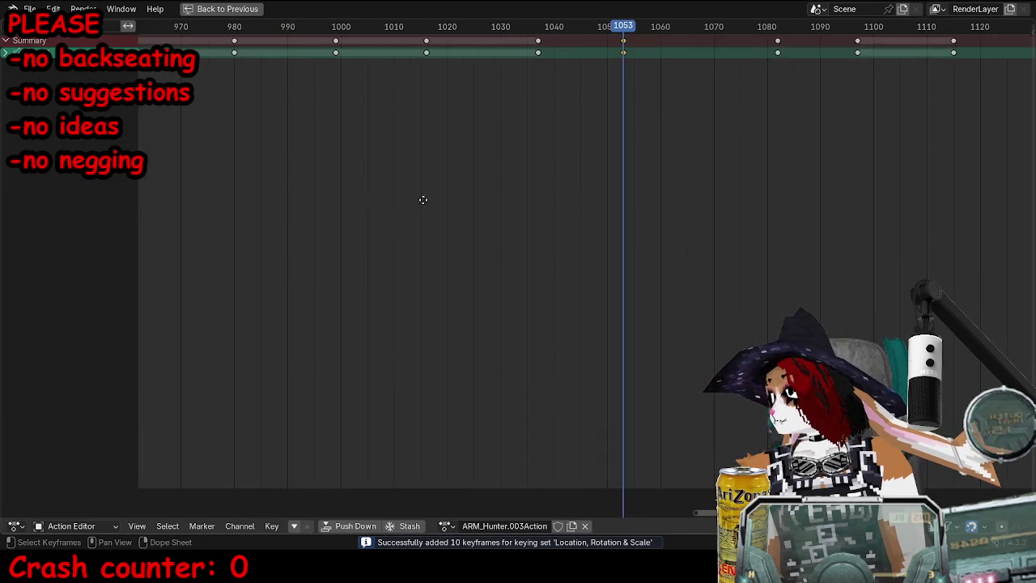
Step: Place the duplicated ikfoot.l keys about 17 frames later
ctrl+scroll(424, 201, right, 5)
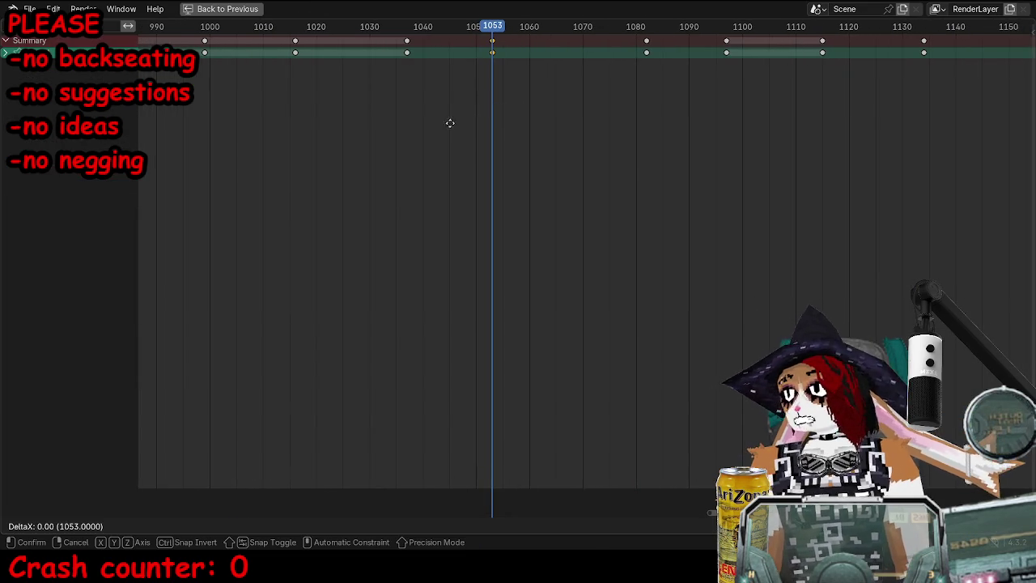
click(603, 120)
key(ctrl+space)
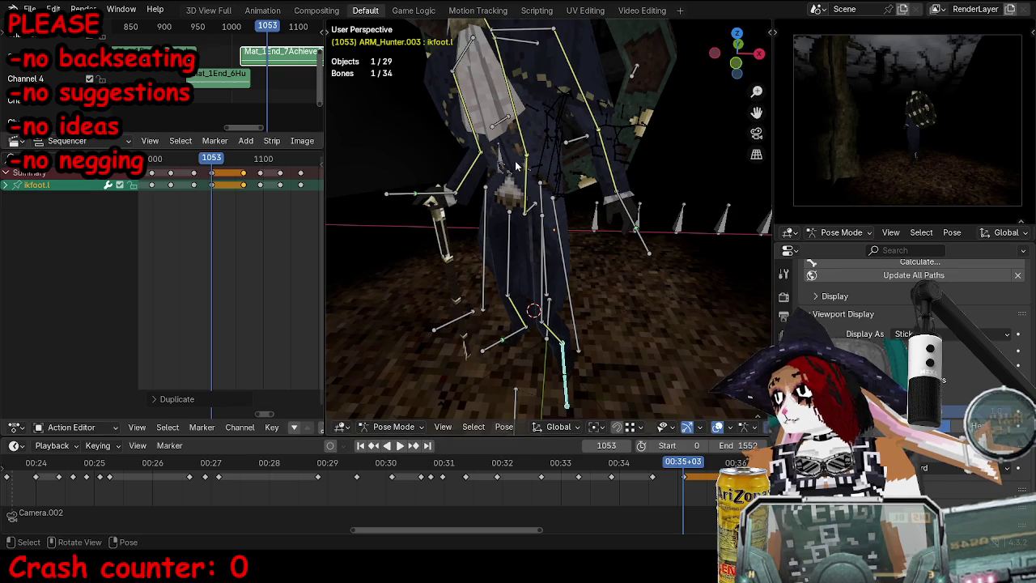
Step: Move the knee.l bone and delete its selected keyframe
middle_drag(515, 164, 552, 266)
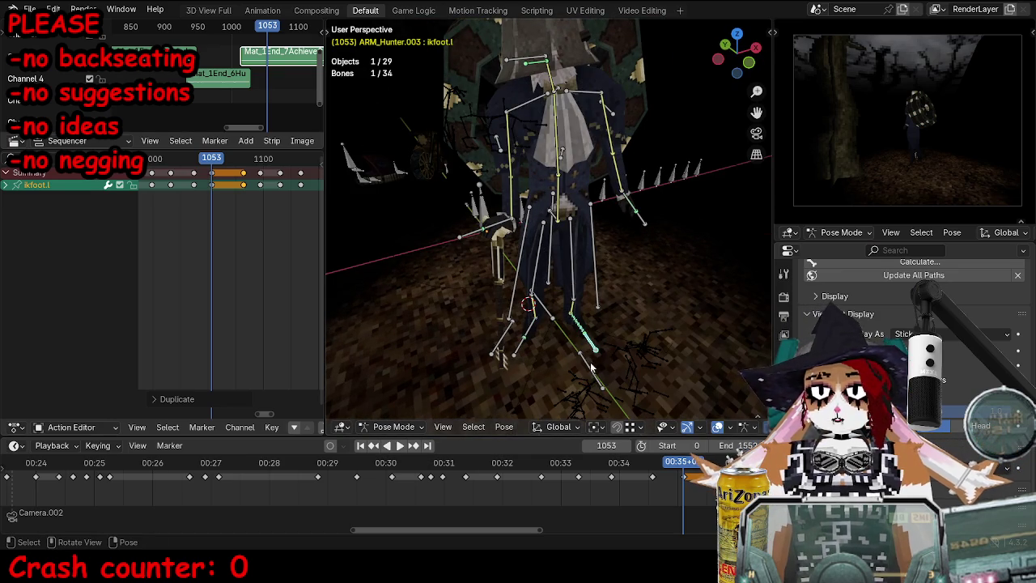
click(592, 366)
middle_drag(591, 366, 570, 315)
key(g)
click(569, 313)
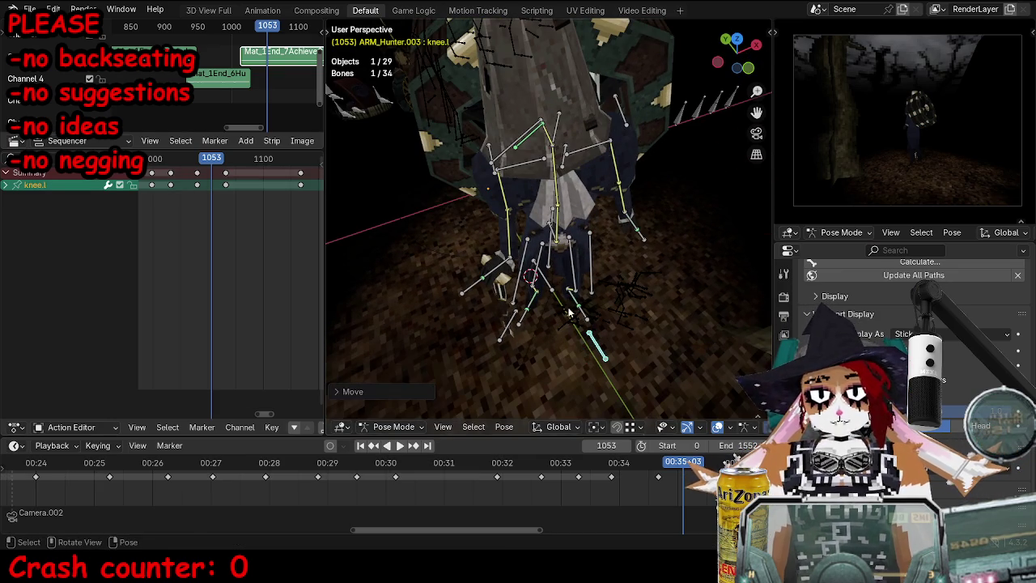
click(226, 185)
key(space)
click(188, 158)
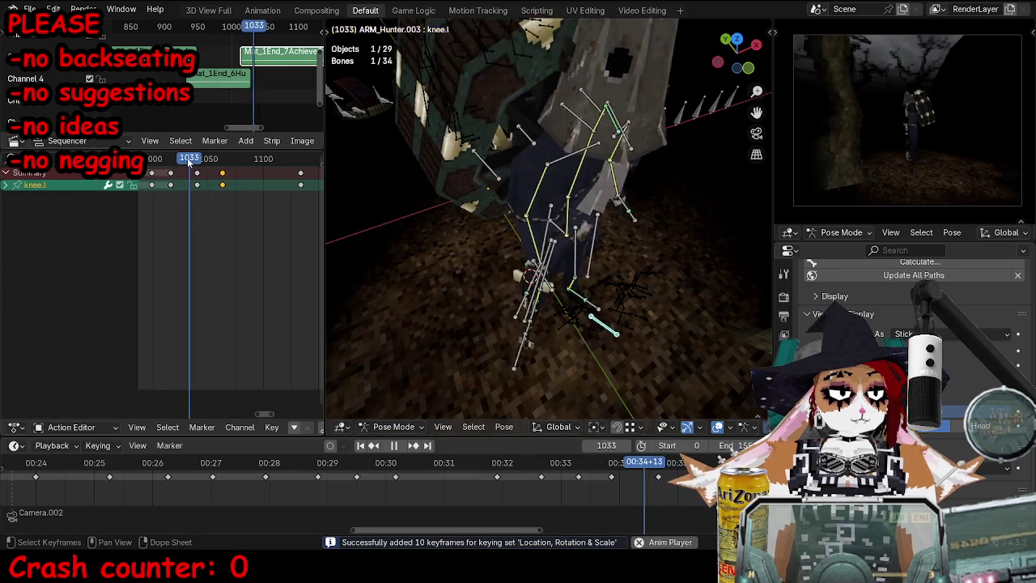
key(space)
key(Delete)
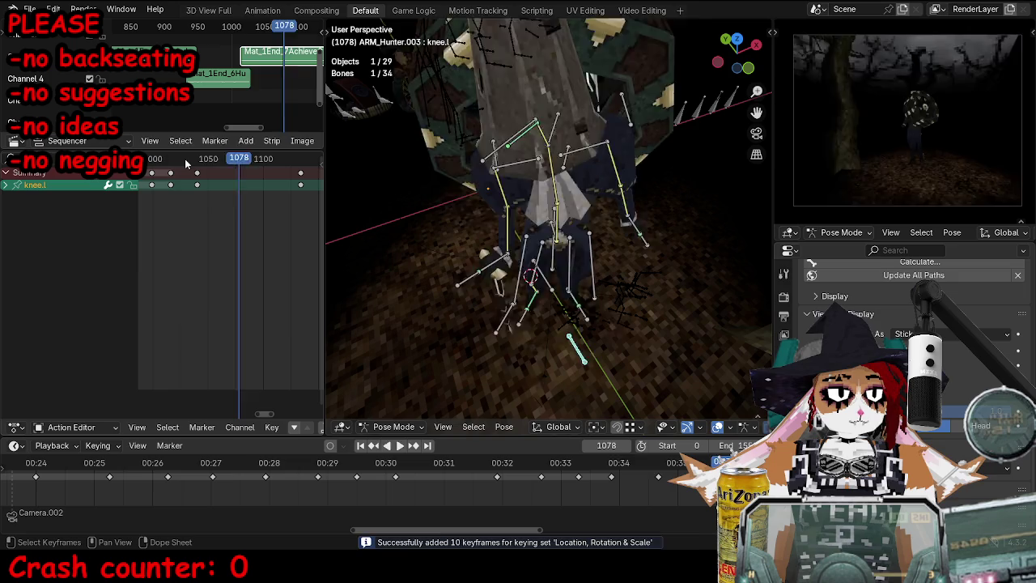
Step: Reposition knee.l, key it at frame 1060, and replay the walk
key(space)
key(space)
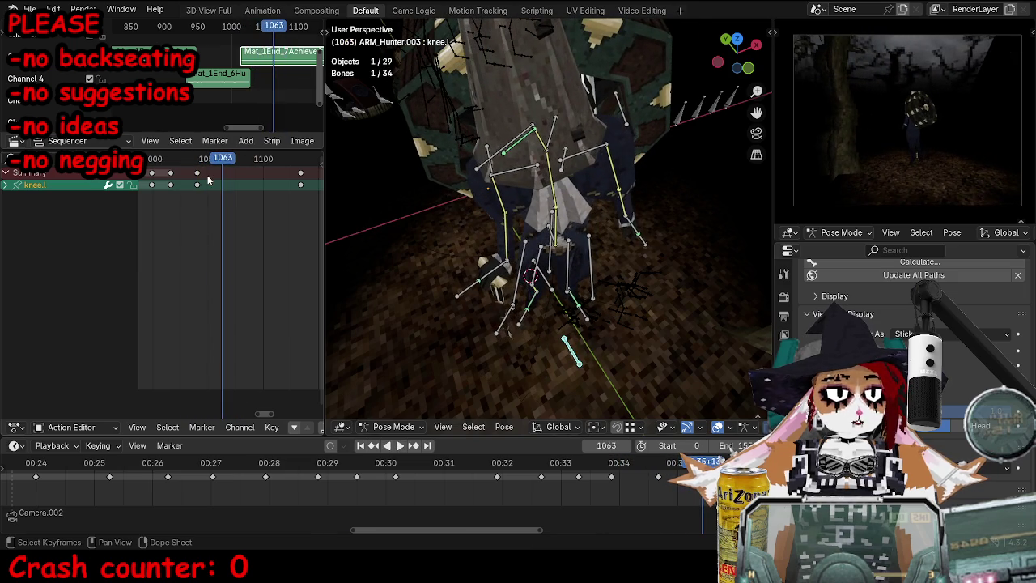
key(g)
click(209, 208)
key(i)
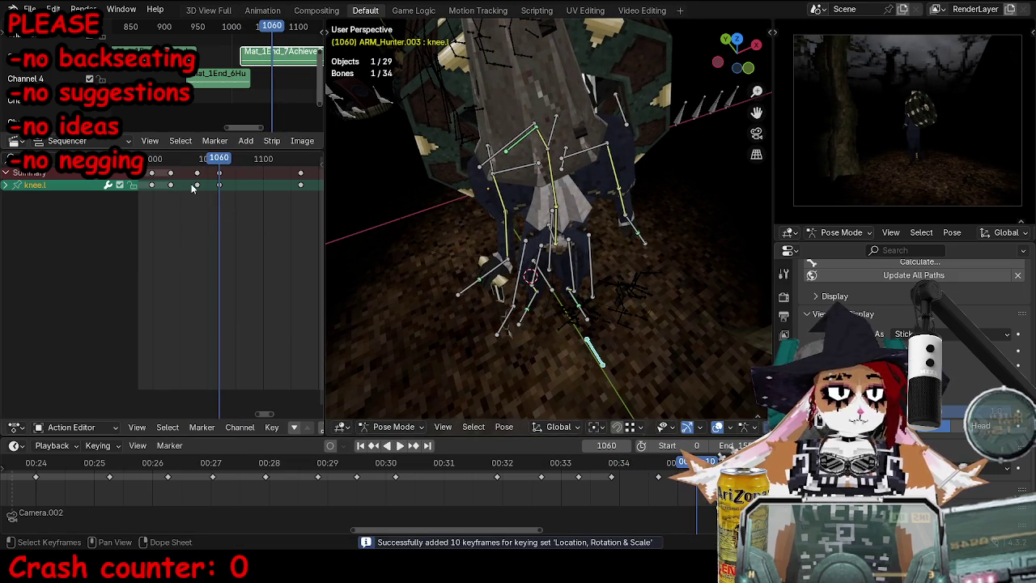
key(space)
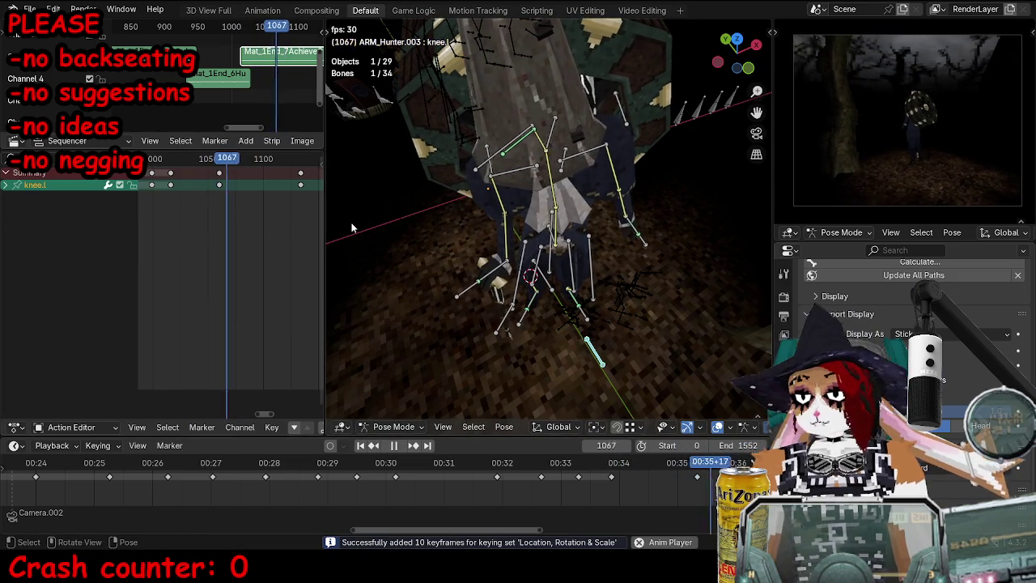
key(space)
mouse_move(189, 159)
mouse_down()
mouse_move(233, 161)
mouse_move(202, 158)
mouse_up()
right_click(202, 158)
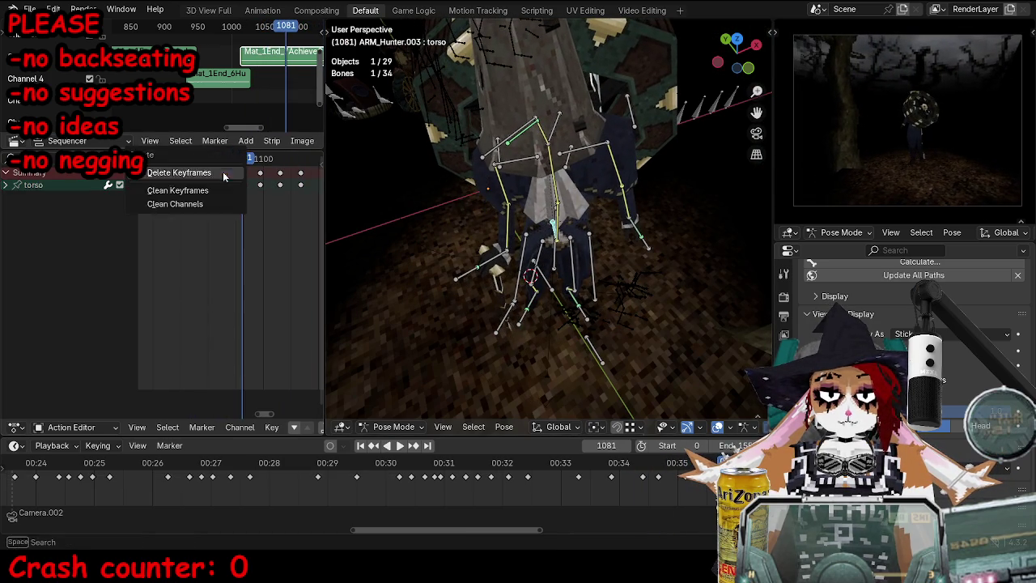
Step: Delete the torso keyframe and return to the keyframe at frame 1082
key(Escape)
key(space)
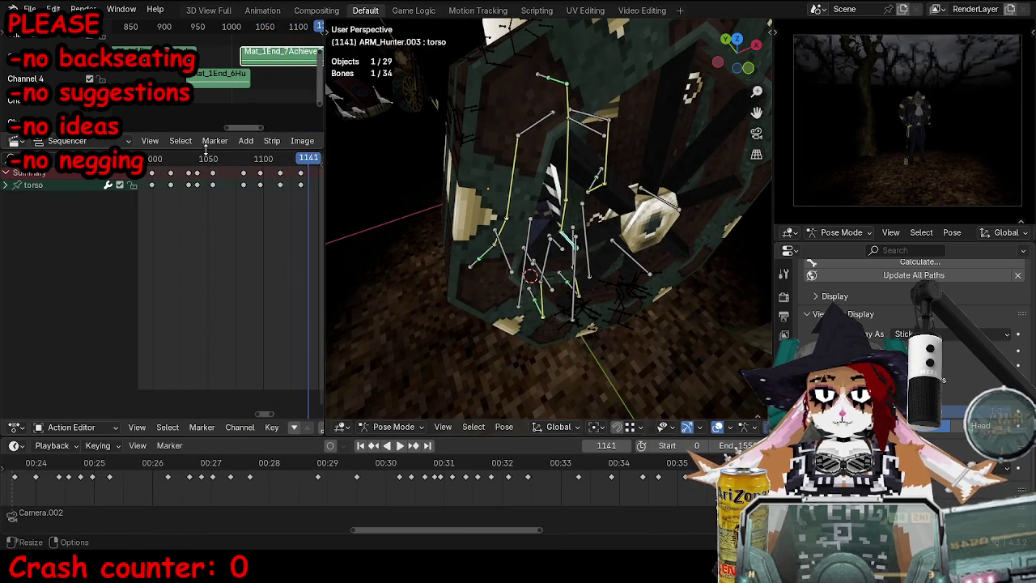
click(207, 159)
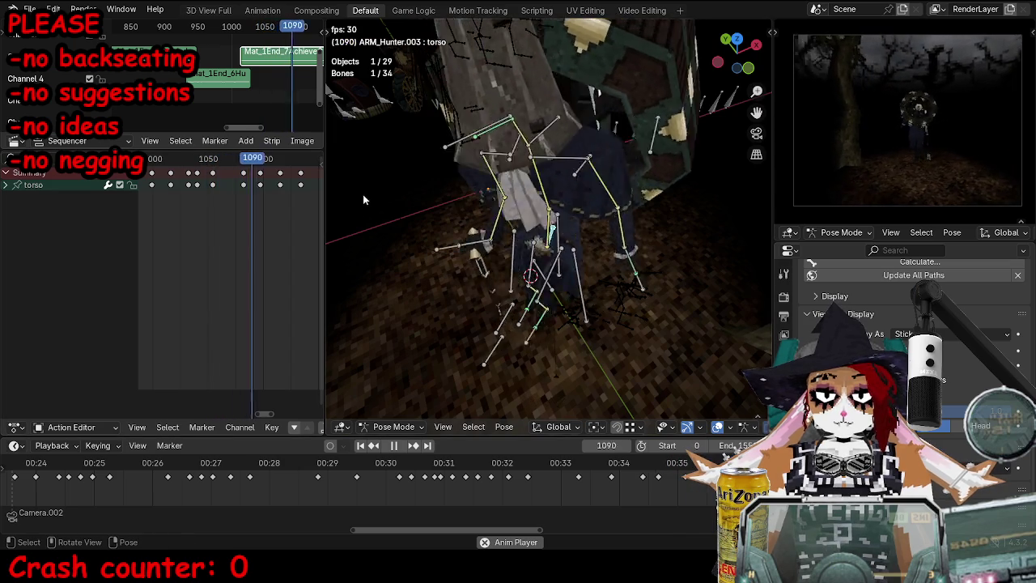
key(space)
key(Down)
key(Down)
Step: Select all bones and shift every key after frame 1082 four frames later
mouse_move(516, 343)
middle_down()
mouse_move(522, 322)
mouse_move(453, 315)
middle_up()
key(a)
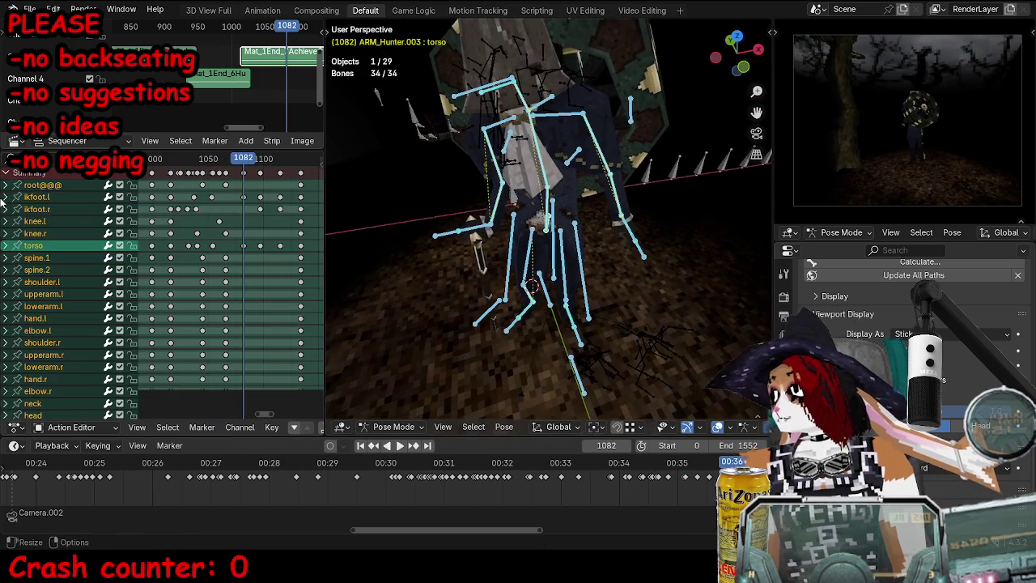
drag(259, 169, 314, 235)
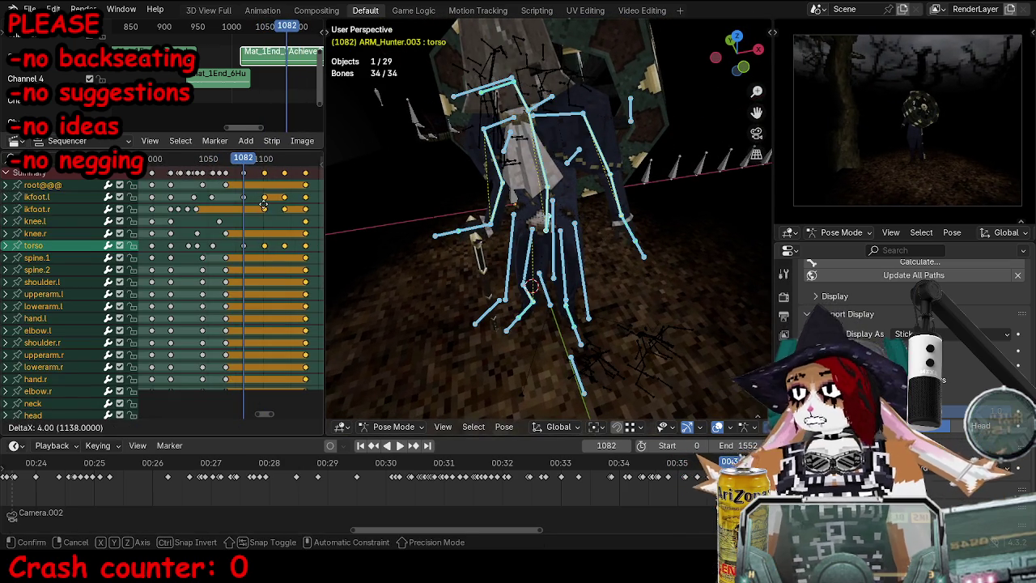
click(267, 207)
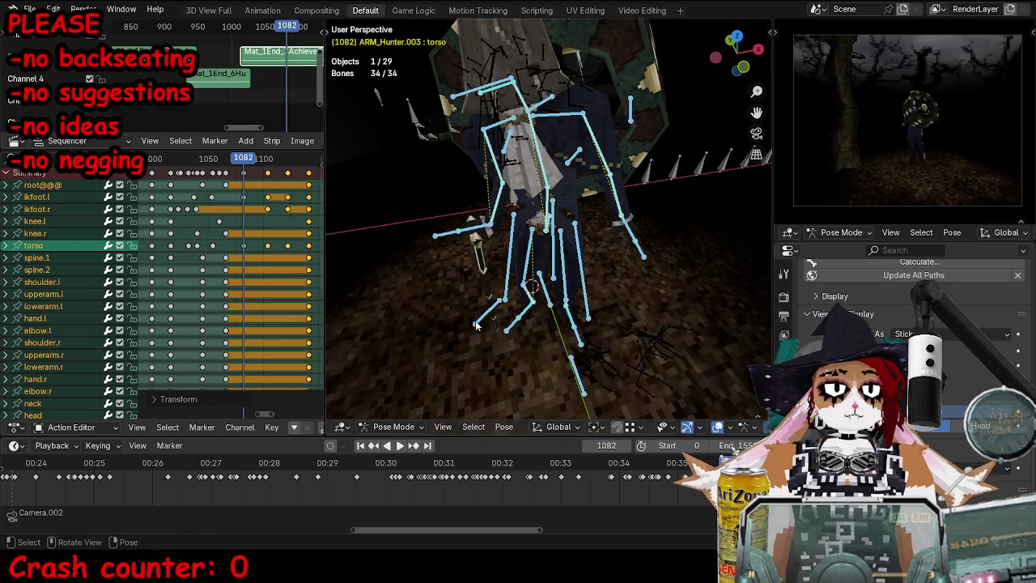
key(alt+a)
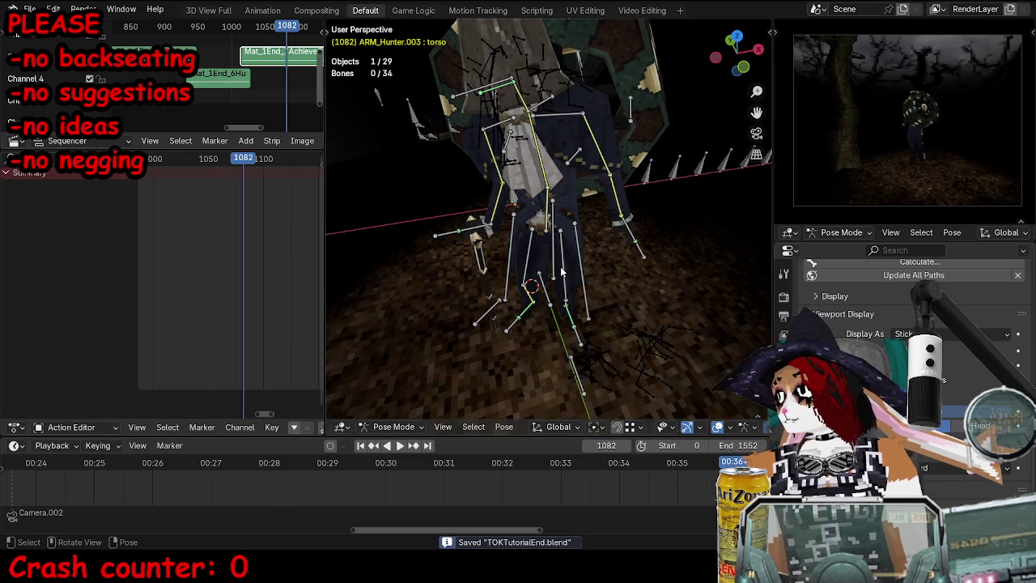
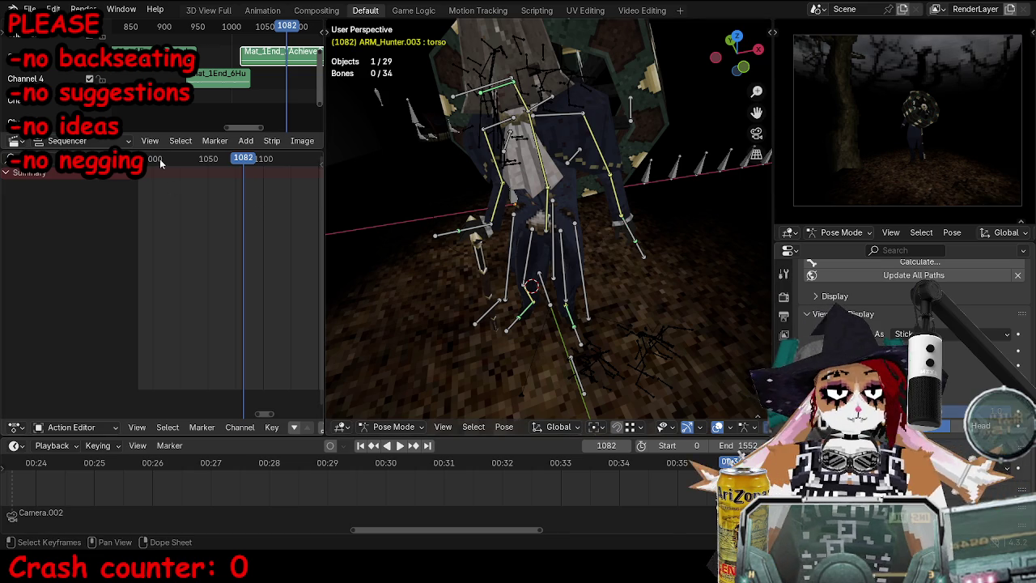
Step: Step back through the walk to check the pose, then save the blend file
key(shift+ctrl+space)
key(space)
mouse_move(550, 307)
middle_down()
mouse_move(601, 330)
mouse_move(583, 270)
middle_up()
key(ctrl+s)
mouse_move(379, 314)
middle_down()
mouse_move(453, 339)
mouse_move(541, 334)
mouse_move(549, 388)
middle_up()
Step: With the left foot IK bone selected, replay the walk from frame 1066 and stop at 1084
click(575, 381)
key(space)
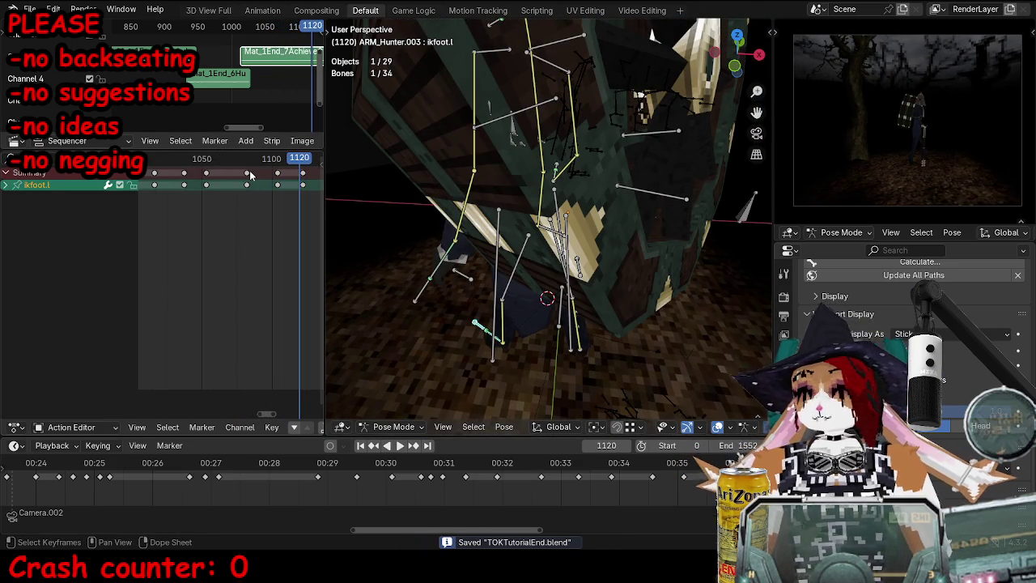
click(225, 164)
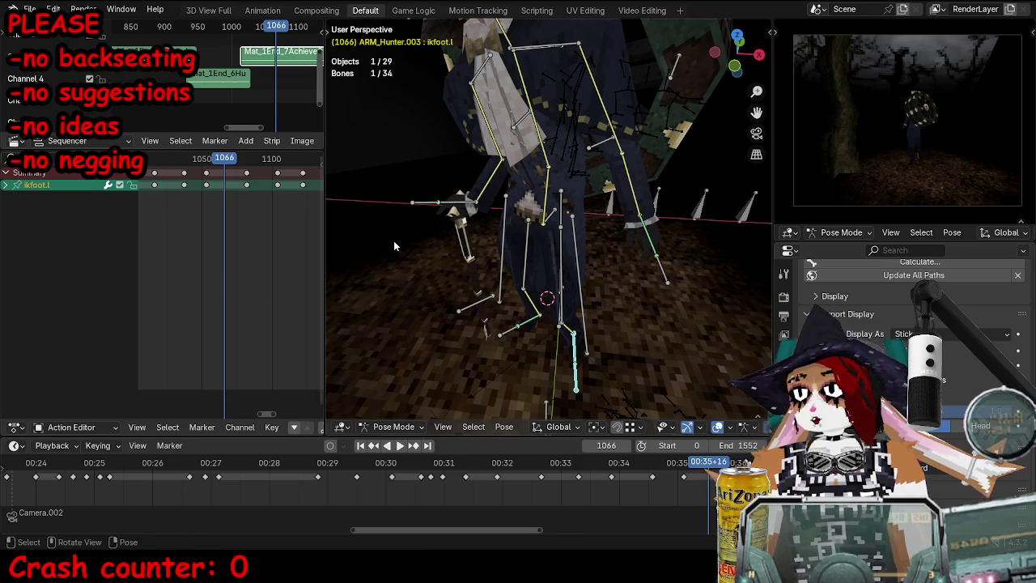
middle_drag(420, 235, 376, 263)
key(space)
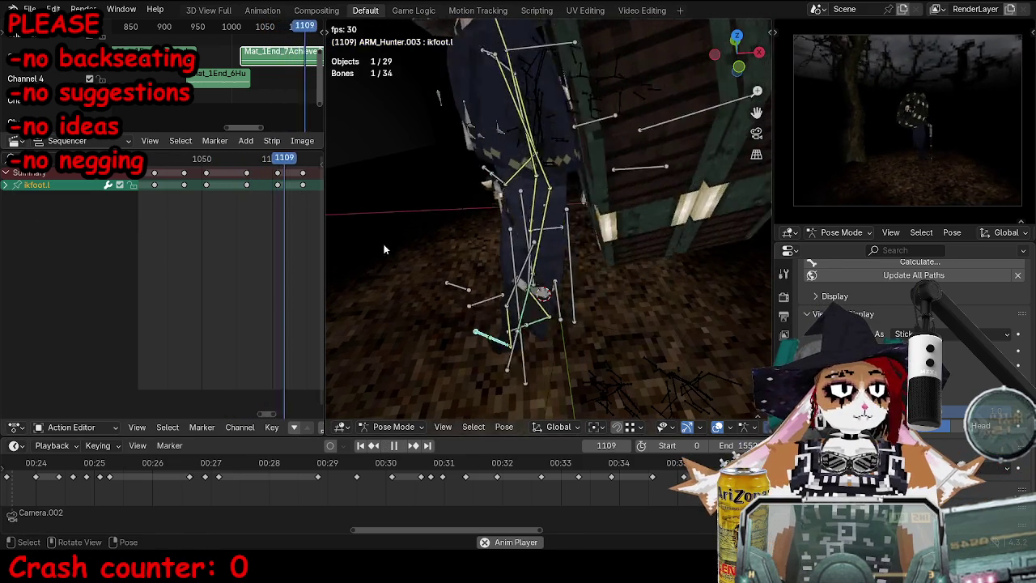
key(Escape)
Step: Select all rig bones and clear the selected keyframes at frame 1084
key(a)
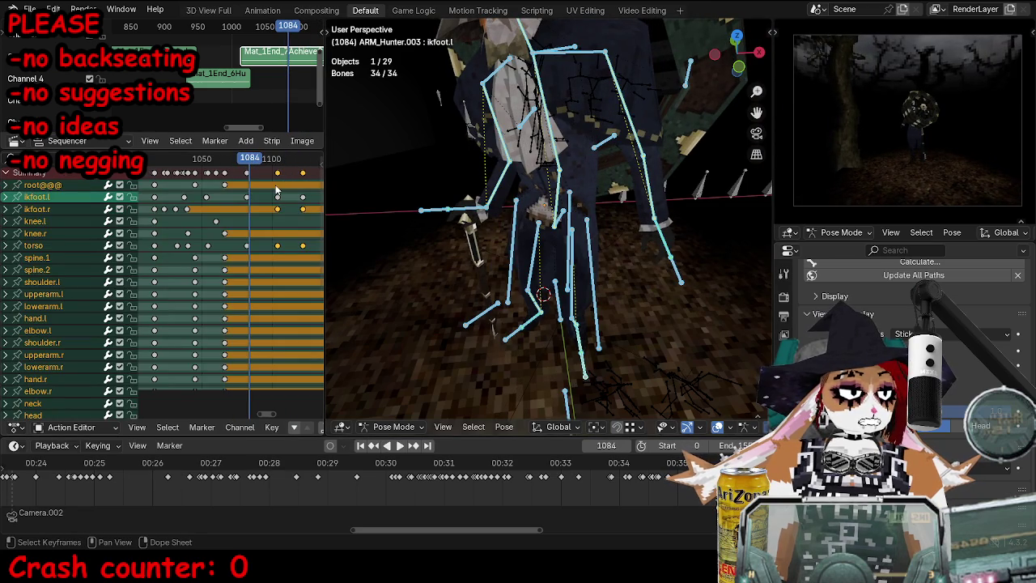
key(space)
click(263, 180)
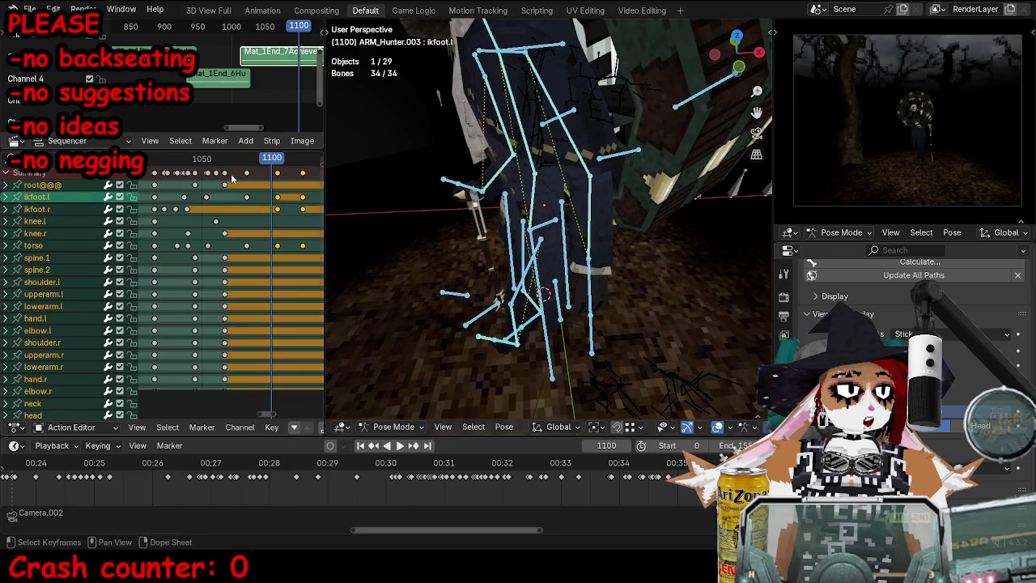
click(251, 162)
Step: Rotate the torso bone slightly at frame 1094
click(587, 232)
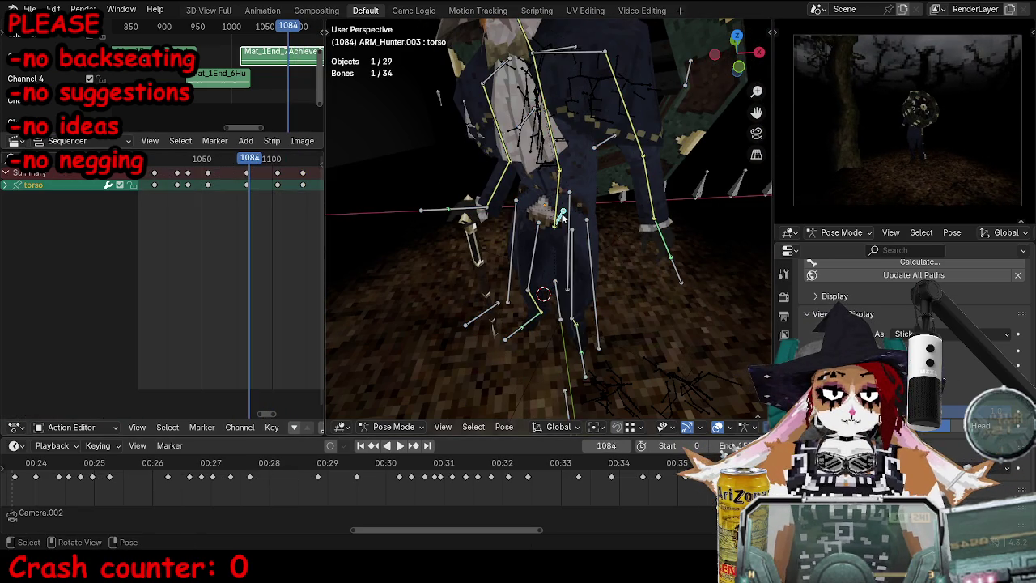
key(space)
key(space)
mouse_move(534, 251)
middle_down()
mouse_move(504, 263)
mouse_move(425, 229)
middle_up()
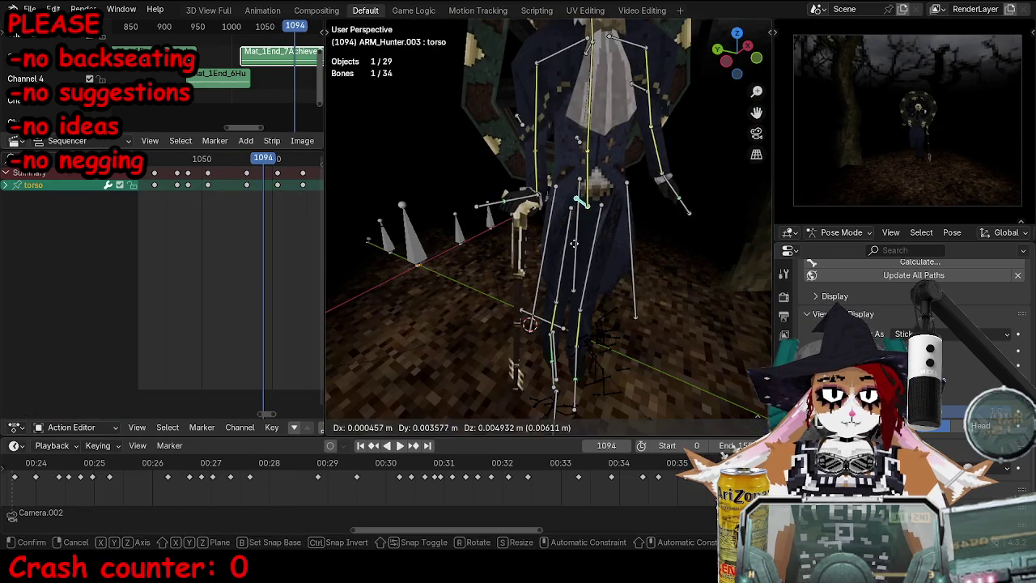
click(606, 285)
Step: Try moving and rotating the left foot IK bone, then cancel the transform
drag(577, 390, 579, 387)
mouse_move(580, 387)
middle_down()
mouse_move(497, 274)
mouse_move(548, 257)
mouse_move(612, 298)
middle_up()
key(g)
key(r)
key(r)
key(Escape)
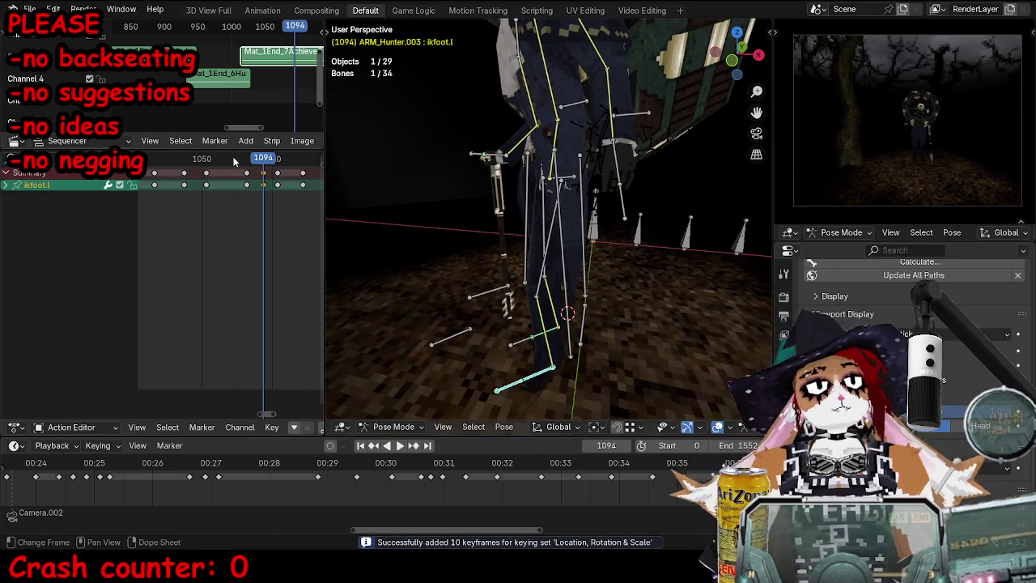
Step: Play to frame 1122, then reposition the torso bone around frames 1101–1107
key(space)
middle_drag(518, 243, 666, 271)
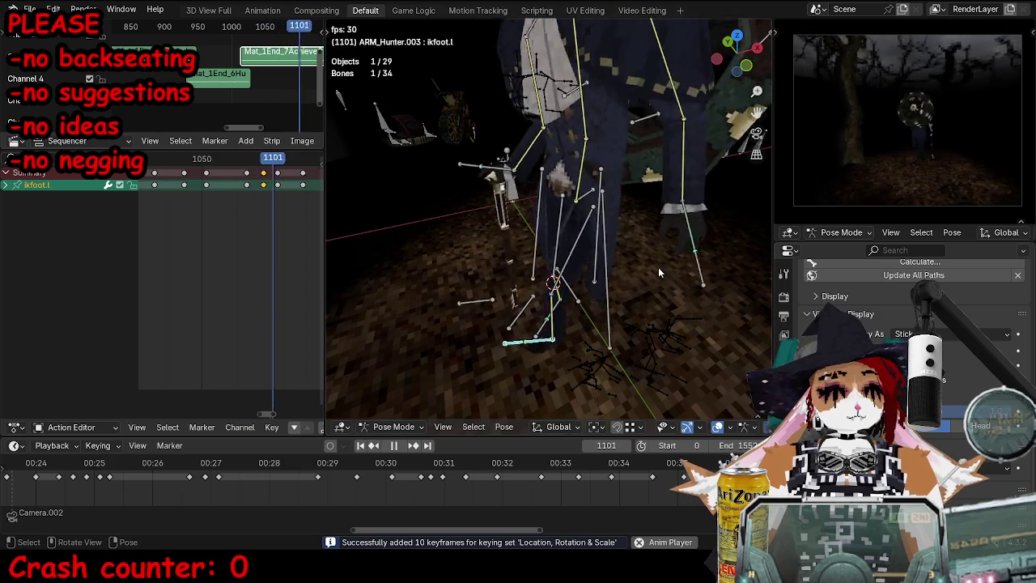
key(space)
click(616, 200)
click(247, 172)
drag(259, 174, 281, 185)
key(g)
click(409, 251)
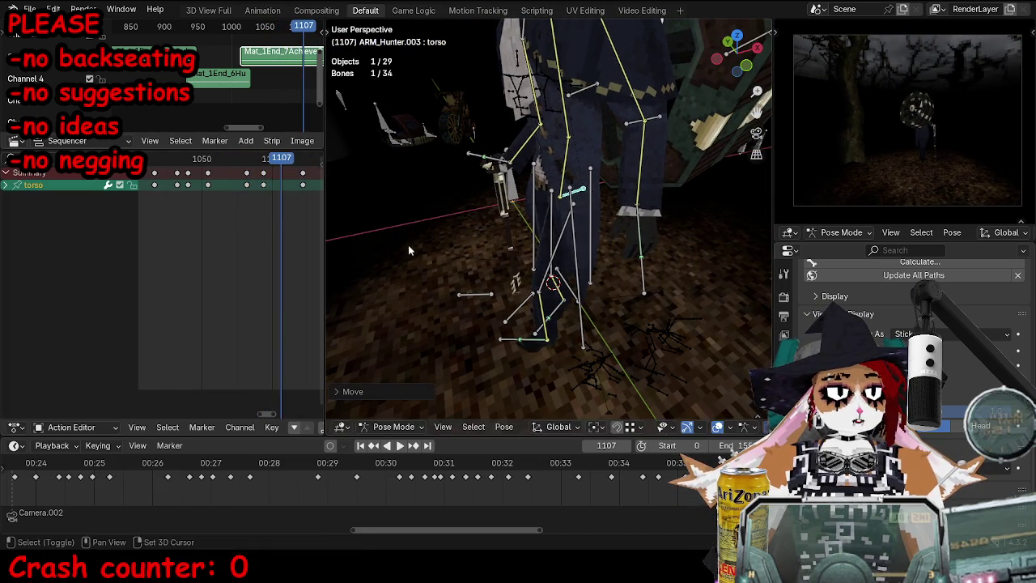
Step: Replay from frame 1107 and move the torso to a new position
key(space)
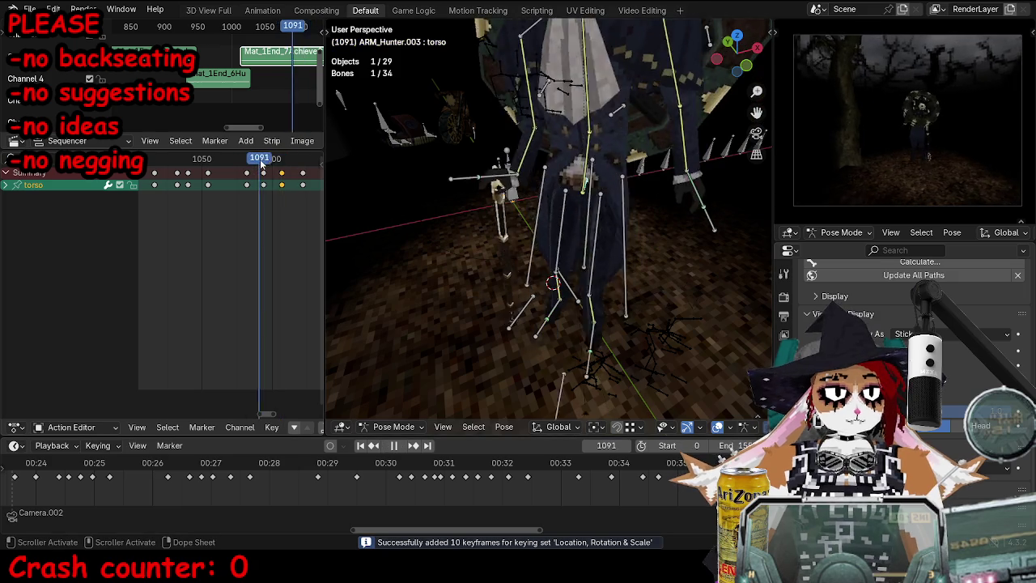
key(space)
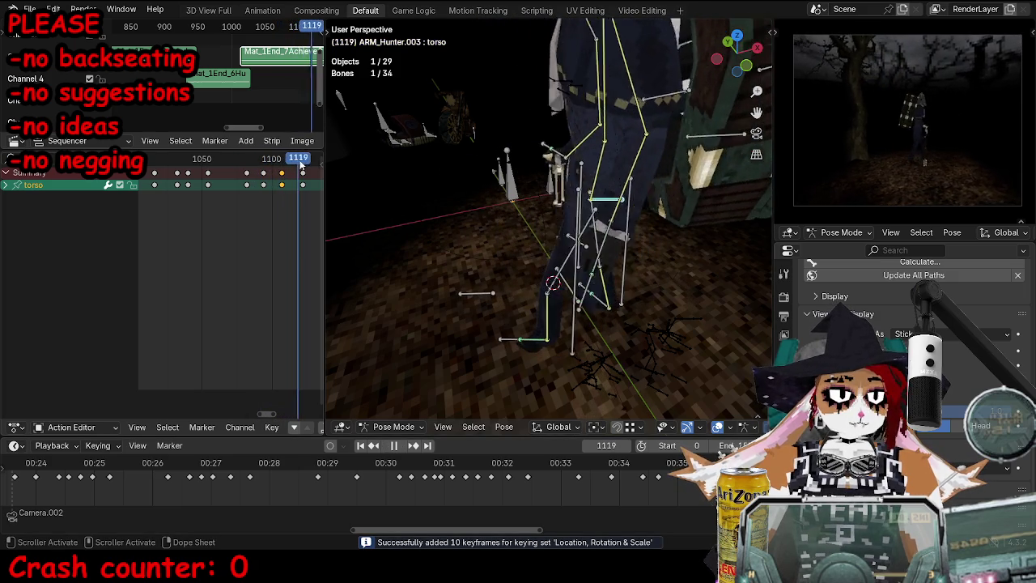
key(g)
click(554, 233)
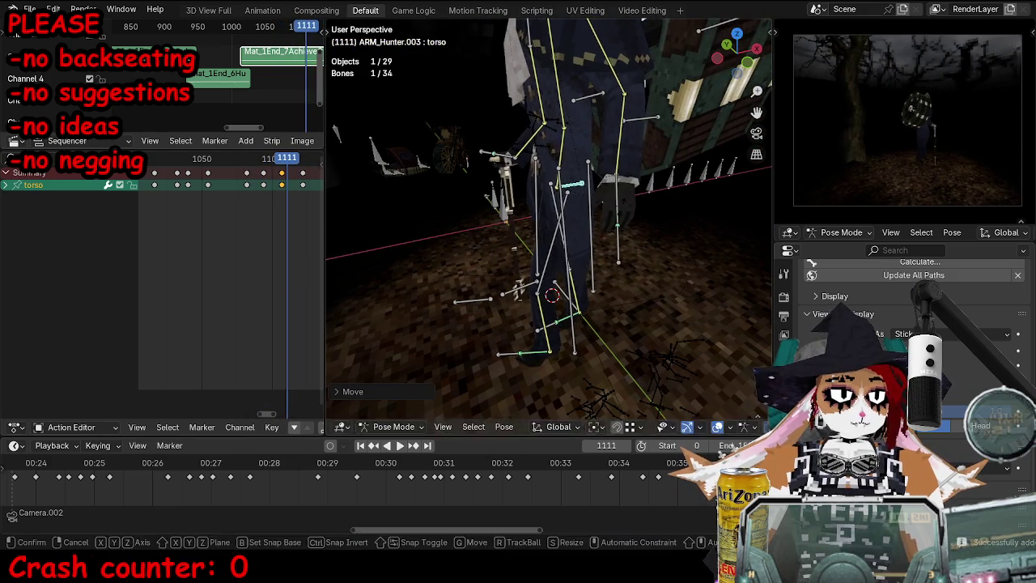
Step: Select the right foot IK bone and start moving it, then cancel
click(557, 324)
middle_drag(557, 324, 599, 307)
alt+scroll(599, 307, down, 1)
right_click(628, 286)
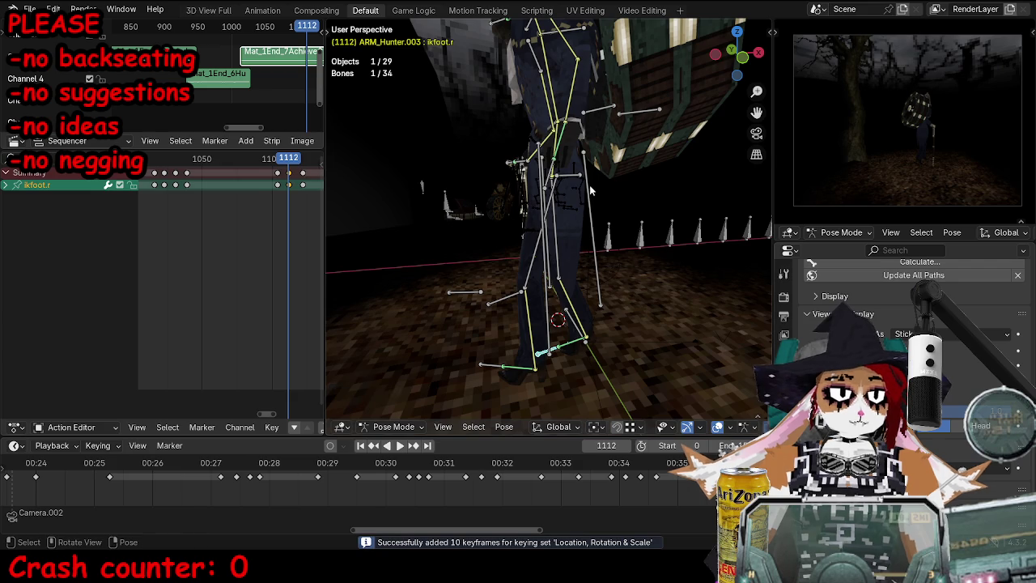
Step: Play the walk, then rotate and move the torso bone
key(x)
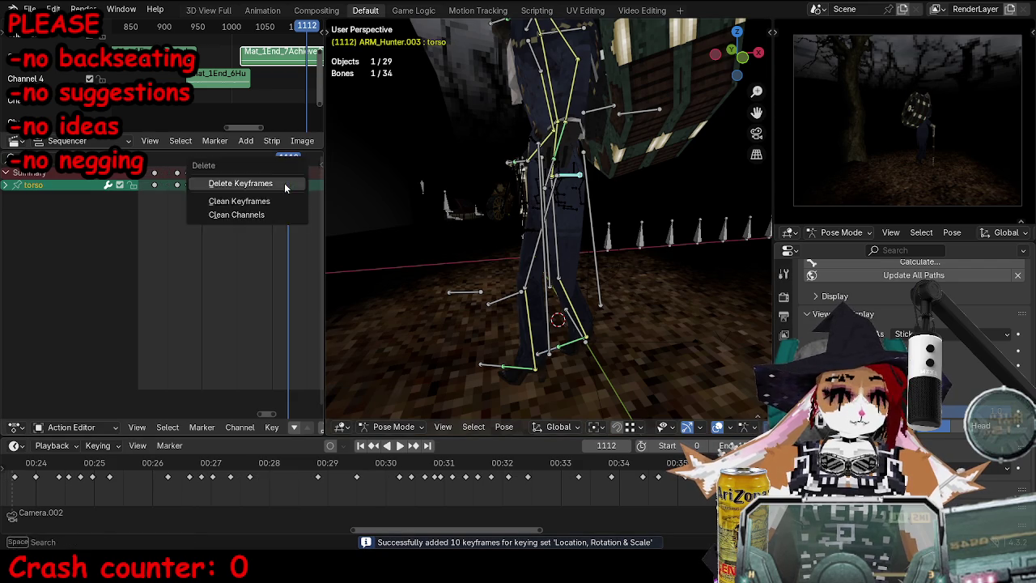
key(space)
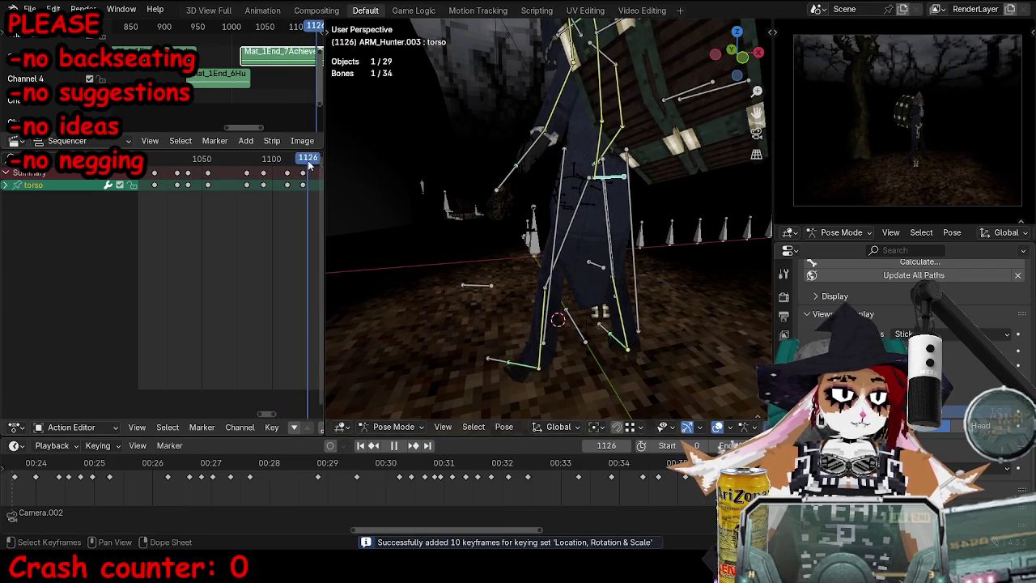
key(r)
click(689, 248)
key(g)
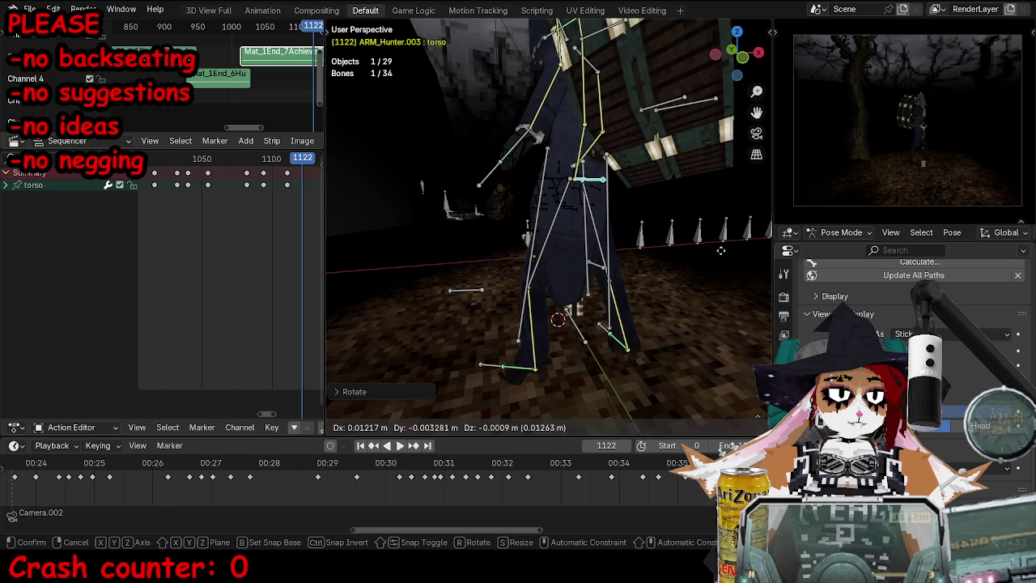
click(645, 262)
Step: Select the left foot IK bone and scrub the timeline between 1104 and 1145, settling on 1122
click(492, 369)
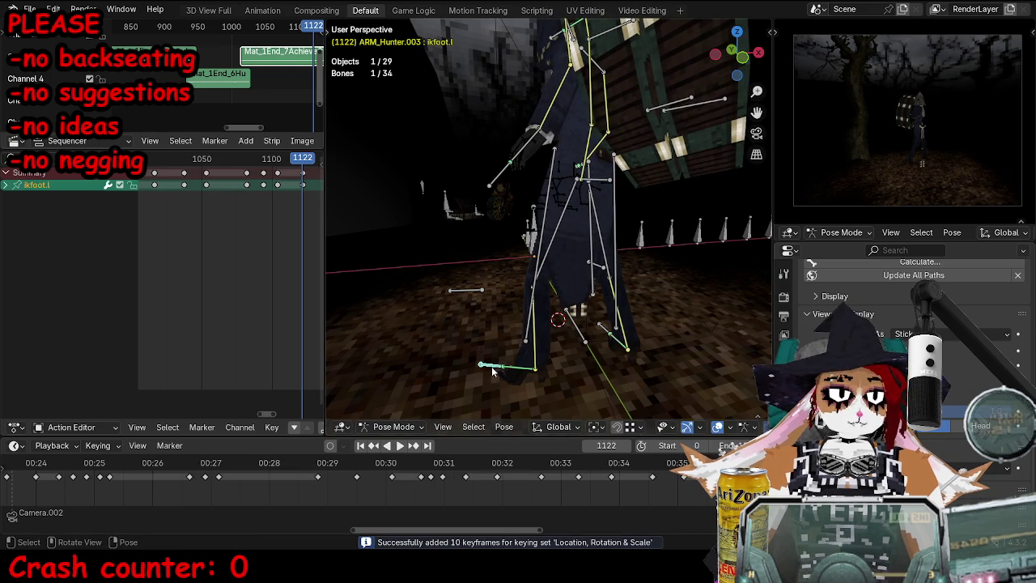
key(space)
key(space)
ctrl+scroll(211, 159, right, 3)
key(space)
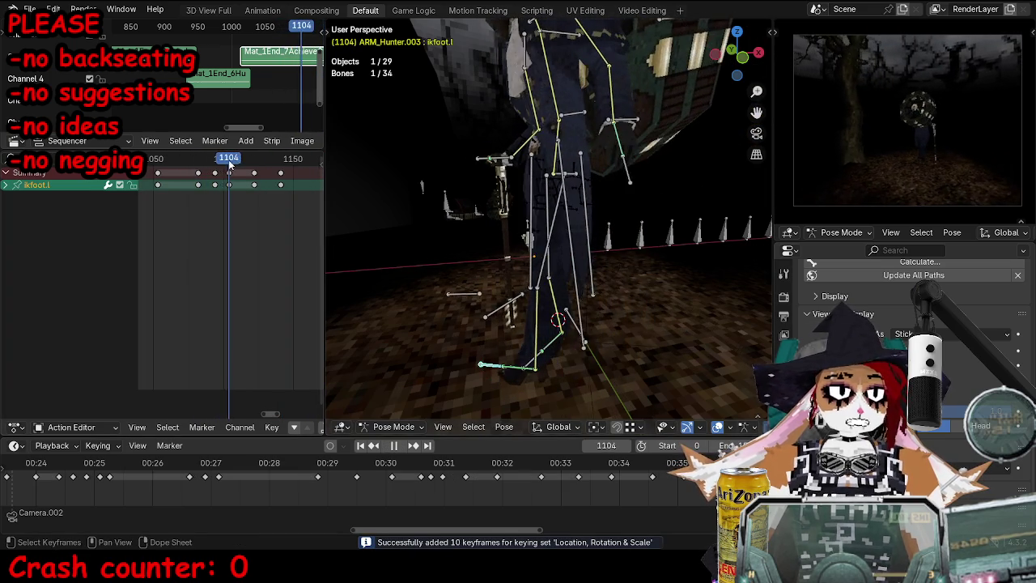
click(231, 159)
drag(231, 163, 230, 163)
click(279, 170)
key(space)
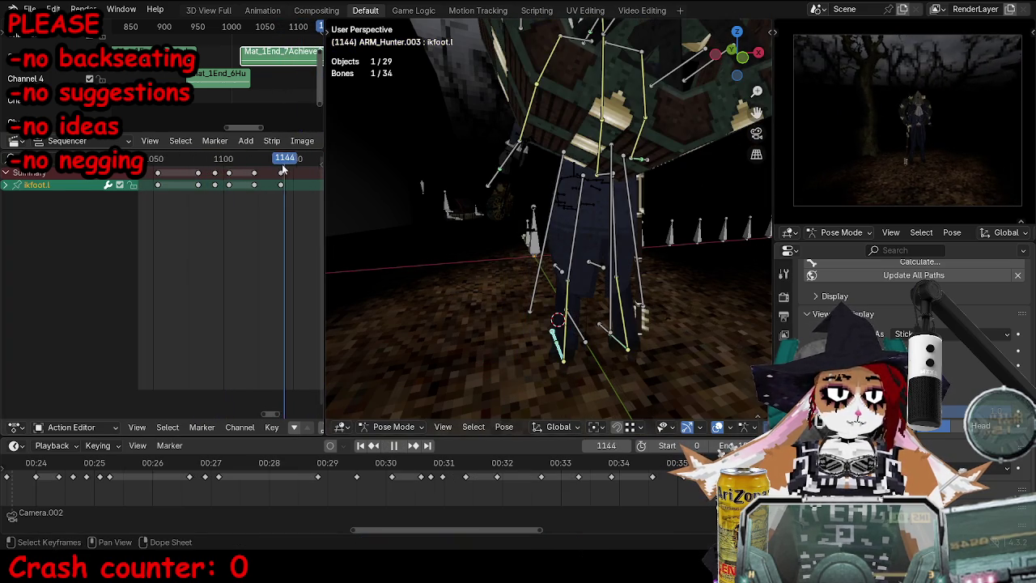
drag(282, 169, 254, 173)
middle_drag(526, 243, 615, 340)
Step: Reposition the left foot at 1122 and duplicate its keys back to frame 1094
key(g)
click(625, 356)
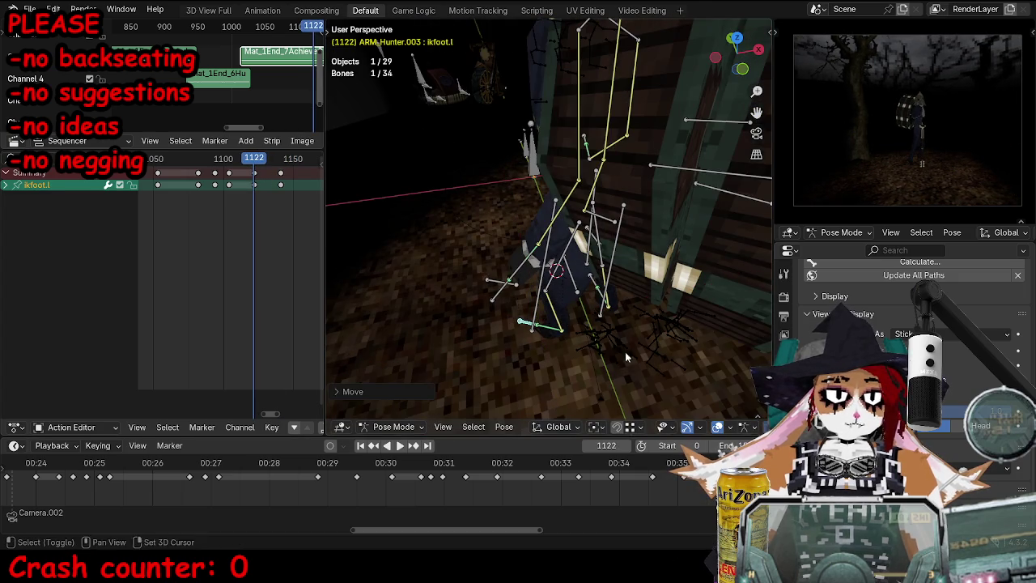
key(shift+d)
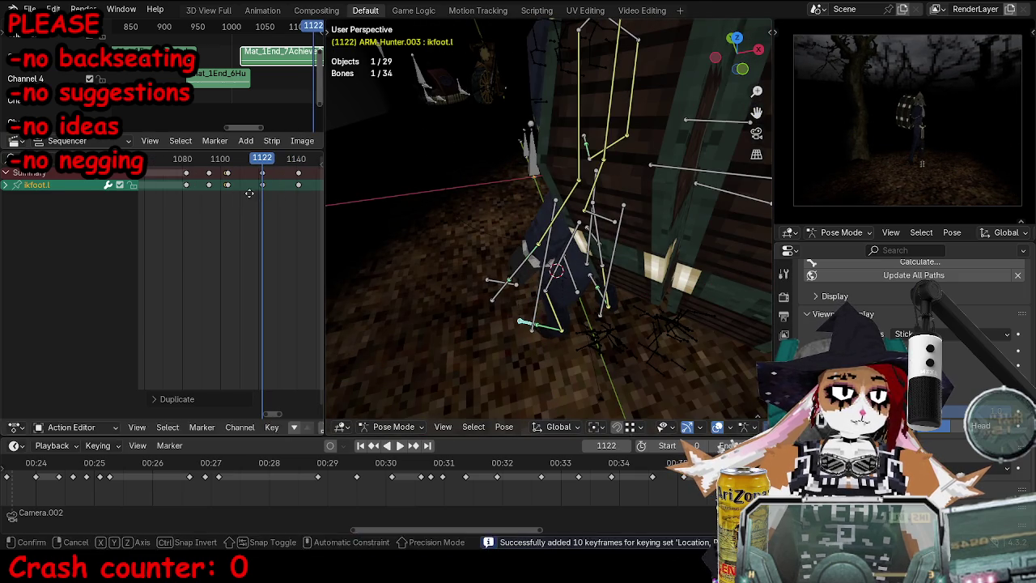
drag(212, 161, 210, 165)
Step: Move the left foot IK bone and keyframe it at frame 1094
mouse_move(339, 259)
middle_down()
mouse_move(453, 267)
mouse_move(518, 308)
mouse_move(607, 330)
middle_up()
key(g)
click(525, 316)
key(i)
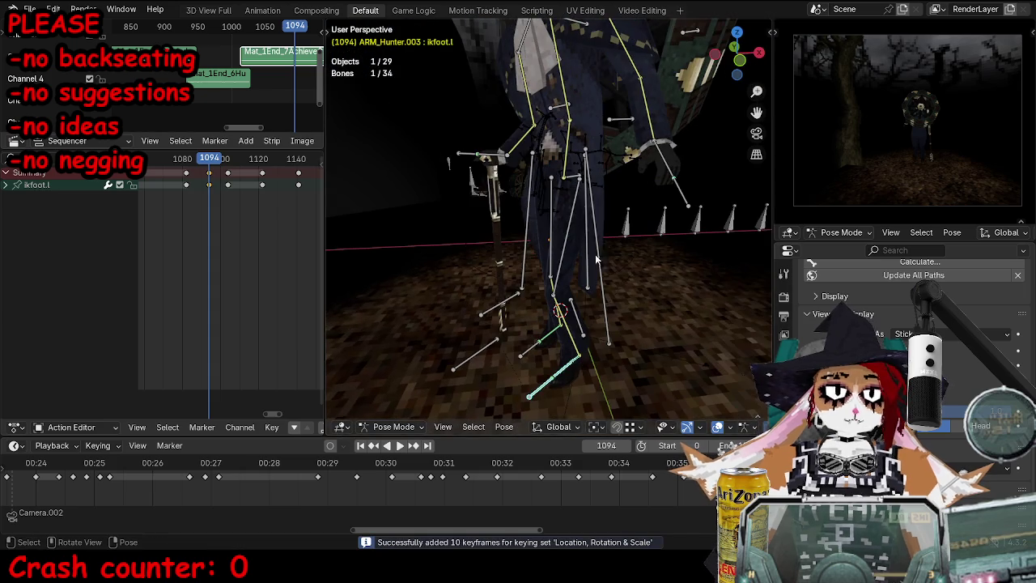
Step: Move the torso bone and keyframe its pose at frame 1094
click(579, 183)
alt+scroll(641, 290, down, 7)
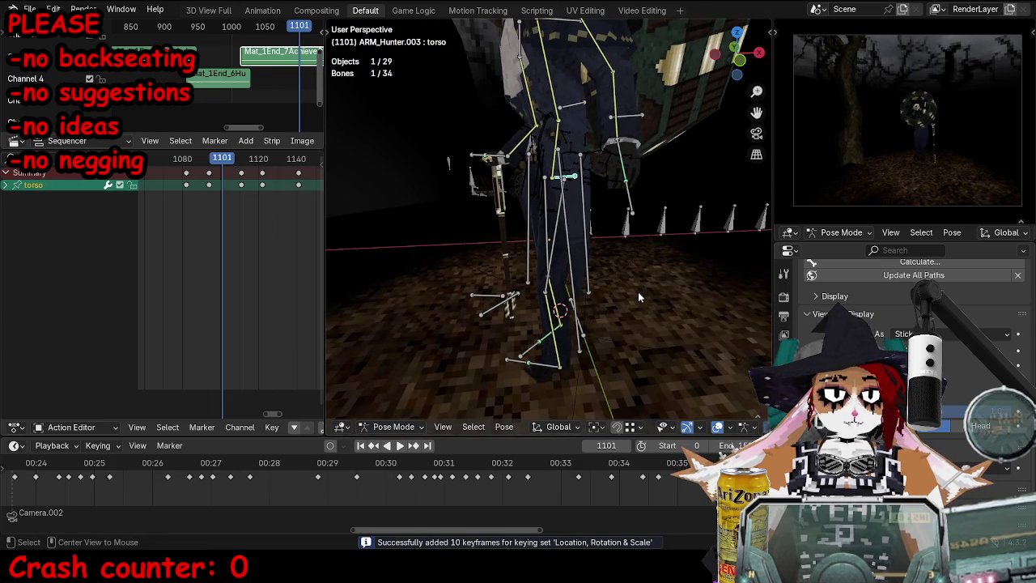
alt+scroll(636, 290, up, 4)
alt+scroll(637, 289, up, 3)
key(g)
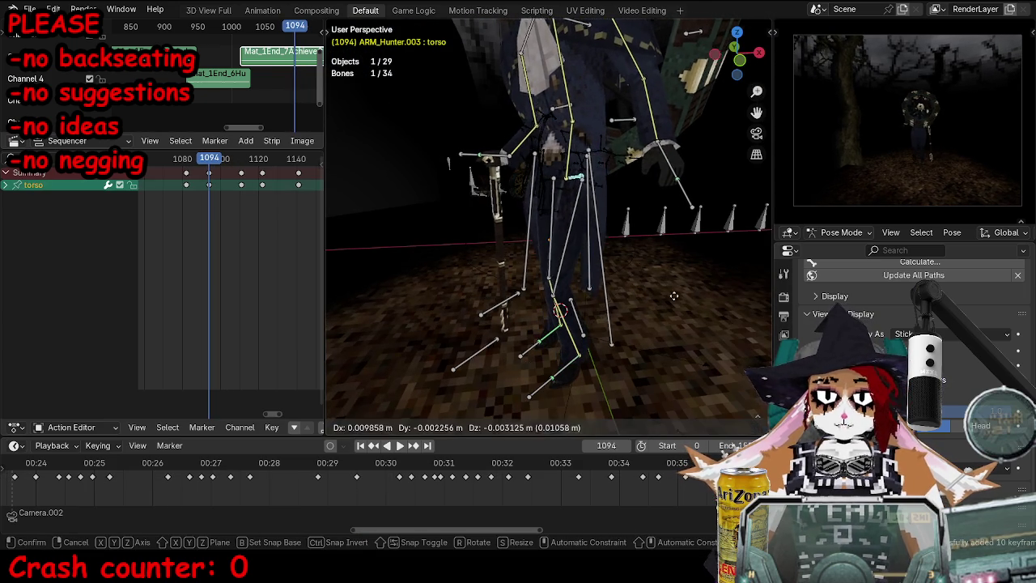
click(328, 306)
middle_drag(453, 308, 631, 296)
key(i)
Step: Move the torso at keyframe 1111, then reselect only the torso bone
key(Up)
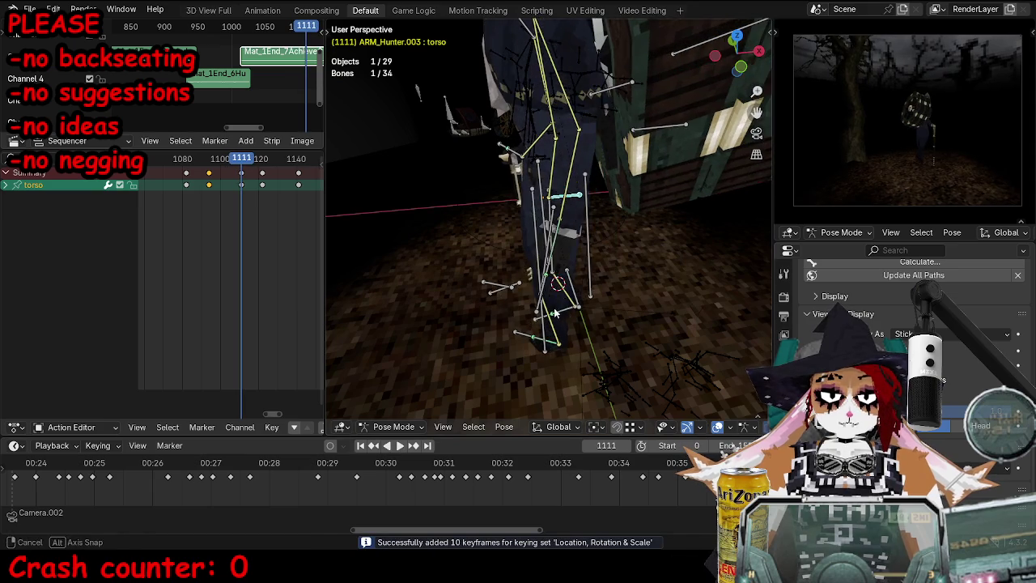
key(g)
click(646, 296)
key(a)
key(Left)
click(586, 194)
Step: Save the file, play to frame 1118 and reposition the torso there
key(ctrl+s)
key(space)
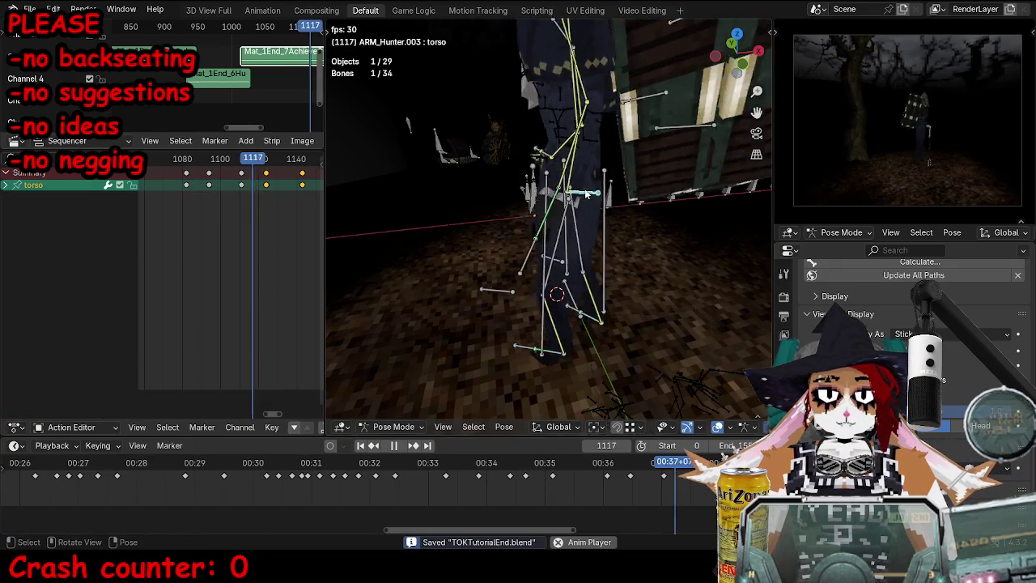
key(space)
mouse_move(453, 243)
middle_down()
mouse_move(502, 210)
mouse_move(660, 218)
middle_up()
key(g)
click(503, 210)
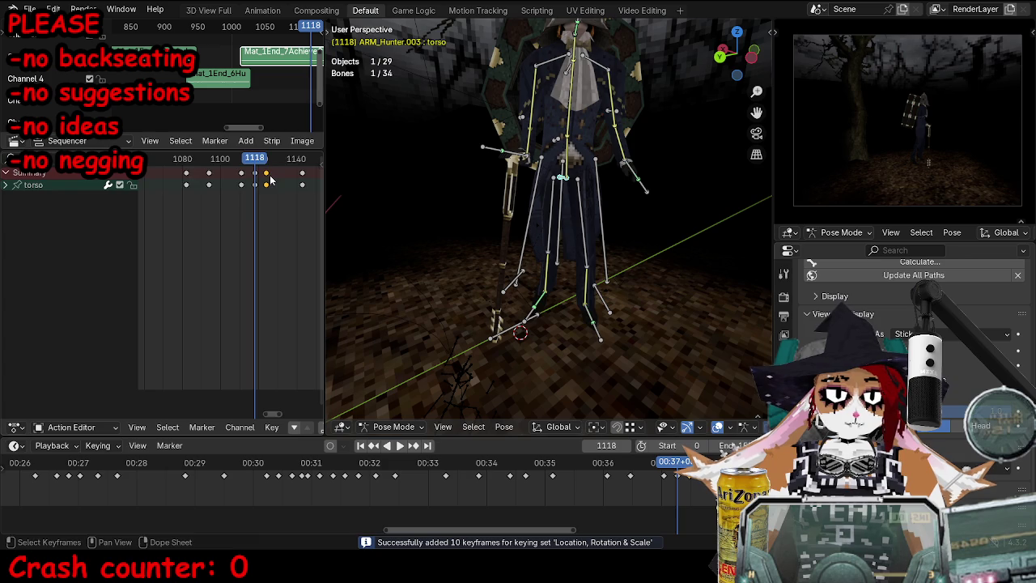
Step: Move the right foot IK bone to a new position and keyframe it near frame 1115
click(531, 310)
mouse_move(531, 310)
middle_down()
mouse_move(643, 320)
mouse_move(578, 277)
middle_up()
key(g)
click(606, 256)
key(i)
key(Right)
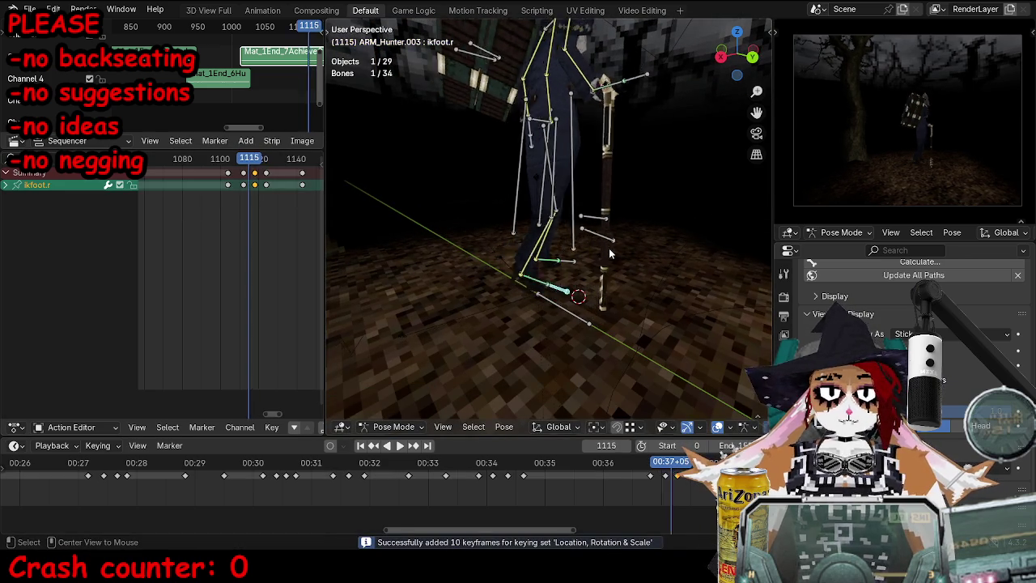
Step: Step to frame 1124 and reposition the right foot control
key(Right)
key(Right)
key(Right)
key(Right)
key(Right)
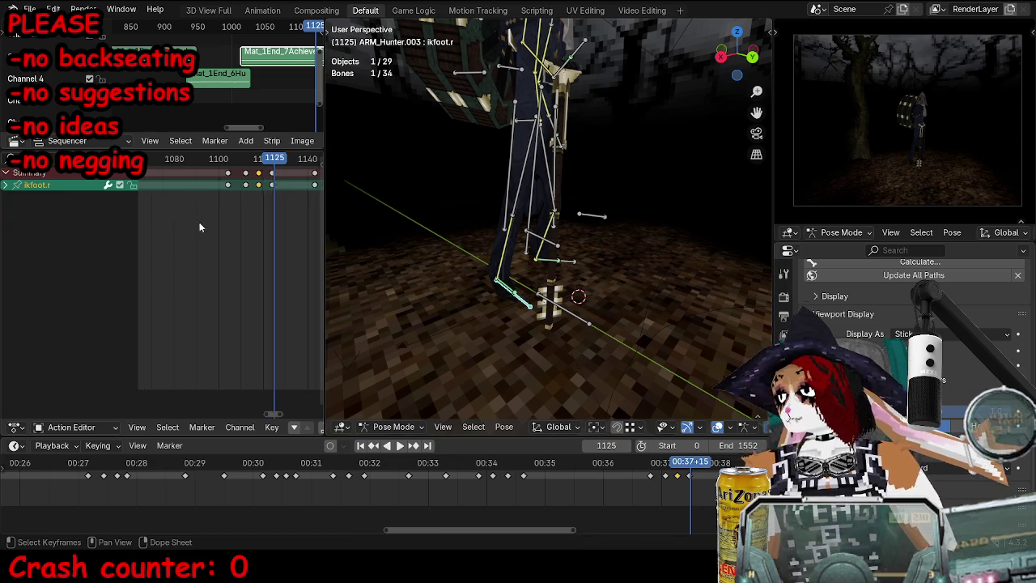
scroll(243, 209, up, 3)
key(Right)
key(Right)
key(Right)
key(Down)
key(i)
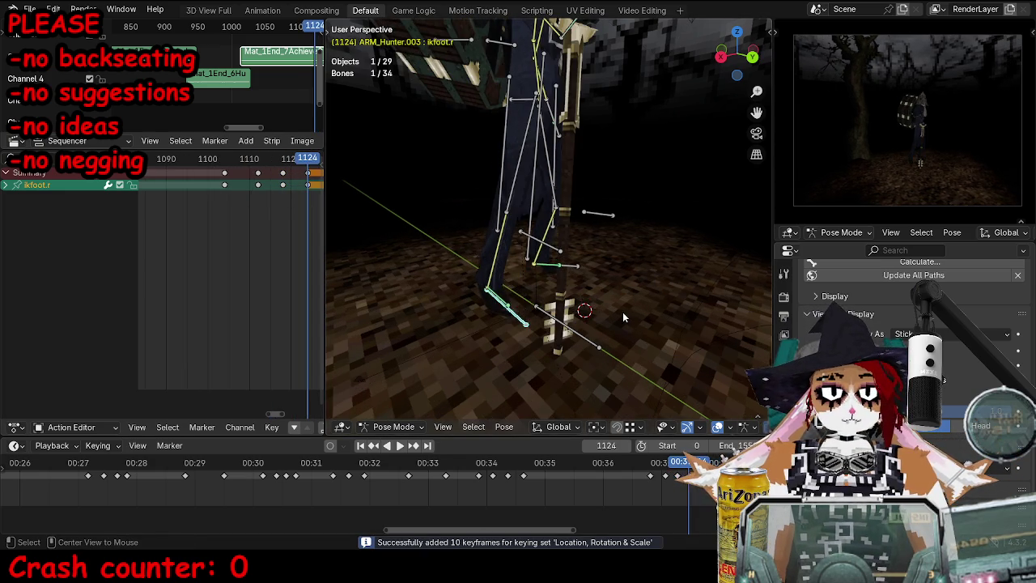
key(g)
click(639, 283)
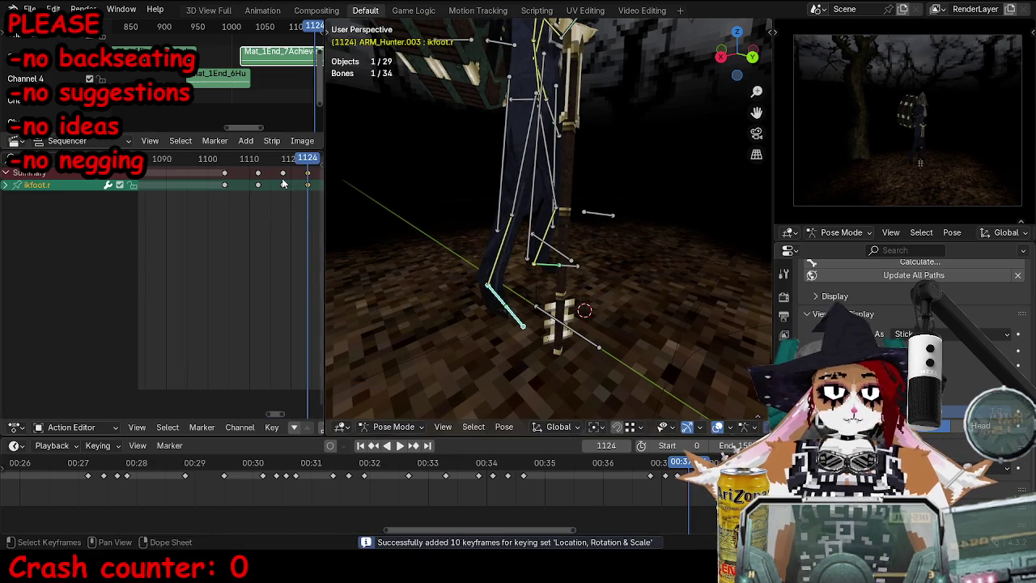
Step: Play the walk back several times, including from frame 1071, to review the step
key(space)
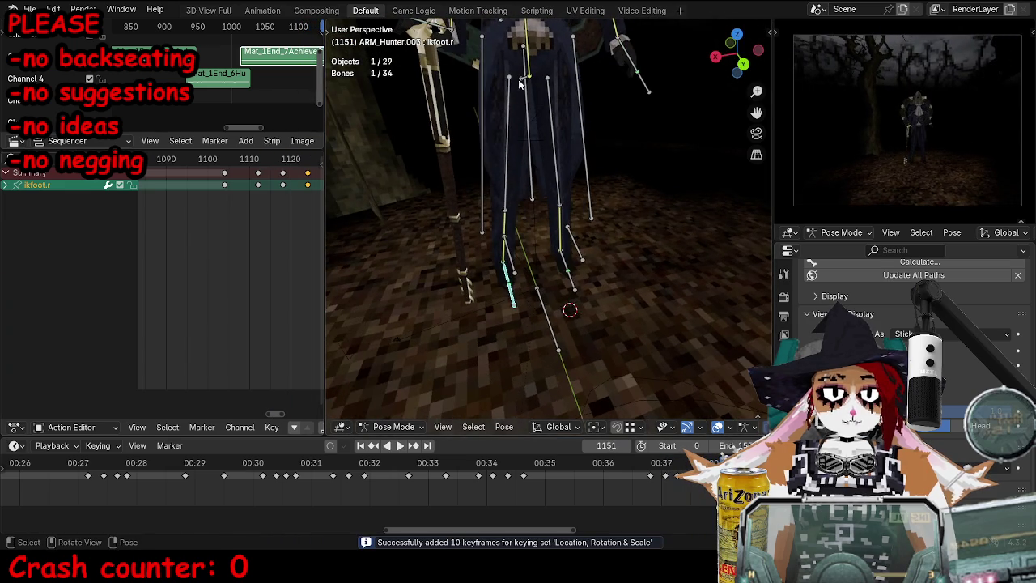
key(space)
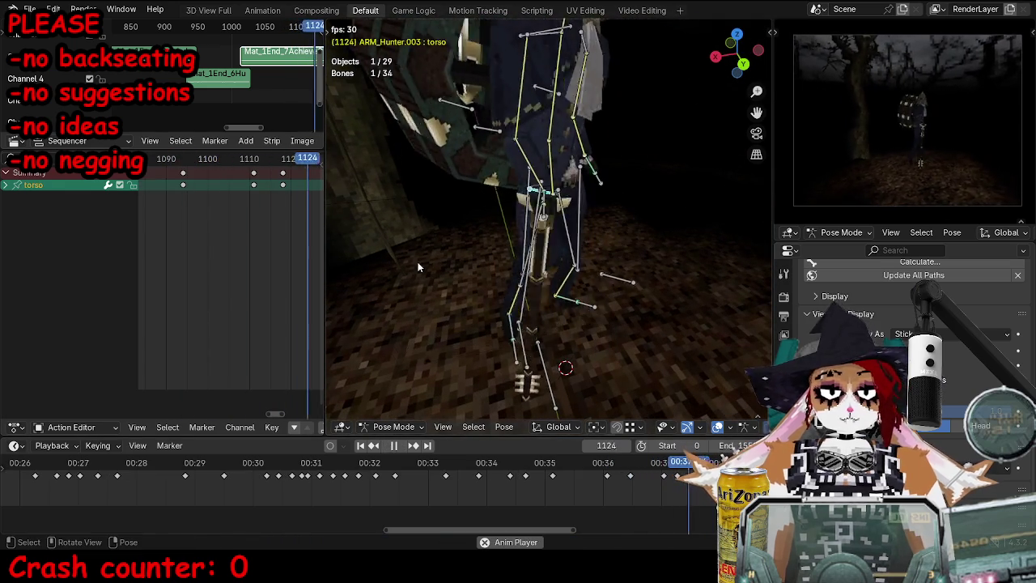
key(space)
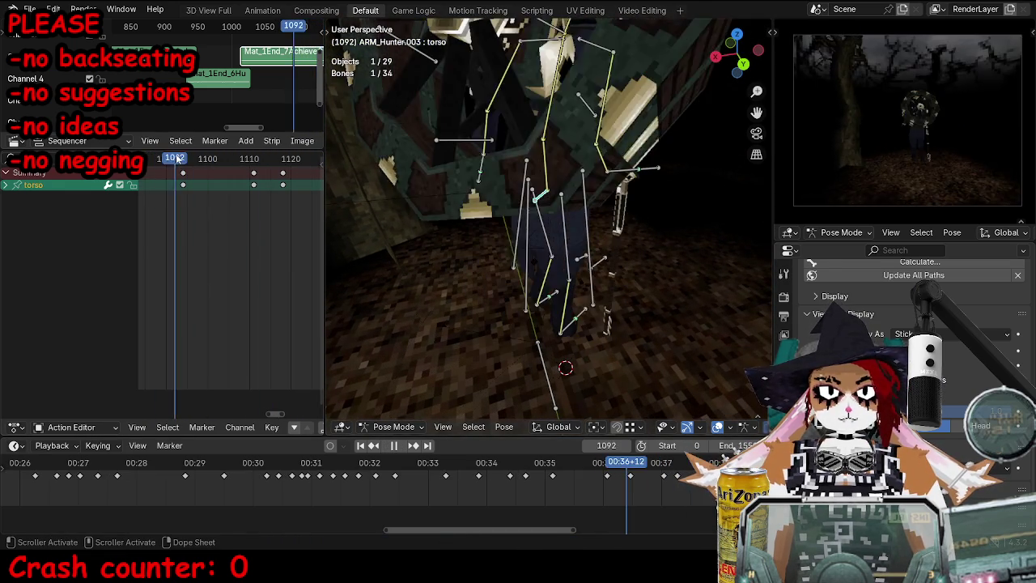
key(space)
key(Left)
key(Left)
key(Left)
key(Left)
key(Left)
key(Left)
key(Left)
key(Left)
key(Left)
key(Left)
key(Left)
key(Left)
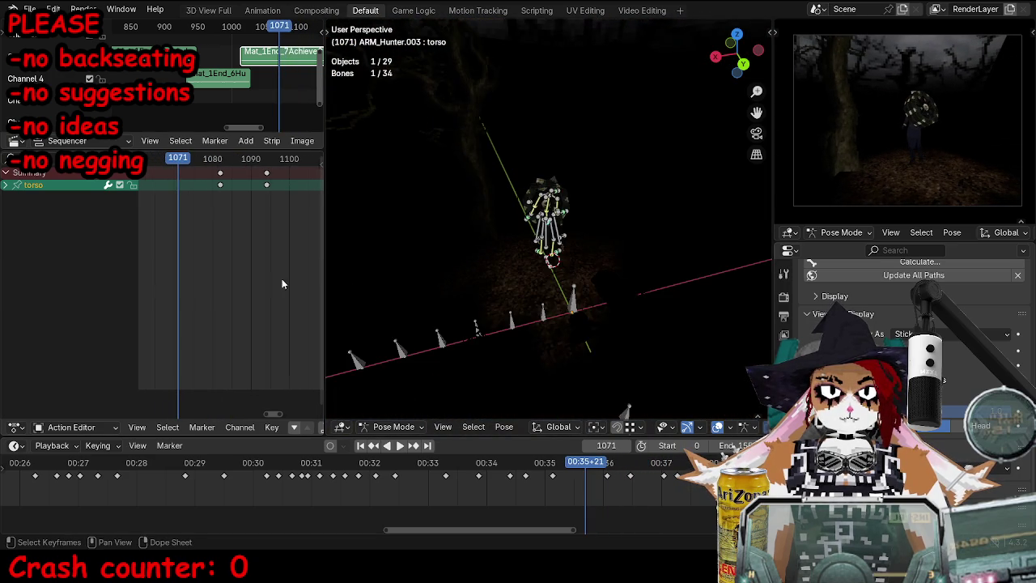
key(space)
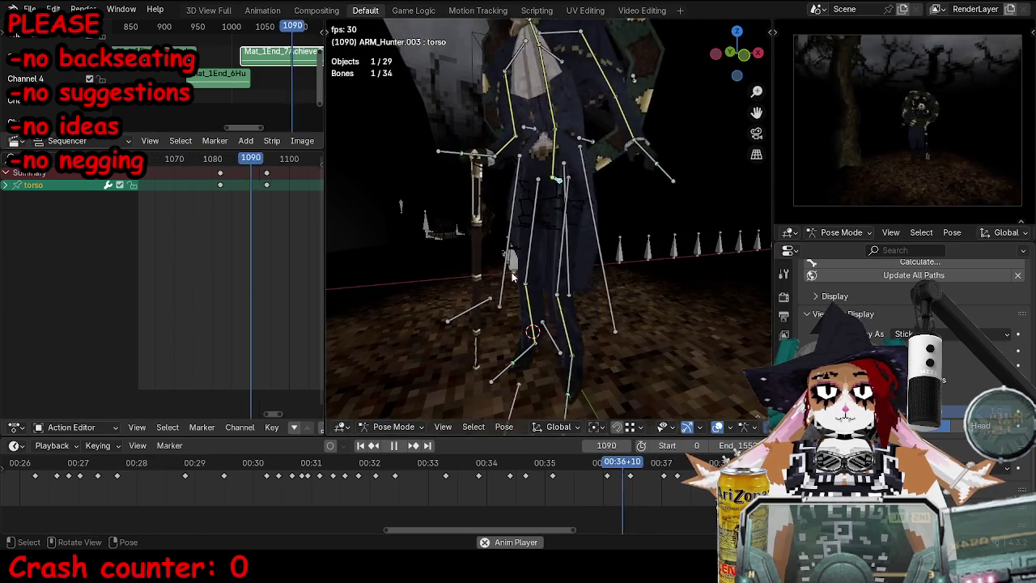
key(space)
mouse_move(512, 277)
middle_down()
mouse_move(573, 306)
mouse_move(558, 321)
middle_up()
Step: Move the torso bone at frame 1096, rotate it near frame 1118, and keyframe the pose
key(Left)
key(g)
click(549, 261)
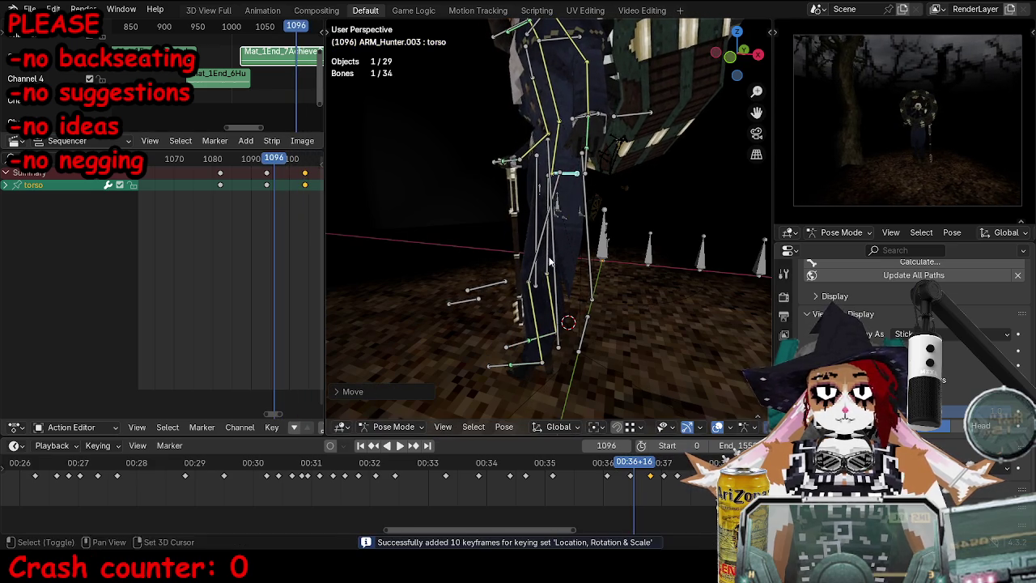
key(space)
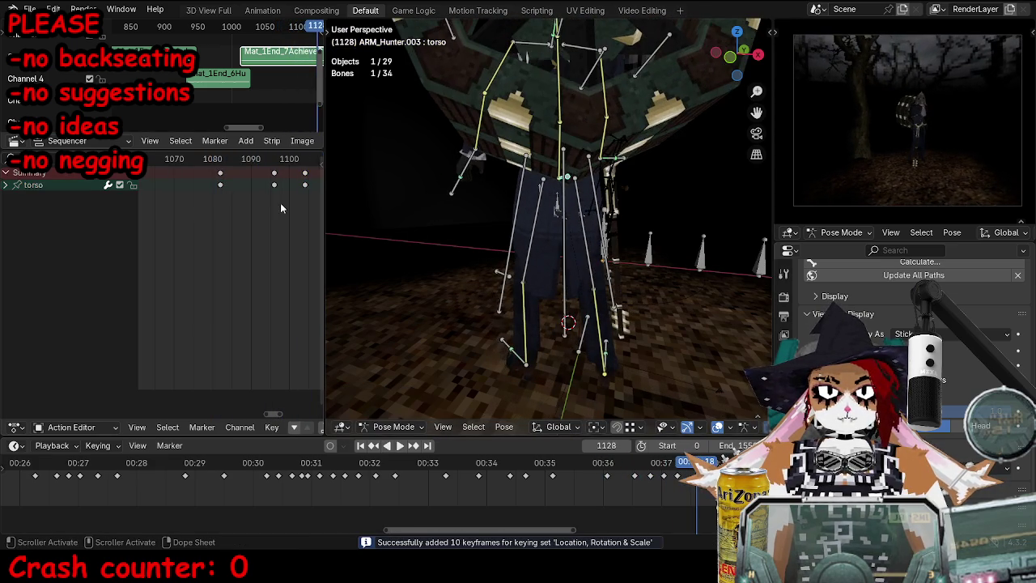
drag(232, 162, 299, 165)
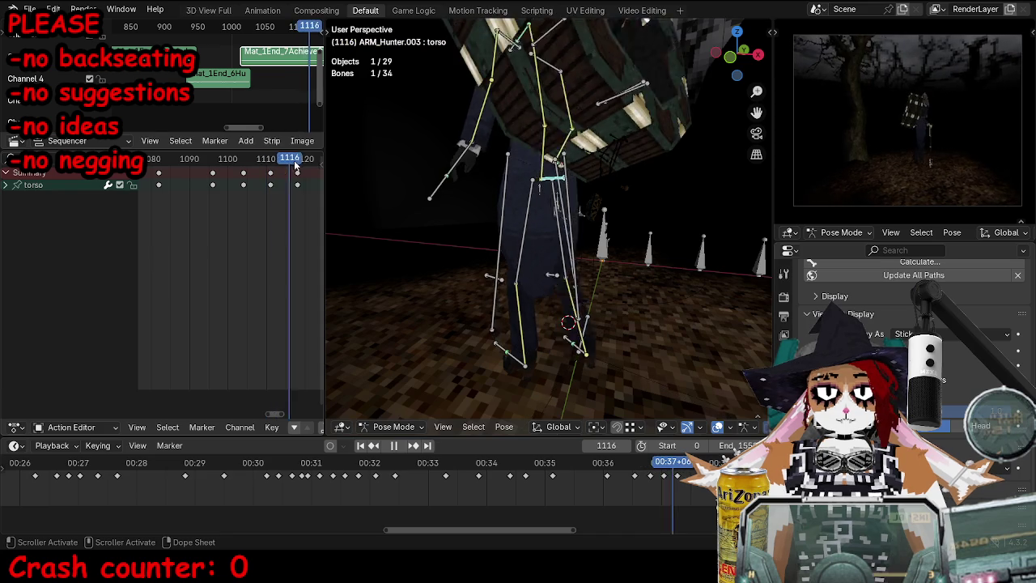
middle_drag(526, 243, 648, 235)
key(r)
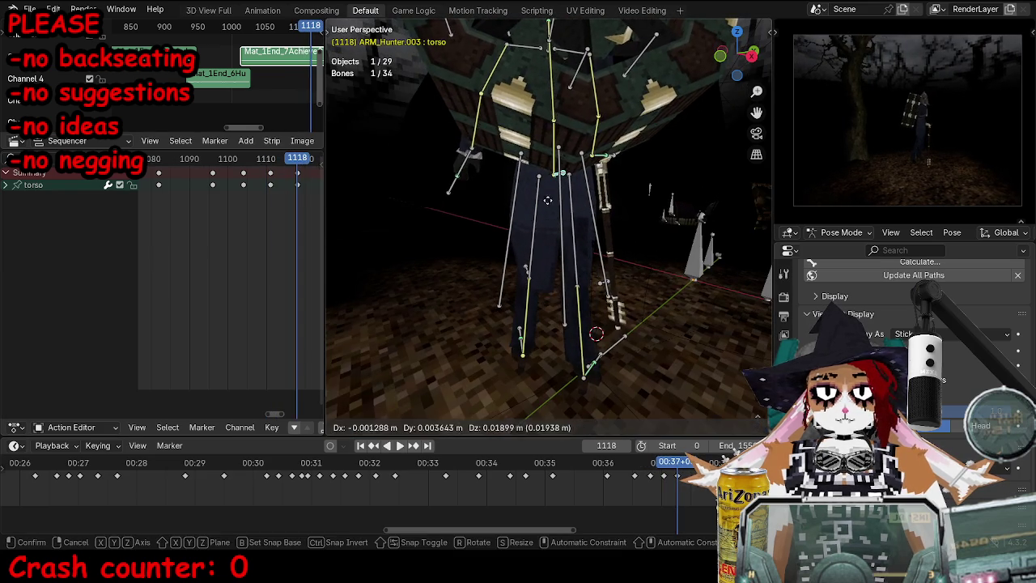
click(675, 227)
click(593, 366)
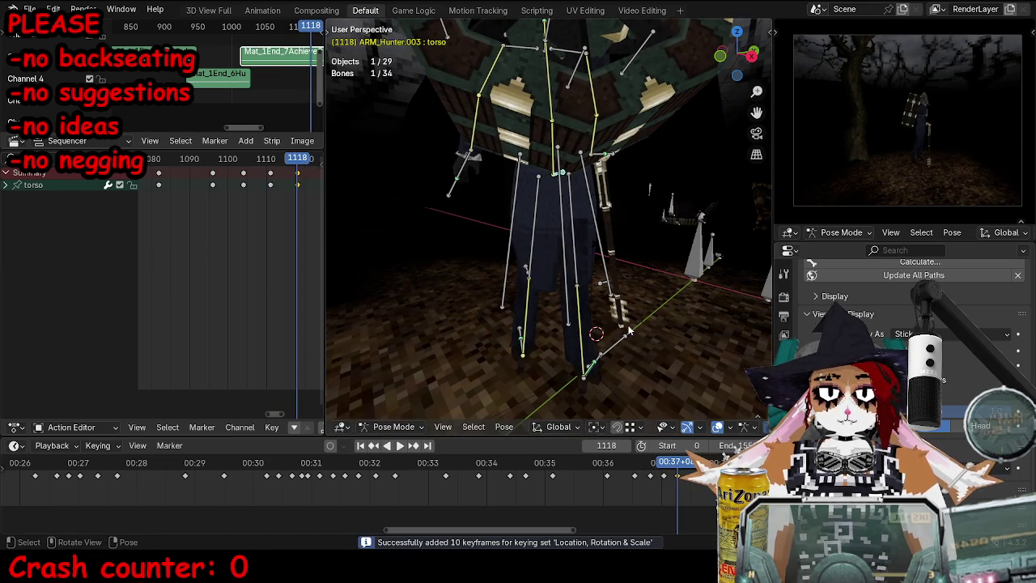
key(i)
Step: Freely rotate the torso bone at frame 1128
mouse_move(649, 360)
middle_down()
mouse_move(577, 234)
mouse_move(558, 119)
mouse_move(454, 145)
middle_up()
key(Left)
key(Left)
key(Left)
key(Right)
key(Right)
key(Right)
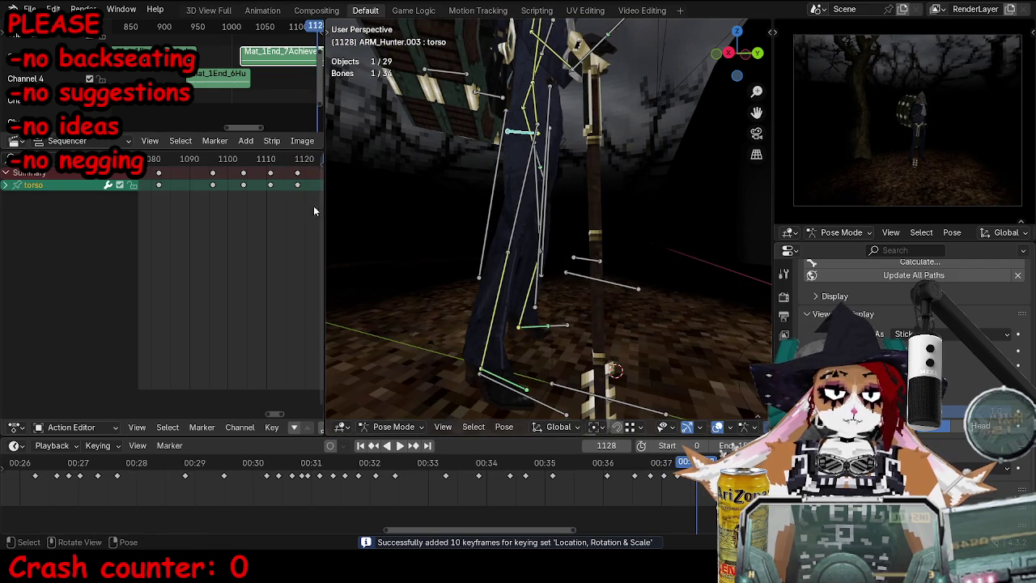
ctrl+scroll(253, 230, down, 2)
middle_drag(620, 187, 611, 194)
key(g)
key(r)
key(r)
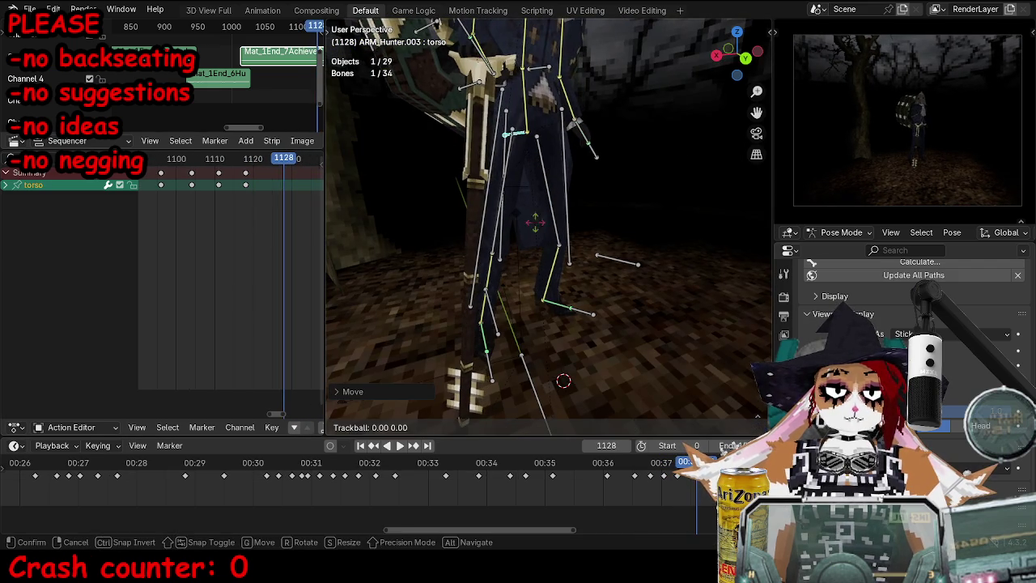
click(540, 235)
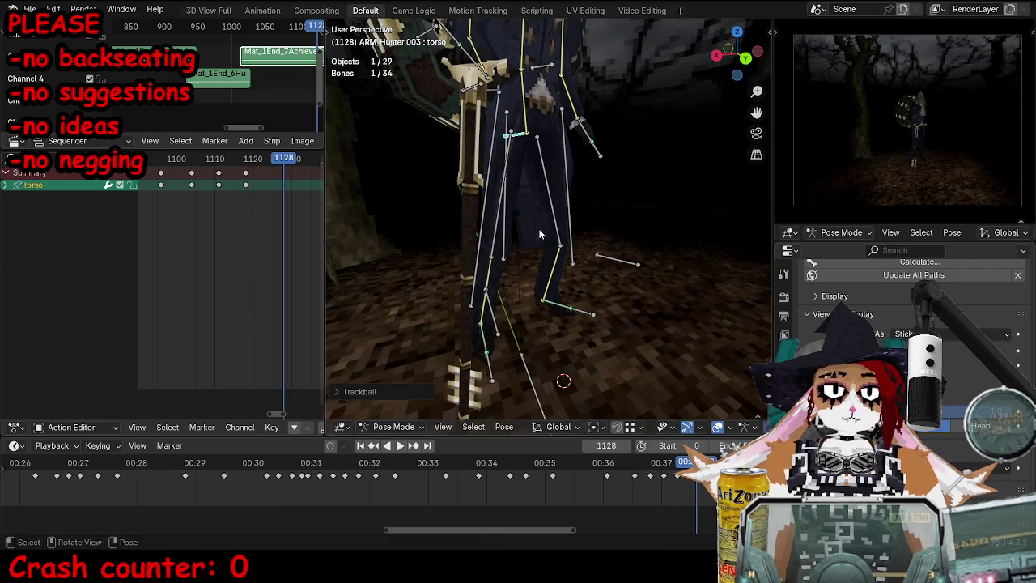
Step: Reposition the torso at about frame 1123 and keyframe it
click(195, 160)
key(space)
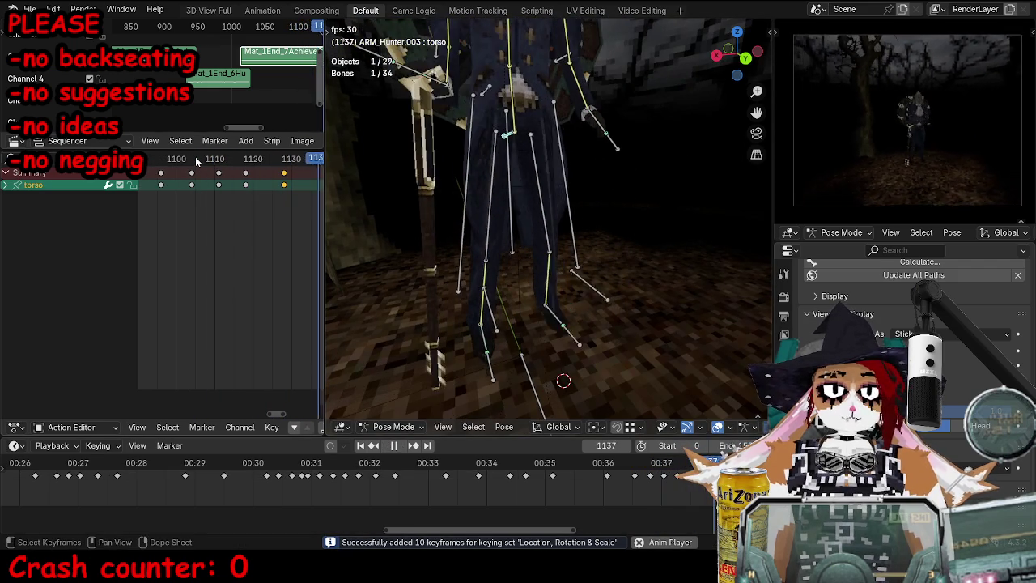
drag(195, 163, 285, 164)
key(g)
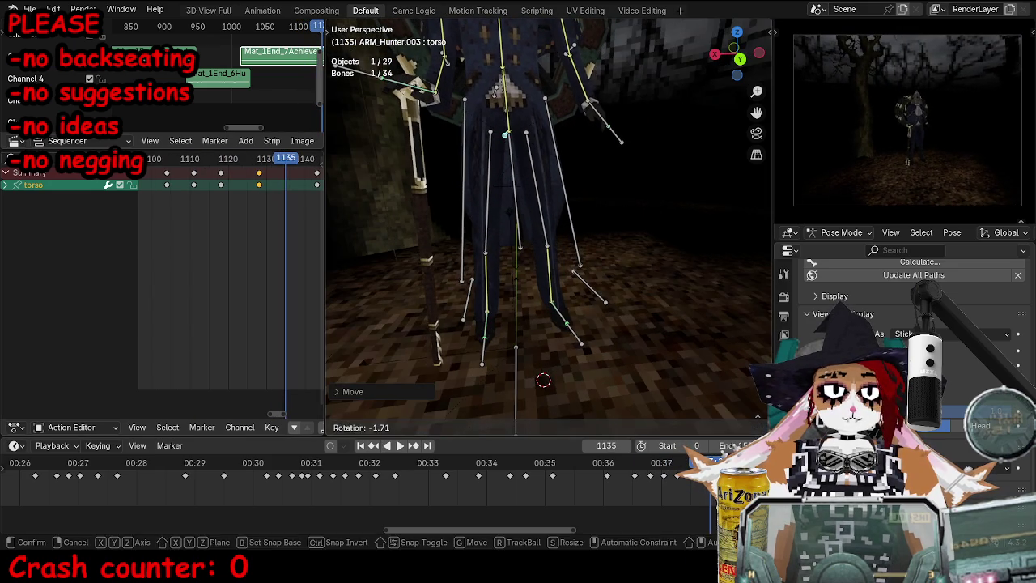
click(478, 224)
key(i)
Step: Move and keyframe the left foot control, then replay the step
click(583, 343)
key(g)
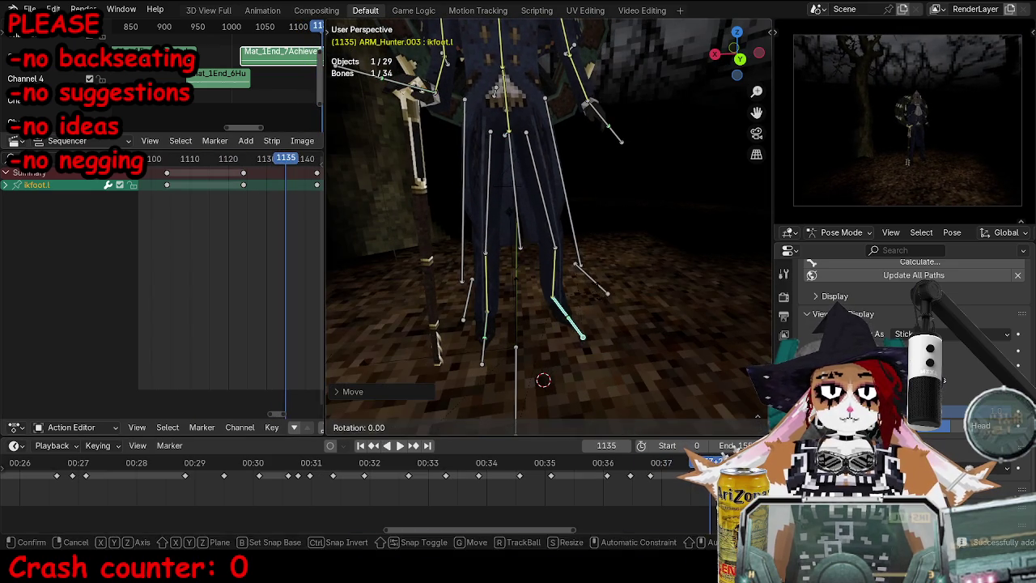
click(597, 296)
key(i)
key(space)
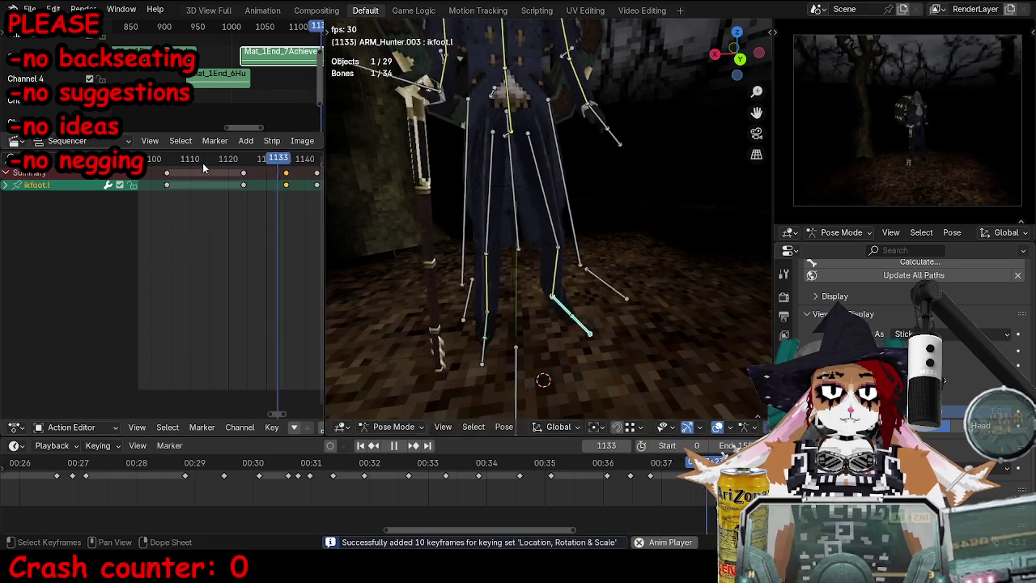
key(space)
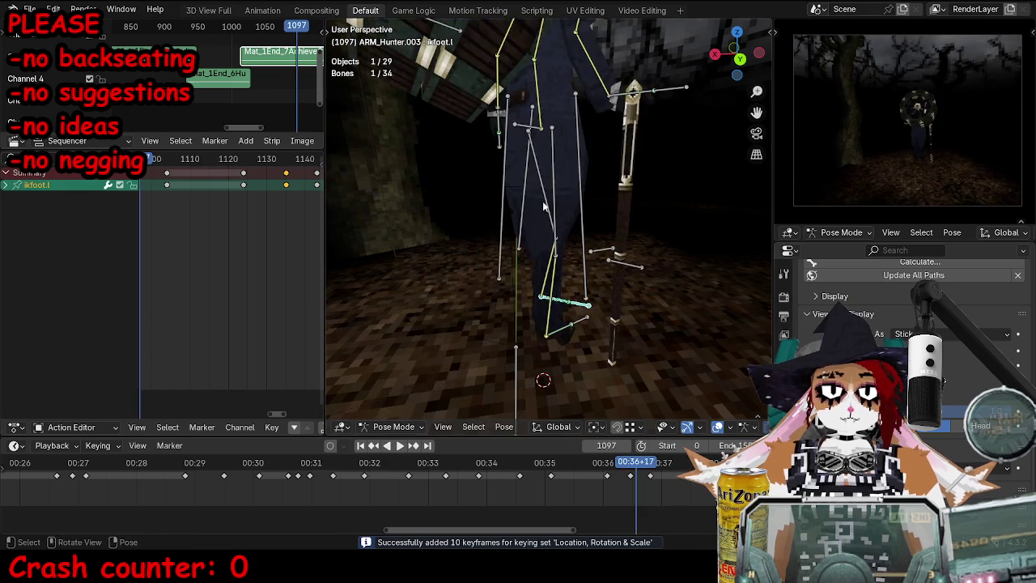
middle_drag(528, 207, 616, 248)
key(space)
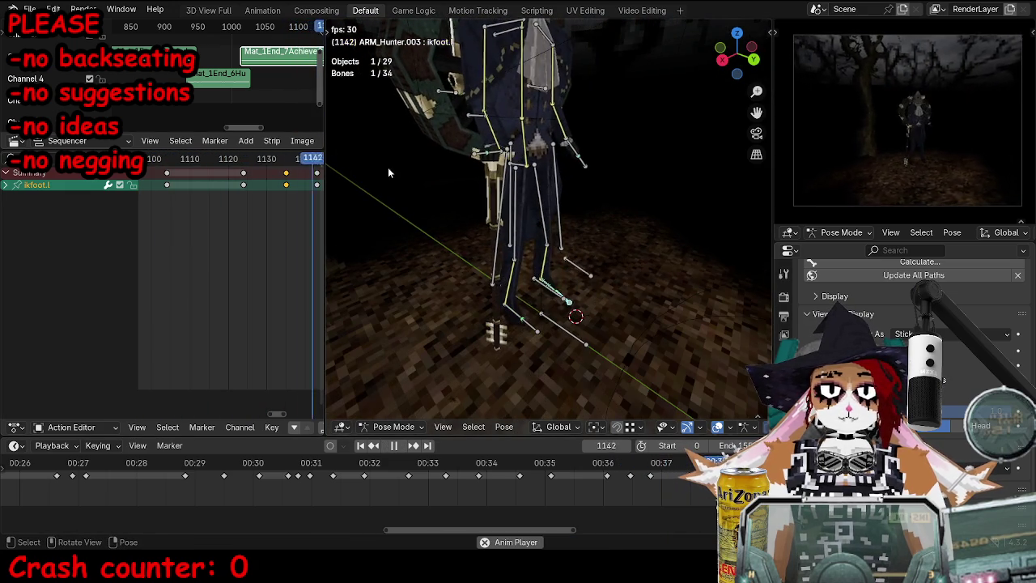
Step: Move and keyframe the torso bone at frame 1135, then replay to check it
click(522, 168)
click(254, 162)
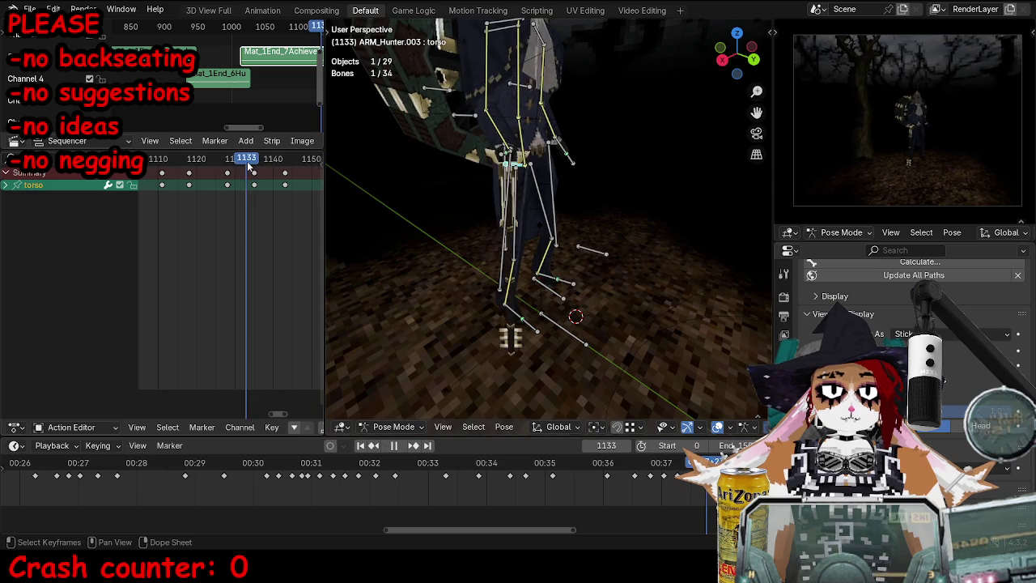
key(g)
click(534, 202)
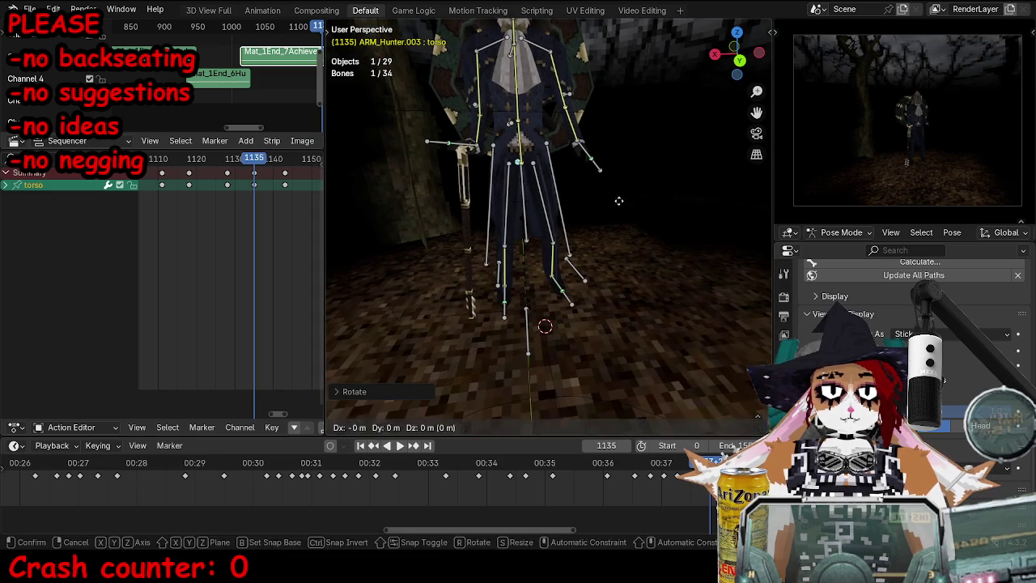
key(i)
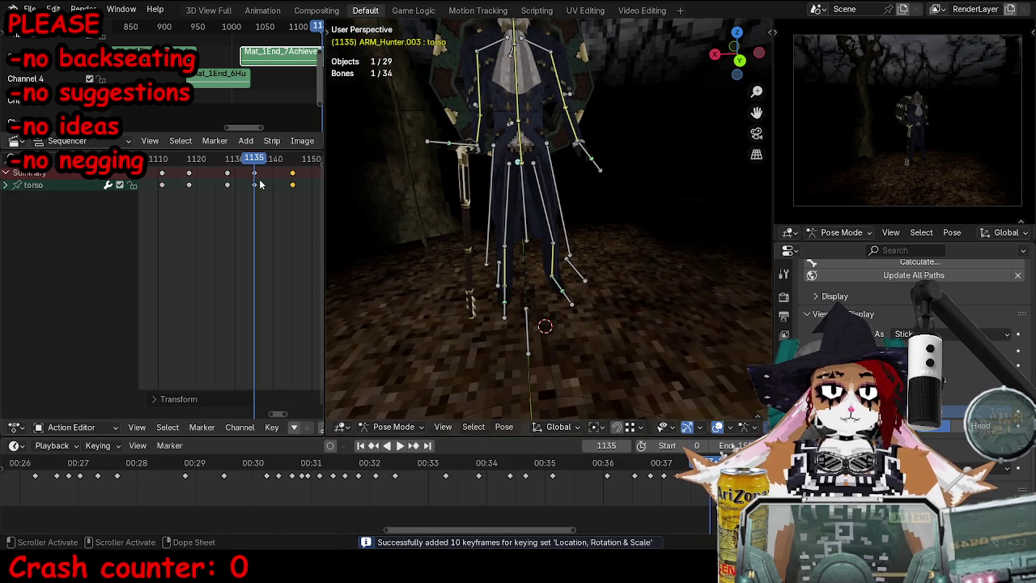
key(space)
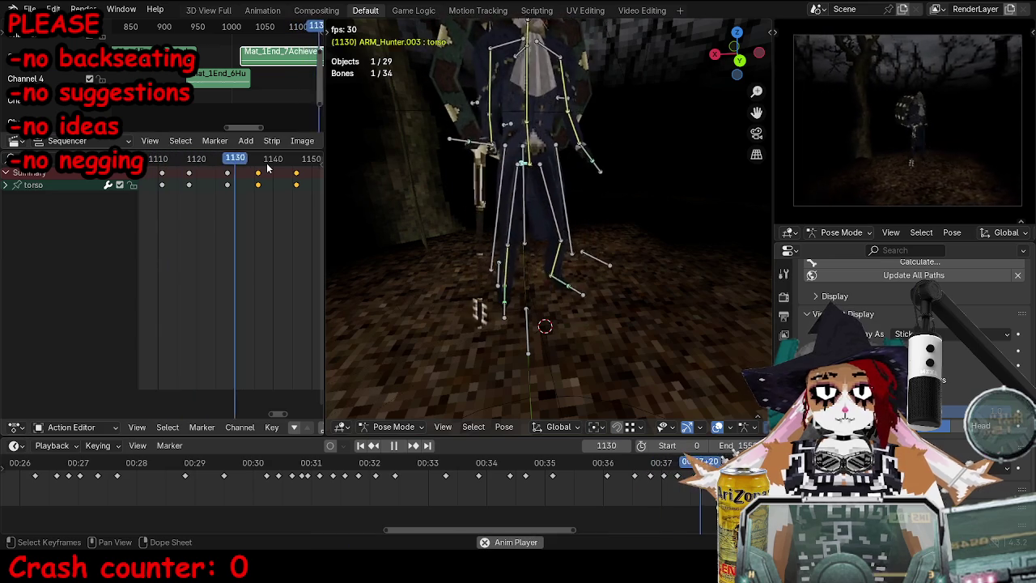
key(space)
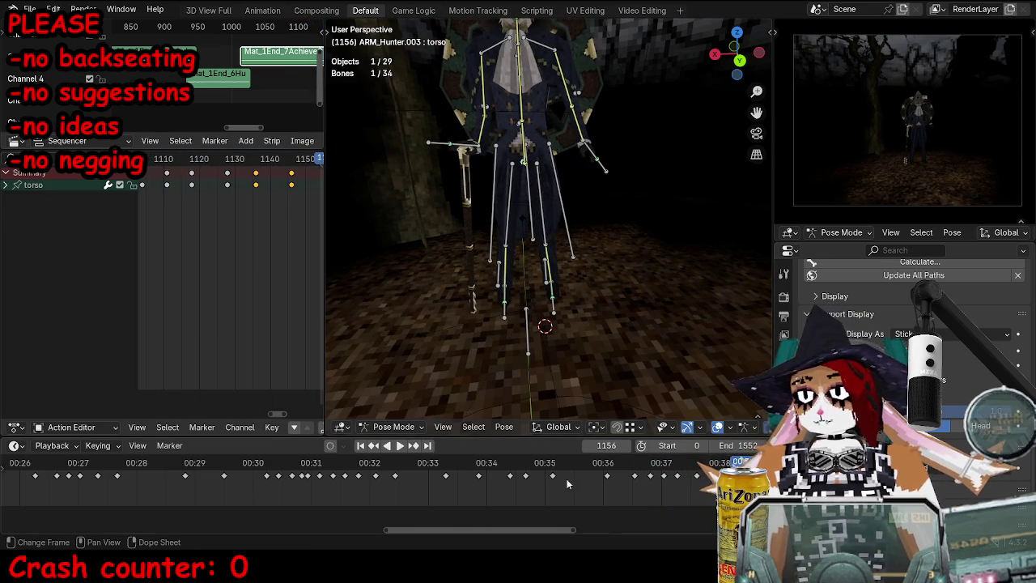
Step: Maximize the 3D view and play the walk full-size
click(467, 478)
mouse_move(526, 267)
middle_down()
mouse_move(331, 246)
mouse_move(427, 235)
middle_up()
key(ctrl+space)
key(space)
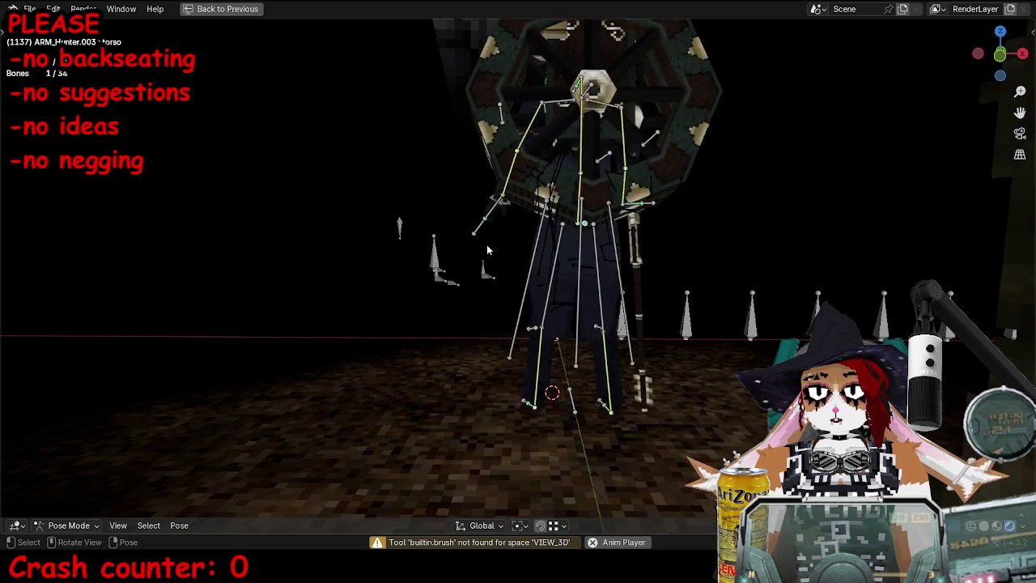
key(space)
mouse_move(487, 244)
middle_down()
mouse_move(549, 259)
mouse_move(449, 279)
middle_up()
key(ctrl+space)
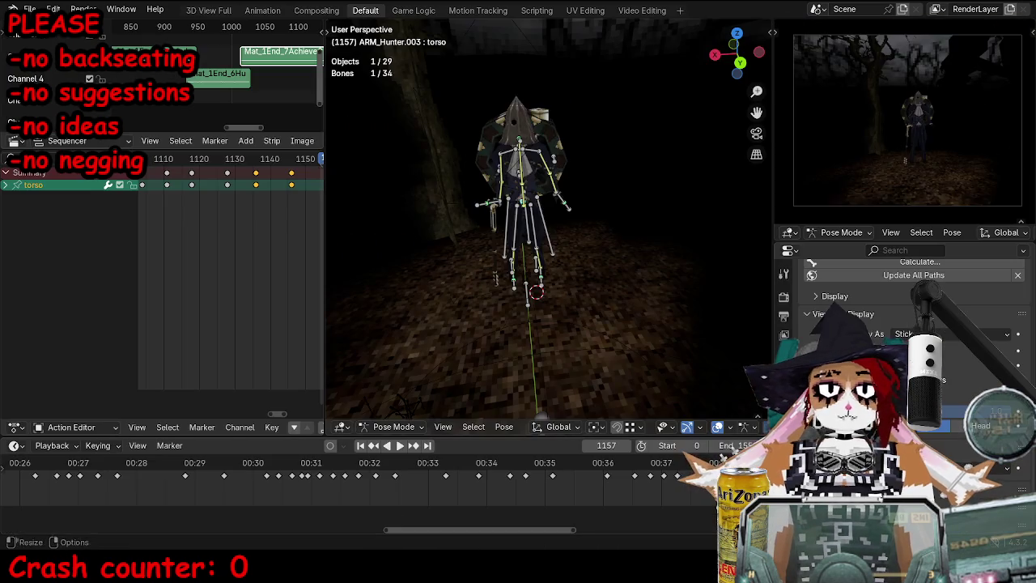
key(ctrl+space)
Step: Switch to Object Mode, inspect the character's shield up close, and restore the layout
key(ctrl+Tab)
middle_drag(558, 264, 641, 346)
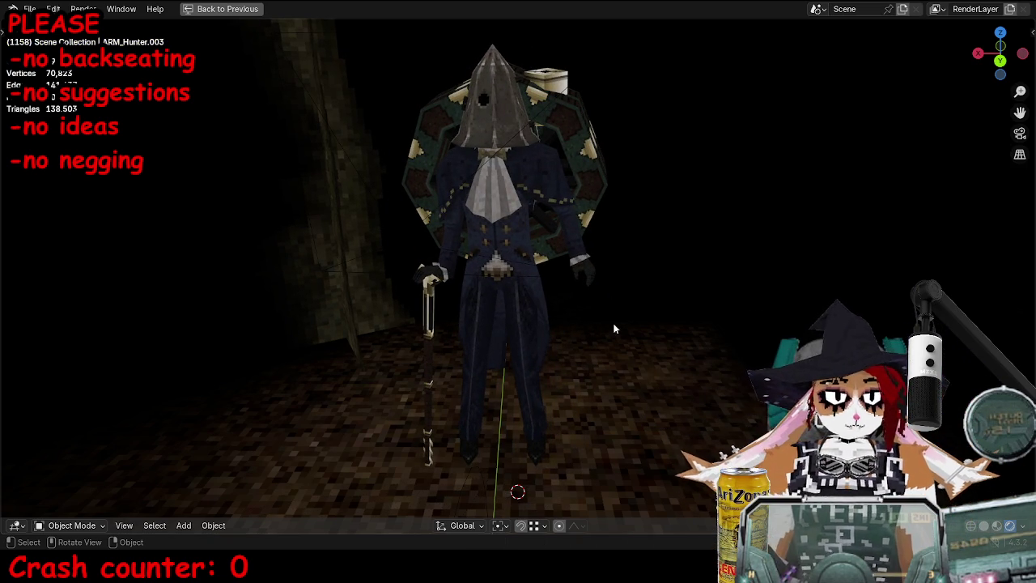
key(ctrl+space)
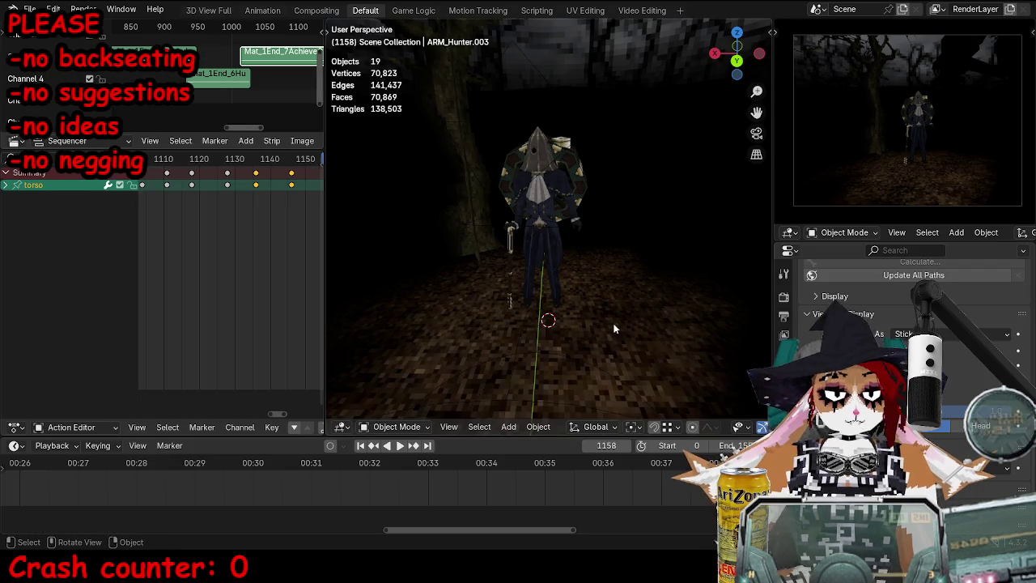
Step: Through the scene camera, play the walk twice from frame 711 at Camera.002
key(KP_0)
scroll(344, 497, down, 1)
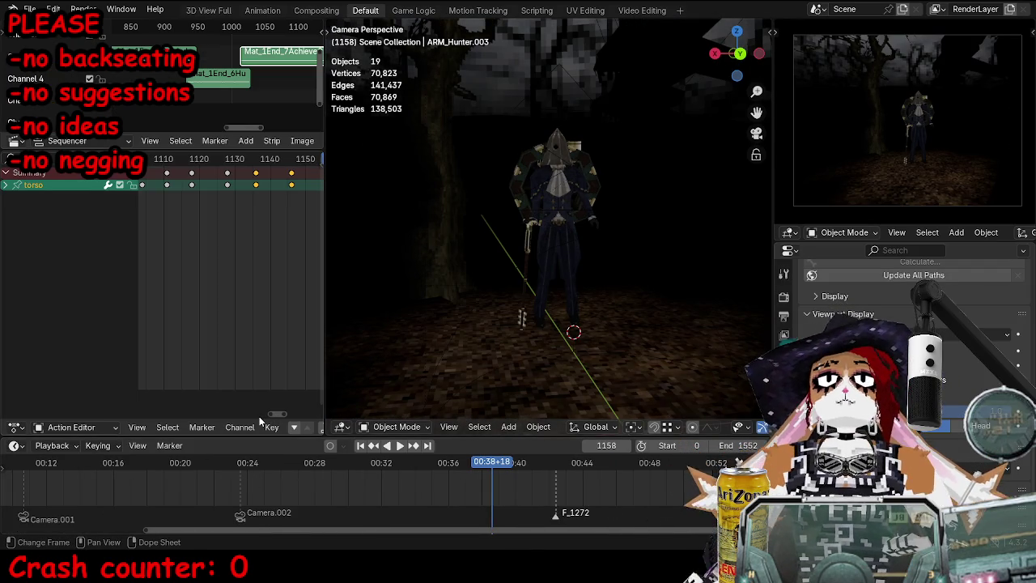
click(241, 466)
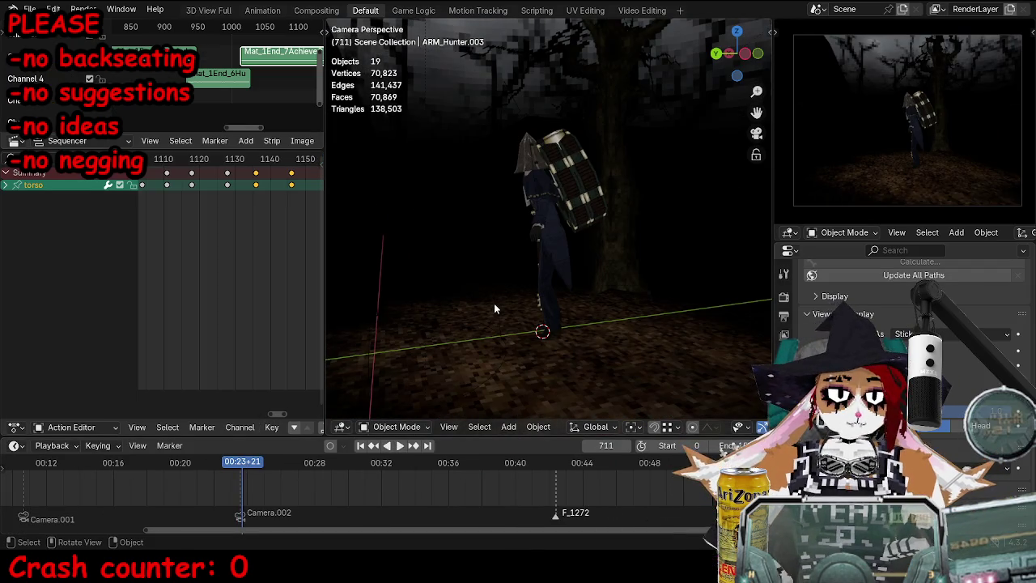
key(space)
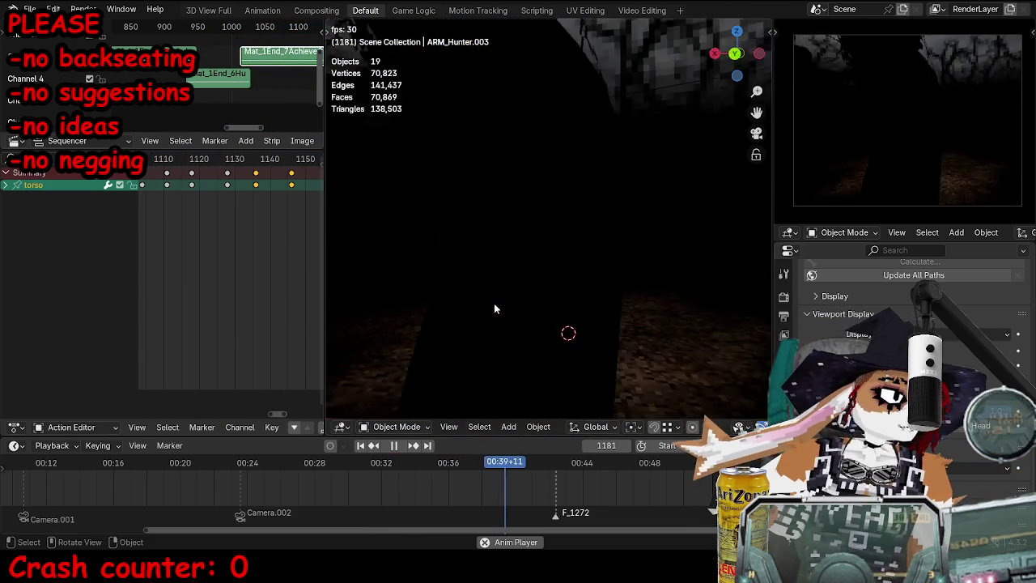
key(Escape)
key(space)
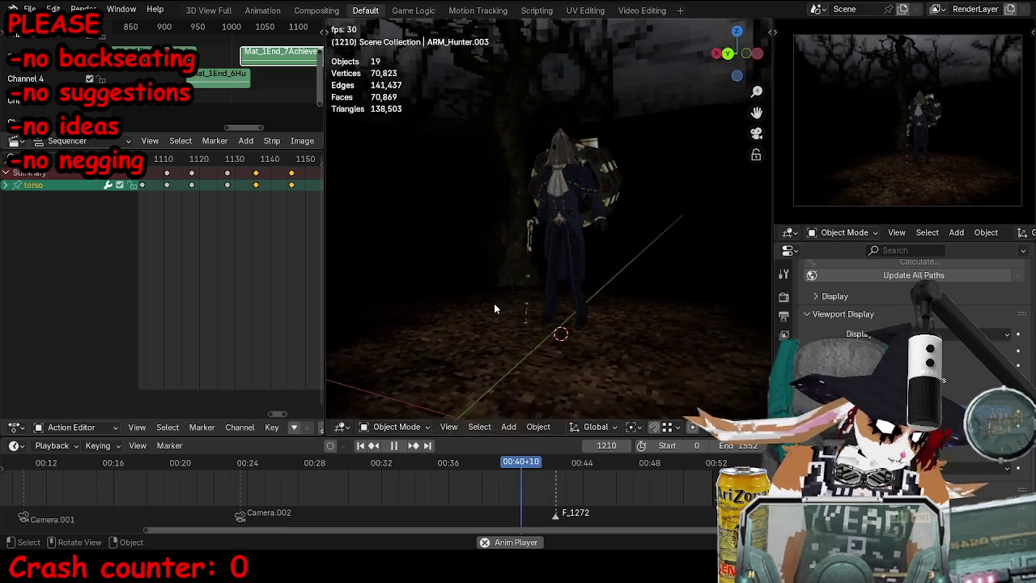
key(Escape)
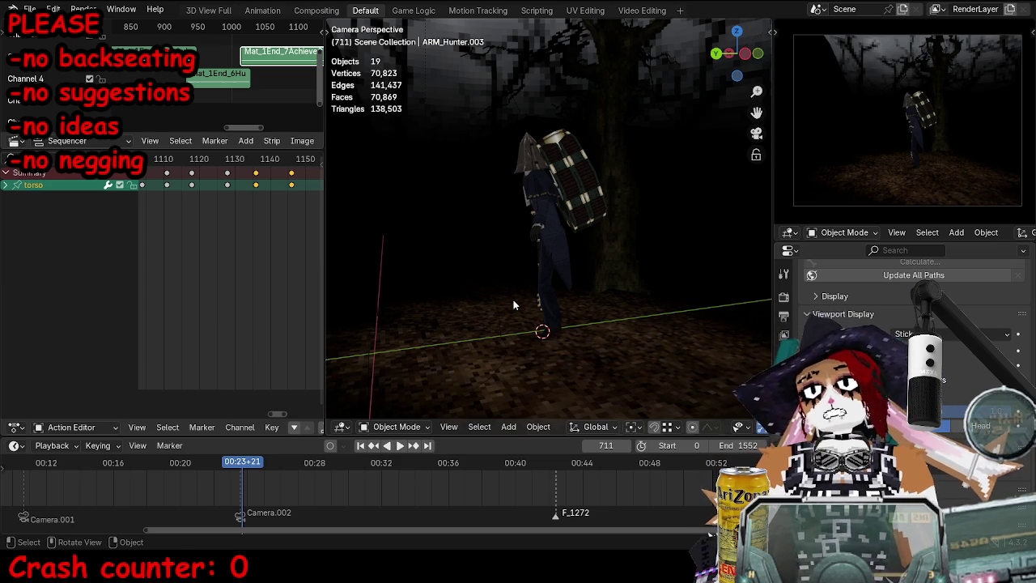
Step: Play the walk from frame 711 with pauses, stop at frame 1163, and select the Hunter's armature
key(space)
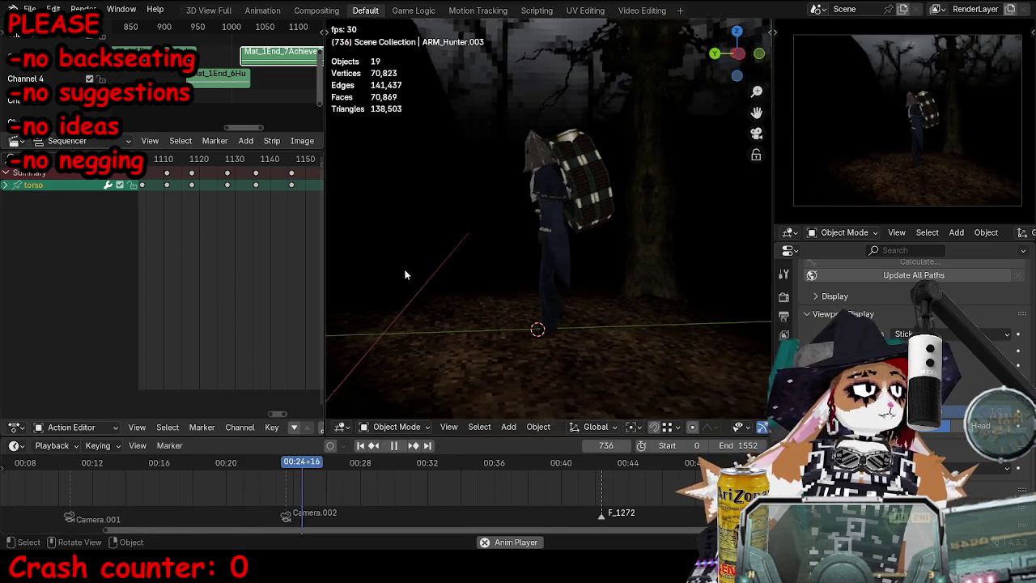
key(space)
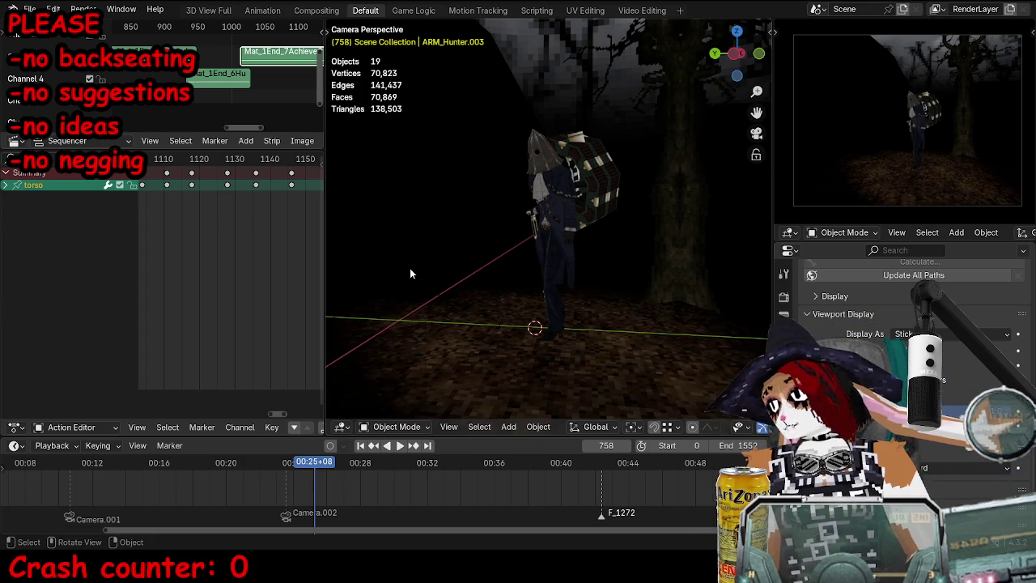
key(space)
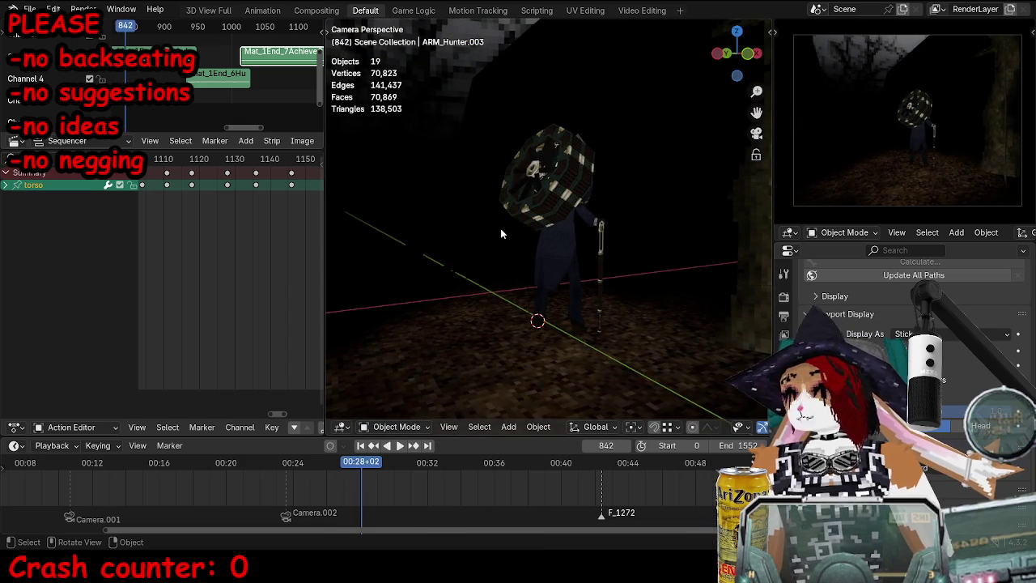
key(space)
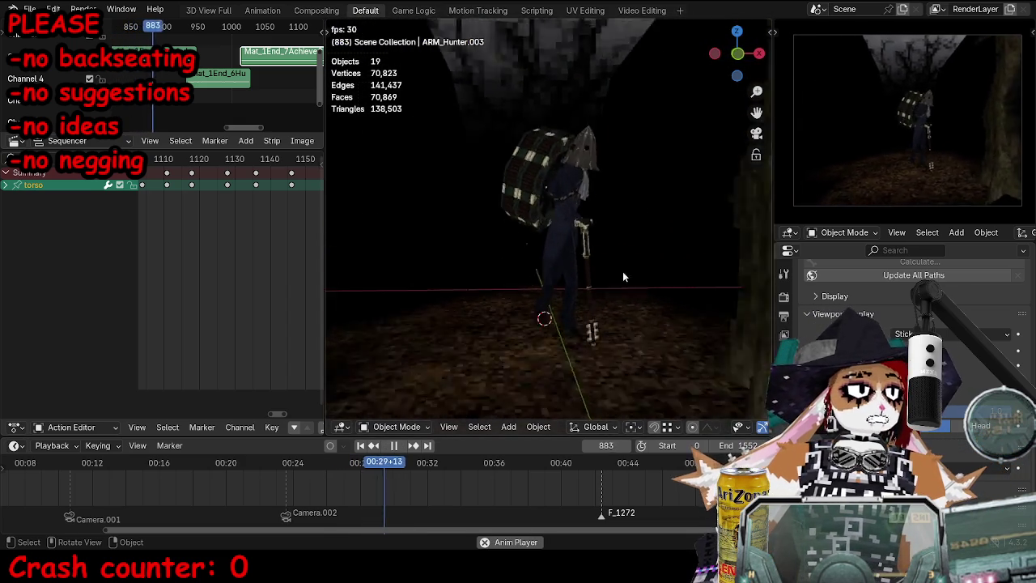
drag(680, 31, 621, 175)
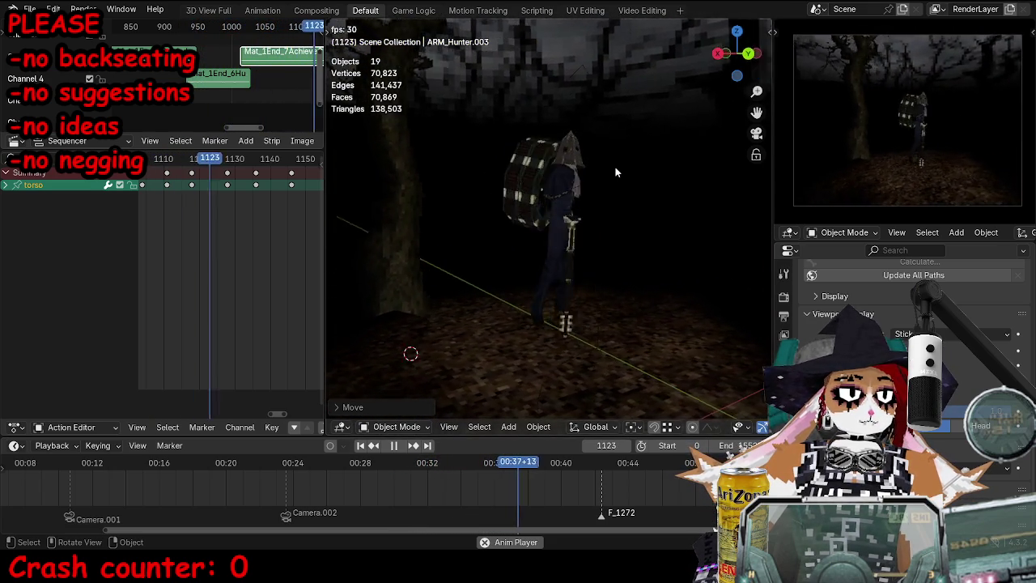
key(space)
shift+click(611, 267)
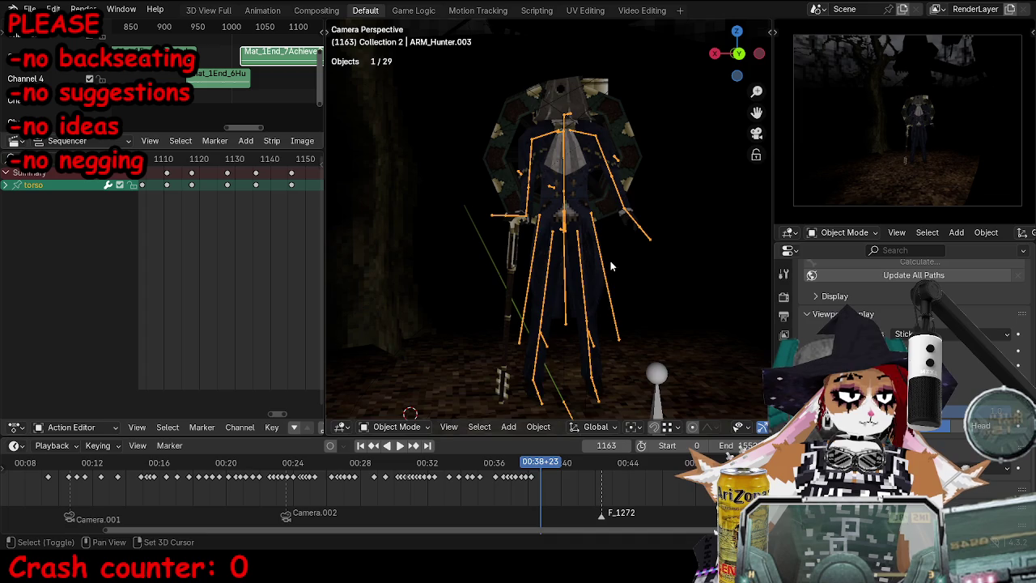
Step: In Pose Mode, move the ikfoot.l key from frame 1143 to about 1147
key(ctrl+Tab)
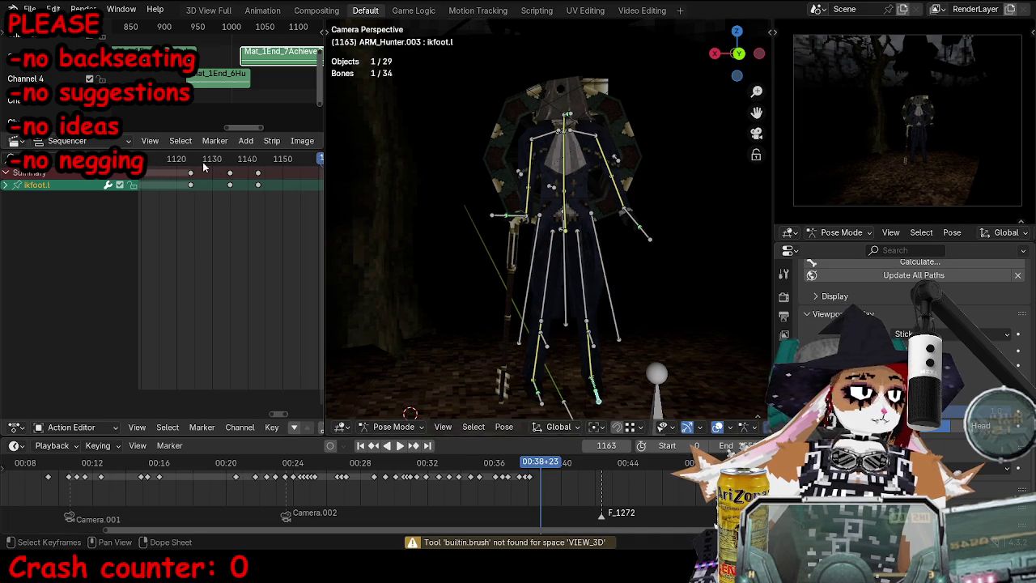
drag(208, 165, 255, 160)
click(258, 184)
key(g)
click(284, 185)
Step: Replay the step from frame 1093, stopping at frame 1161
key(space)
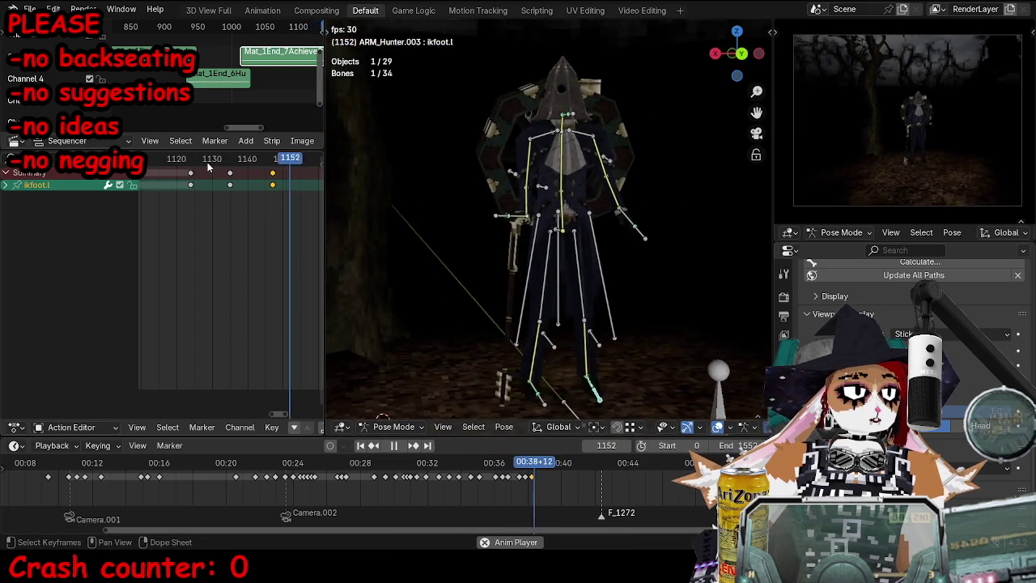
key(space)
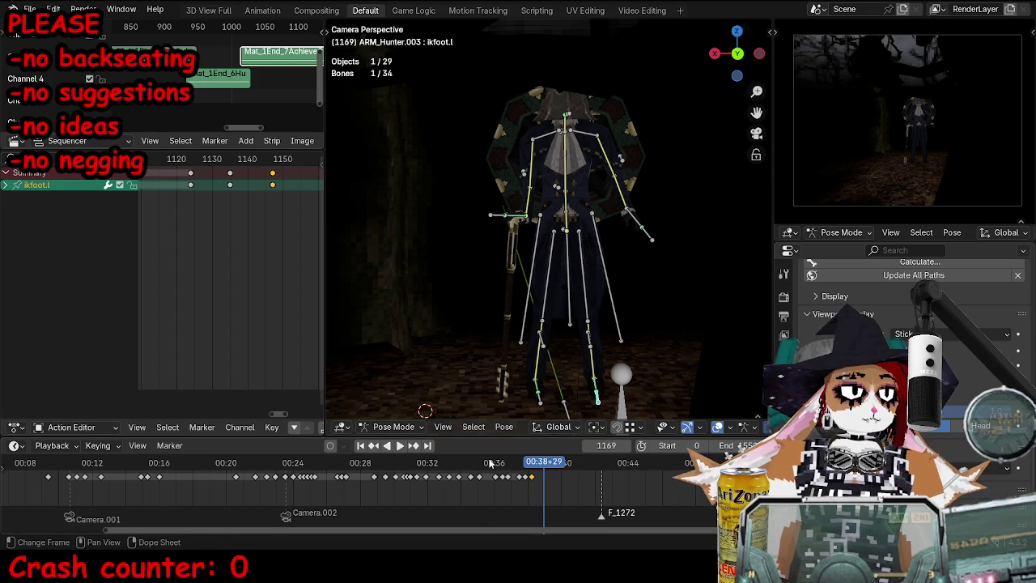
key(space)
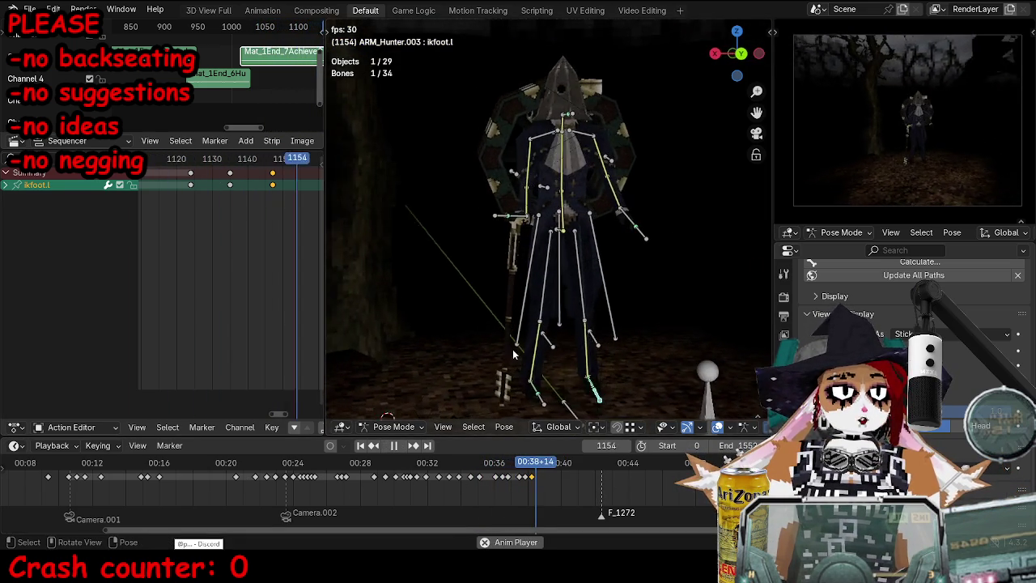
key(space)
scroll(296, 186, down, 5)
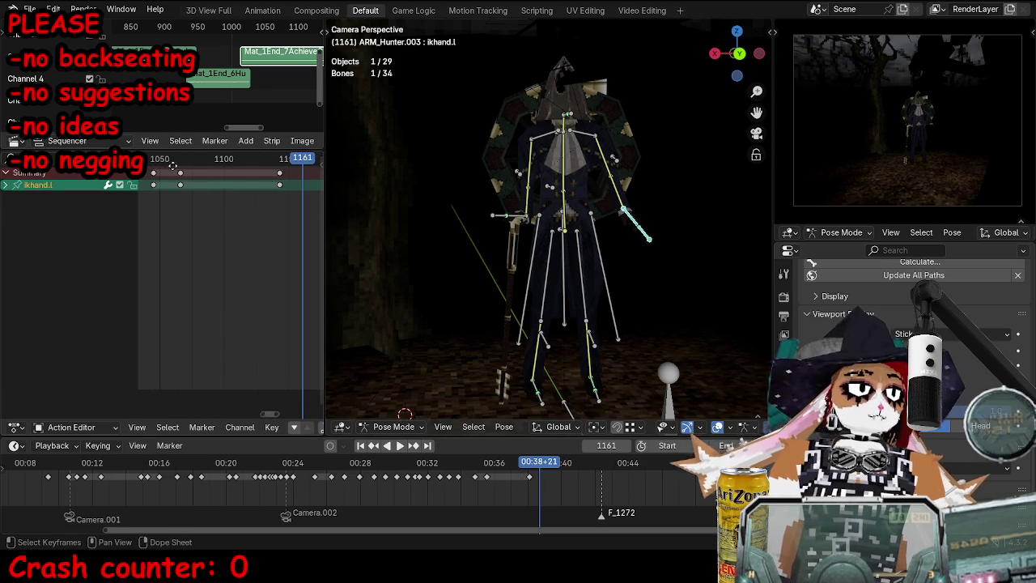
Step: Jump back to about frame 1038 and briefly play the walk
scroll(567, 242, up, 5)
scroll(578, 246, down, 2)
ctrl+scroll(290, 241, up, 1)
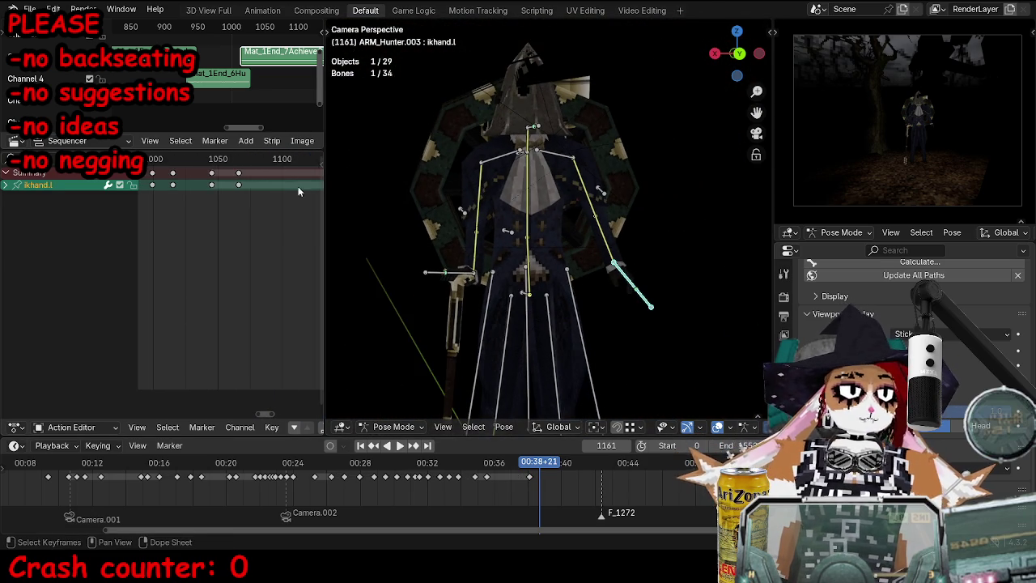
click(178, 159)
key(space)
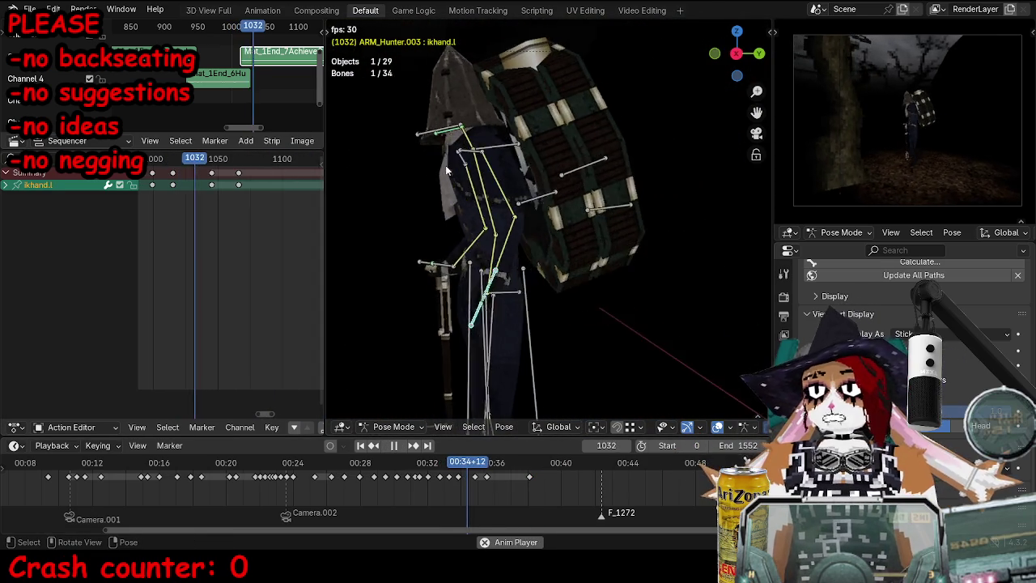
key(space)
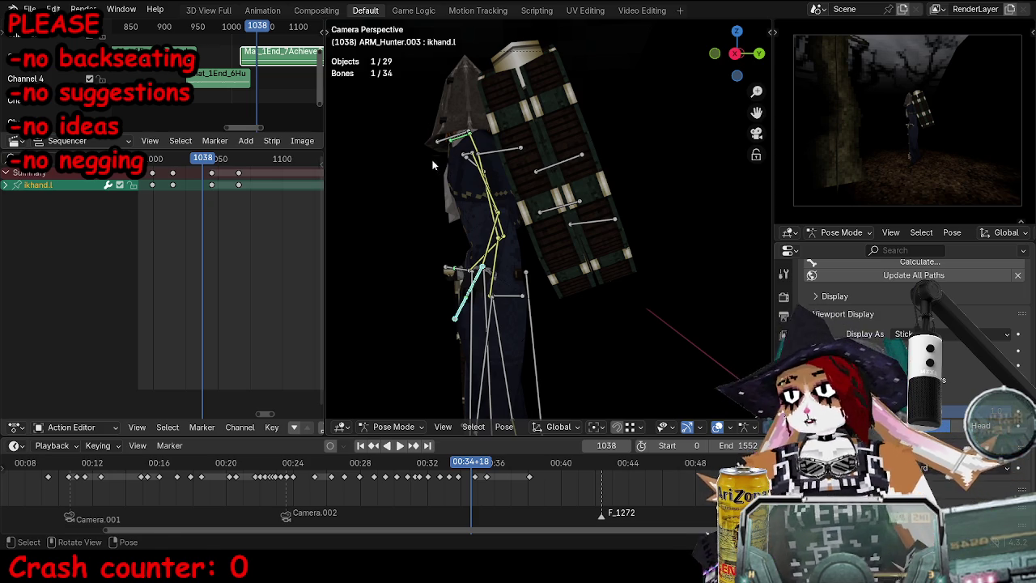
Step: Replay the walk, switch the armature to Object Mode, and reselect it
scroll(159, 203, down, 2)
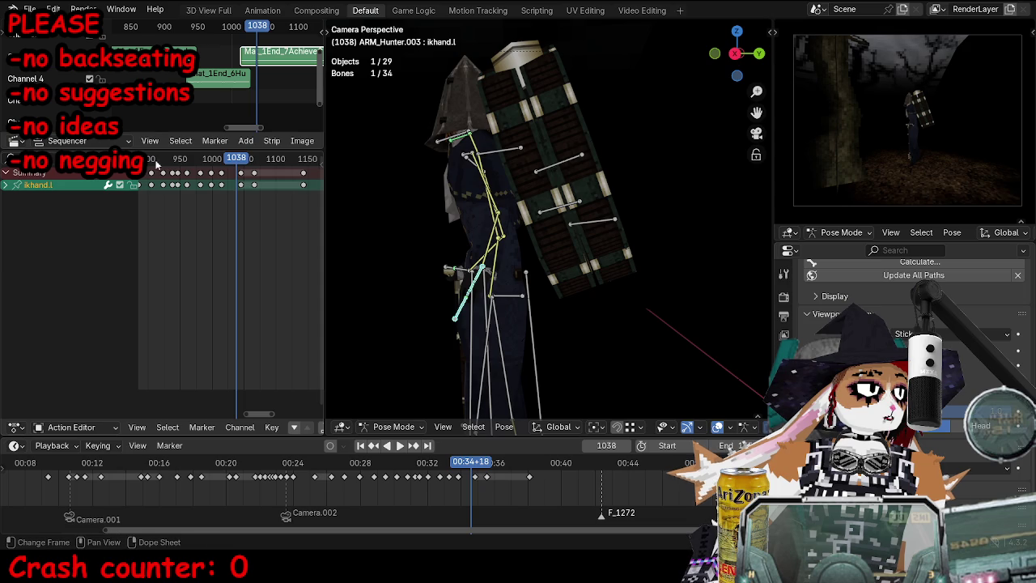
key(space)
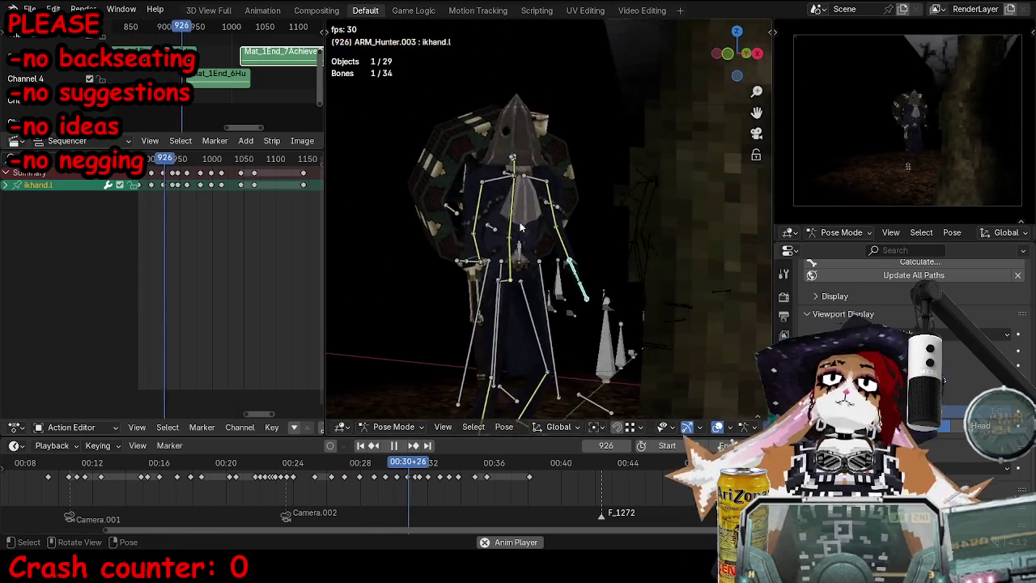
key(ctrl+Tab)
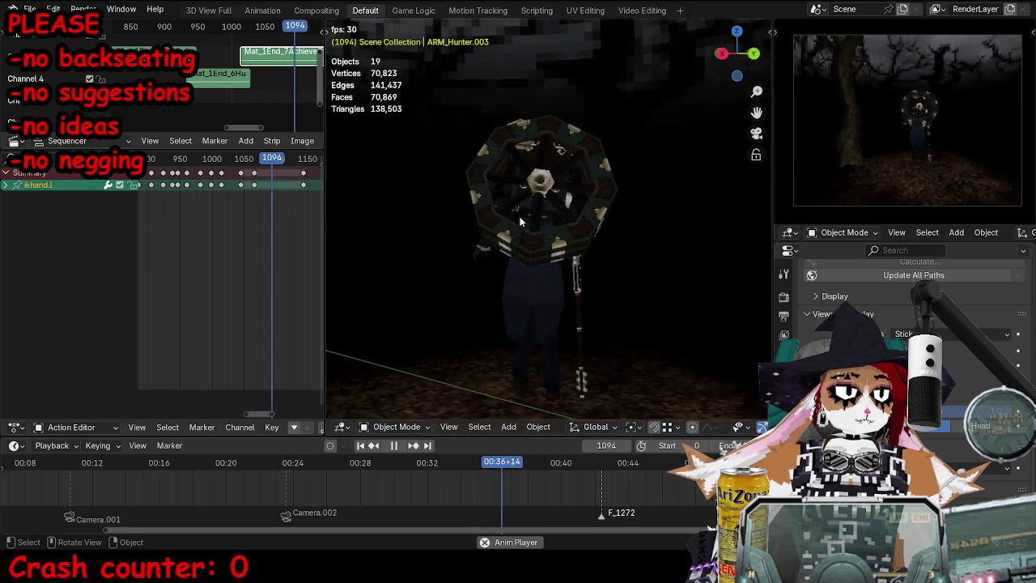
key(space)
click(541, 258)
Step: In Pose Mode, play the walk from frame 1087 and stop at frame 1111
key(ctrl+Tab)
scroll(518, 283, up, 2)
scroll(513, 301, up, 3)
middle_drag(513, 302, 534, 243)
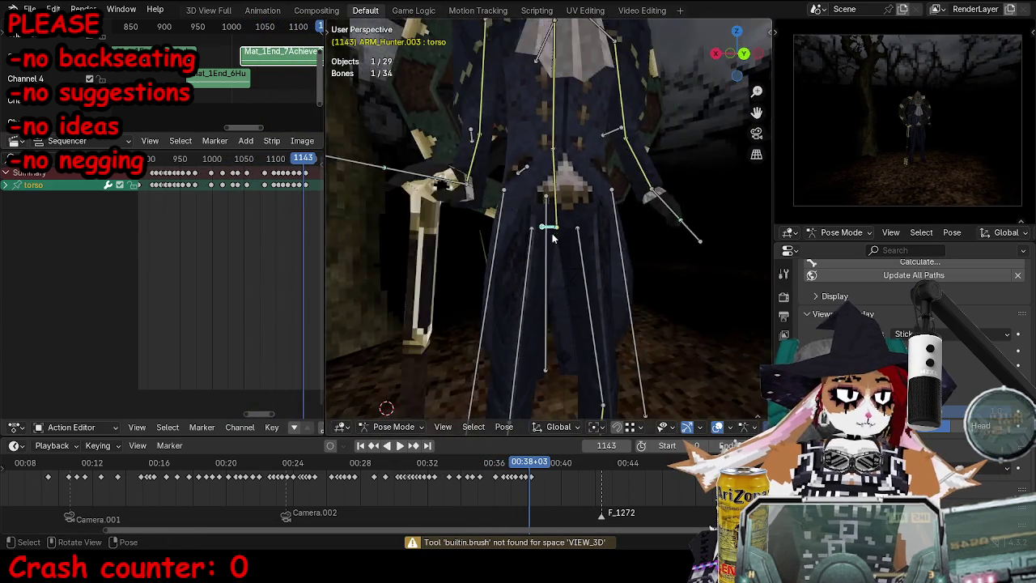
click(272, 171)
key(space)
middle_drag(470, 259, 526, 241)
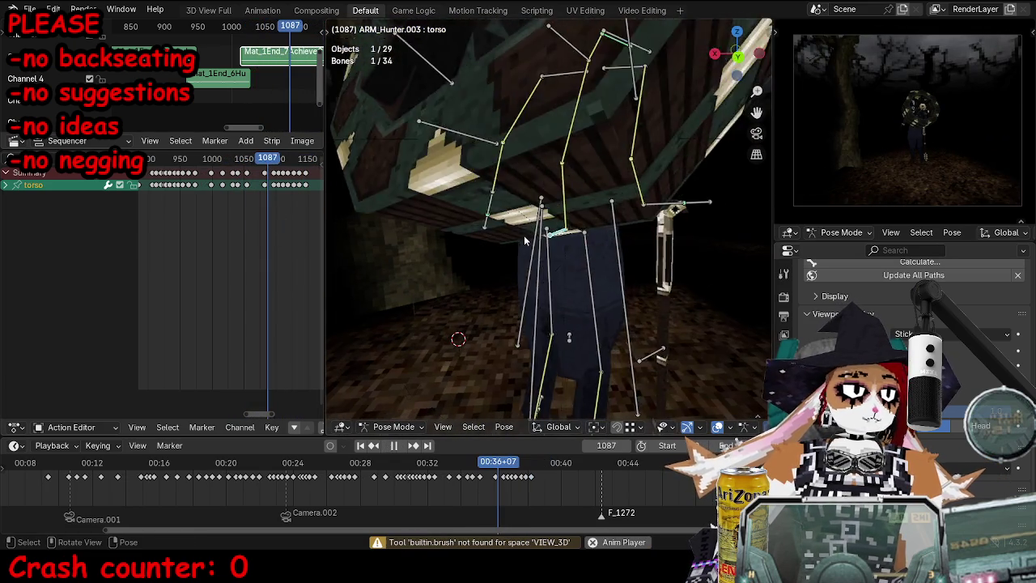
key(space)
click(307, 191)
Step: Show the torso bone's animation curves framed in the Graph Editor while the walk plays
key(ctrl+Tab)
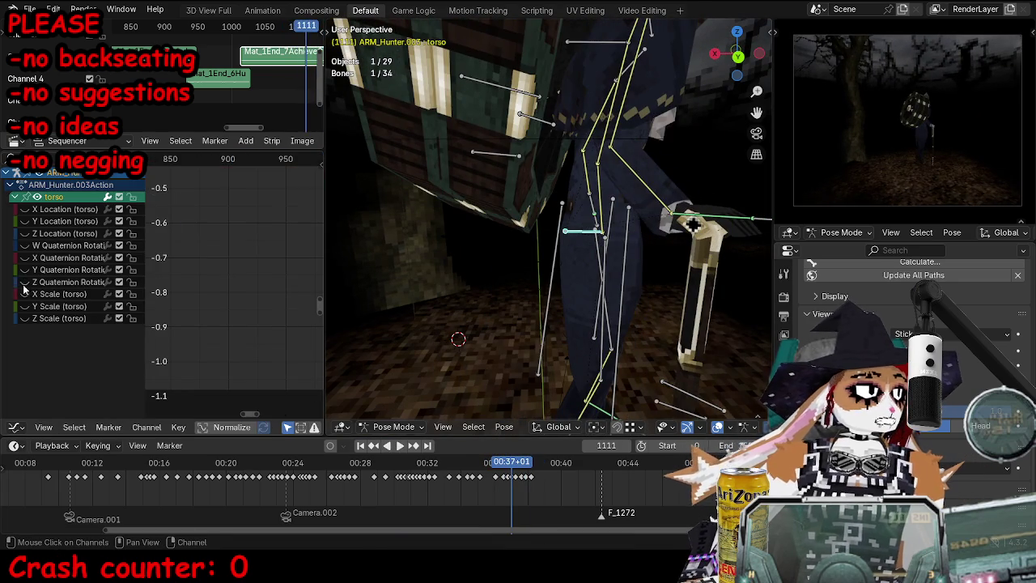
scroll(246, 294, up, 2)
key(Home)
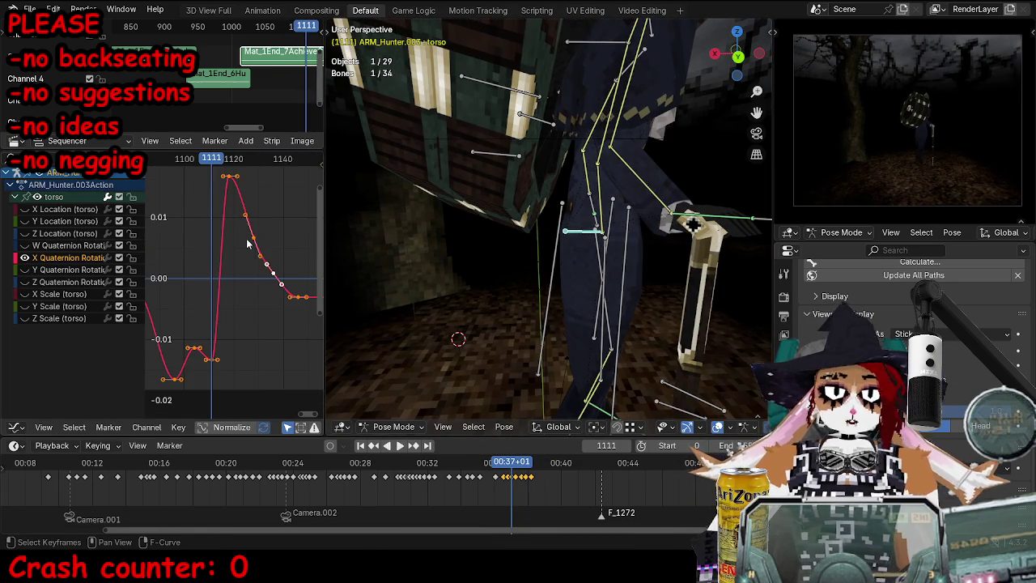
key(Down)
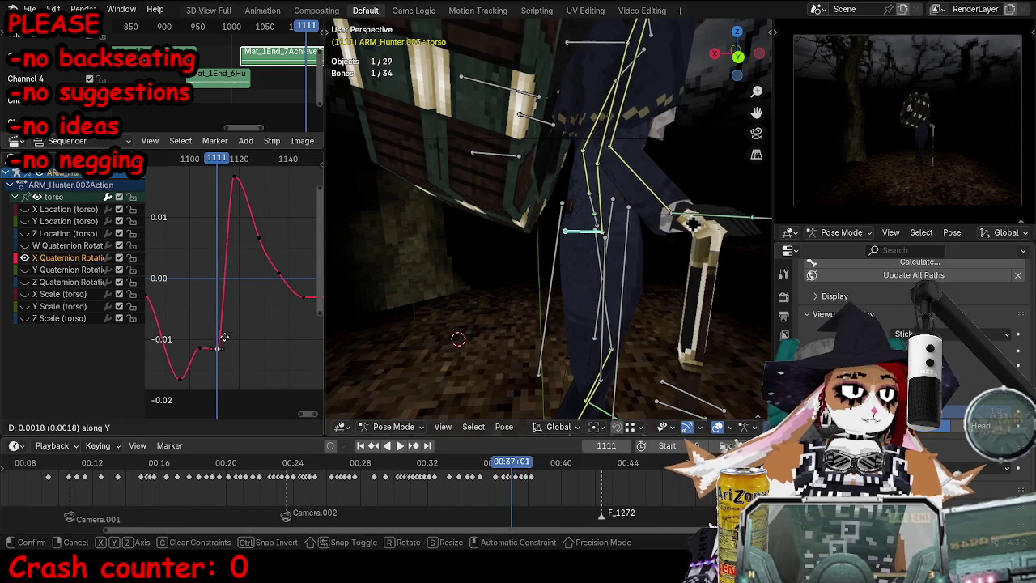
middle_drag(647, 259, 749, 266)
key(space)
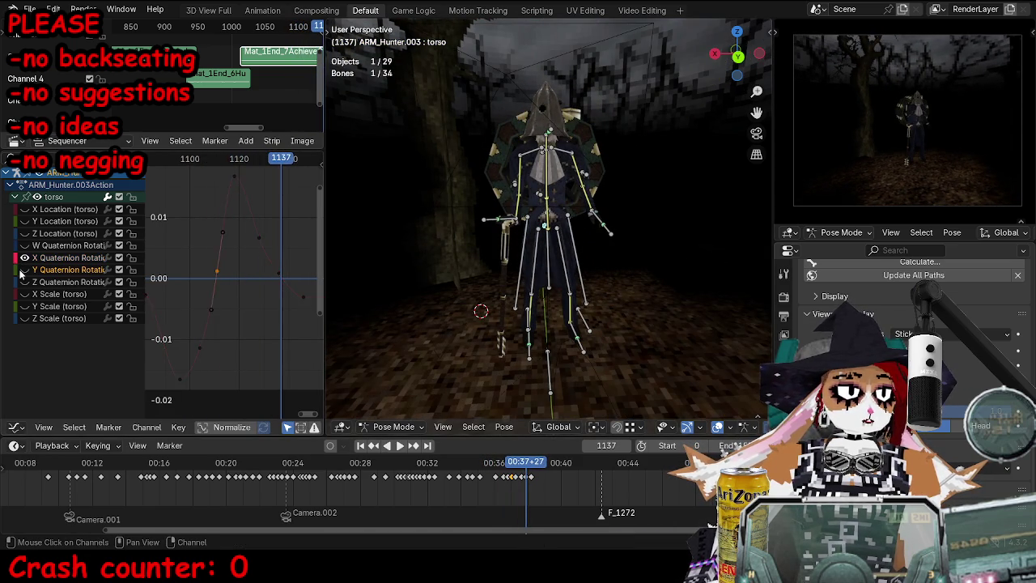
ctrl+middle_drag(255, 223, 252, 234)
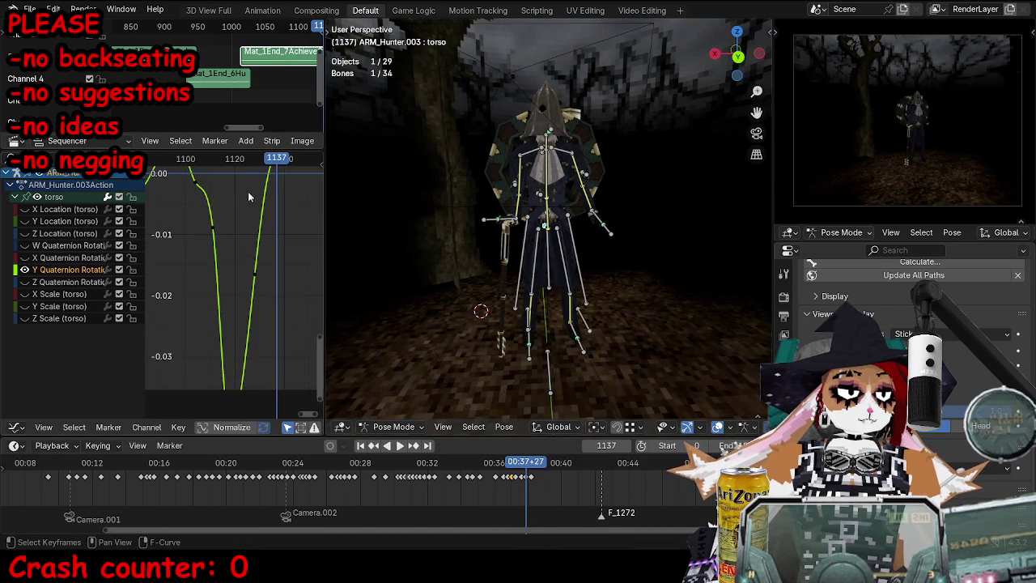
Step: Lower a Y Quaternion Rotation key, replay to frame 1095, and view keys in the Action Editor
drag(210, 262, 210, 288)
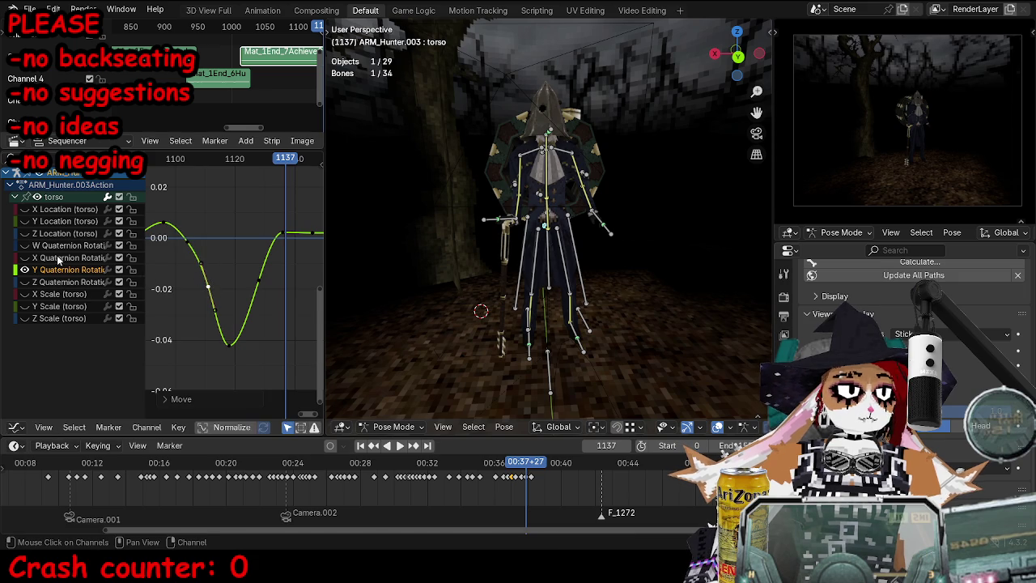
middle_drag(713, 180, 390, 303)
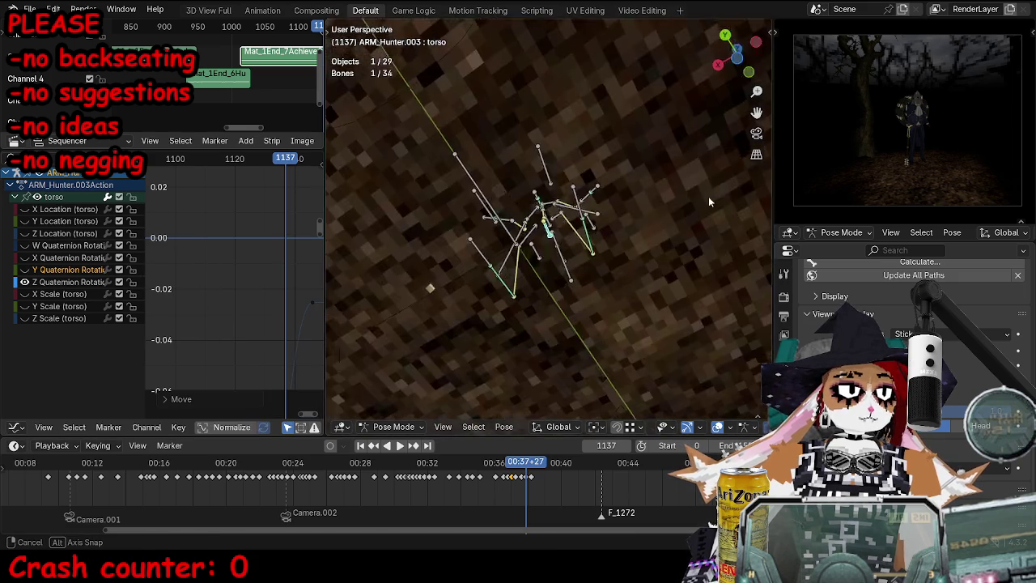
ctrl+middle_drag(244, 258, 256, 322)
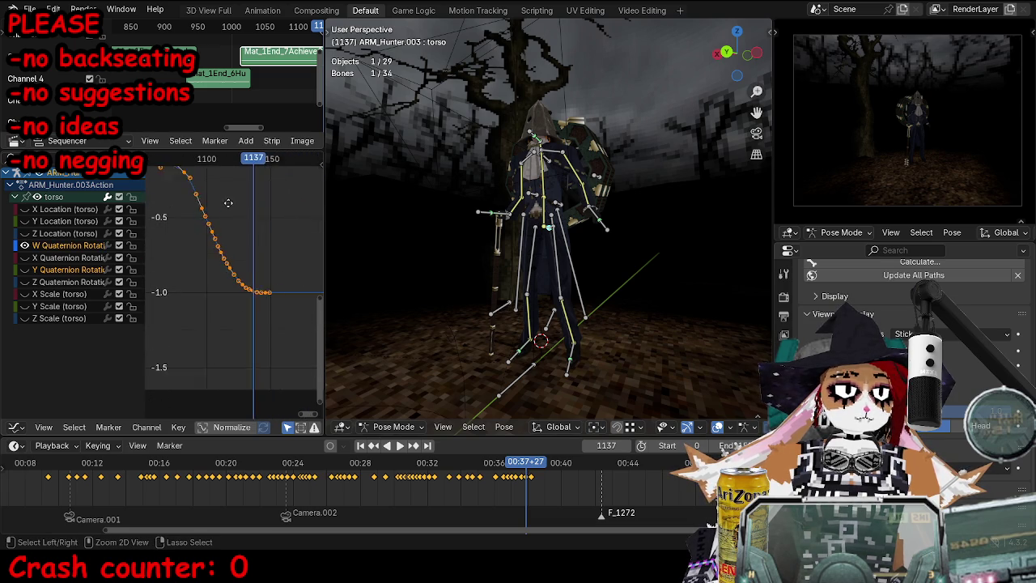
key(space)
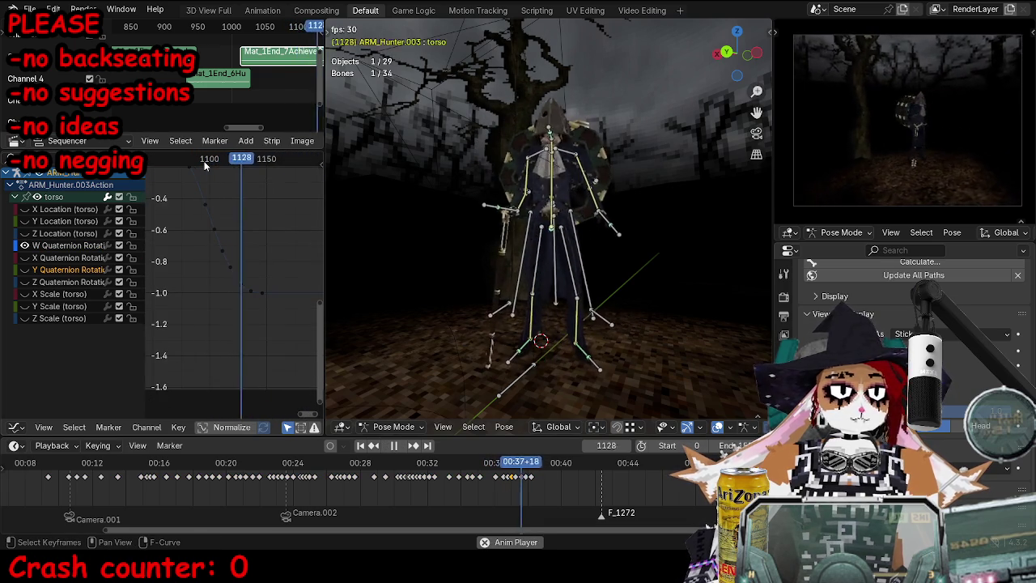
click(205, 161)
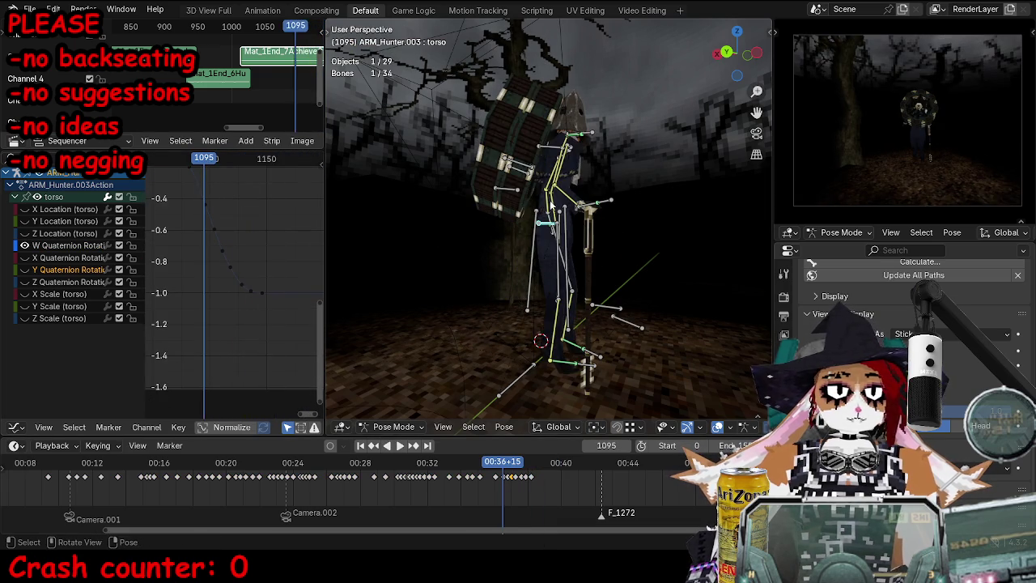
middle_drag(550, 202, 529, 161)
key(ctrl+Tab)
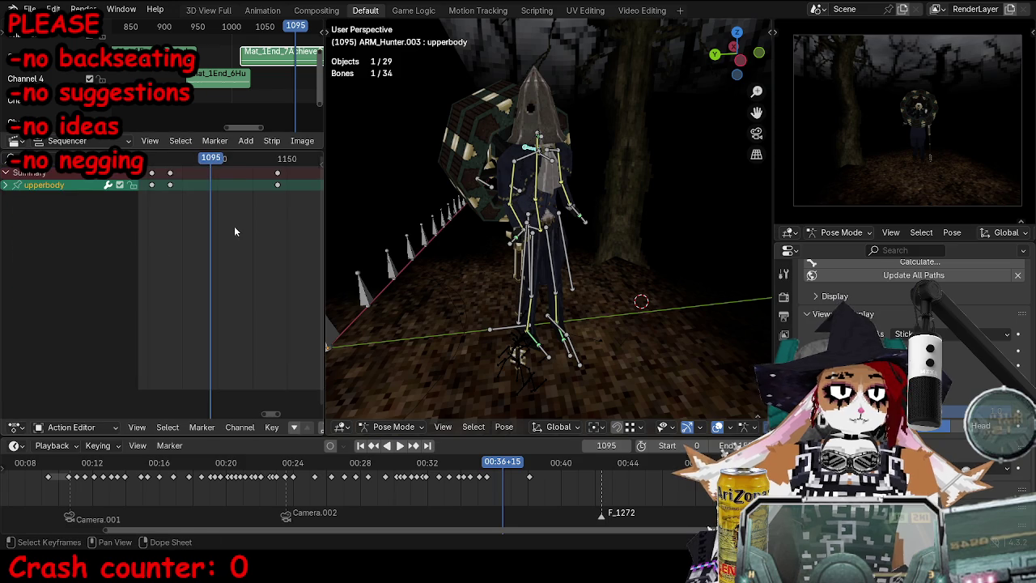
Step: Play back the walk, then rotate the head and spine bones into a new pose
key(space)
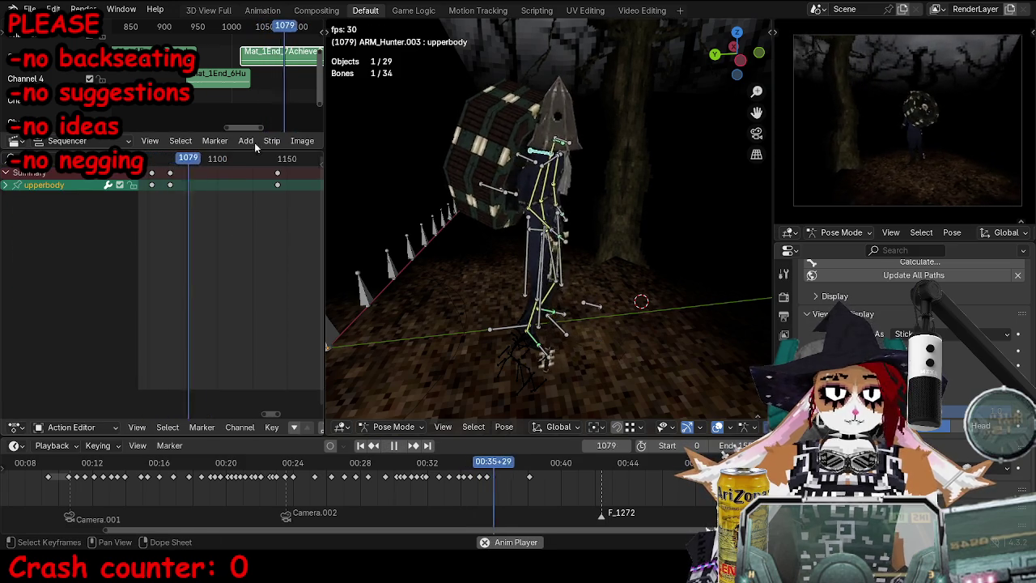
key(space)
click(532, 138)
key(r)
key(r)
click(526, 207)
key(r)
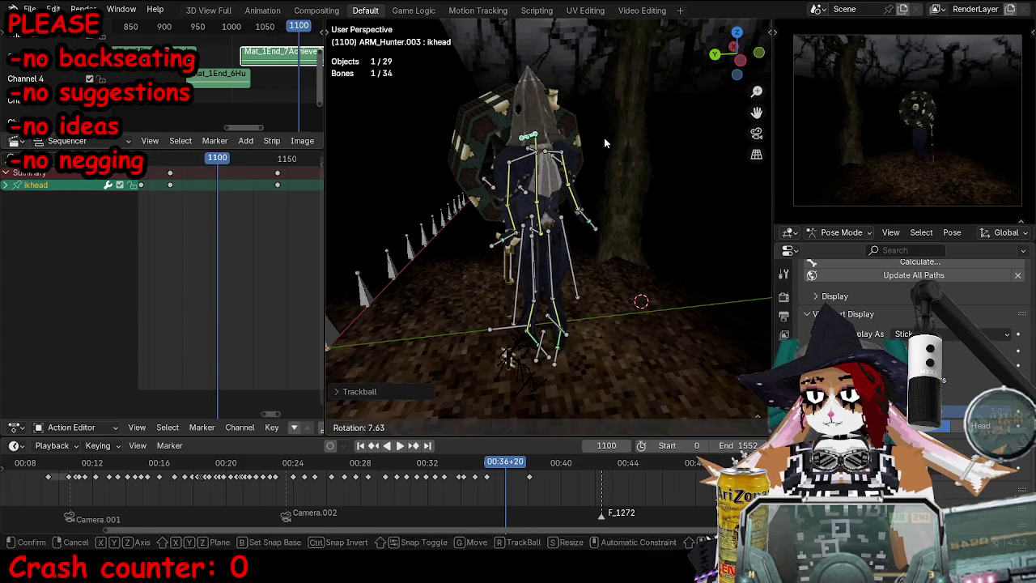
click(526, 211)
key(r)
click(538, 162)
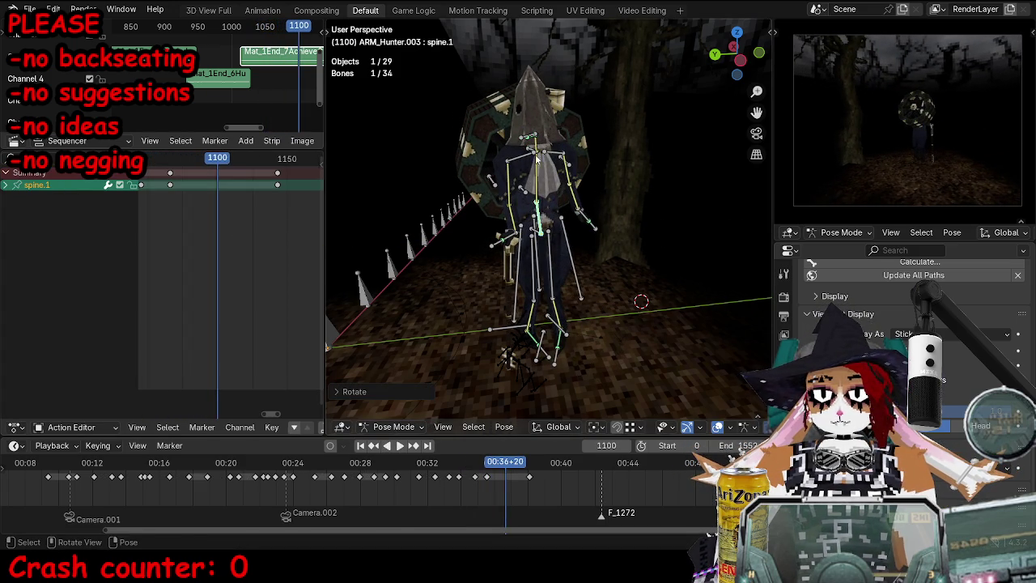
Step: Select the upperbody, ikhead and torso bones and keyframe them at frame 1100
click(528, 150)
shift+click(517, 135)
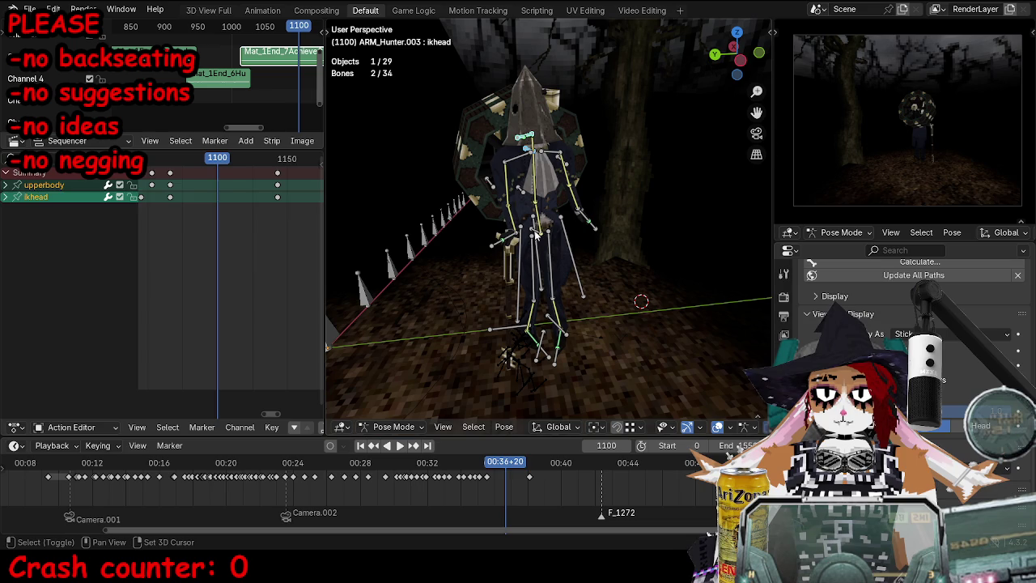
shift+click(536, 234)
click(606, 228)
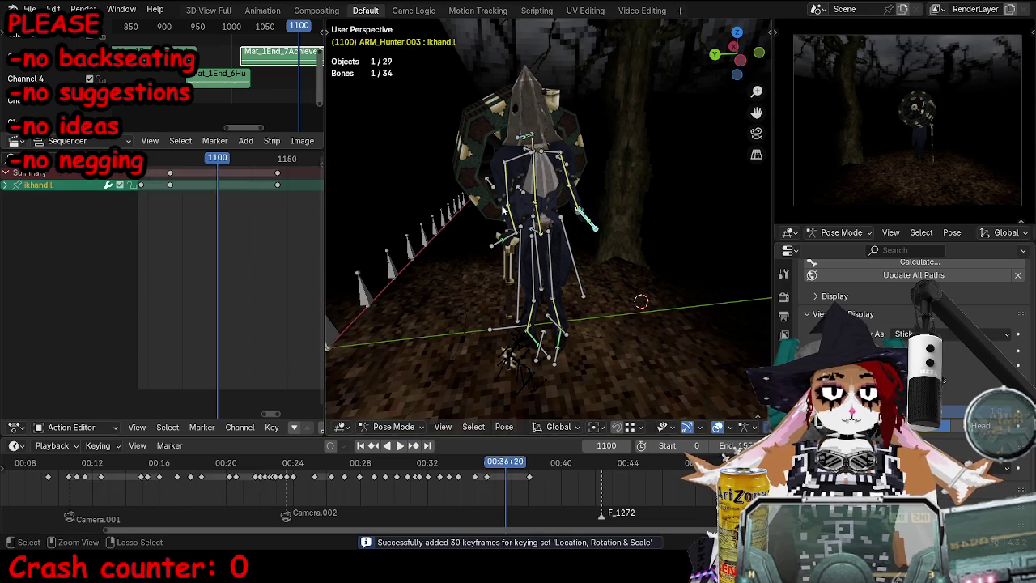
key(ctrl+z)
click(214, 184)
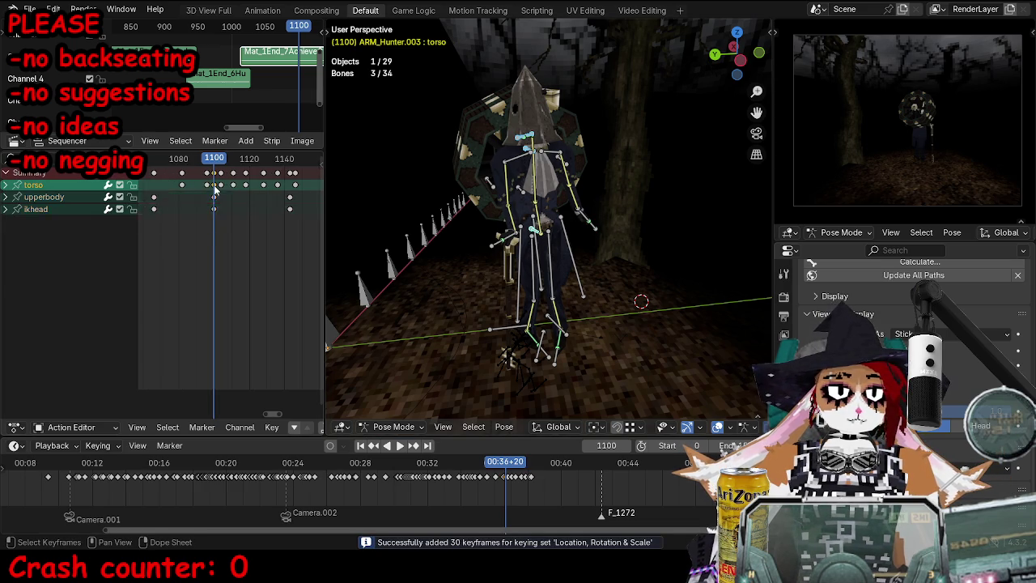
key(ctrl+z)
Step: Rotate the ikhand.l bone on its local Y axis and keyframe it at frame 1100
click(590, 231)
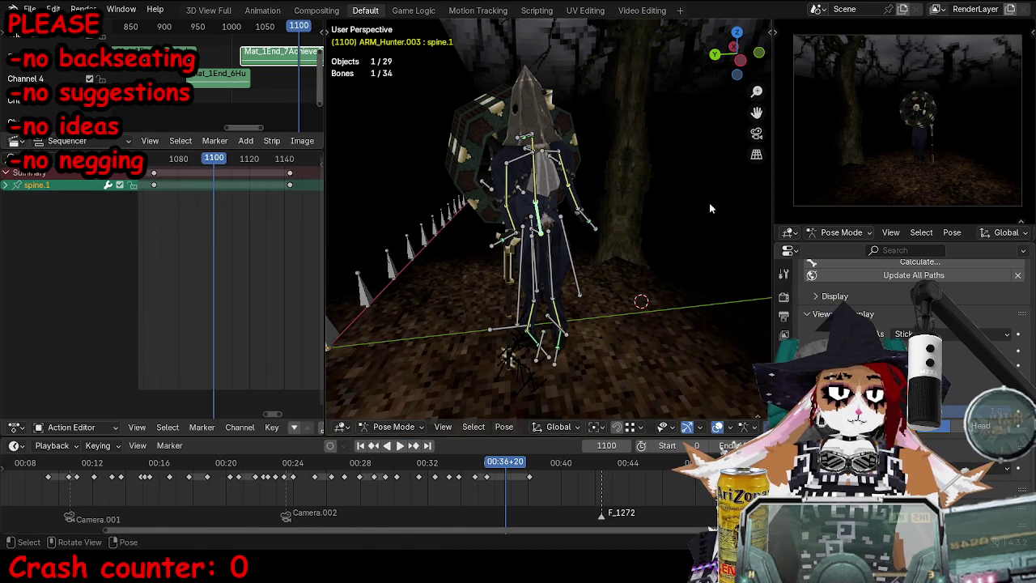
key(r)
key(y)
key(y)
click(704, 243)
key(i)
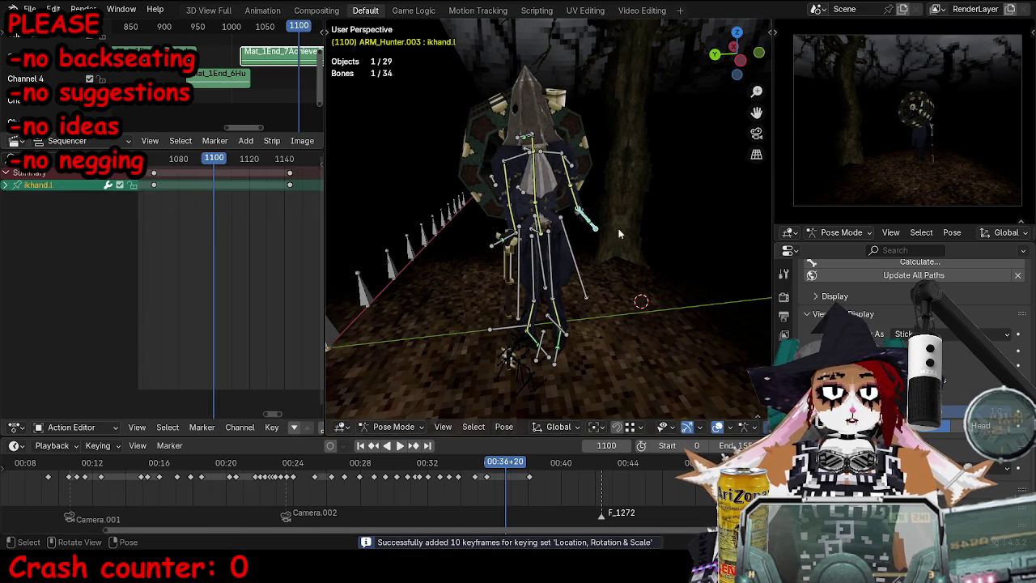
Step: Step one frame ahead, reposition the left hand IK bone, and replay the animation
key(Right)
mouse_move(652, 234)
middle_down()
mouse_move(668, 242)
mouse_move(608, 256)
mouse_move(567, 243)
middle_up()
key(g)
click(683, 252)
key(g)
click(655, 263)
key(space)
Step: Delete the ikhand.l keyframe at frame 1140 in the Action Editor
key(space)
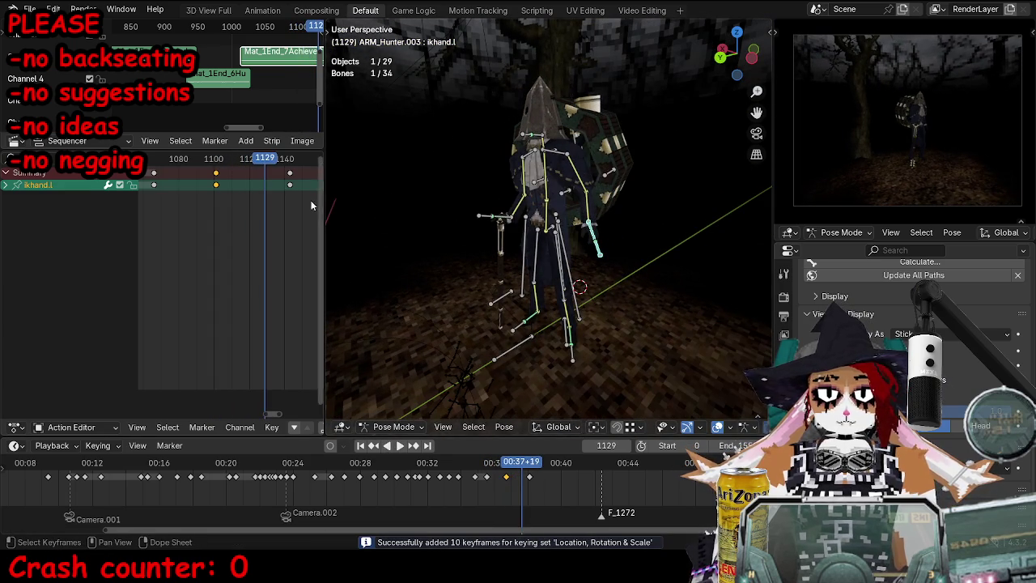
click(290, 185)
key(x)
click(294, 186)
key(space)
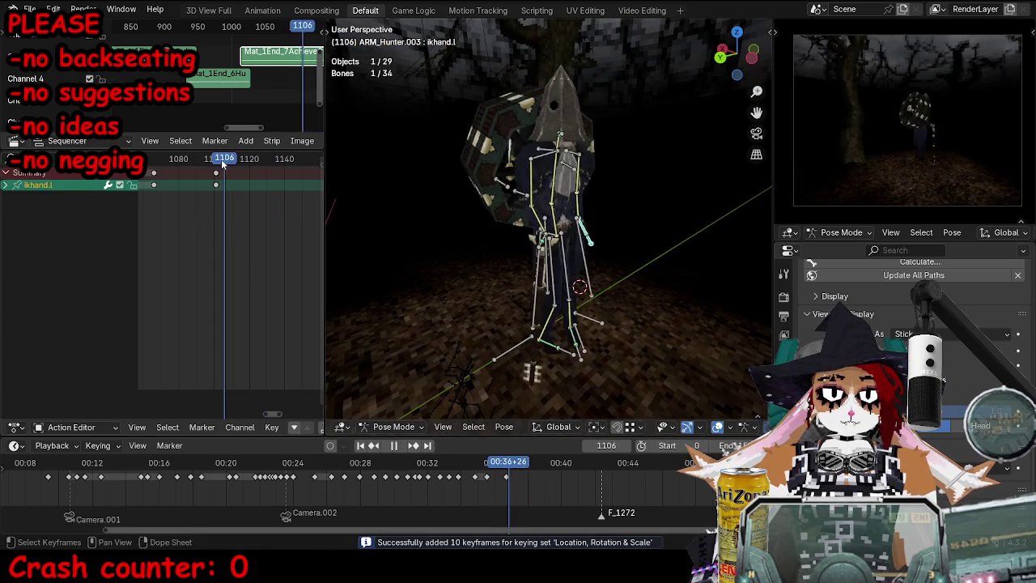
key(space)
Step: At frame 1118, shift the upperbody bone up and left, then replay to frame 1126
middle_drag(700, 174, 567, 159)
drag(253, 177, 245, 177)
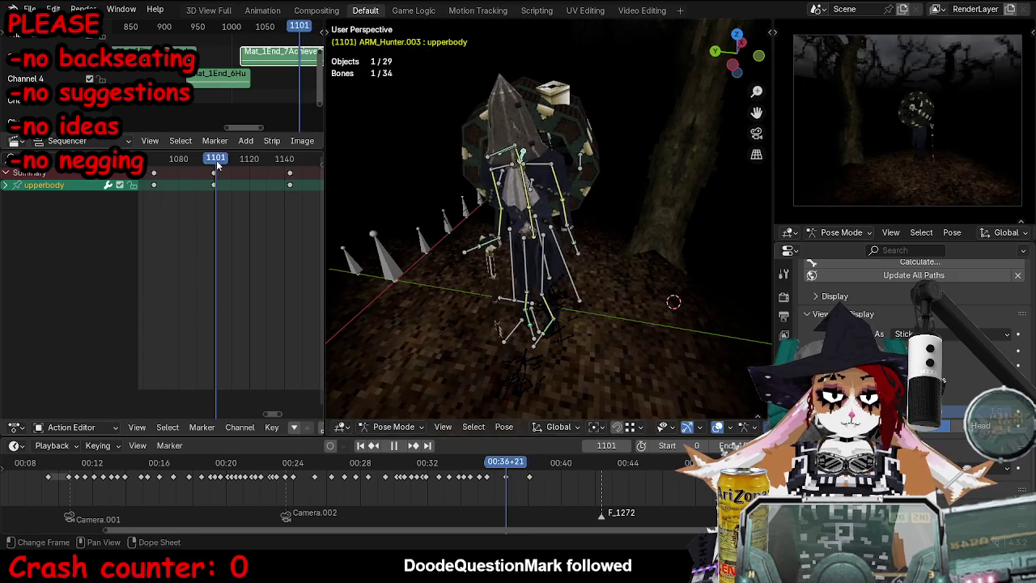
drag(522, 138, 448, 163)
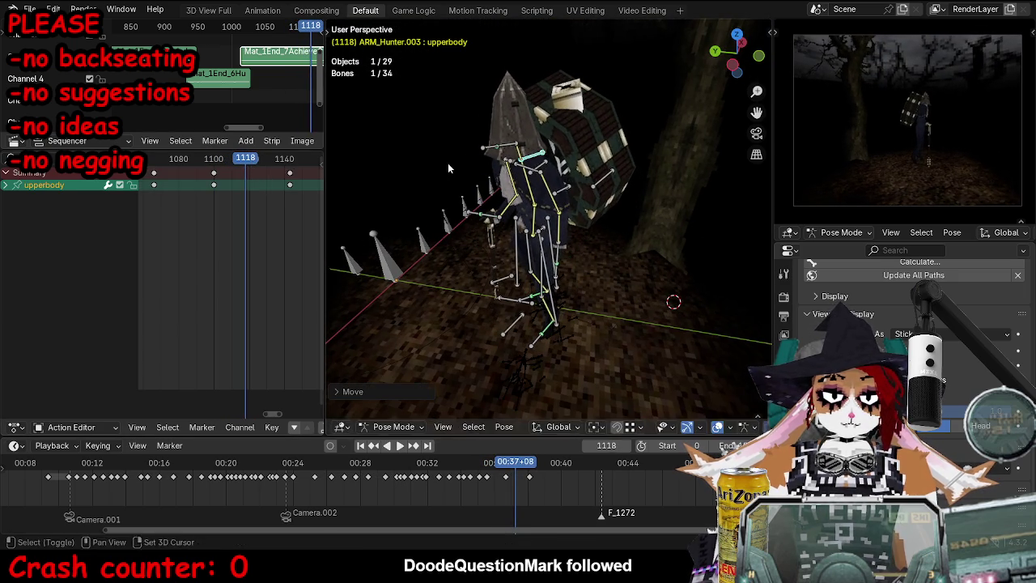
key(g)
click(662, 141)
key(space)
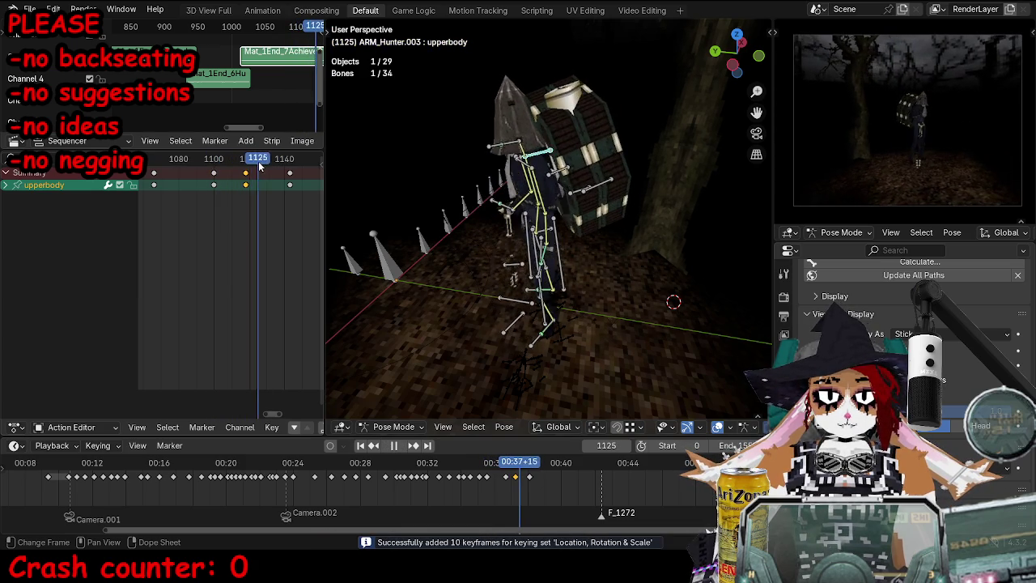
key(space)
Step: Refine the upperbody bone position with several moves around frame 1126
key(g)
click(564, 141)
mouse_move(565, 142)
middle_down()
mouse_move(527, 162)
mouse_move(615, 156)
middle_up()
key(g)
click(523, 164)
key(g)
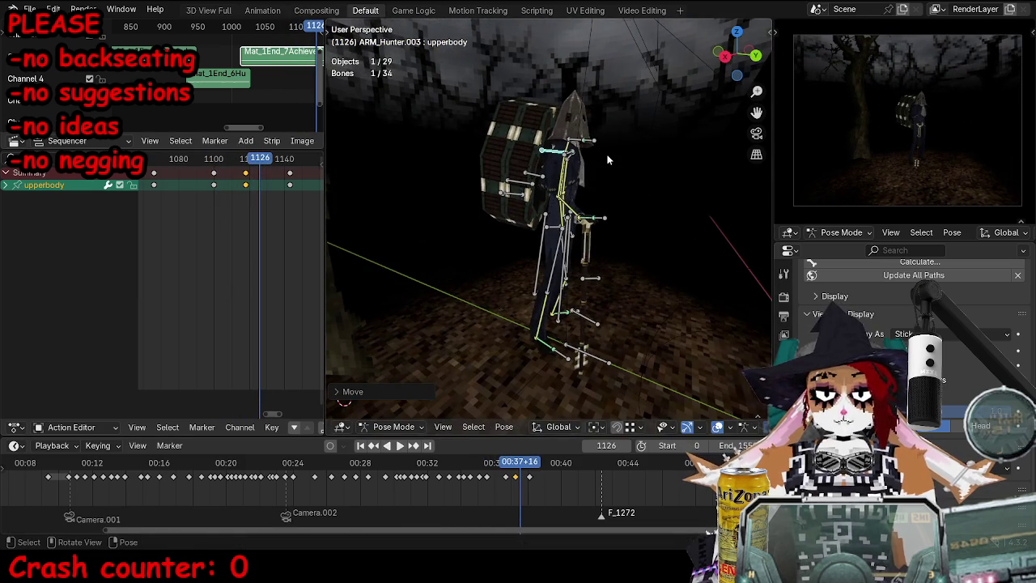
key(shift+ctrl+space)
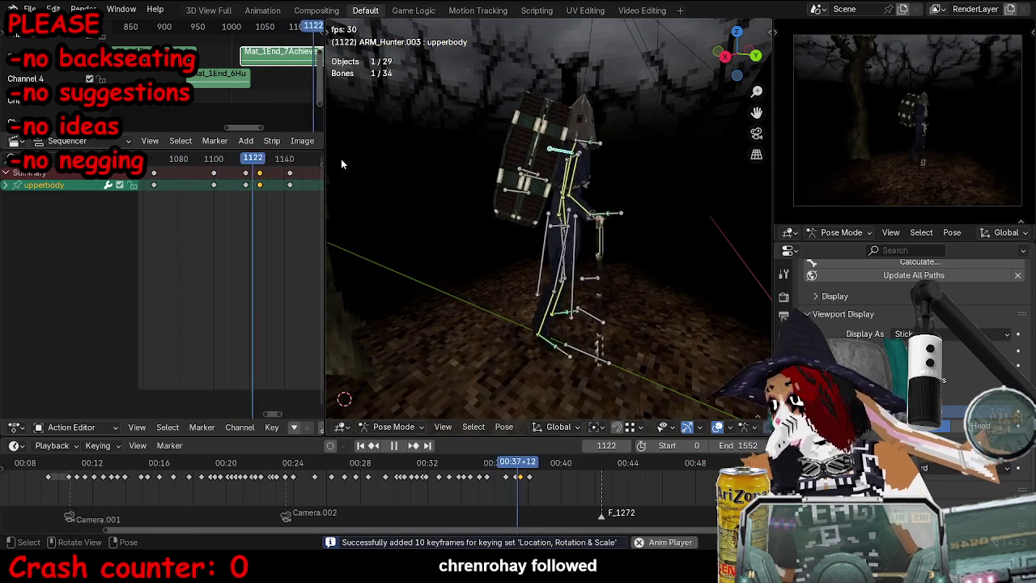
key(space)
Step: Play the walk through the scene camera to frame 1158, then scrub back to 1126
key(KP_0)
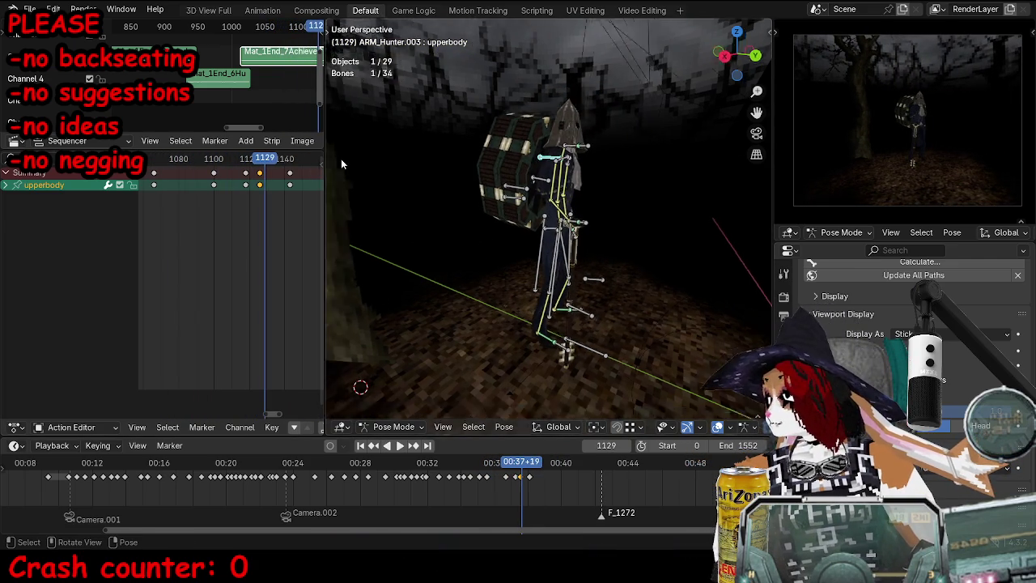
key(space)
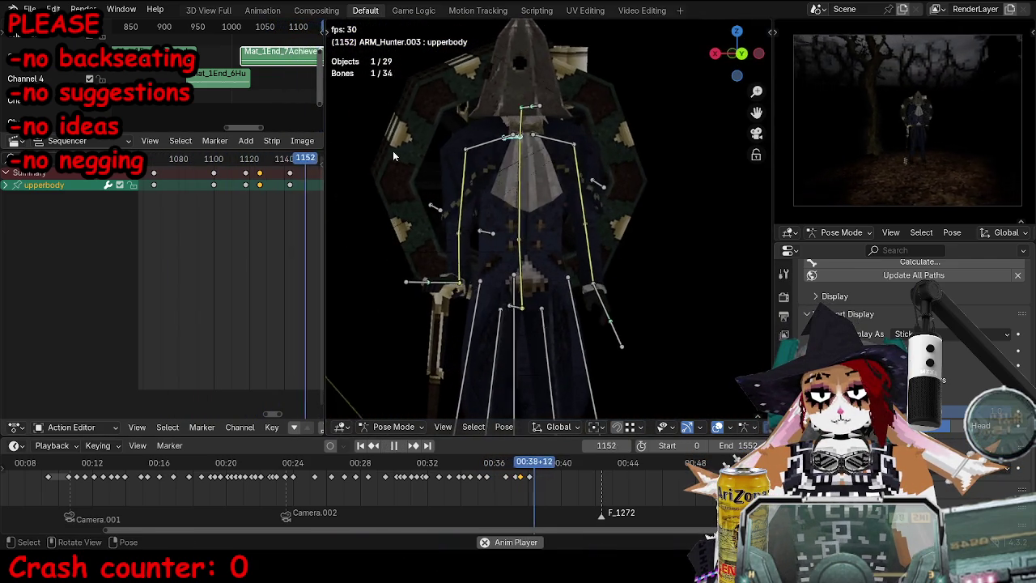
key(Escape)
key(space)
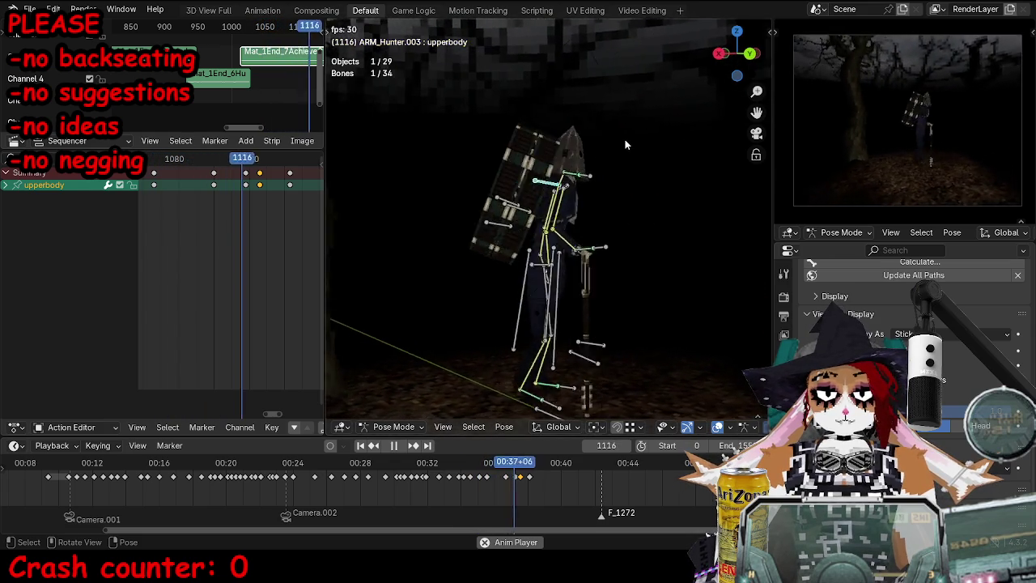
key(space)
drag(221, 165, 272, 160)
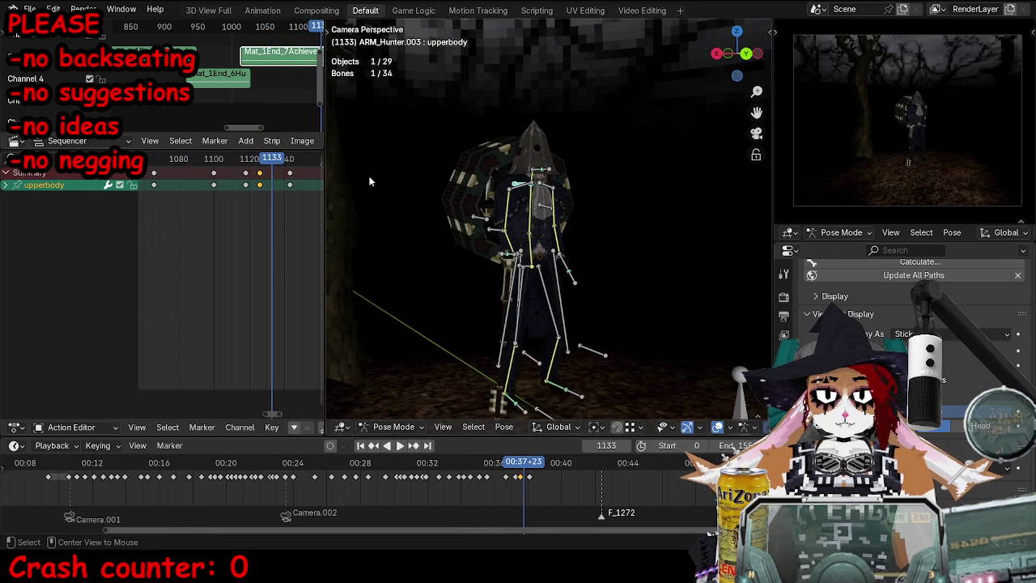
Step: At frame 1163, rotate the right thigh and left hand bones into a new pose
click(291, 178)
key(space)
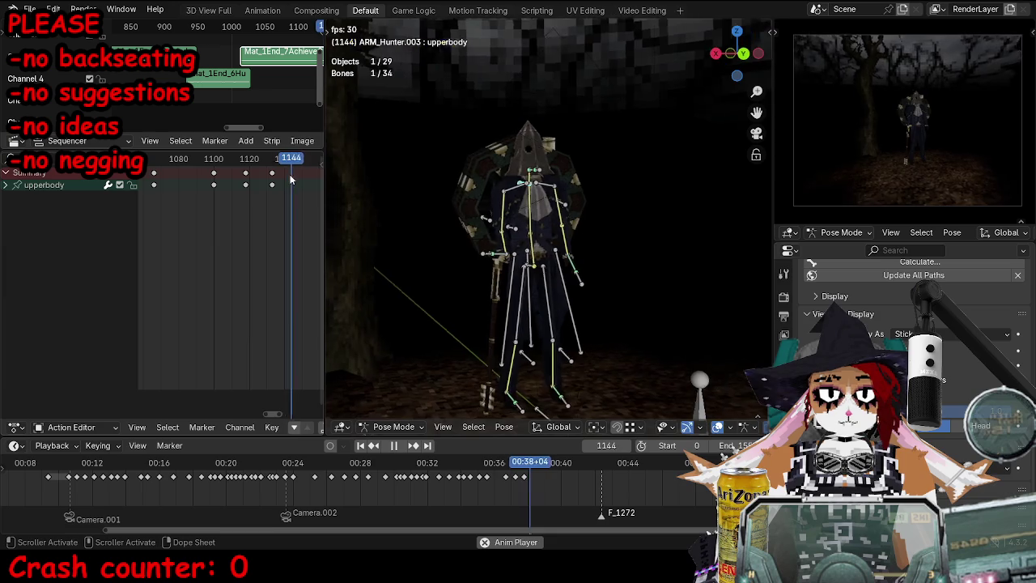
key(space)
click(530, 269)
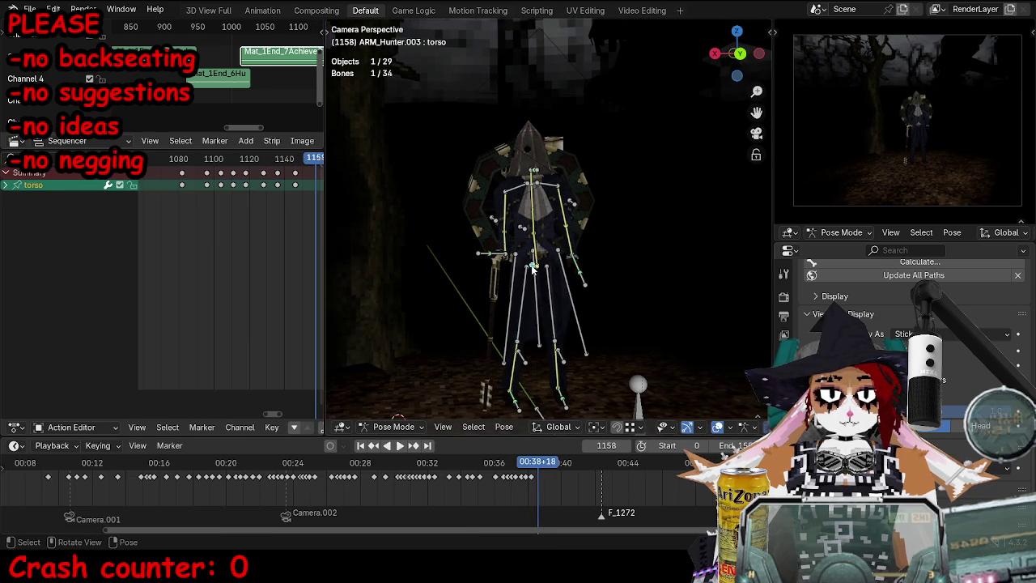
key(Right)
key(Right)
key(Right)
key(g)
key(r)
key(r)
scroll(647, 338, up, 5)
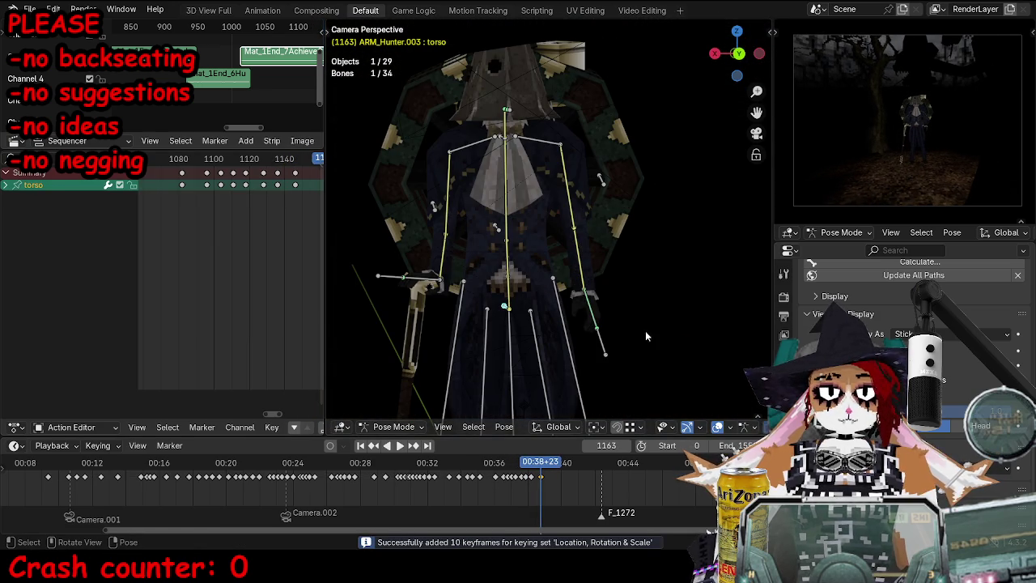
key(r)
click(619, 348)
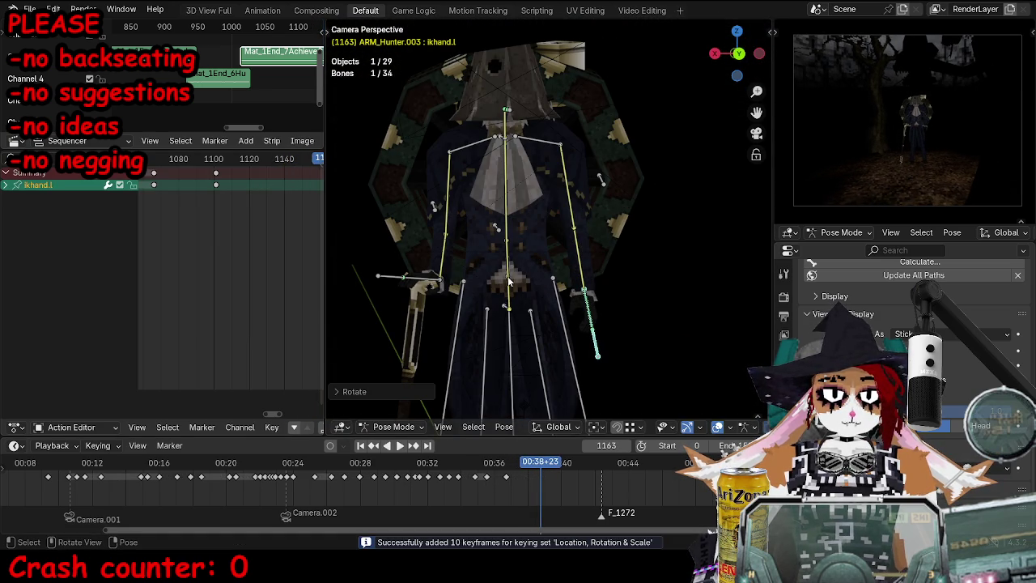
Step: Adjust spine.1 and head rotation, key all bones at 1163, and return to Object Mode
click(509, 281)
key(alt+r)
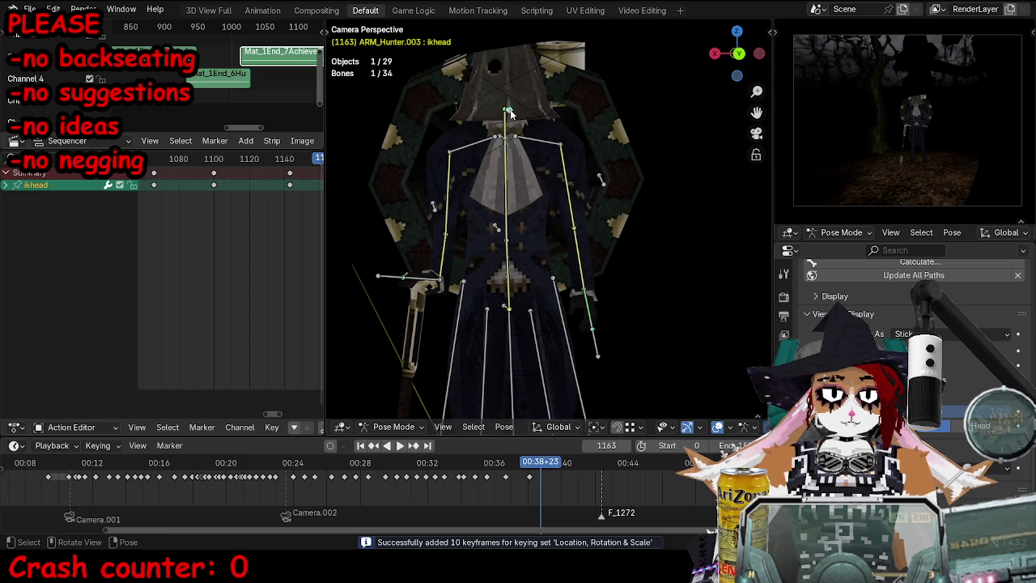
key(r)
key(r)
click(522, 120)
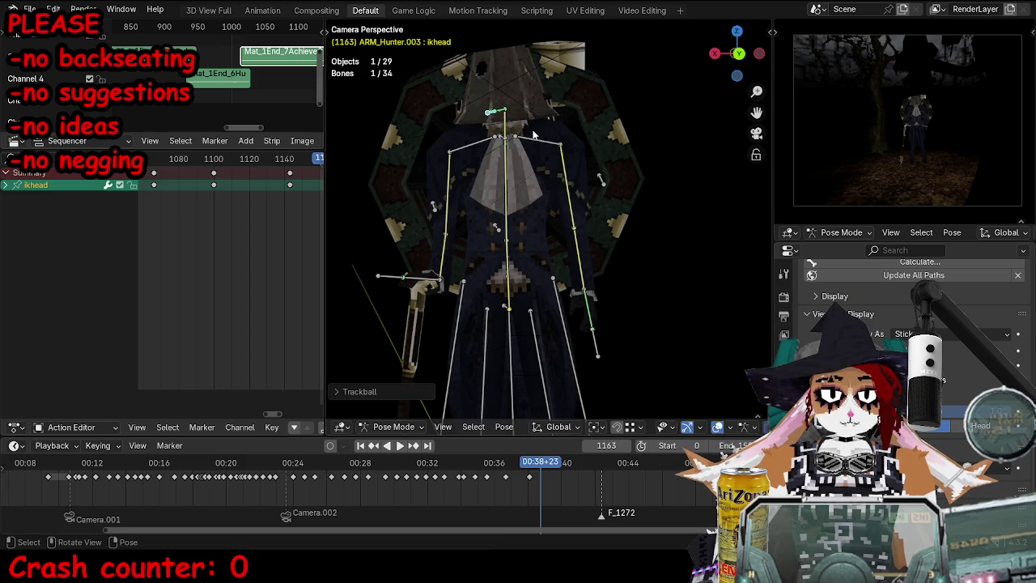
key(Home)
click(539, 133)
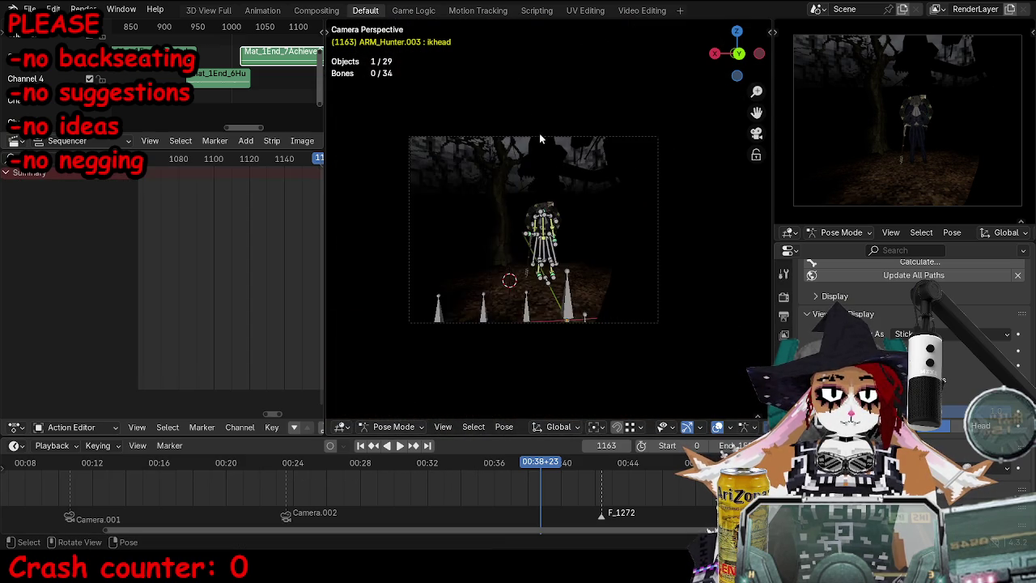
key(a)
key(i)
middle_drag(572, 176, 576, 293)
key(Tab)
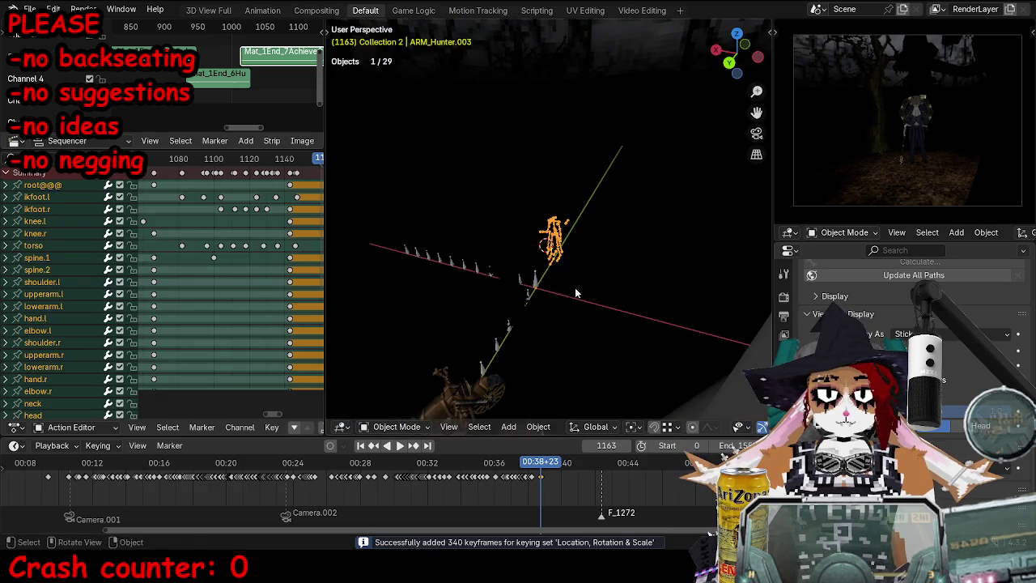
Step: In wireframe shading, lower the selected Hunter bones along Z at frame 682
key(shift+z)
click(515, 322)
key(ctrl+z)
click(271, 486)
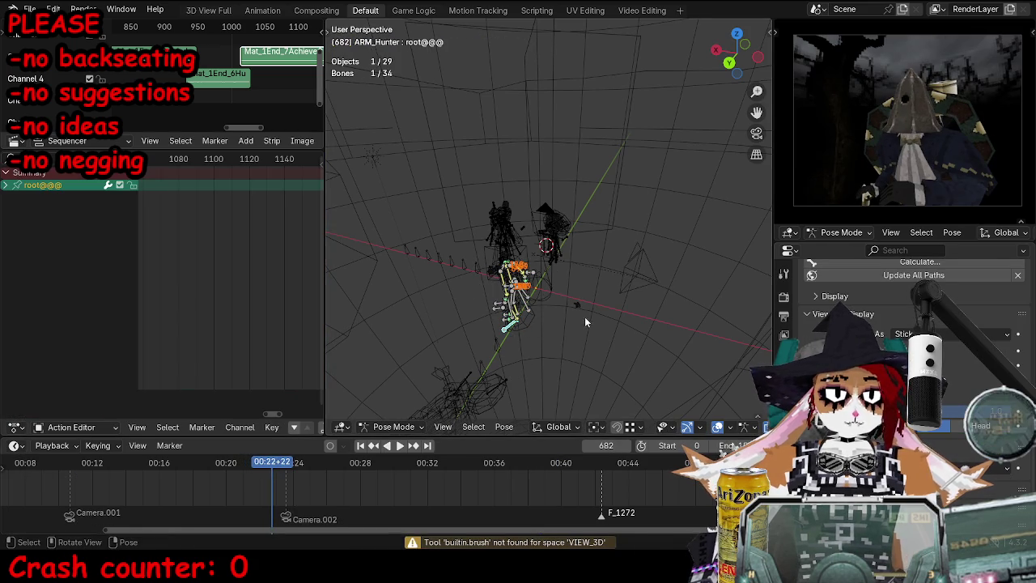
key(g)
key(z)
click(584, 280)
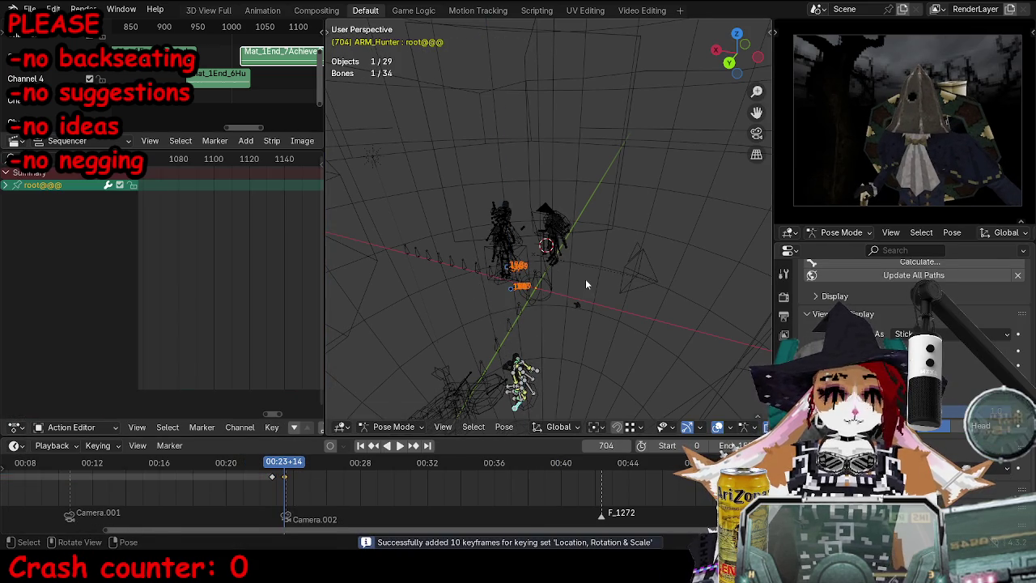
key(ctrl+Tab)
Step: Save TOKTutorialEnd.blend and review the walk from the camera in a maximized view
key(ctrl+s)
key(KP_0)
key(space)
key(shift+z)
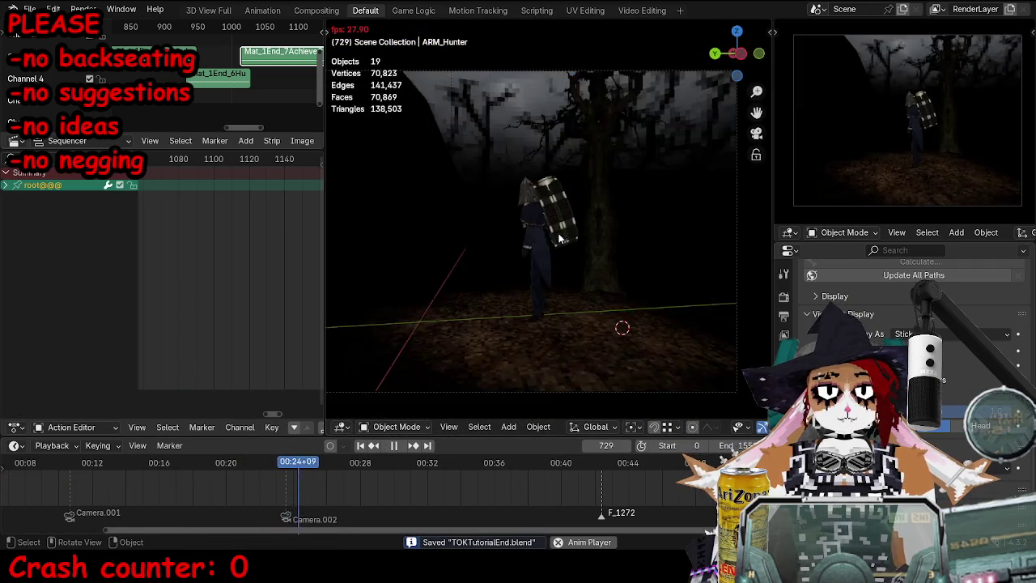
click(521, 466)
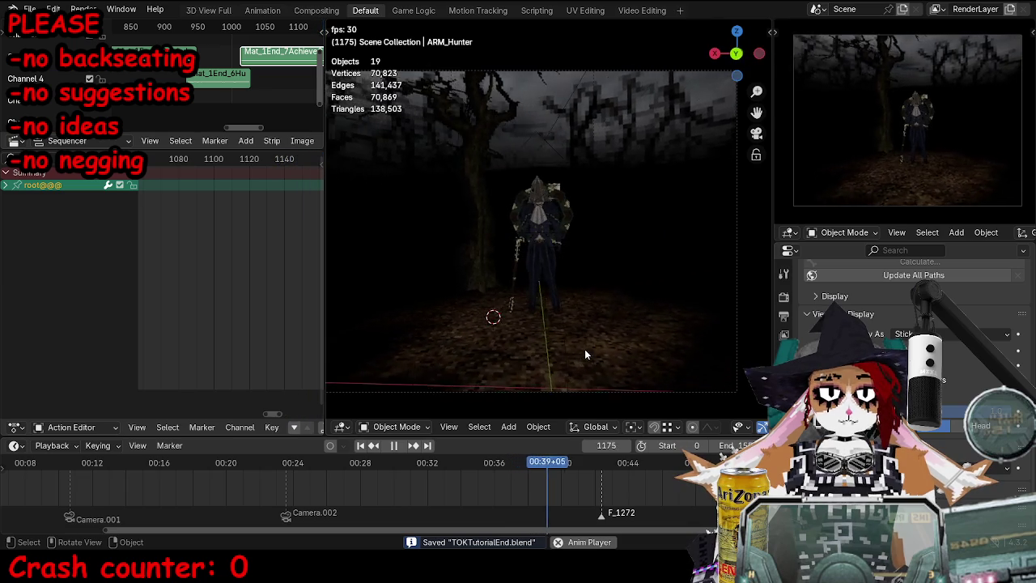
drag(558, 466, 346, 465)
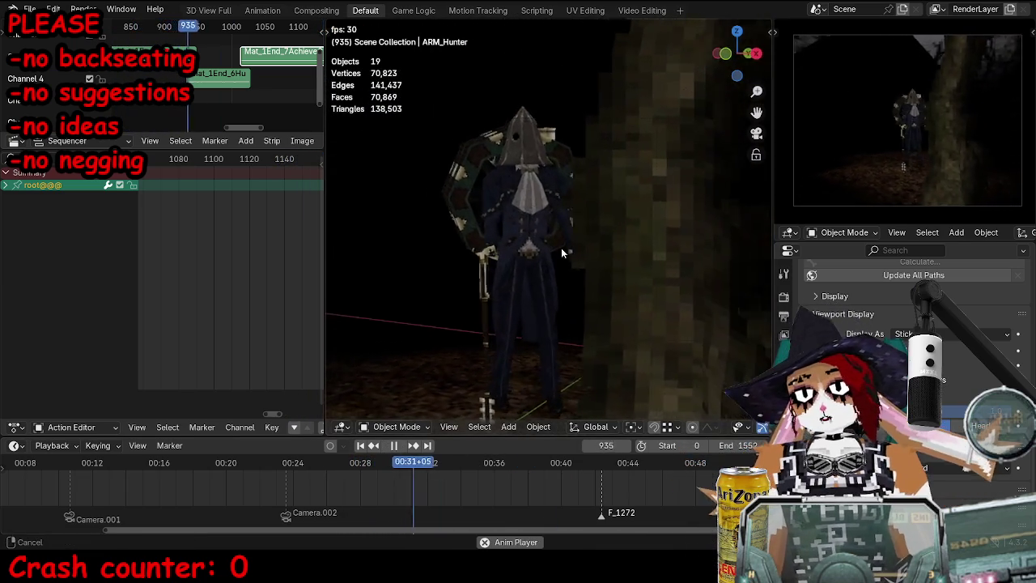
key(ctrl+alt+space)
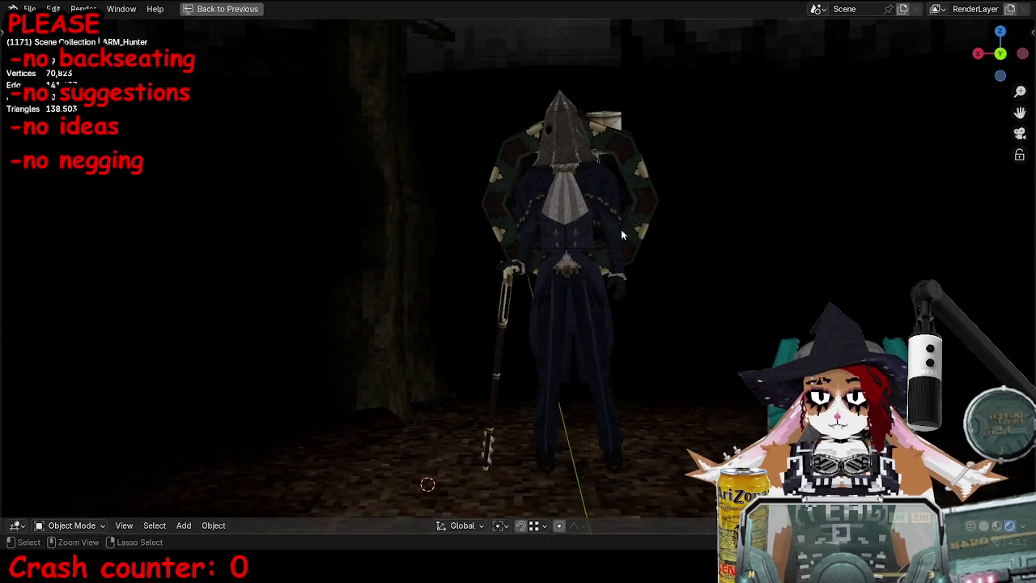
key(ctrl+space)
Step: Rotate the Hunter's ikhead bone freely at frame 1123 in Pose Mode
scroll(599, 241, up, 3)
scroll(602, 153, up, 2)
key(ctrl+Tab)
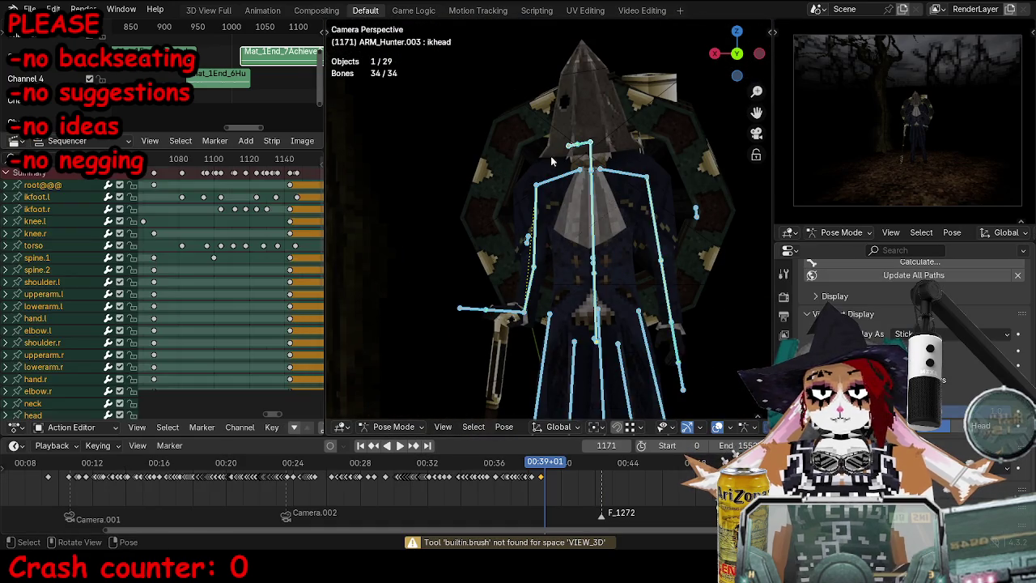
click(550, 156)
drag(212, 159, 255, 158)
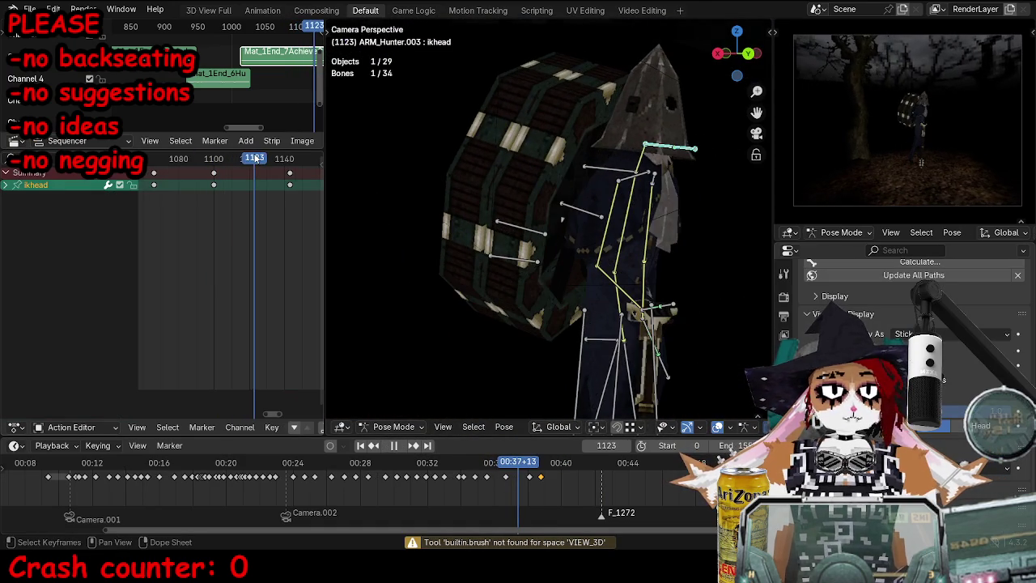
key(r)
key(r)
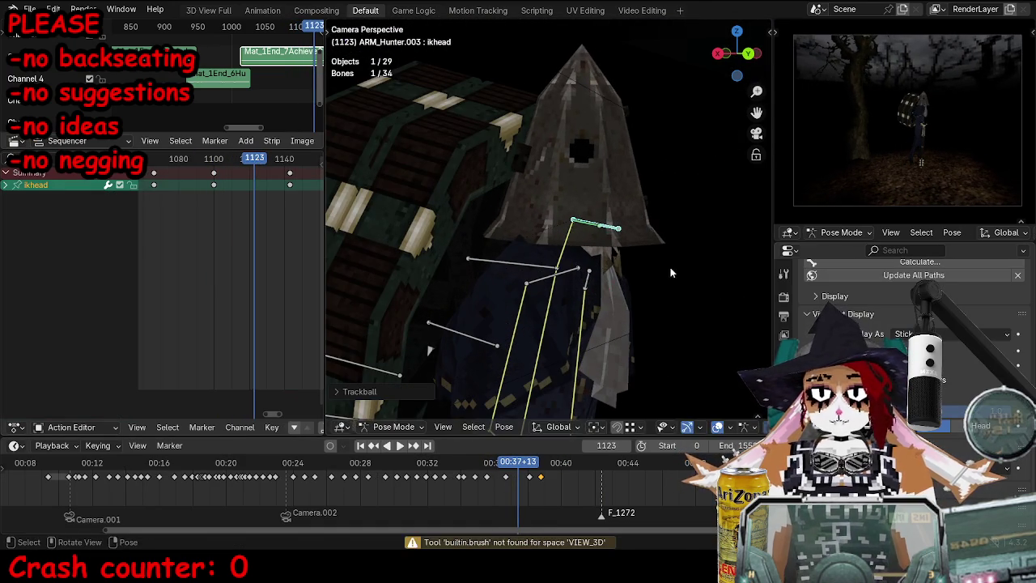
click(671, 296)
Step: Keyframe the head tilt at frame 1123 and replay the walk to review it
key(i)
key(space)
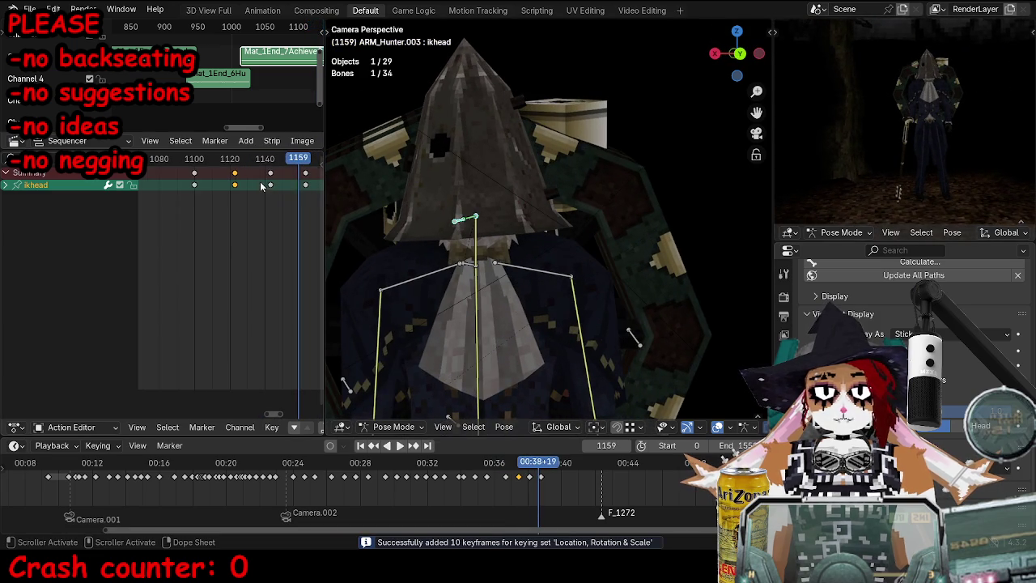
click(270, 165)
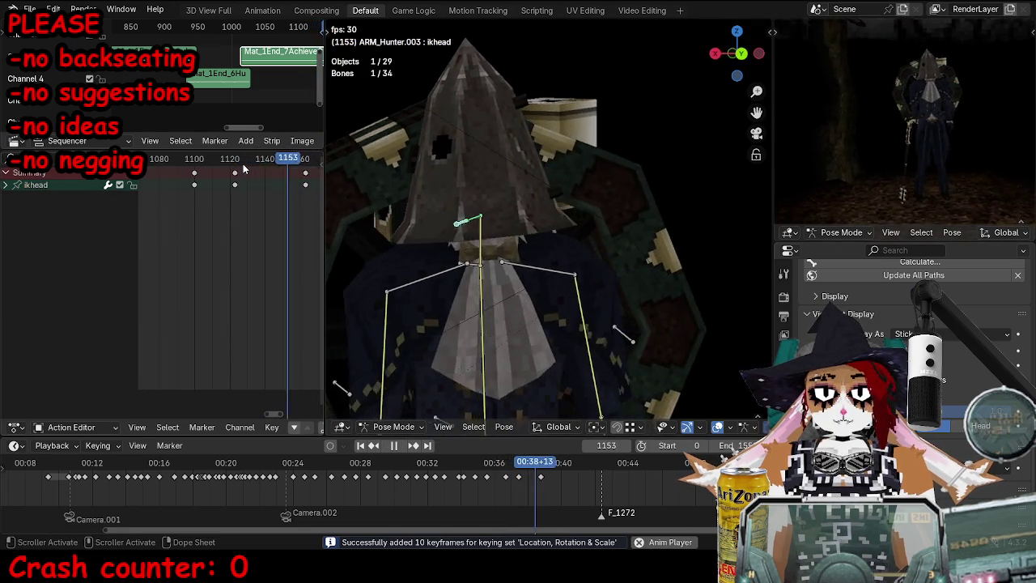
drag(269, 165, 245, 165)
key(space)
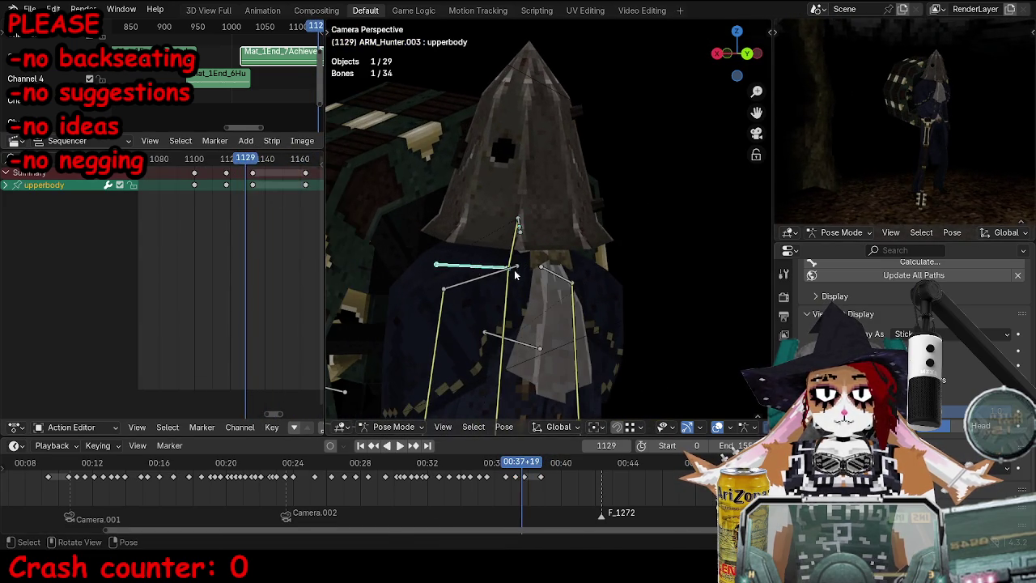
Step: Rotate the upperbody bone at frame 1141 and keyframe it
key(space)
key(space)
key(r)
click(458, 232)
key(i)
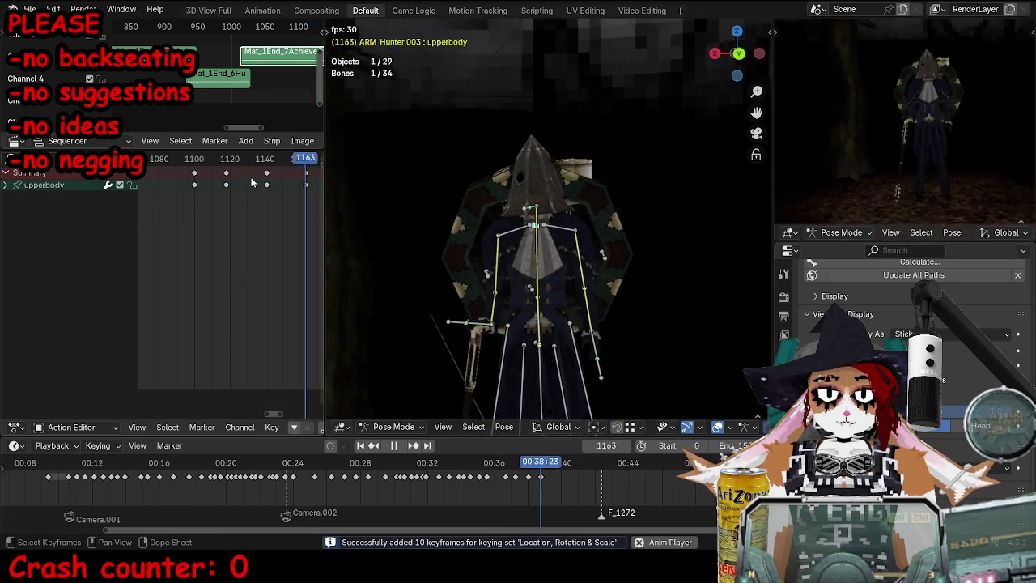
Step: Select the torso bone and bring up the Calculate Motion Paths dialog for it
key(space)
click(542, 345)
key(F3)
key(Return)
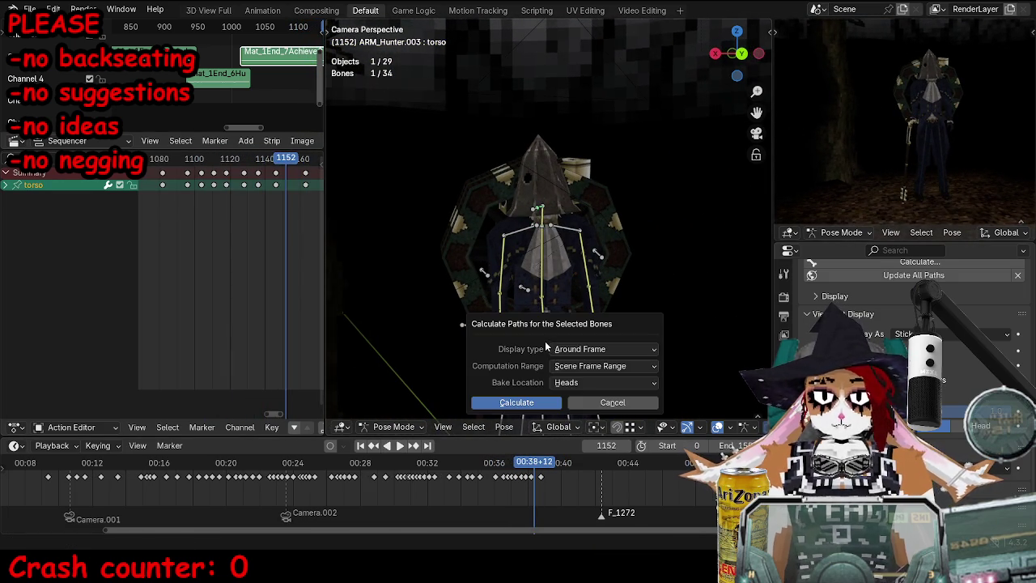
Step: Calculate the torso's motion path and keyframe the torso at frame 1145
key(Return)
key(KP_Decimal)
middle_drag(532, 338, 558, 349)
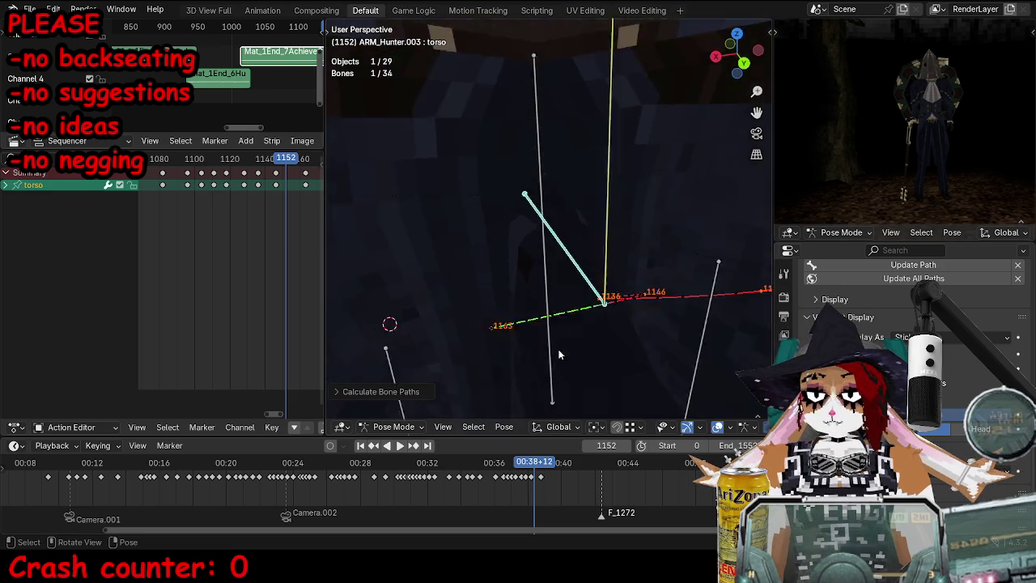
key(Down)
mouse_move(573, 280)
middle_down()
mouse_move(637, 244)
mouse_move(562, 255)
middle_up()
key(i)
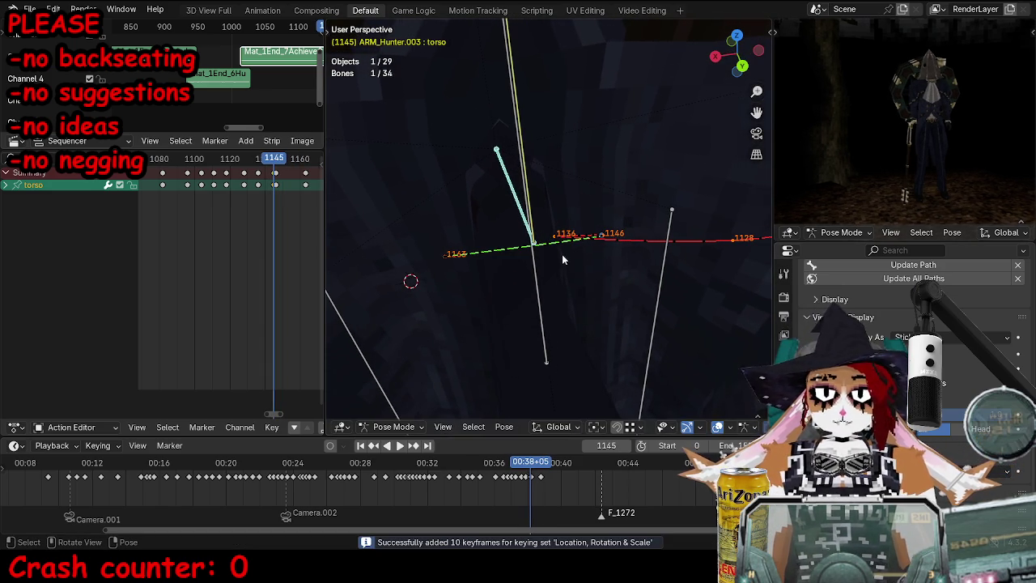
drag(266, 192, 268, 193)
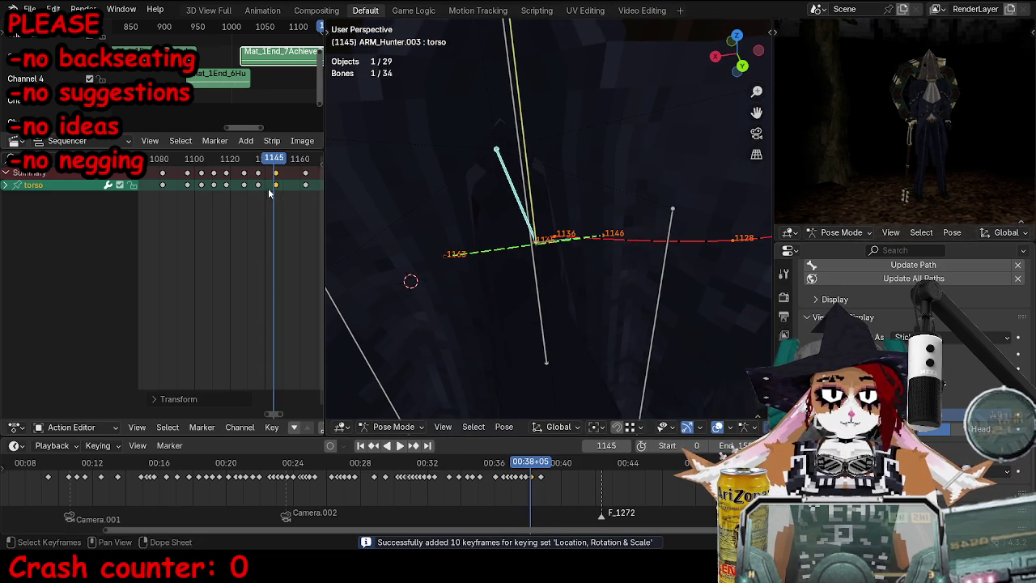
Step: Move and re-key the torso at frame 1136, then delete the selected stray keyframes
key(Down)
key(g)
click(609, 262)
key(i)
mouse_move(598, 257)
middle_down()
mouse_move(610, 281)
mouse_move(492, 230)
middle_up()
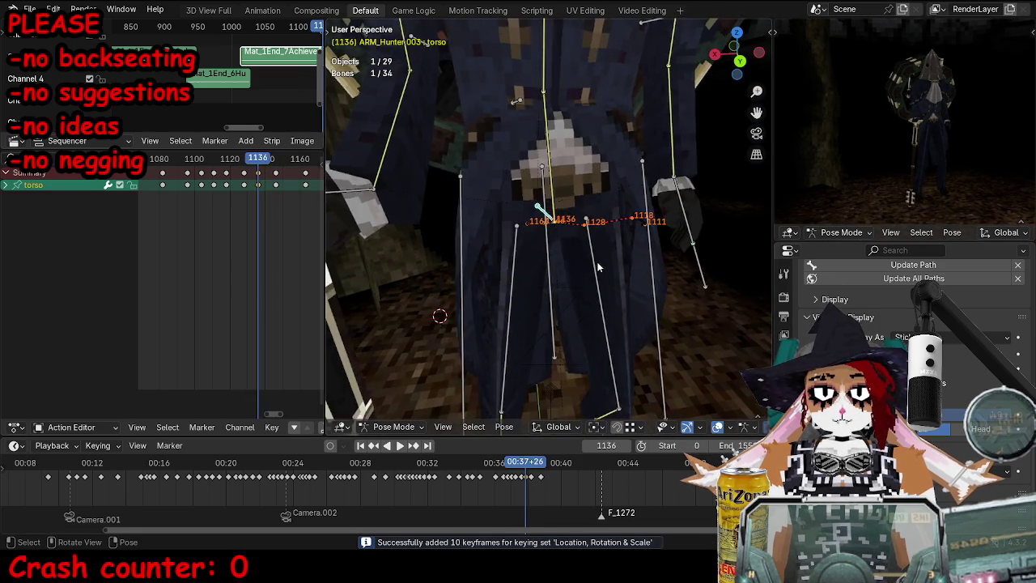
click(315, 158)
right_click(274, 181)
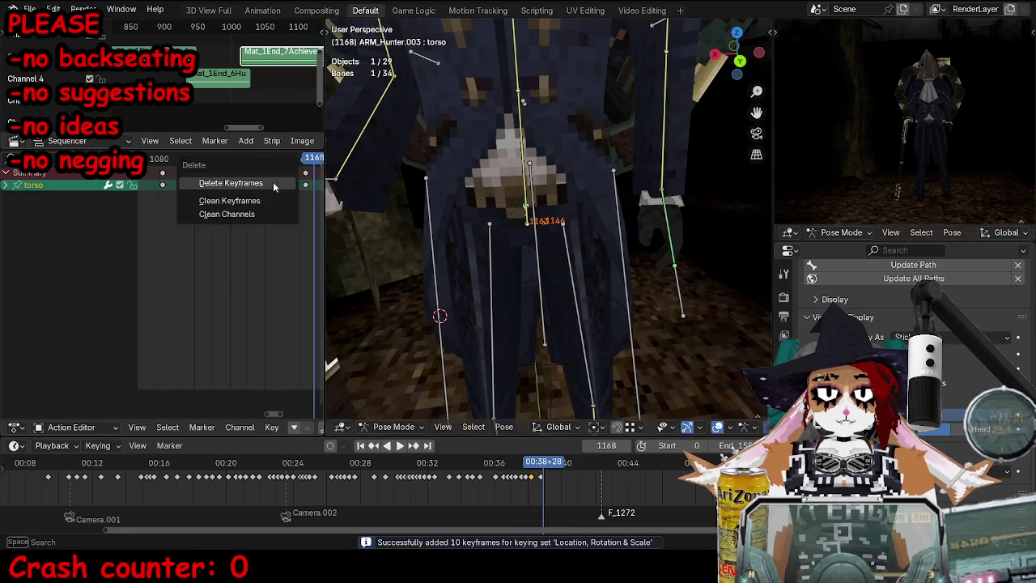
click(237, 160)
Step: Replay the walk from the camera, clear the torso's motion path, and return to Object Mode
key(space)
key(space)
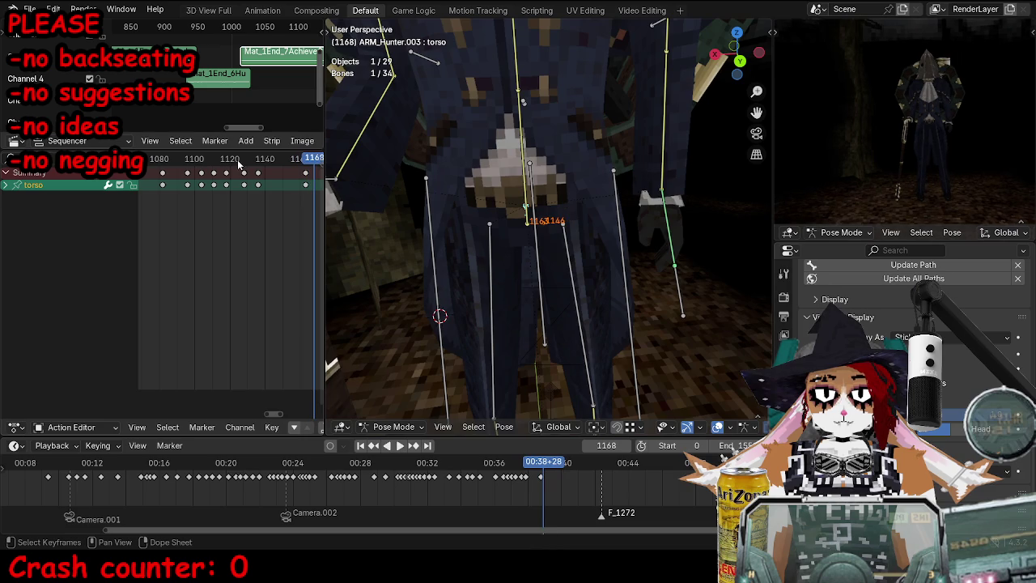
middle_drag(437, 211, 369, 185)
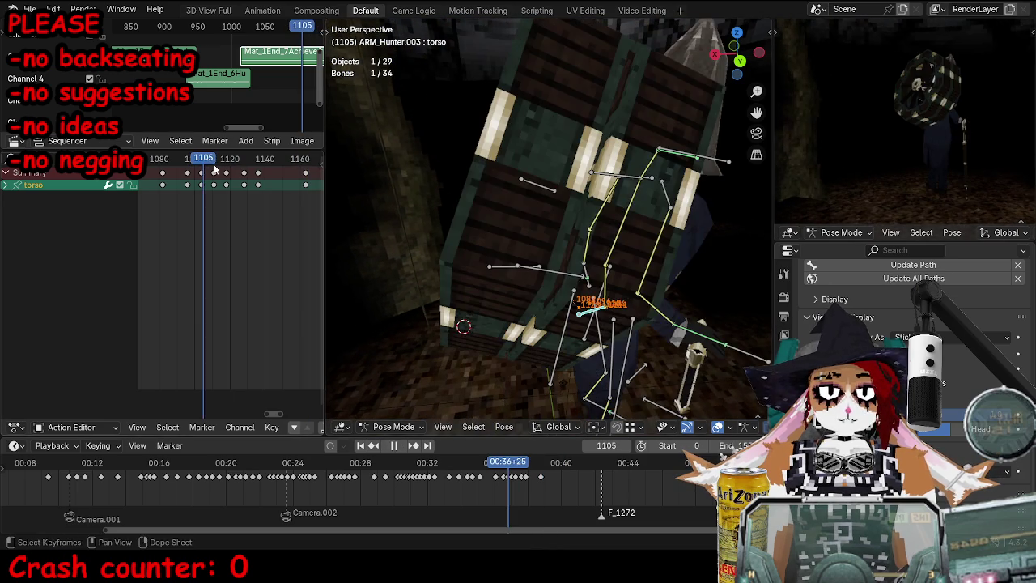
key(KP_0)
click(1018, 265)
key(ctrl+Tab)
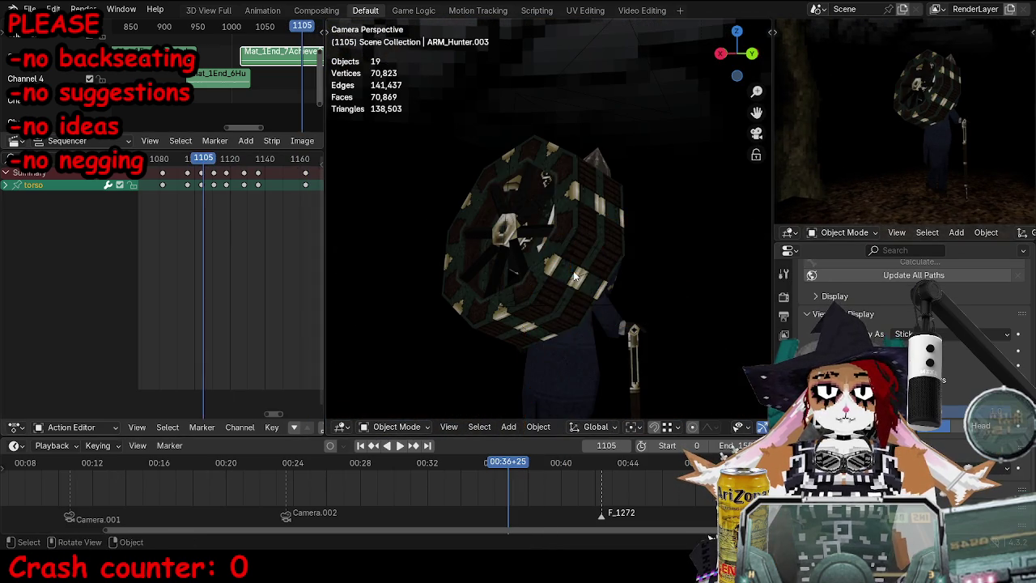
Step: Save the file and replay the walk from about frame 1083 to frame 1256
key(ctrl+s)
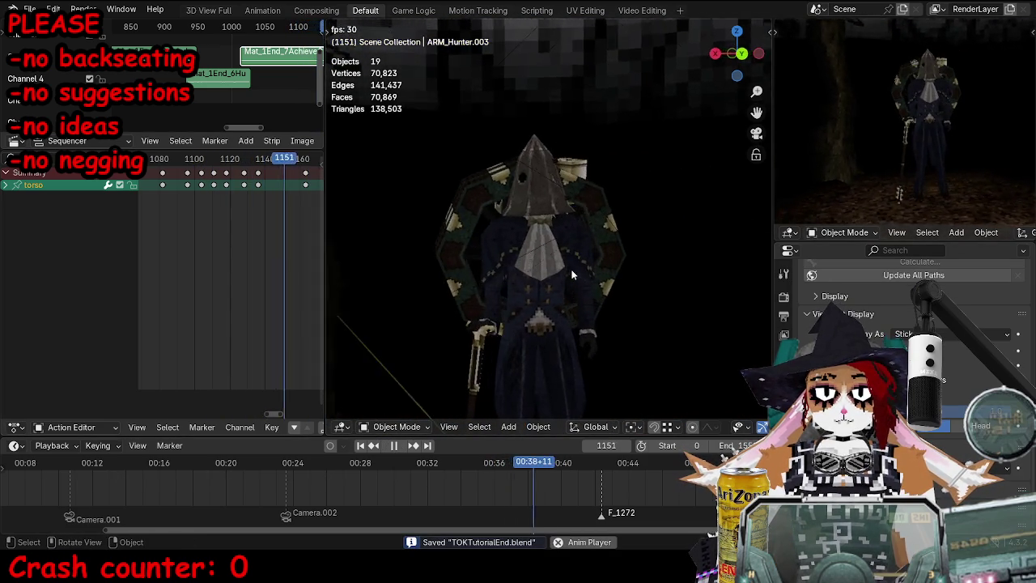
key(space)
scroll(231, 199, down, 2)
scroll(232, 202, down, 2)
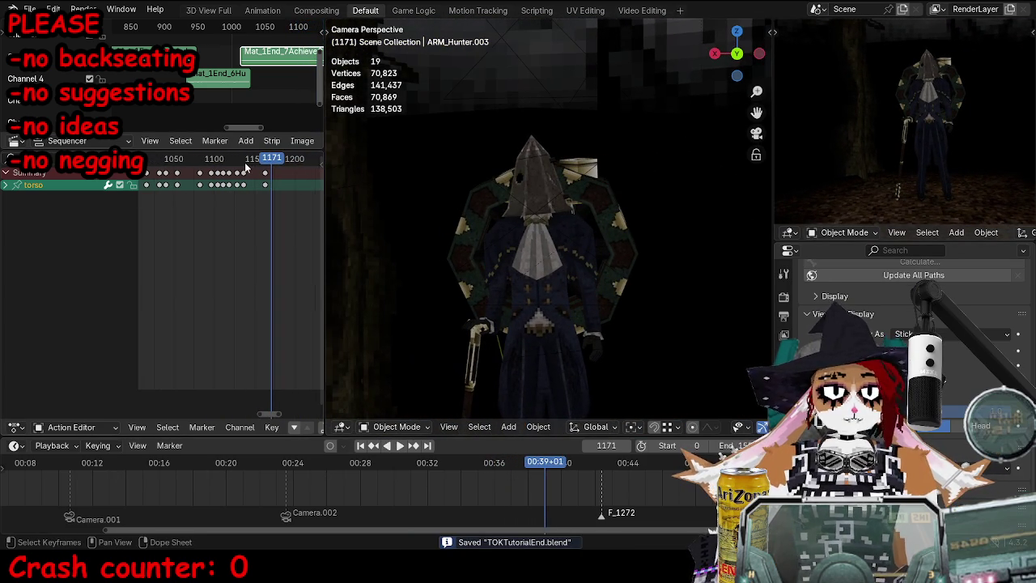
click(200, 167)
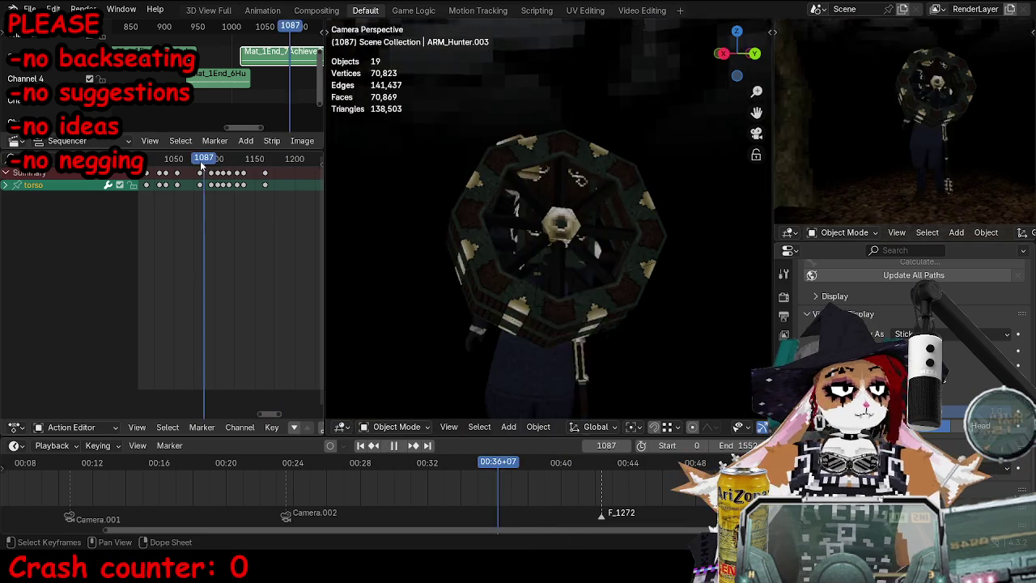
key(space)
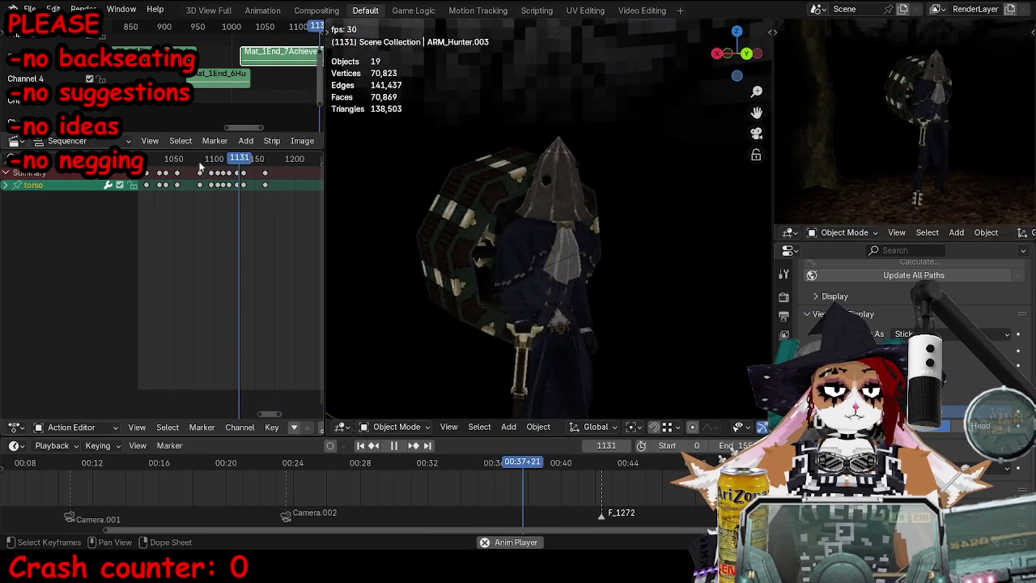
key(space)
key(space)
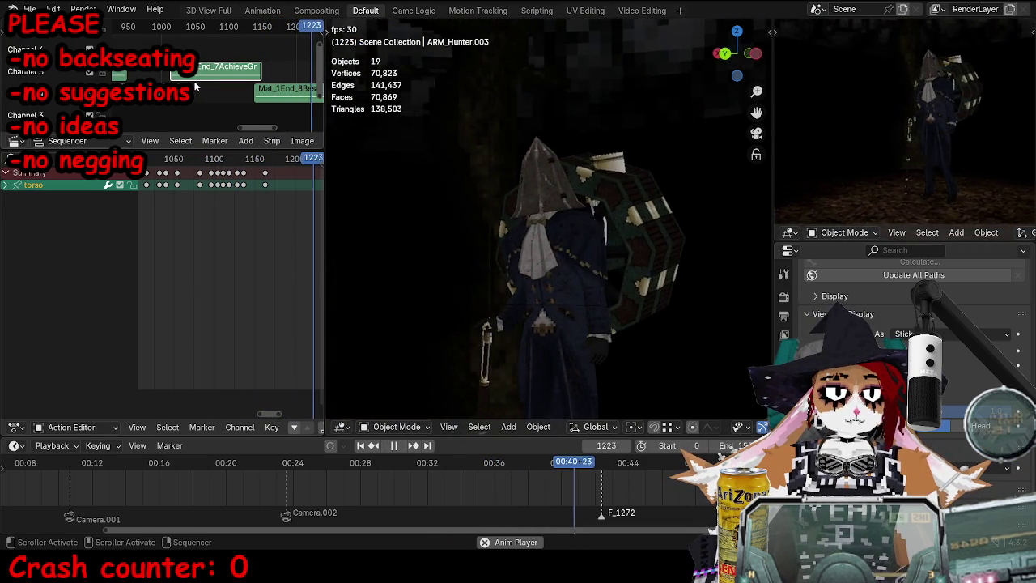
key(space)
Step: Replay the walk through the scene camera, stopping at frame 1163
key(Down)
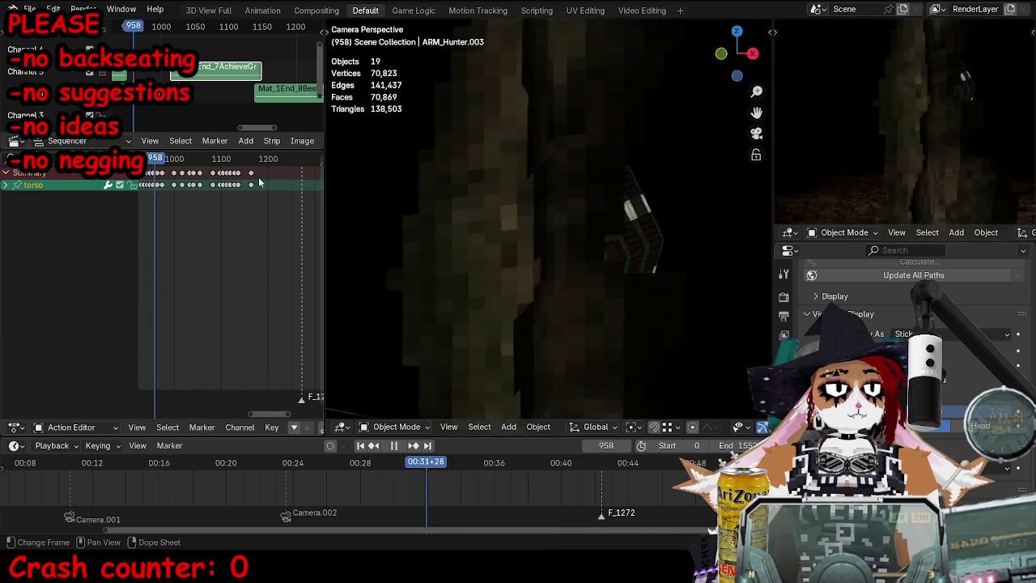
key(Down)
key(space)
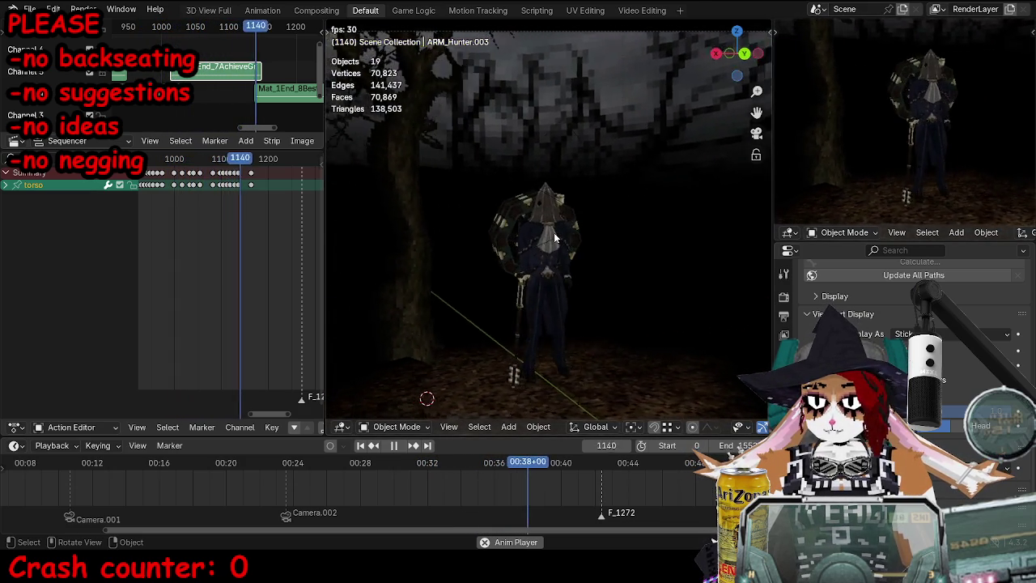
key(space)
Step: Select the Hunter armature and switch it into Pose Mode with bones showing
key(space)
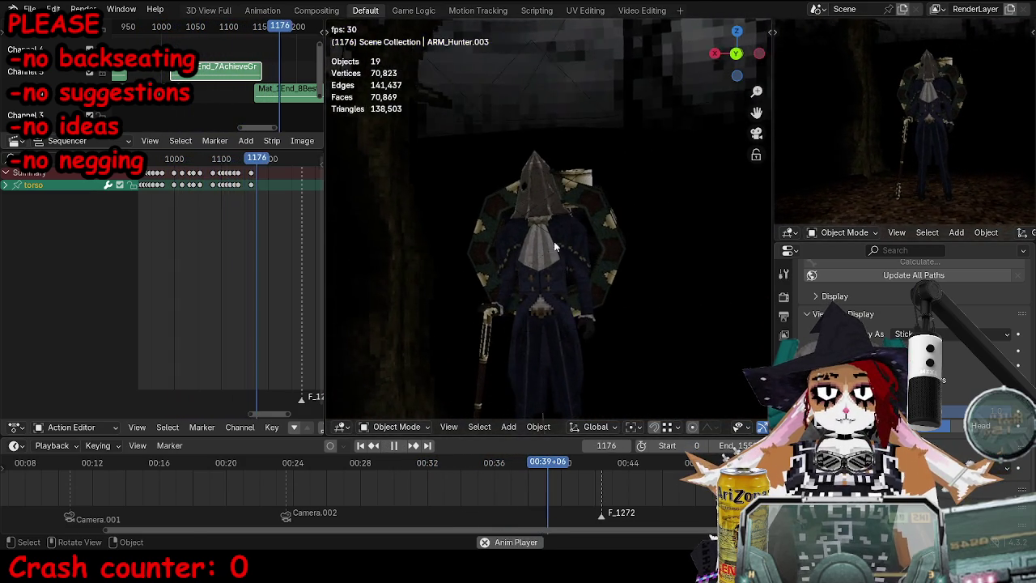
key(space)
click(554, 241)
key(ctrl+Tab)
key(shift+ctrl+space)
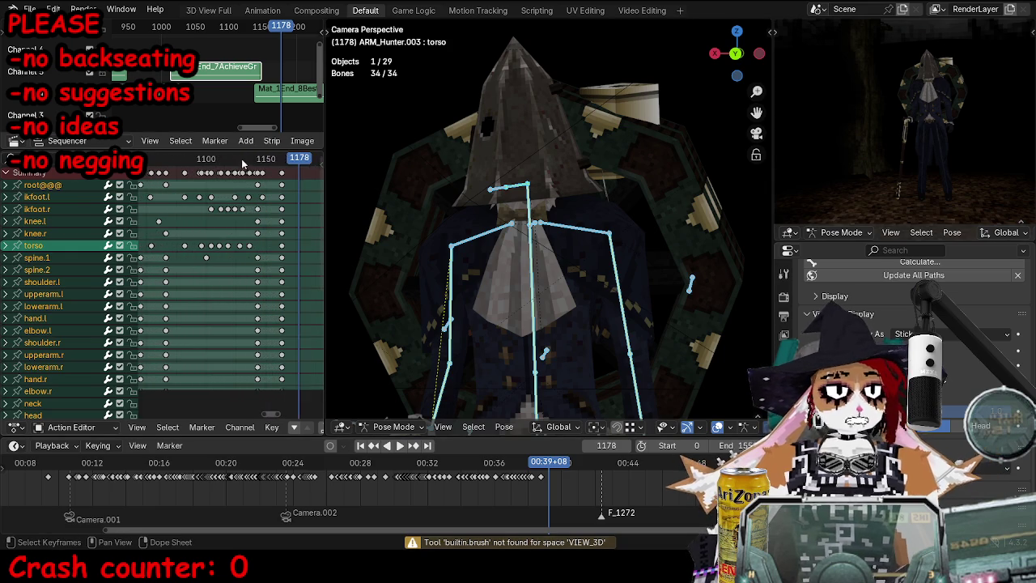
Step: At frame 1195, rotate the torso, move the ikhand.r control and rotate the ikhead
key(Escape)
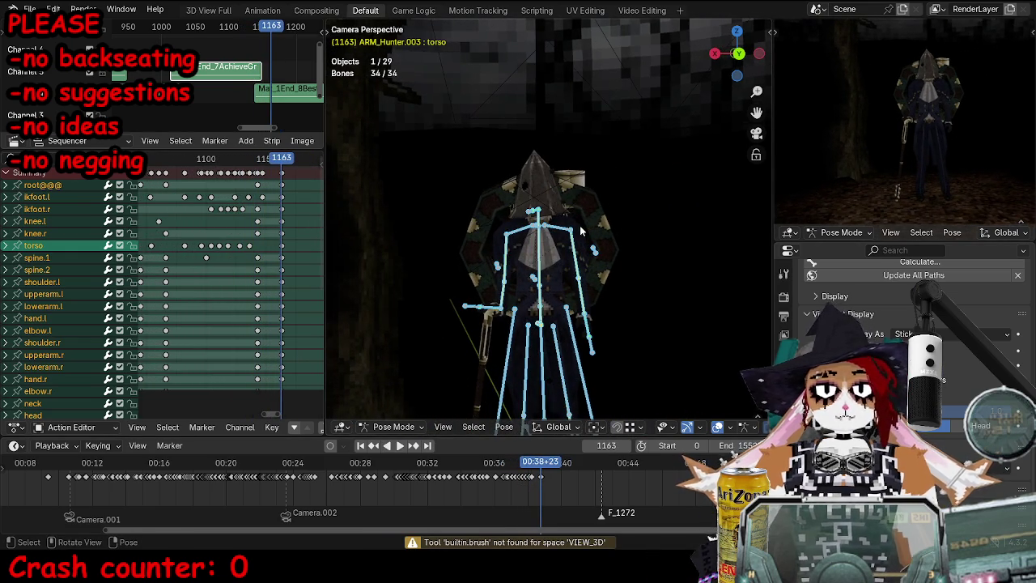
key(space)
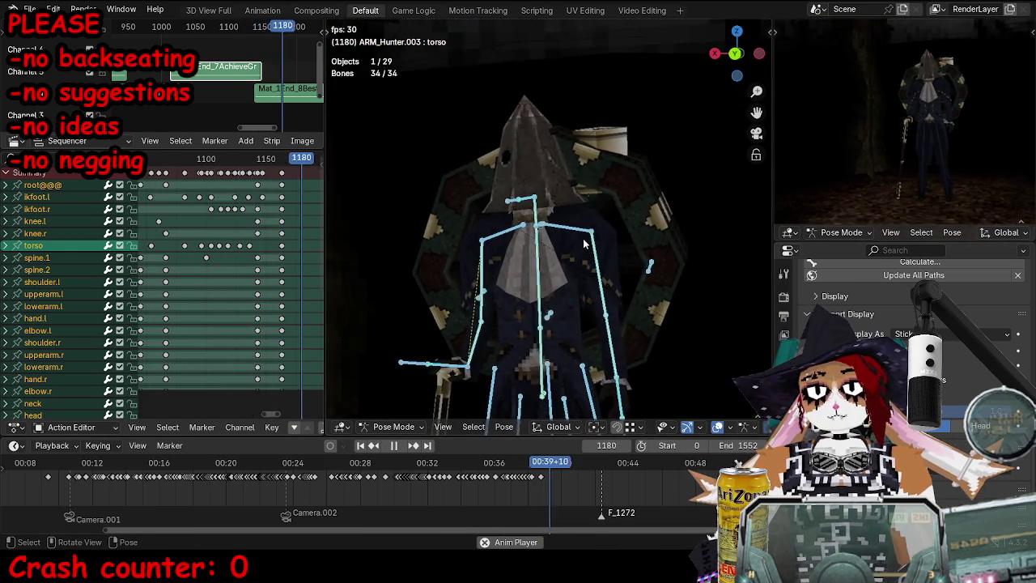
key(space)
click(558, 394)
mouse_move(558, 394)
middle_down()
mouse_move(606, 318)
mouse_move(599, 299)
mouse_move(632, 283)
middle_up()
key(r)
click(582, 315)
scroll(564, 311, up, 3)
drag(615, 267, 679, 266)
click(651, 163)
middle_drag(671, 166, 672, 243)
key(r)
key(r)
click(672, 249)
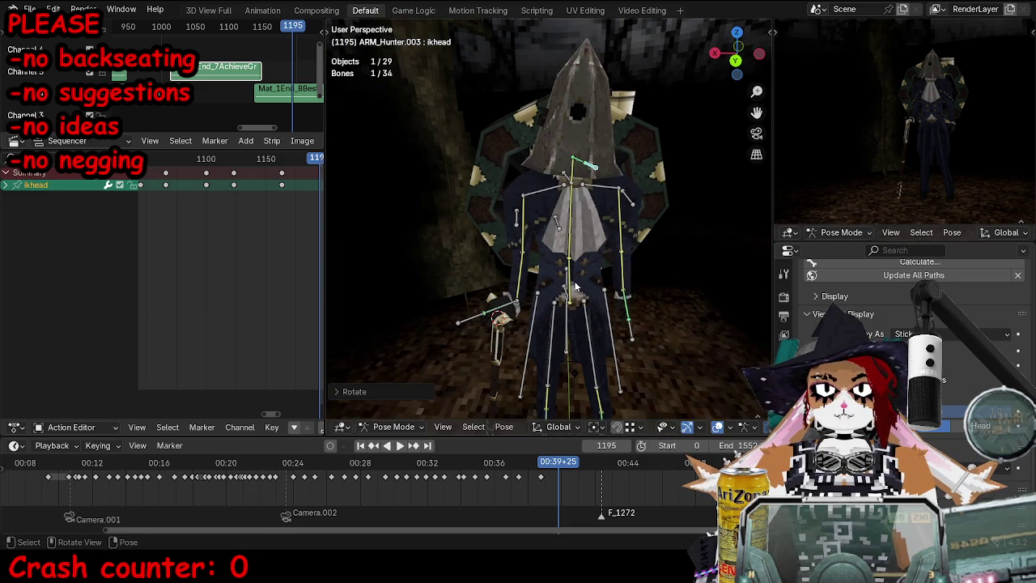
Step: Rotate spine.1, move the ikhand.l control and re-rotate the ikhead
click(571, 267)
key(r)
click(631, 249)
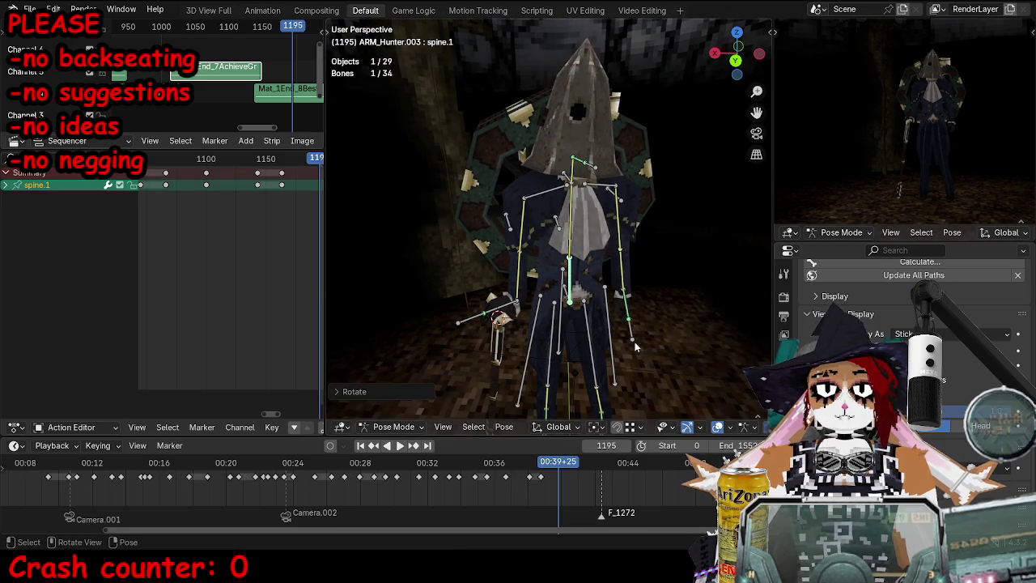
middle_drag(634, 342, 615, 242)
click(558, 332)
key(g)
click(610, 220)
click(532, 195)
key(r)
key(r)
middle_drag(532, 194, 547, 301)
key(r)
click(549, 178)
Step: Rotate and shift the upperbody bone, adjust the head, and key all bones at frame 1195
click(547, 171)
key(r)
click(550, 174)
click(549, 170)
key(r)
key(r)
click(551, 174)
mouse_move(550, 174)
middle_down()
mouse_move(609, 231)
mouse_move(518, 243)
middle_up()
drag(518, 242, 512, 251)
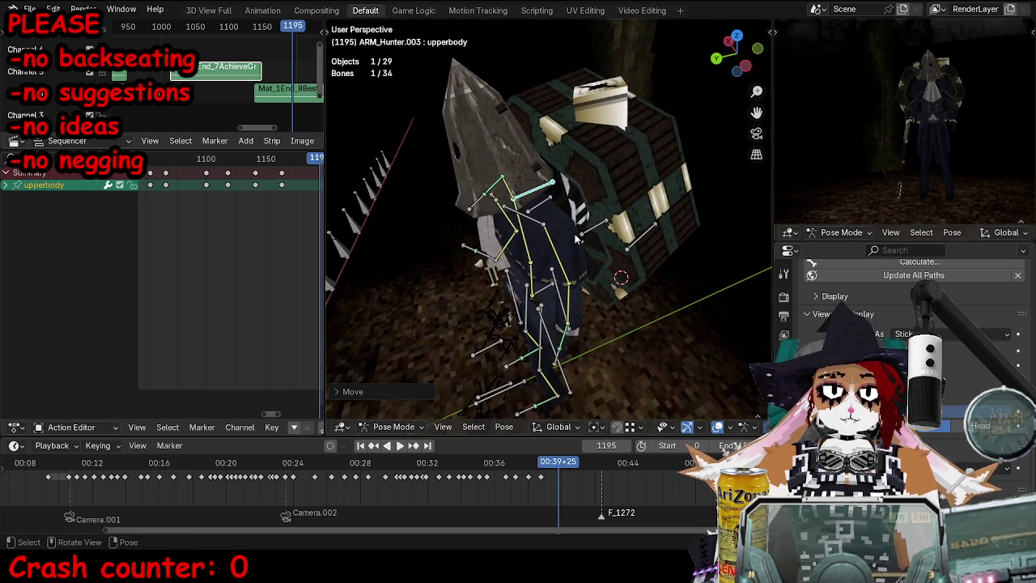
key(a)
key(i)
Step: At frame 1211, turn the torso bone toward the camera
key(space)
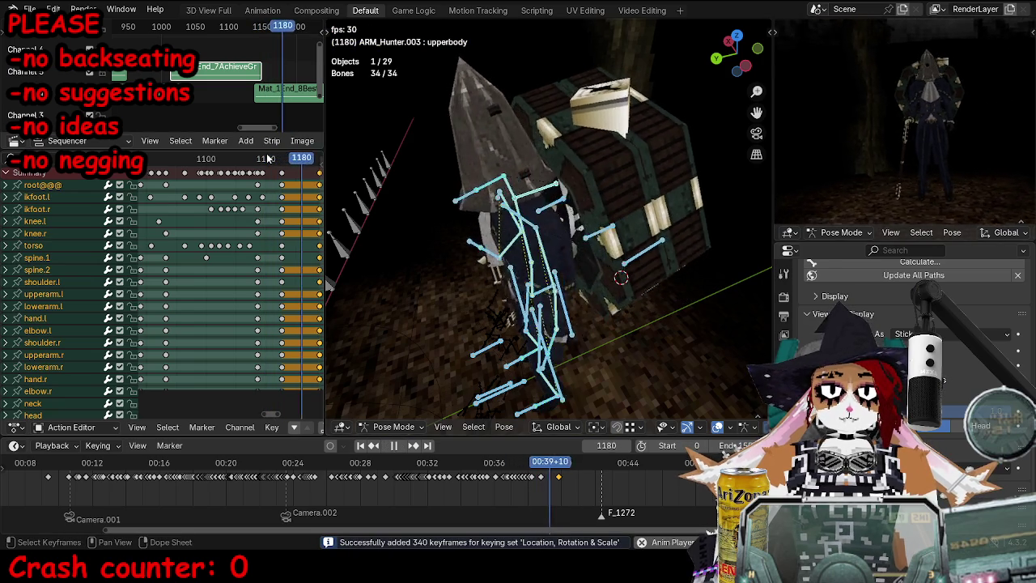
key(space)
middle_drag(518, 259, 556, 295)
click(555, 296)
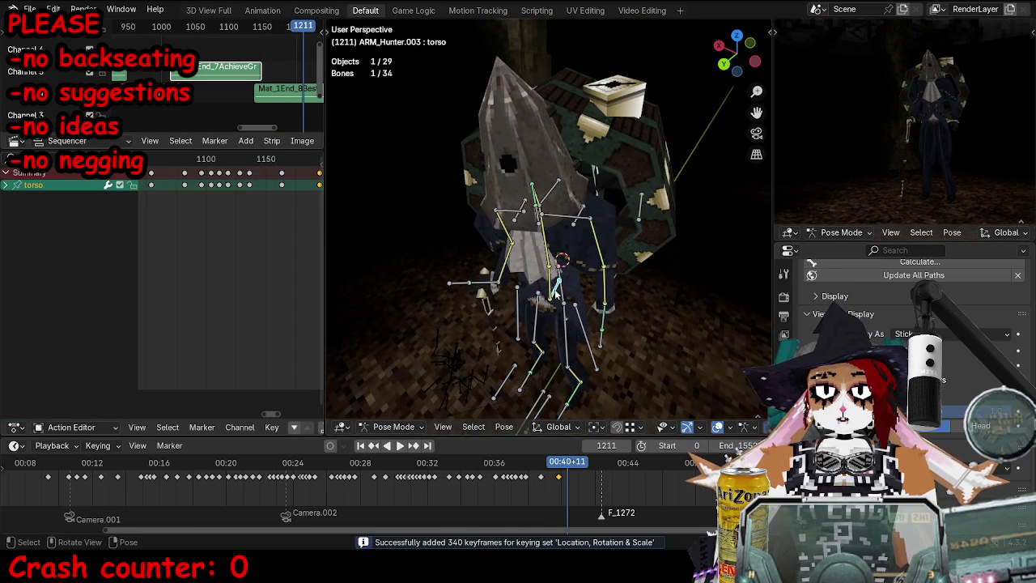
key(r)
key(r)
click(583, 283)
key(r)
click(635, 266)
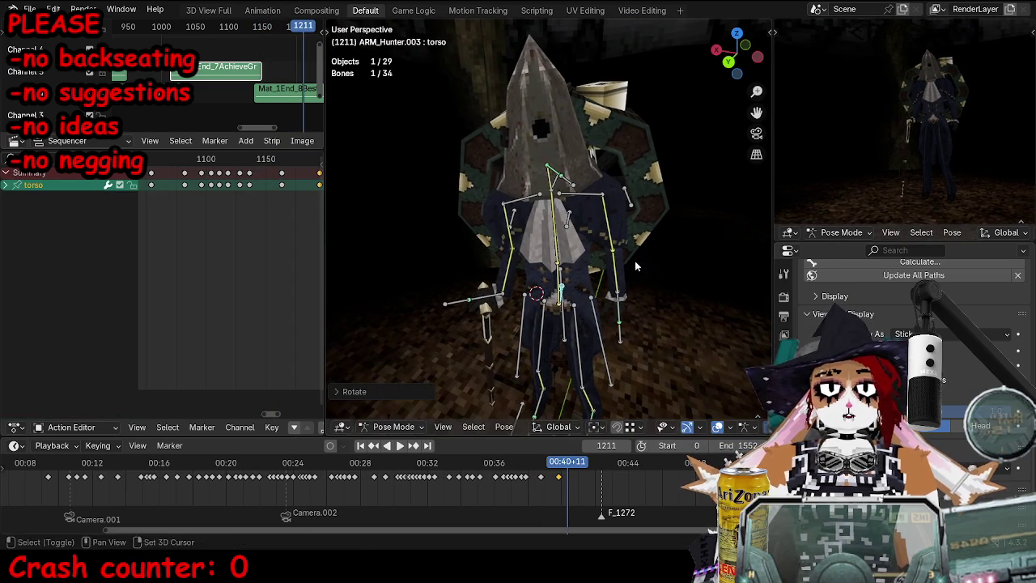
Step: Move the upperbody bone, key all bones at frame 1211, and return to Object Mode in camera view
click(557, 194)
click(553, 186)
middle_drag(553, 185, 592, 252)
key(g)
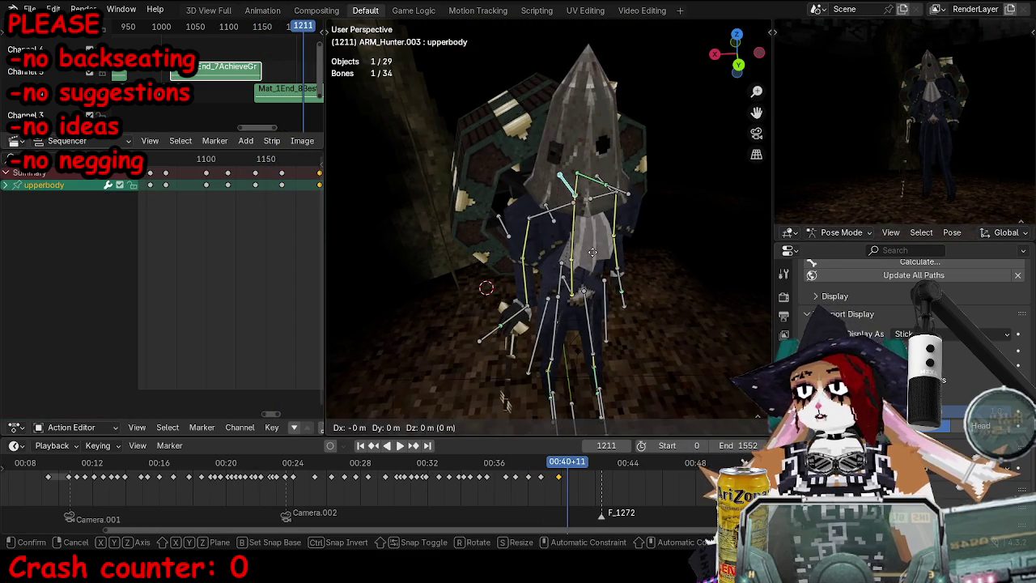
click(606, 213)
middle_drag(626, 188, 698, 254)
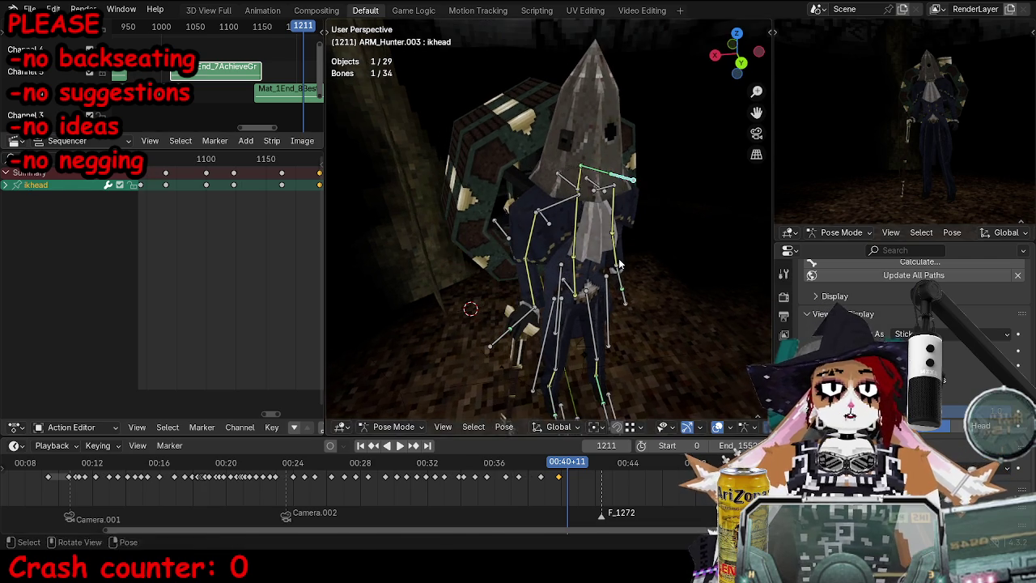
key(a)
key(i)
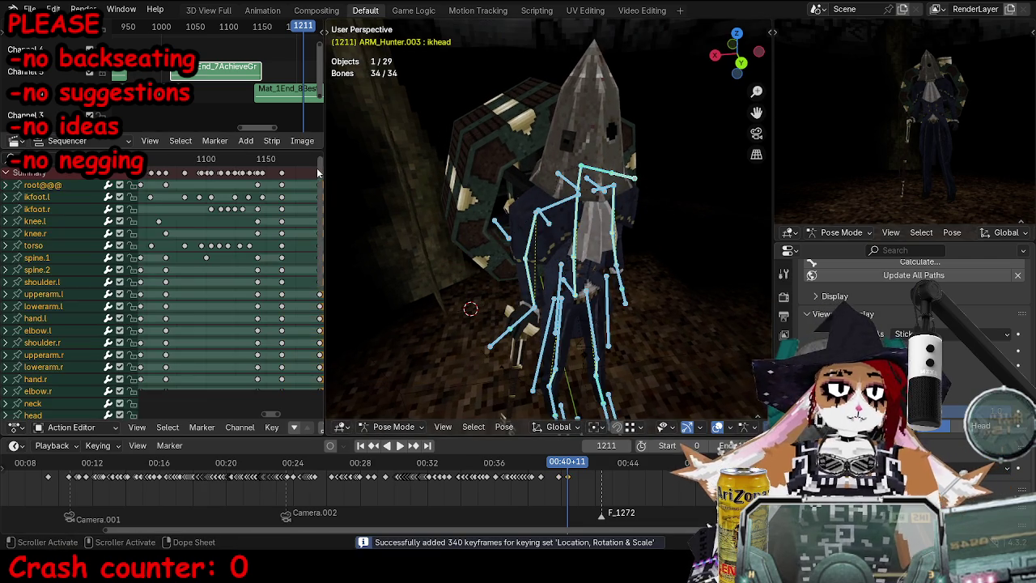
key(ctrl+Tab)
key(KP_0)
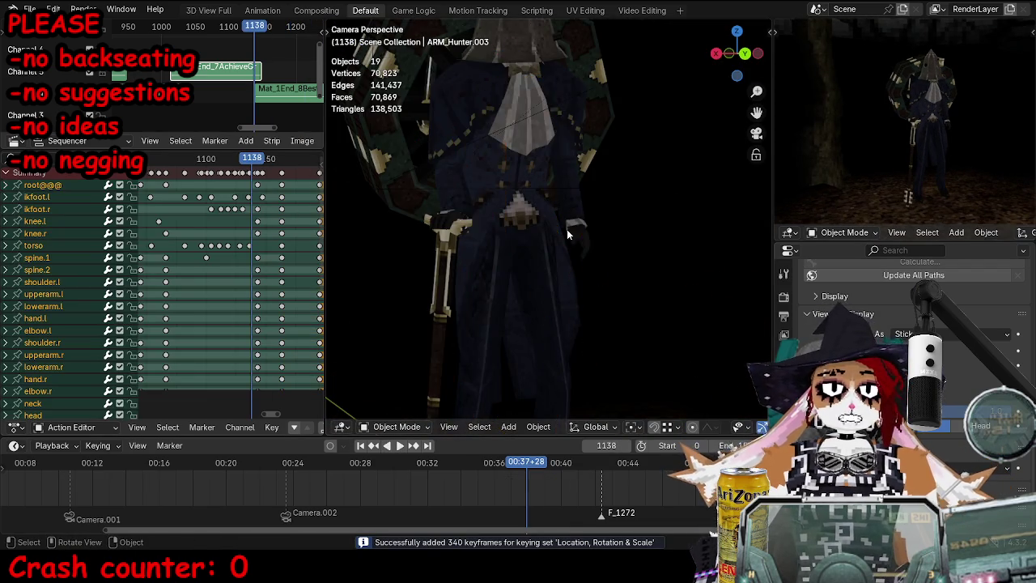
key(space)
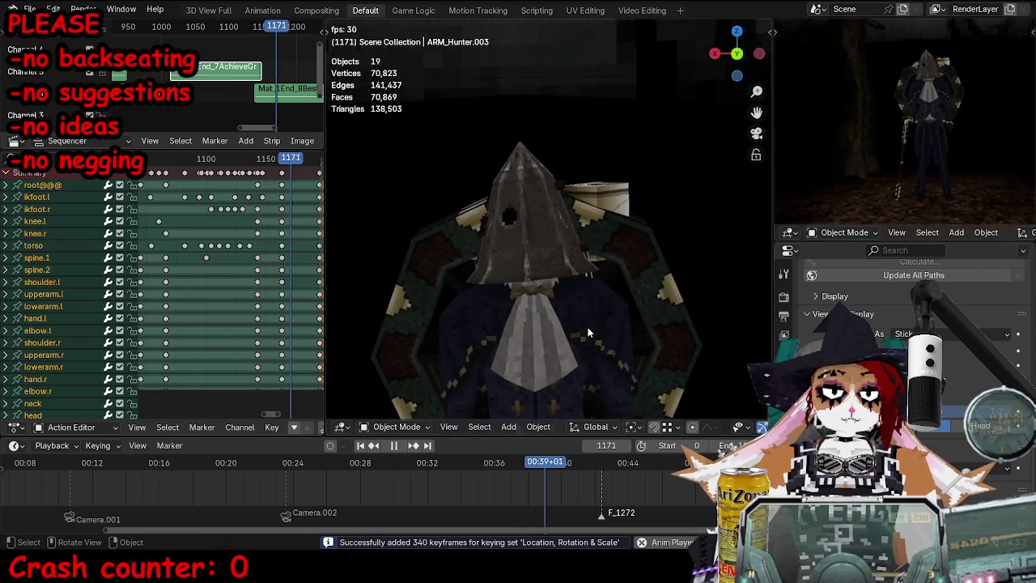
key(space)
key(space)
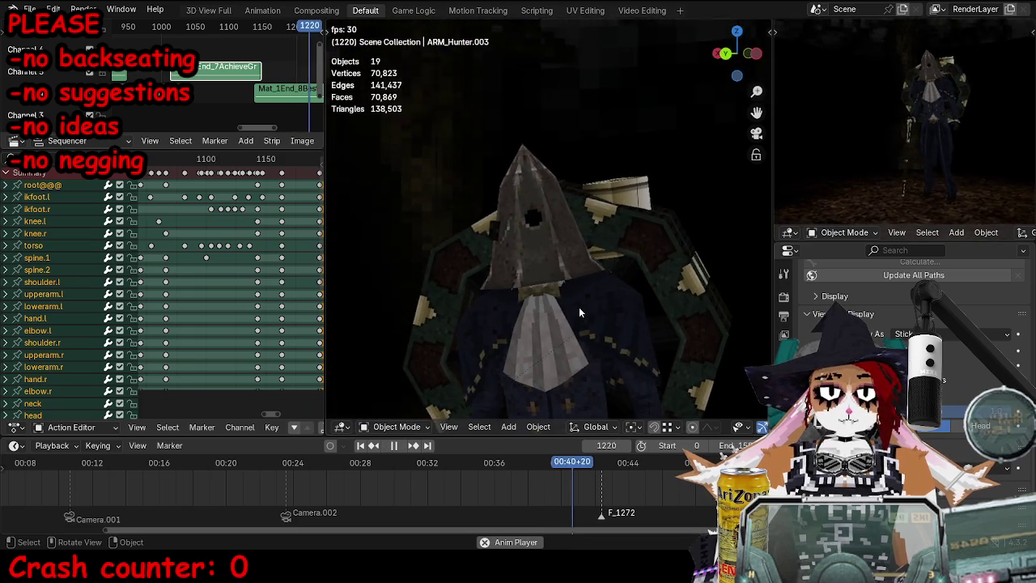
key(space)
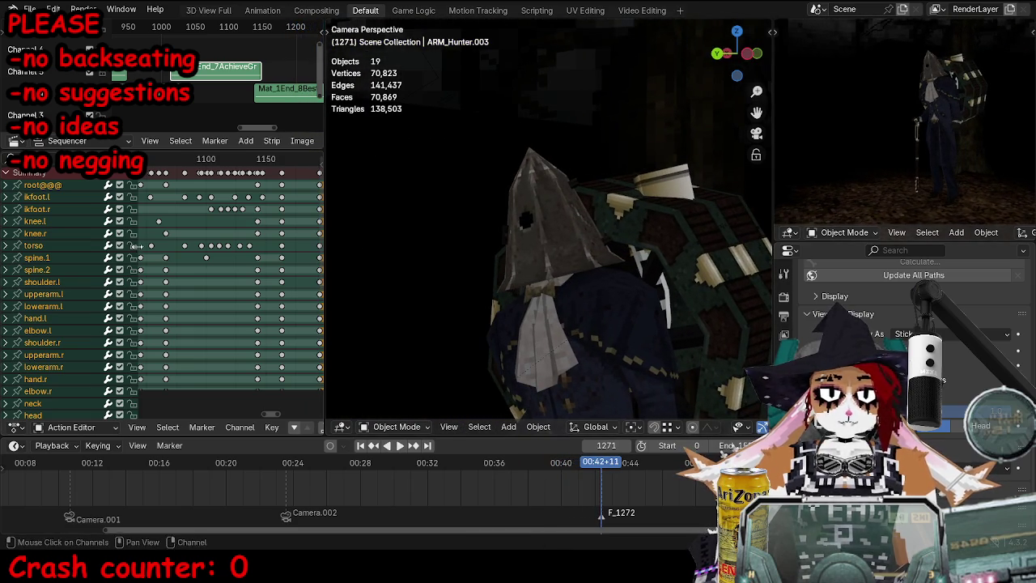
key(space)
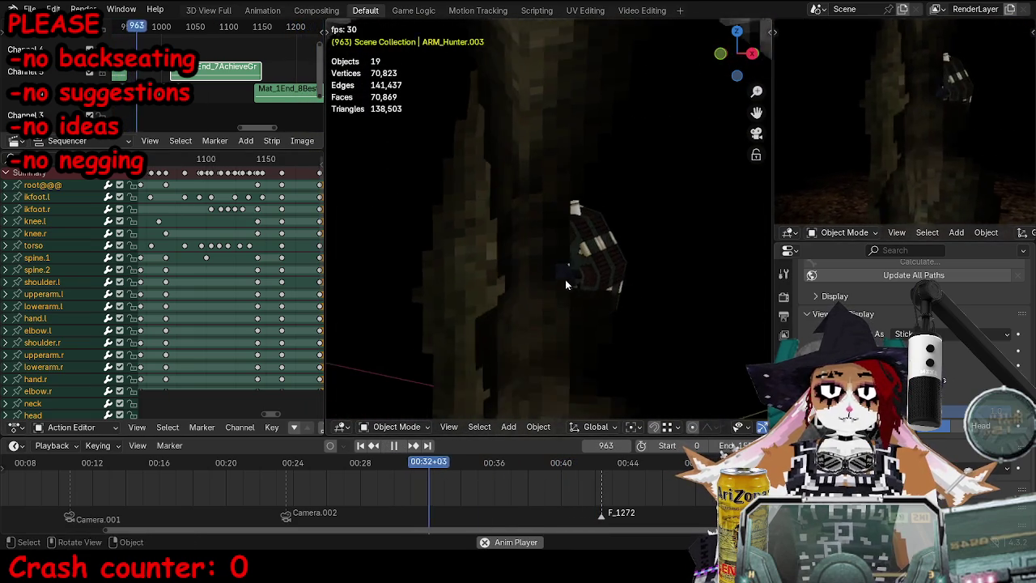
key(ctrl+space)
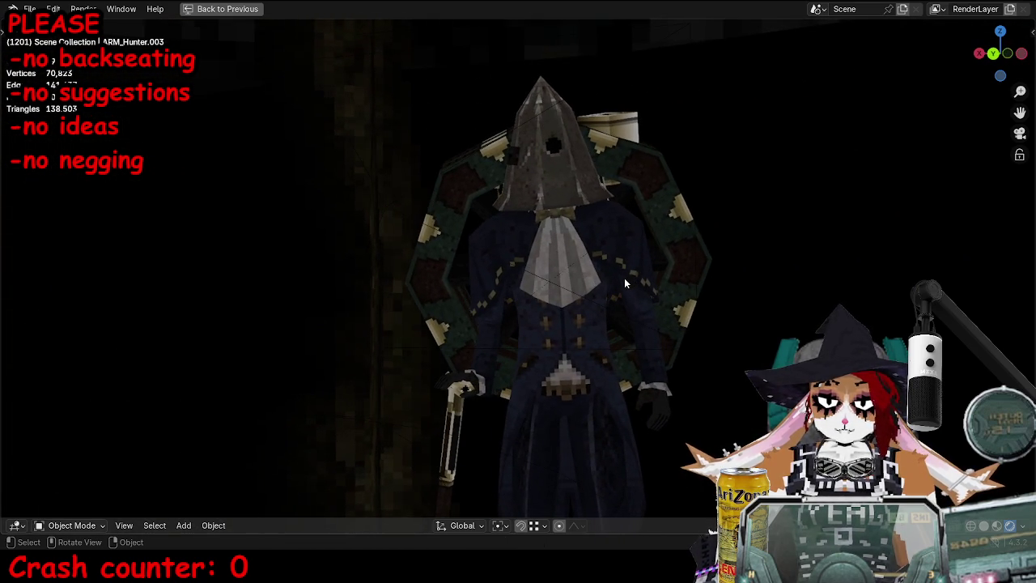
click(658, 301)
key(ctrl+alt+space)
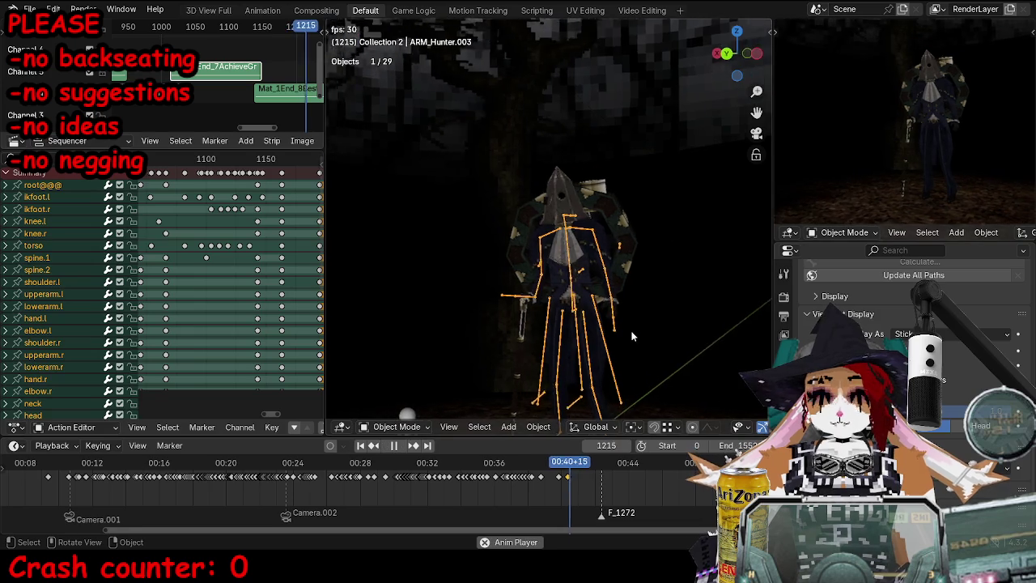
Step: Stop the walk at frame 1236 and select the torso bone in Pose Mode
key(space)
key(ctrl+Tab)
click(597, 333)
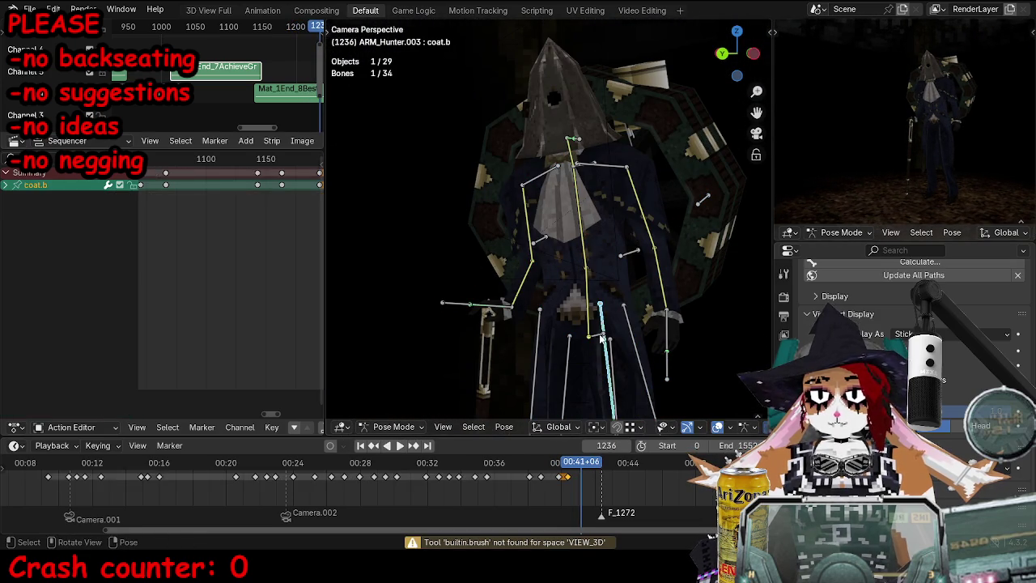
middle_drag(229, 215, 152, 240)
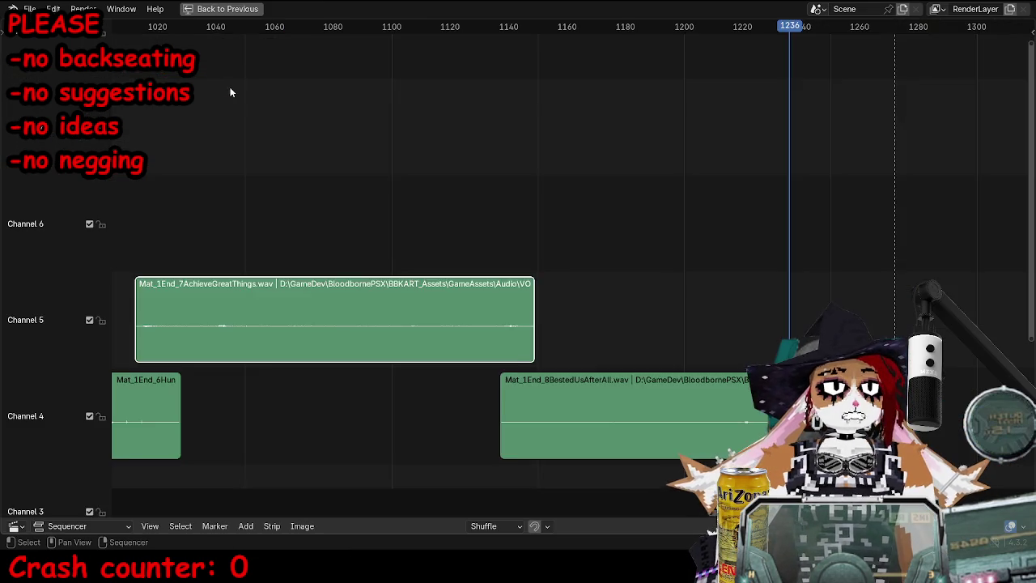
Step: Maximize the Sequencer to fill the Blender window
key(ctrl+space)
scroll(532, 169, down, 3)
scroll(531, 188, down, 2)
key(shift+a)
click(476, 247)
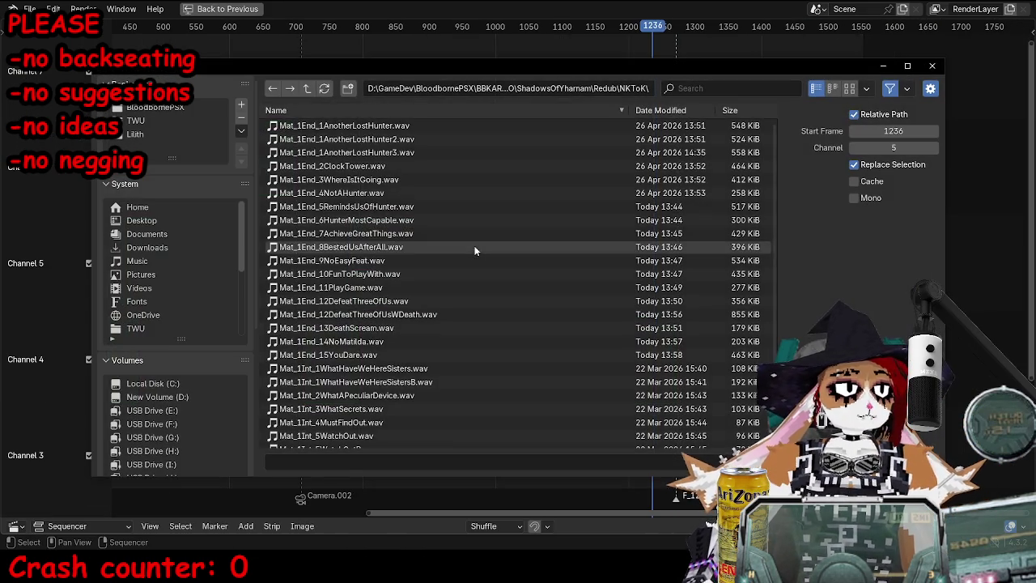
scroll(421, 241, down, 3)
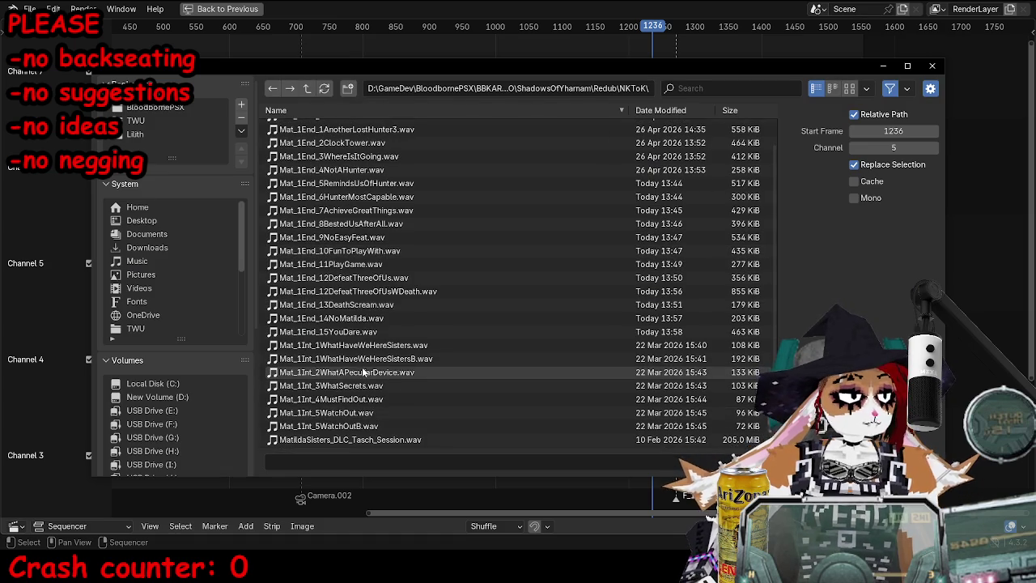
scroll(381, 372, up, 2)
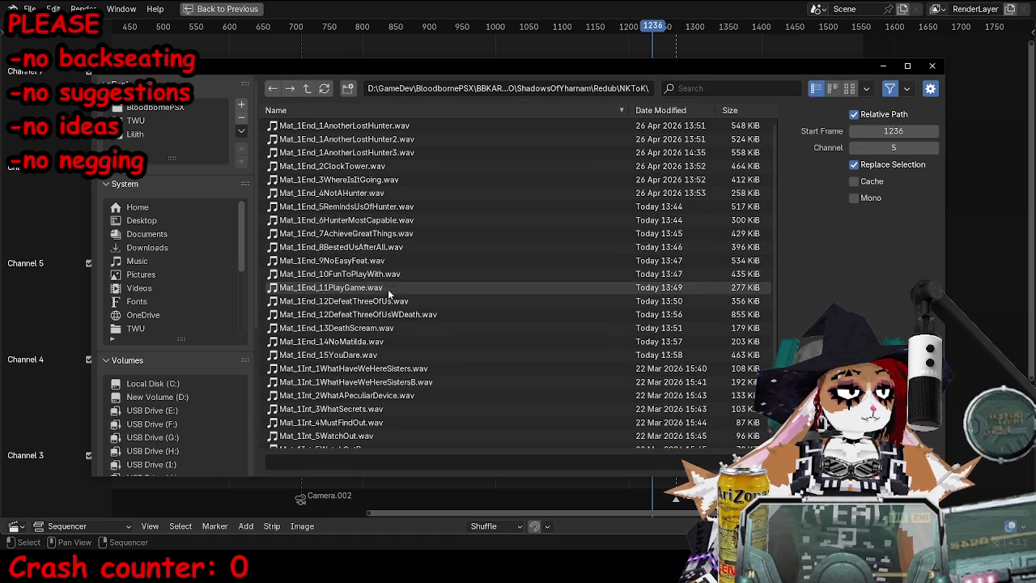
scroll(400, 380, down, 2)
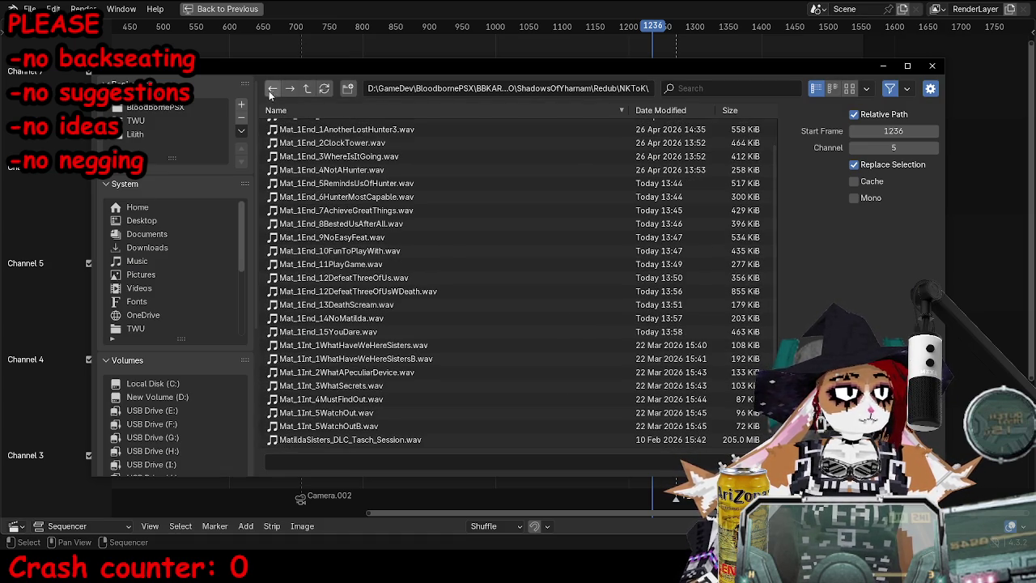
key(Escape)
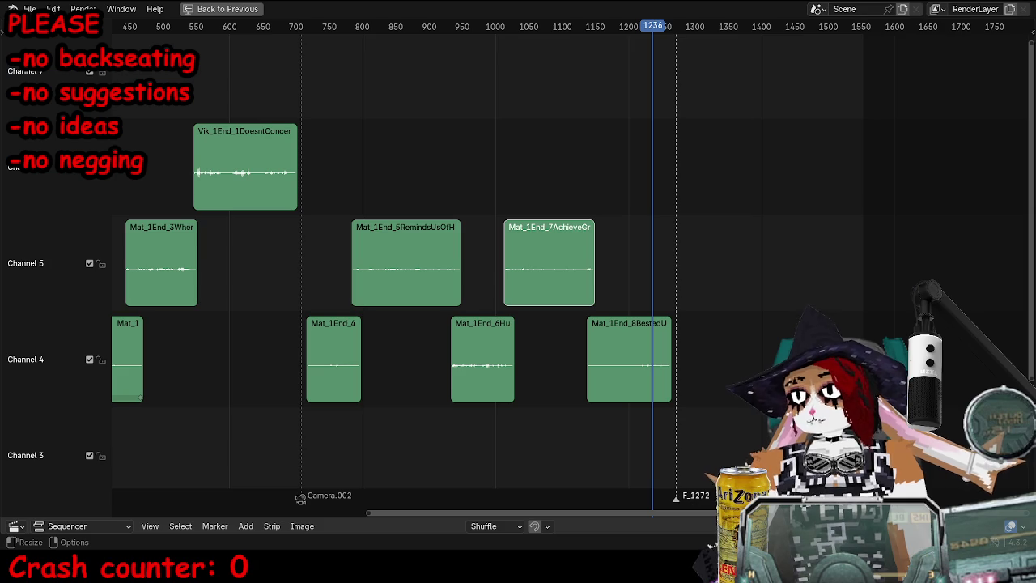
Step: Paste a short voice clip into Channel 5 at the playhead and play it in the maximized Sequencer
key(ctrl+v)
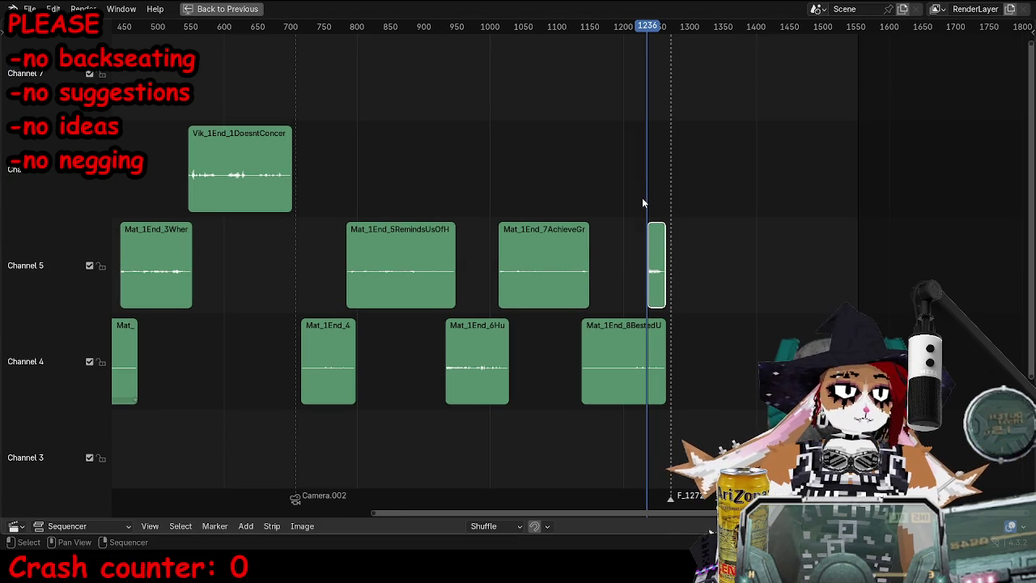
key(ctrl+space)
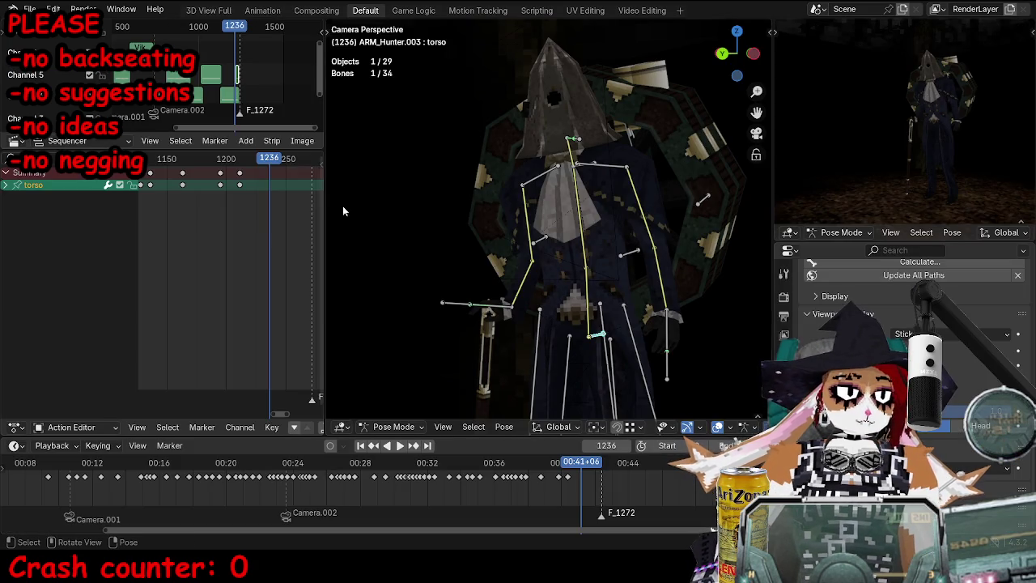
key(n)
key(n)
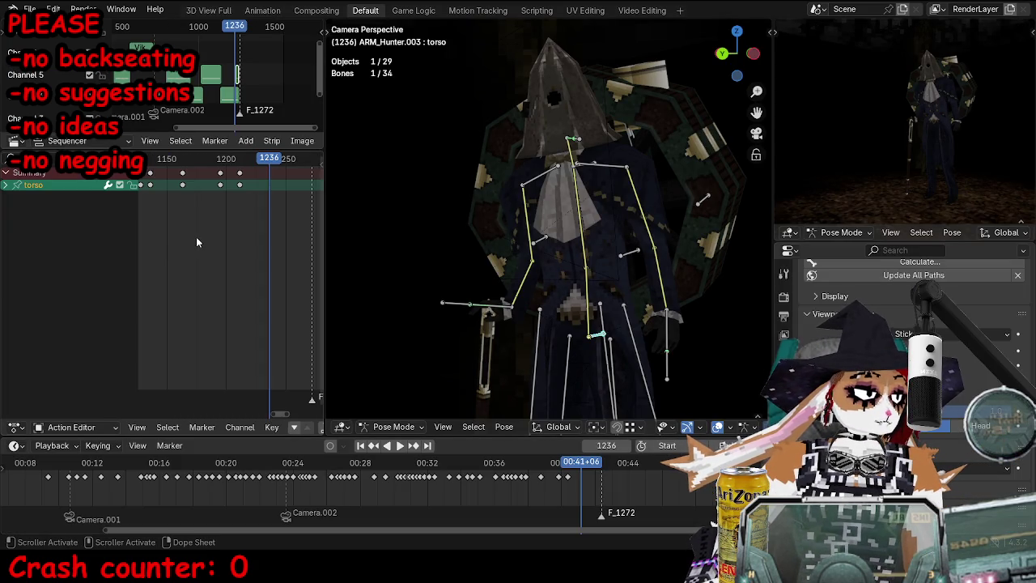
key(n)
key(ctrl+space)
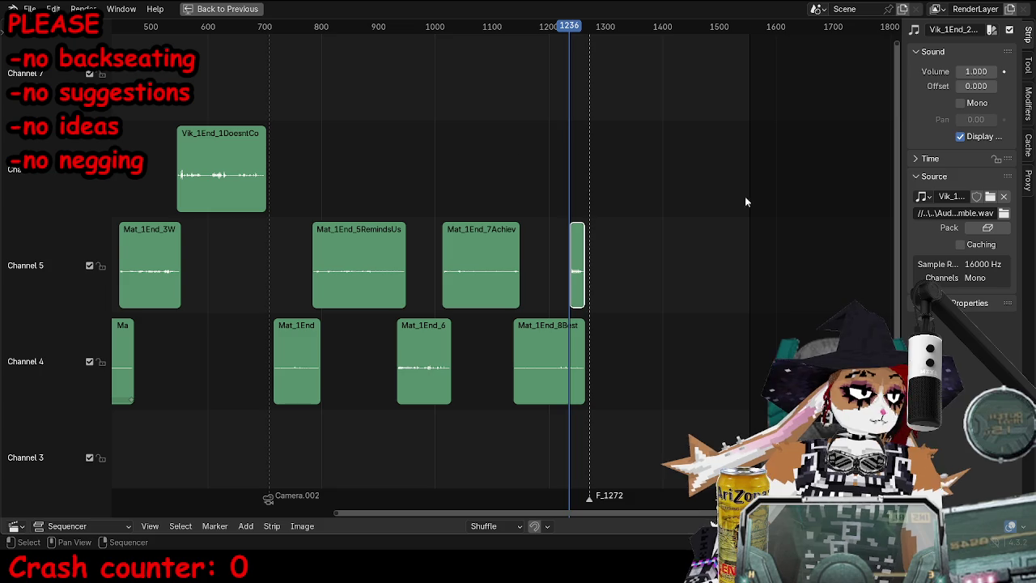
key(space)
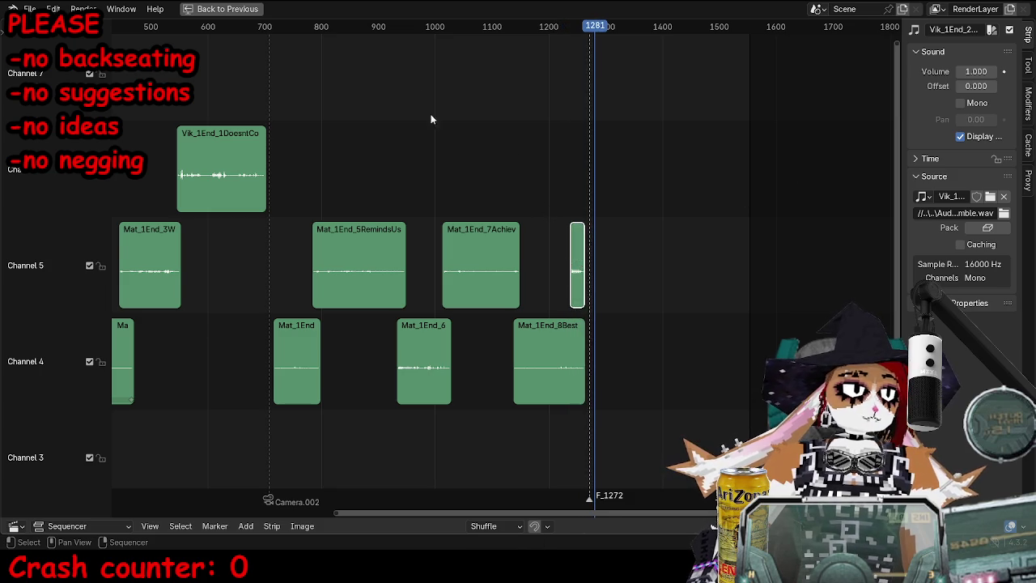
Step: Slide the new clip slightly later, check the strip volumes, and restore the Default workspace
drag(576, 259, 580, 260)
key(space)
click(551, 361)
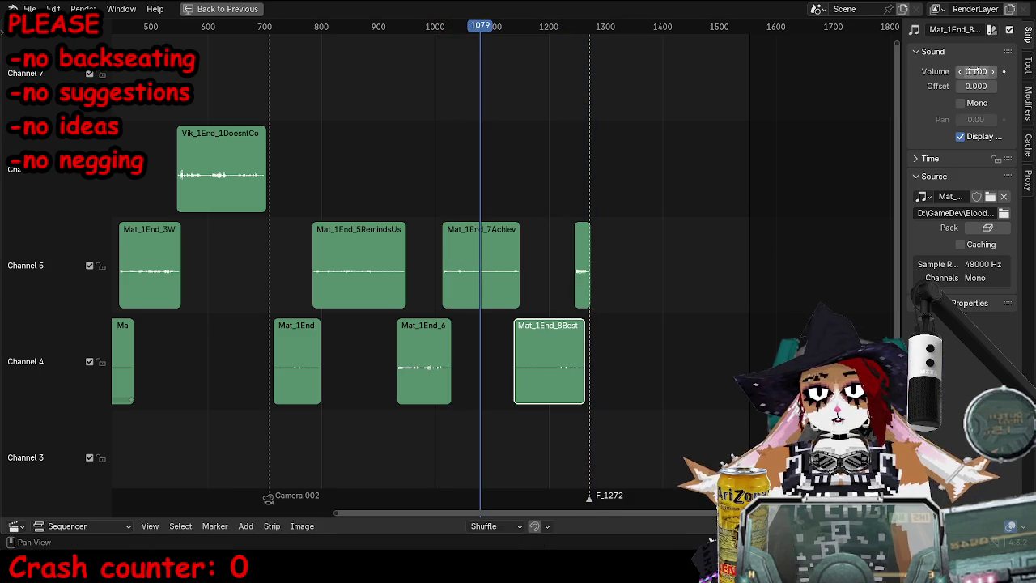
click(485, 254)
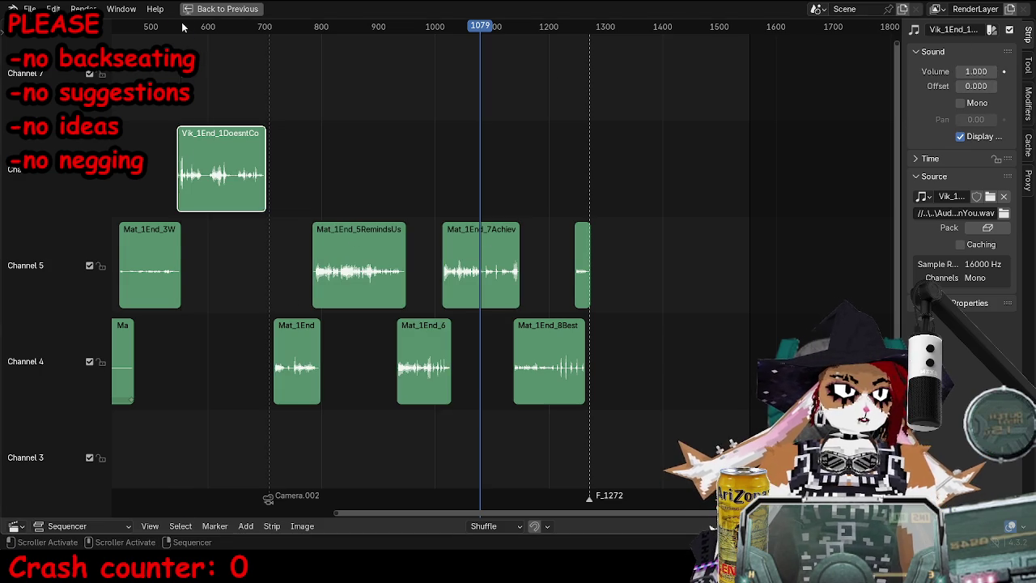
click(220, 9)
scroll(486, 259, down, 3)
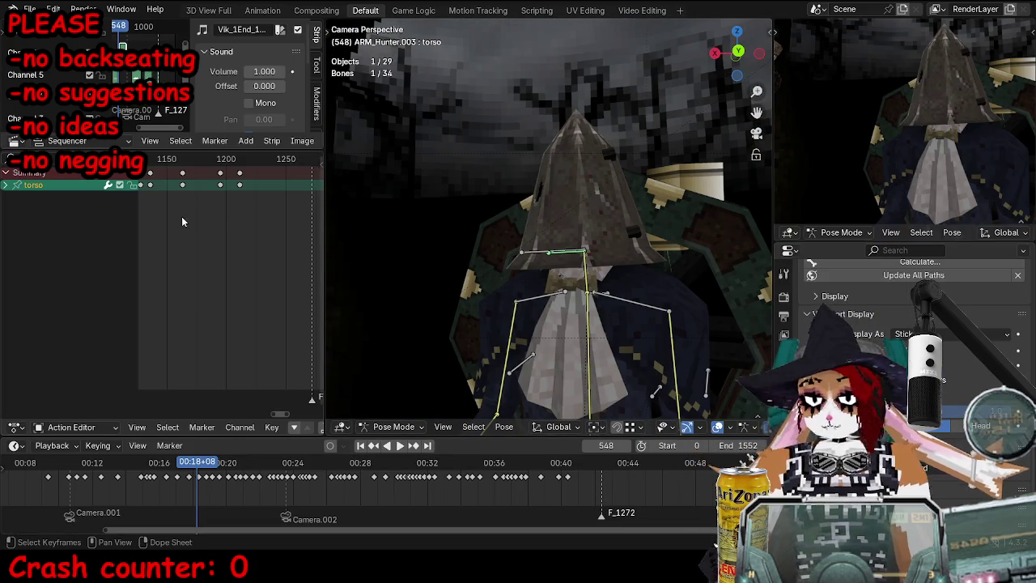
Step: Put the Hunter rig in Object Mode, hide the bones, and play the walk in a maximized 3D view
scroll(159, 113, down, 2)
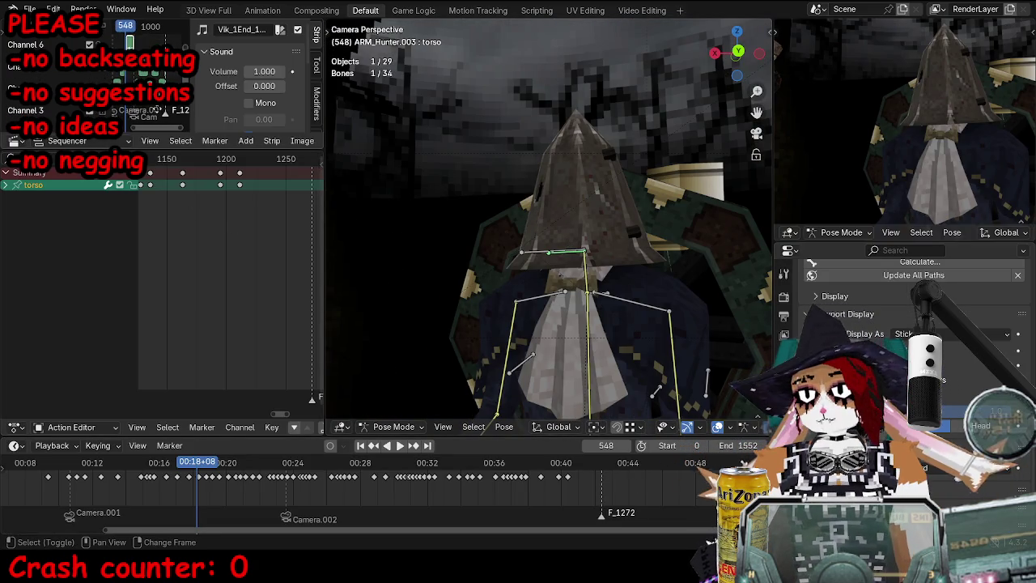
scroll(159, 113, down, 3)
scroll(518, 130, down, 3)
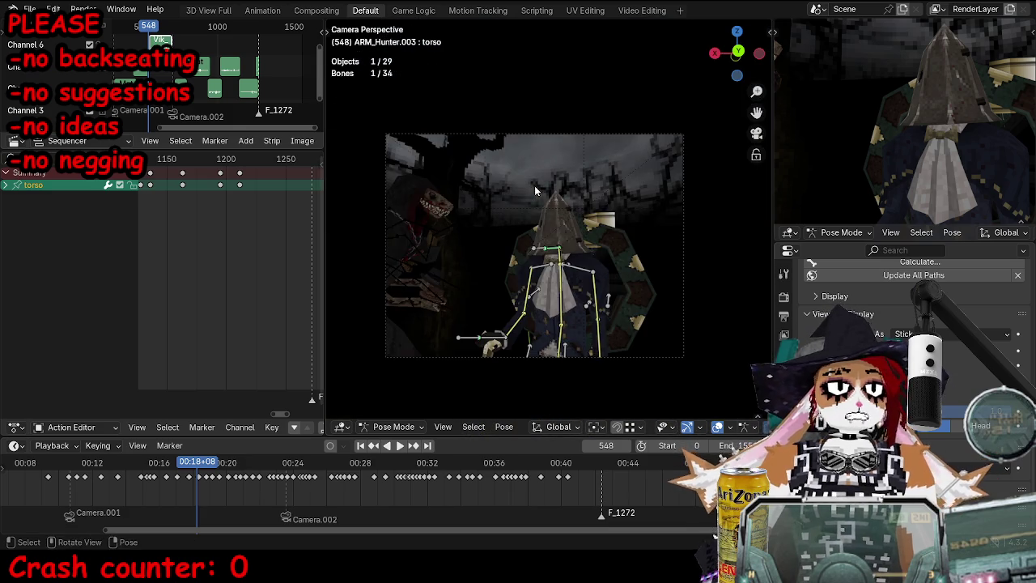
shift+scroll(517, 148, down, 2)
scroll(489, 233, up, 1)
key(ctrl+Tab)
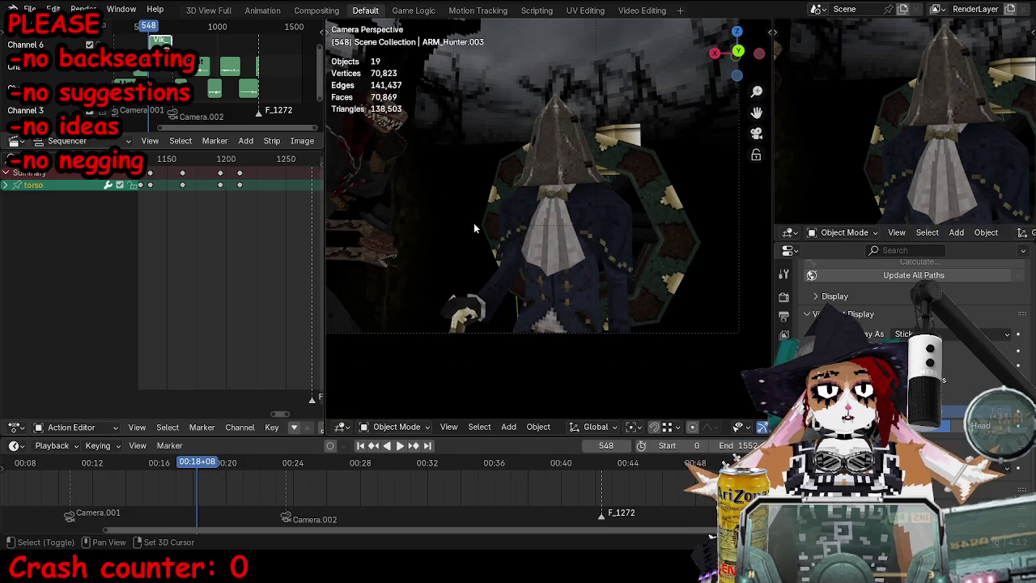
key(h)
key(space)
key(ctrl+alt+space)
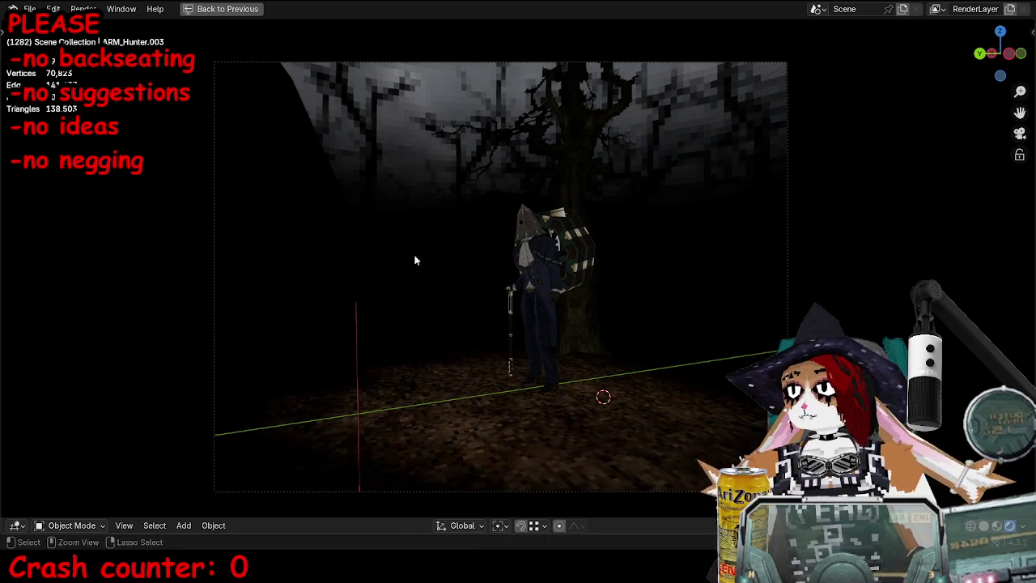
Step: Restore the normal layout and check the Vik_1End_1 voice strip volume of 0.100
key(ctrl+space)
scroll(261, 55, up, 2)
scroll(265, 47, up, 2)
scroll(269, 38, up, 2)
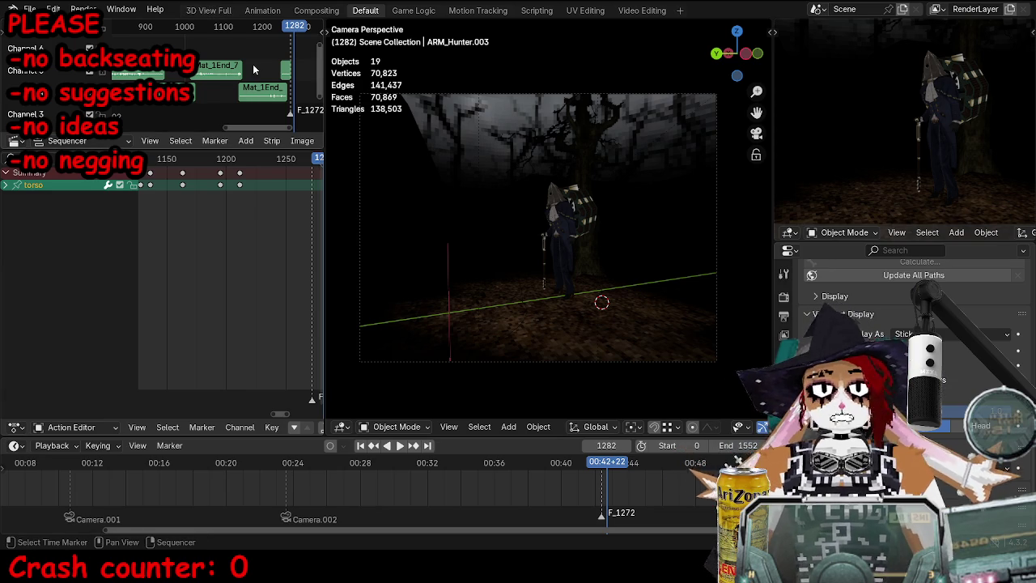
key(n)
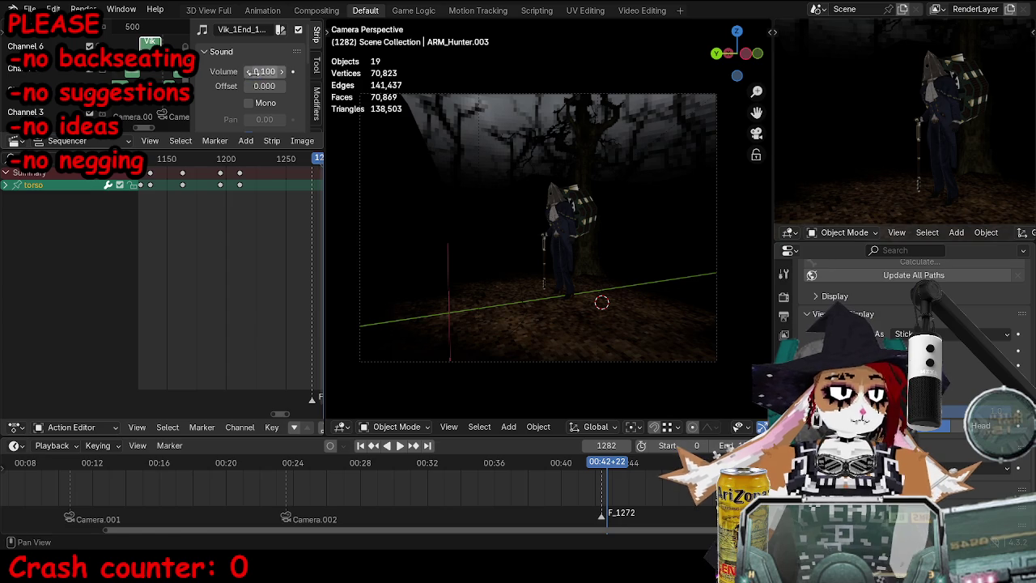
key(n)
Step: Replay the walk with its voice lines from frame 565, stopping near frame 1270
click(194, 36)
key(space)
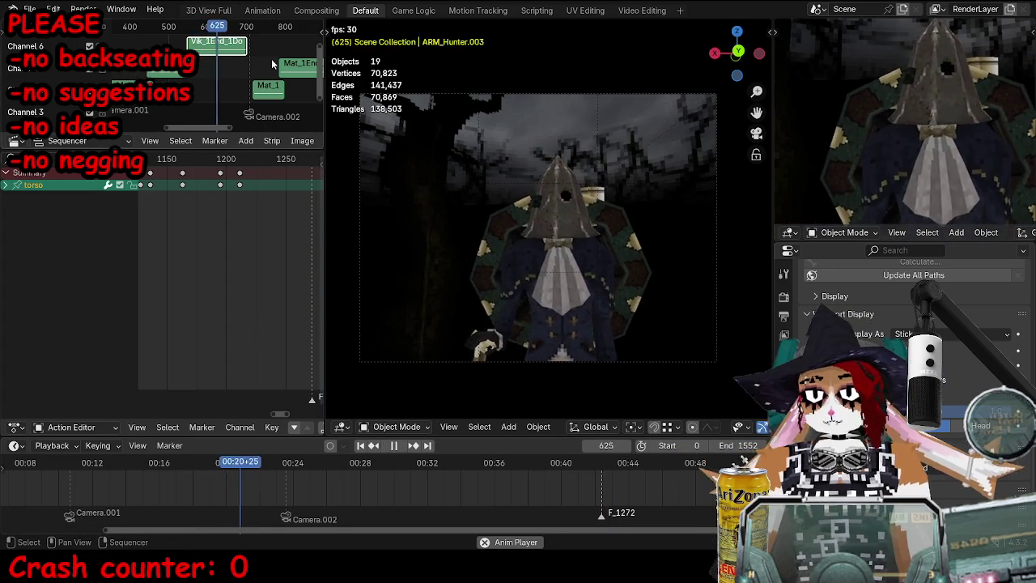
click(506, 466)
ctrl+scroll(294, 78, right, 5)
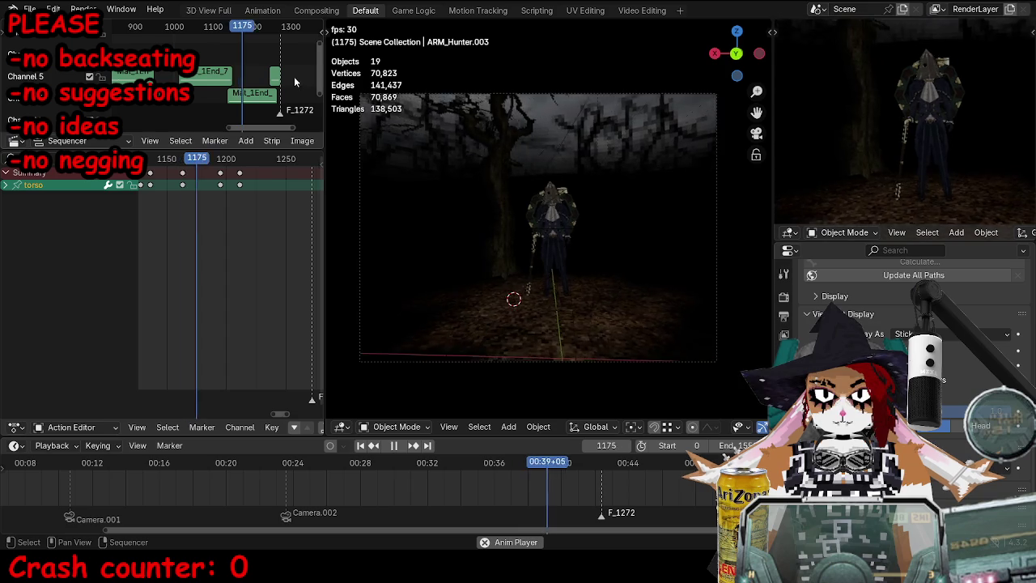
scroll(285, 76, up, 2)
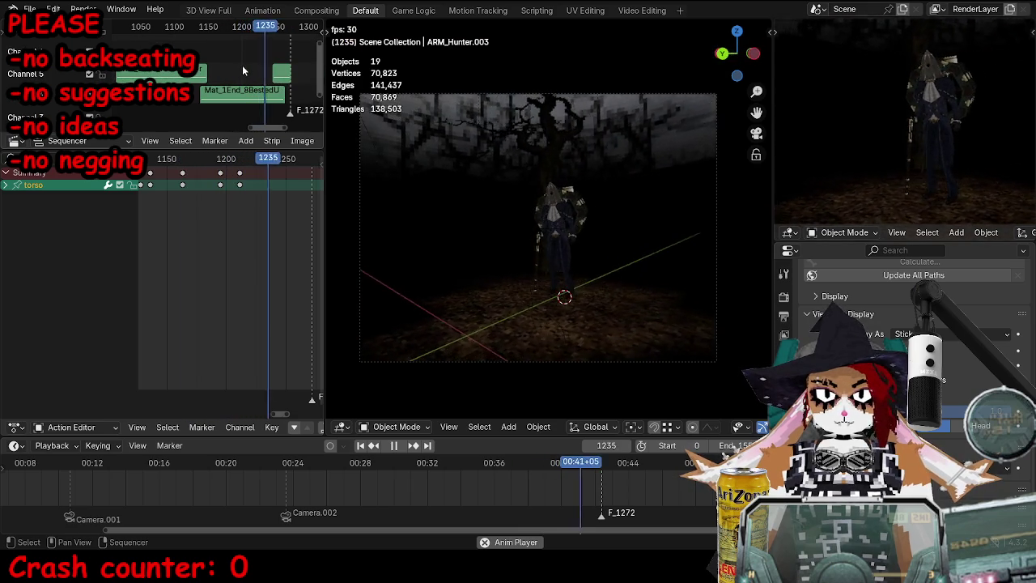
key(space)
click(564, 195)
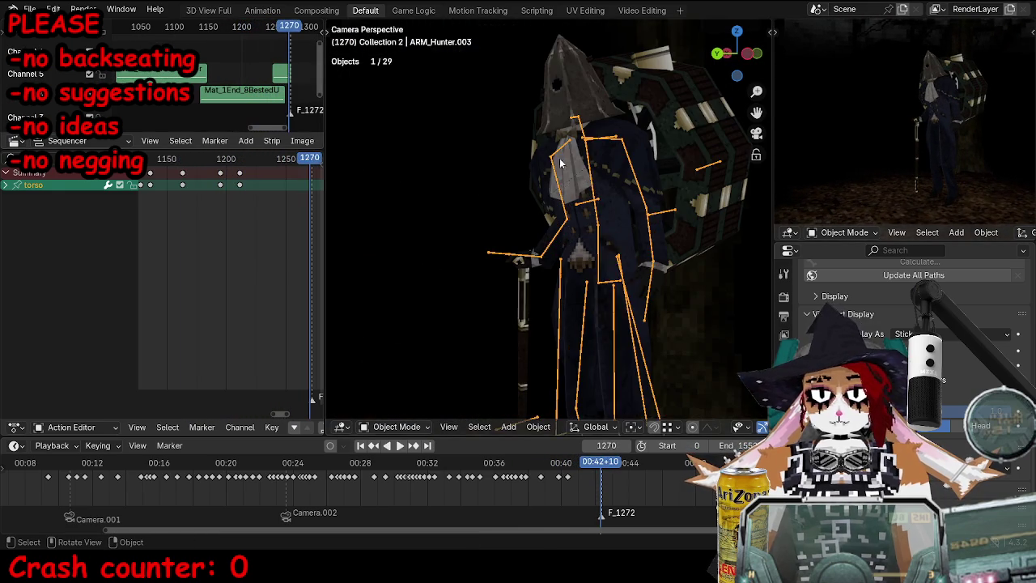
Step: In Pose Mode, stop the animation at frame 1246
key(ctrl+Tab)
click(270, 29)
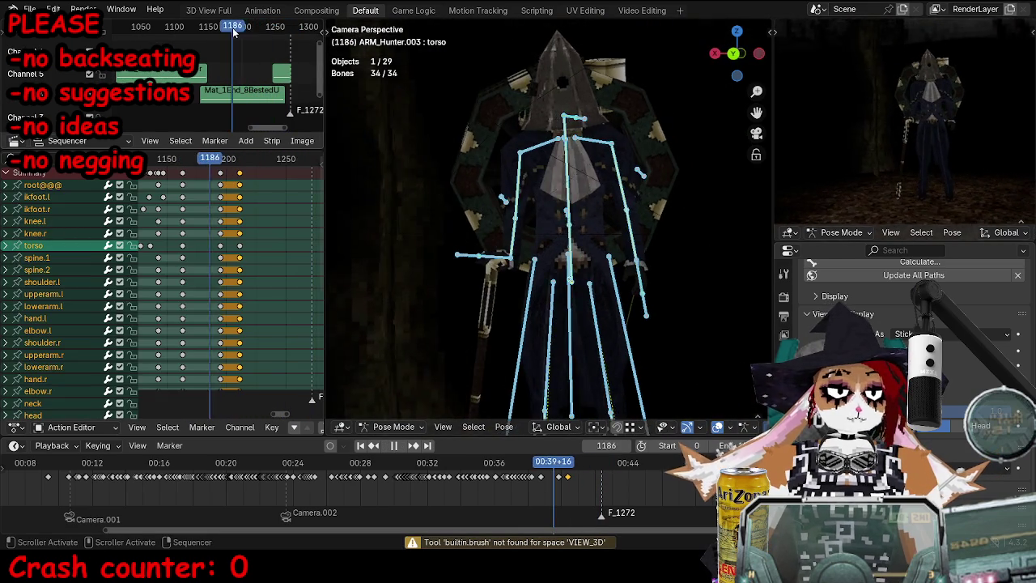
key(space)
click(213, 163)
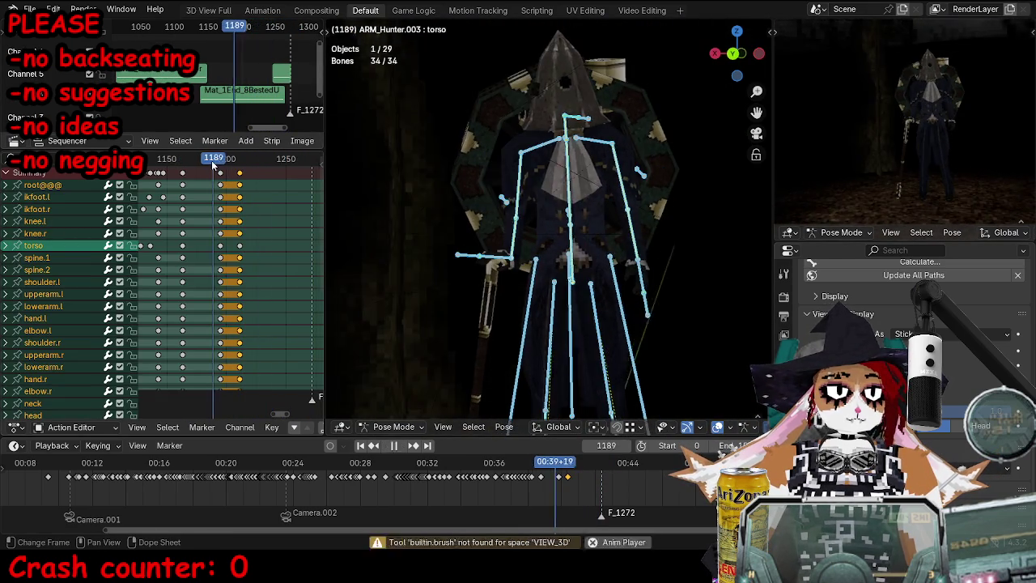
key(space)
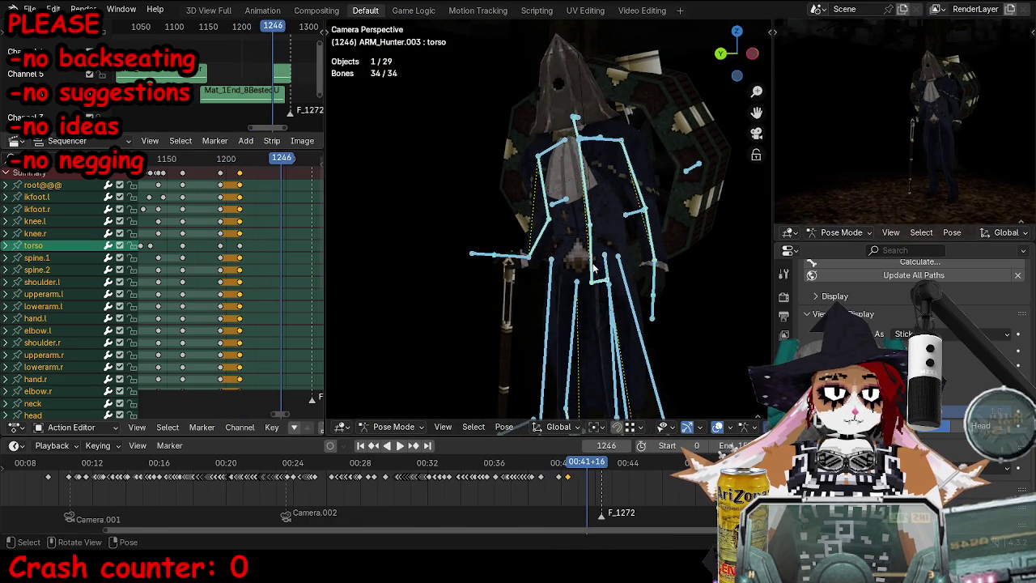
Step: Rotate the torso, upperbody and ikhead bones into a new pose
click(603, 287)
key(r)
key(r)
key(r)
click(595, 253)
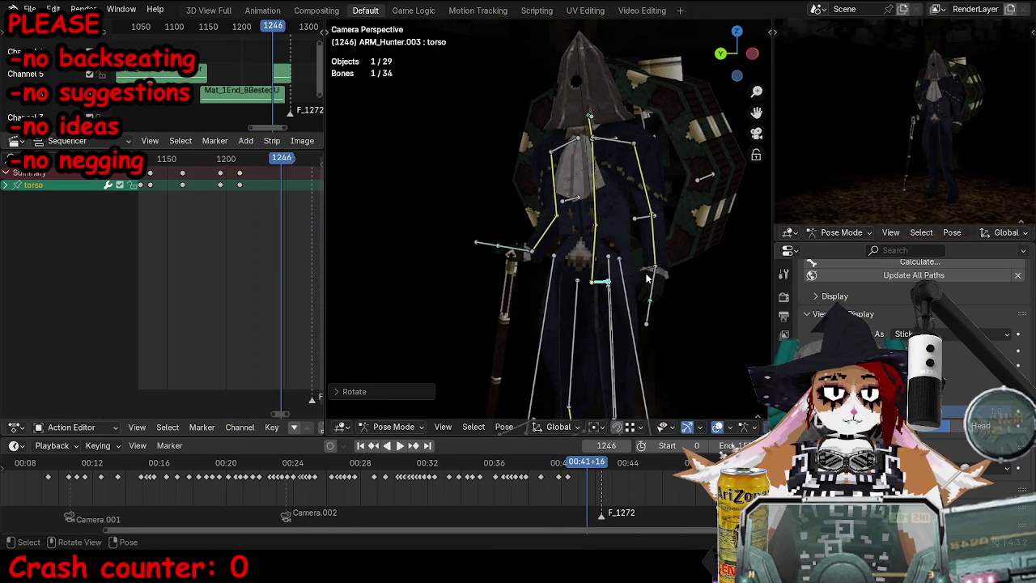
click(595, 253)
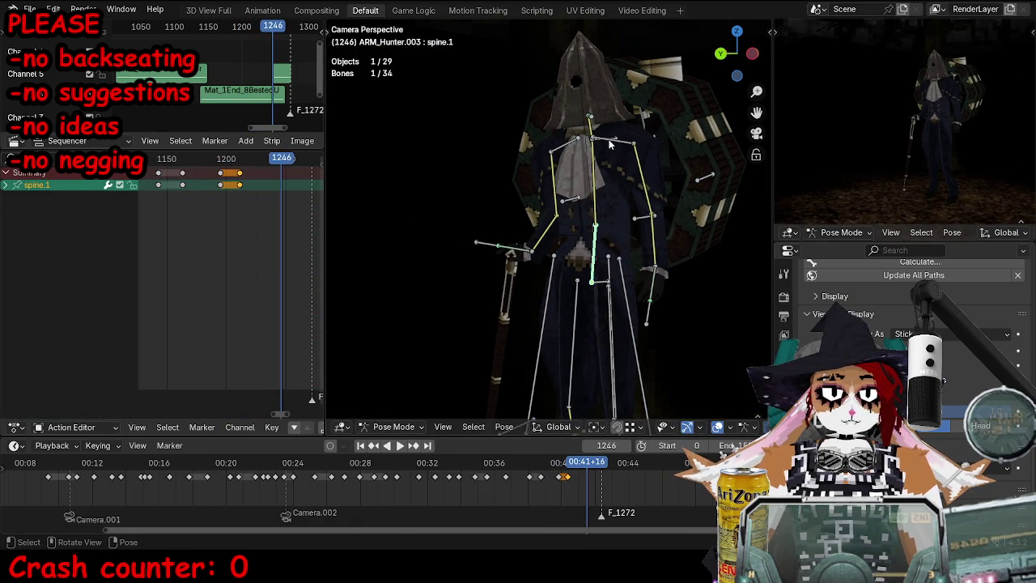
click(613, 139)
key(r)
key(r)
click(631, 174)
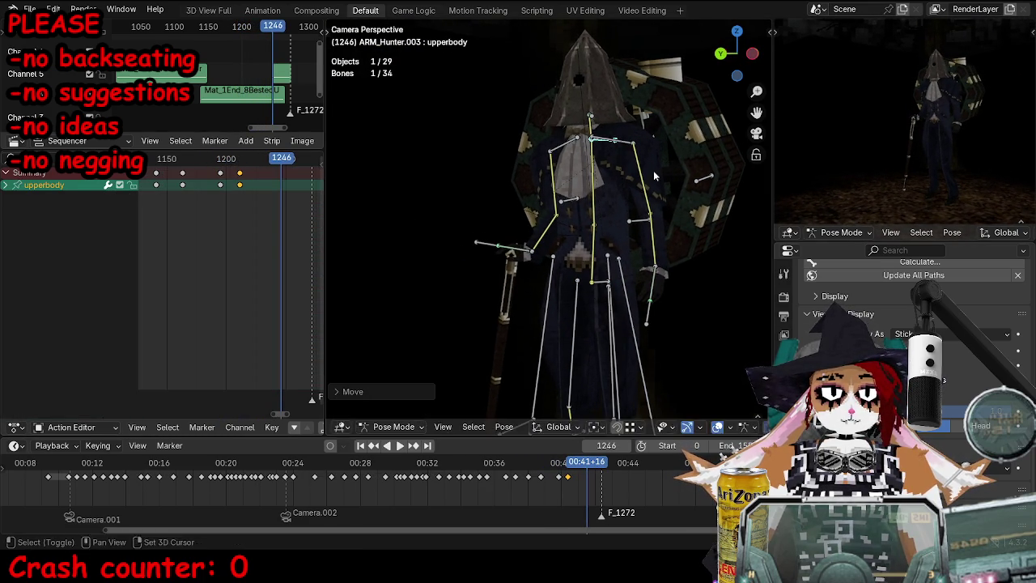
key(r)
key(r)
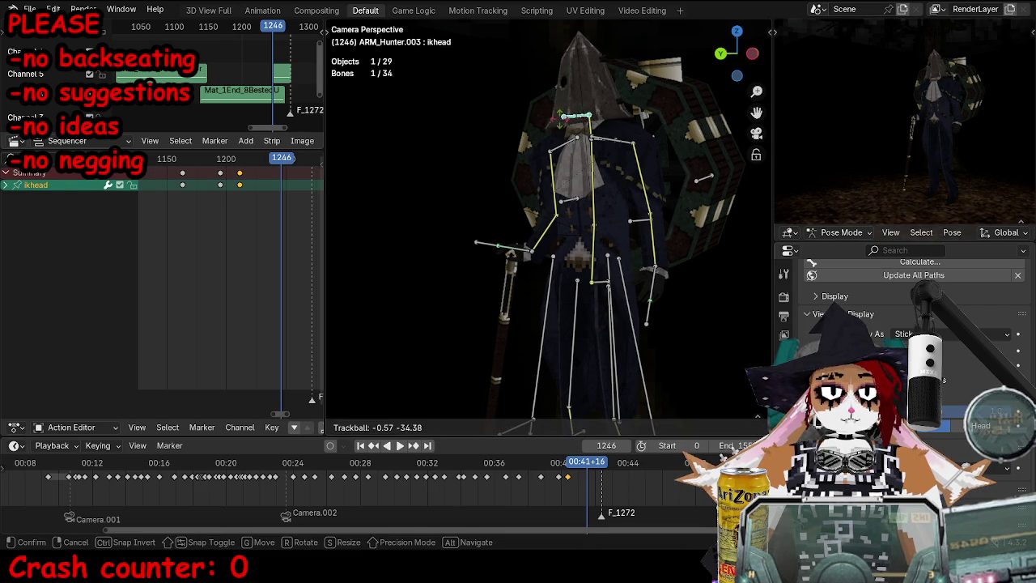
click(640, 137)
key(r)
Step: Move the ikhand.l control and rotate the shoulder.l bone
click(650, 143)
click(651, 325)
key(g)
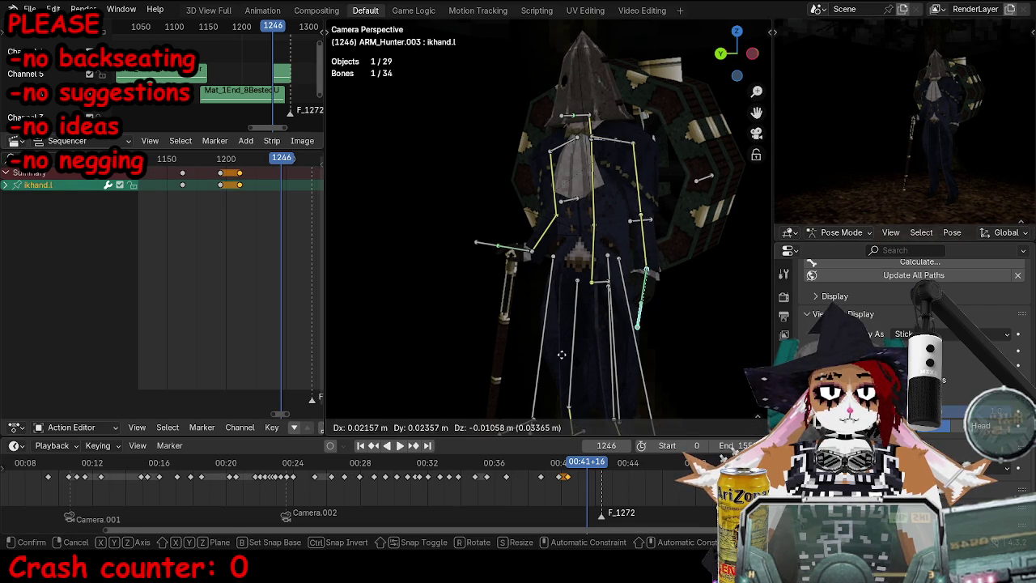
click(528, 354)
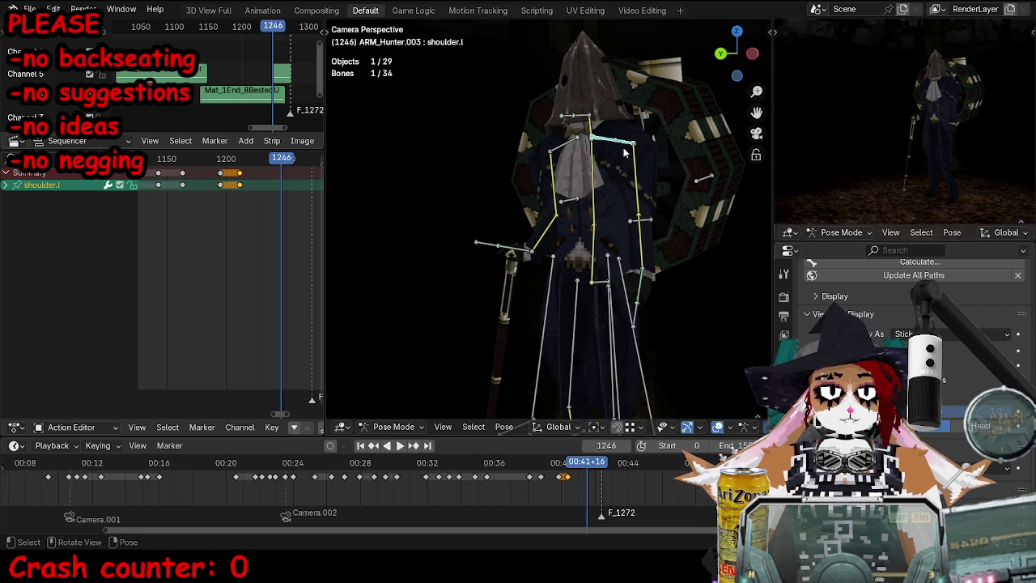
middle_drag(625, 152, 648, 165)
scroll(648, 166, up, 5)
click(652, 150)
key(r)
click(723, 198)
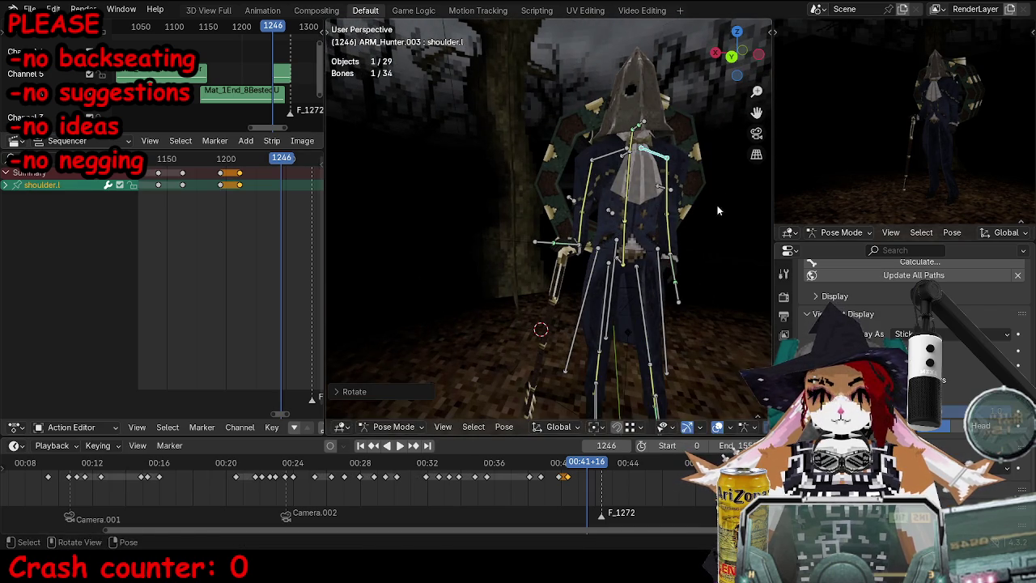
Step: Keyframe all of the Hunter's bones at frame 1246
middle_drag(726, 307, 705, 270)
key(a)
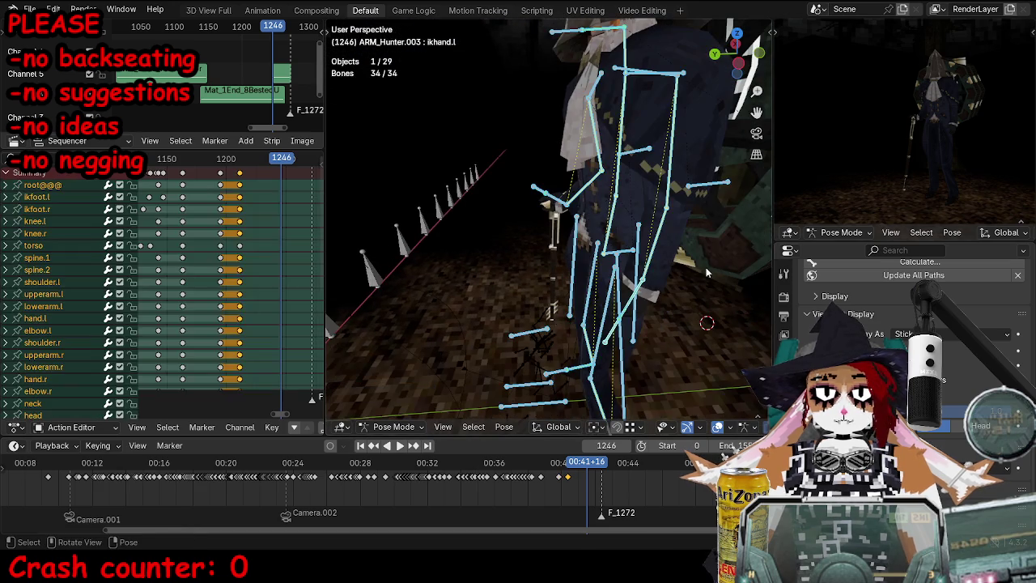
key(i)
click(631, 258)
middle_drag(630, 258, 708, 266)
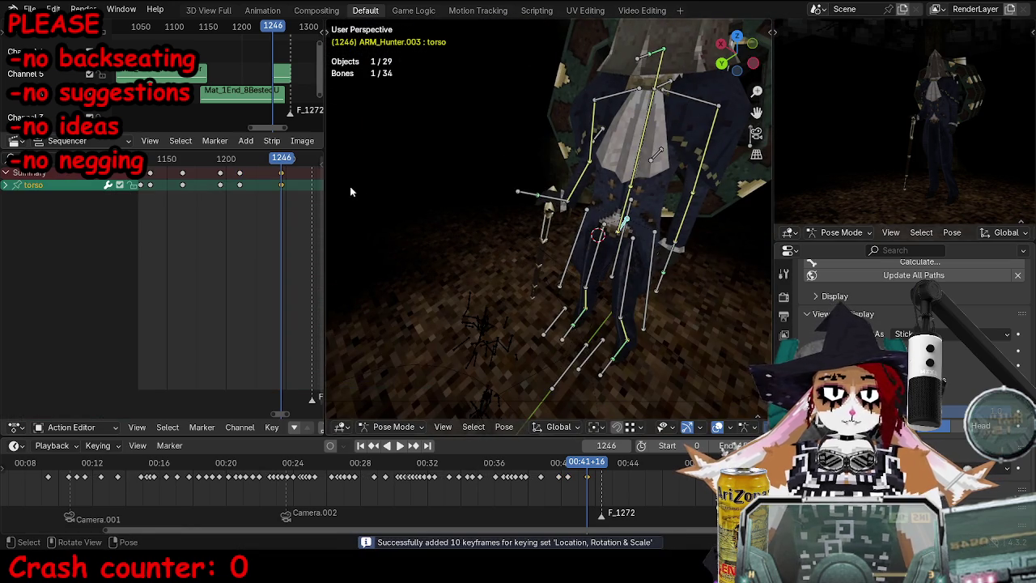
Step: Play the walk animation briefly to preview the current motion
key(space)
scroll(460, 219, down, 5)
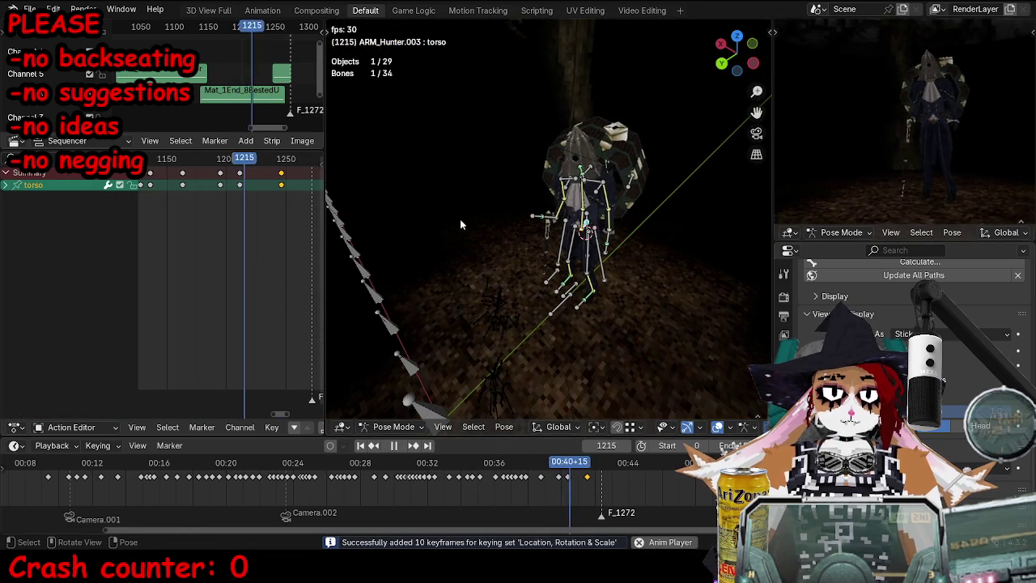
key(space)
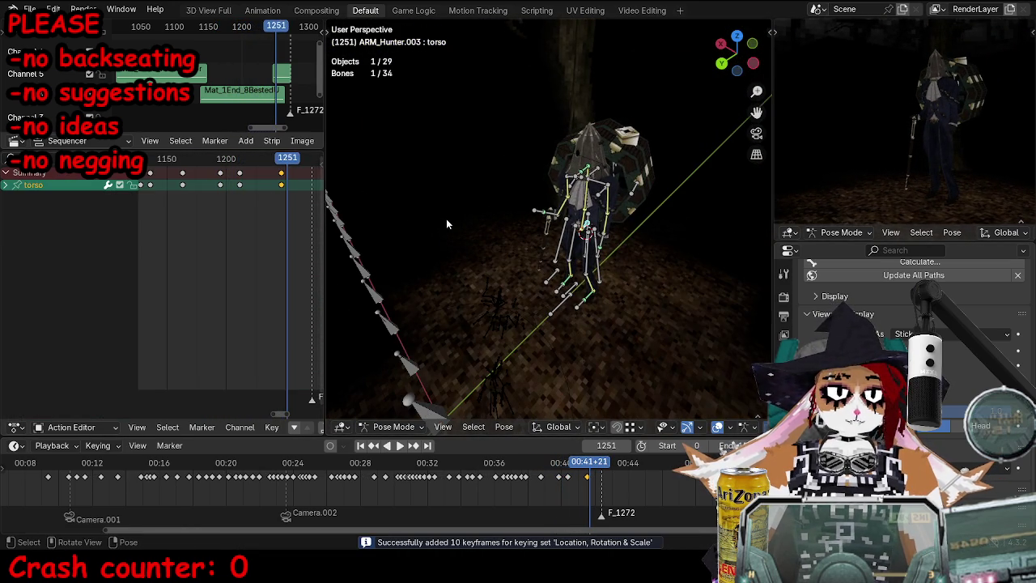
alt+scroll(447, 219, down, 13)
Step: Rotate the ikhead bone to adjust the Hunter's head pose
middle_drag(578, 243, 563, 141)
click(563, 146)
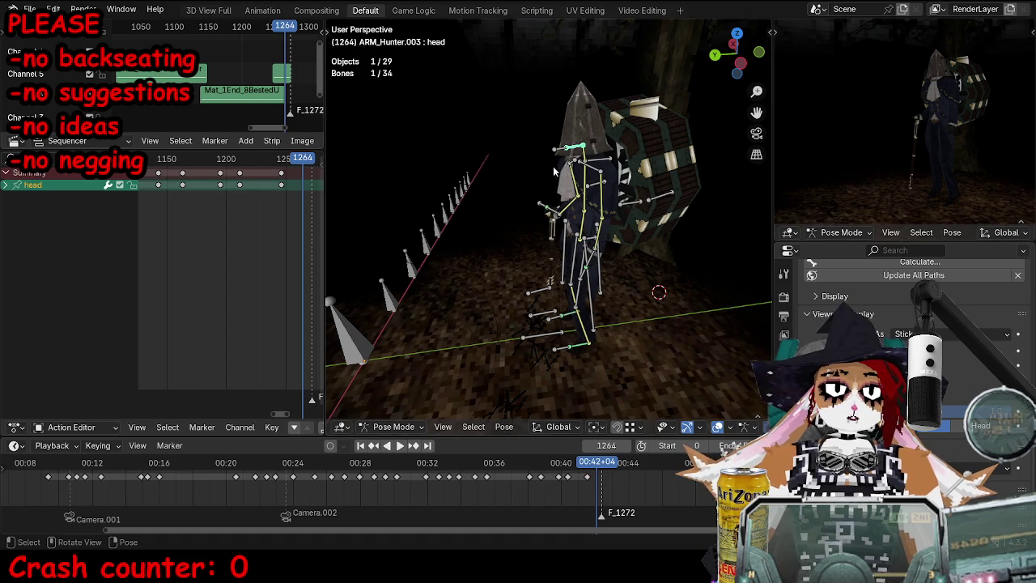
scroll(554, 171, up, 3)
click(544, 143)
middle_drag(544, 142, 460, 205)
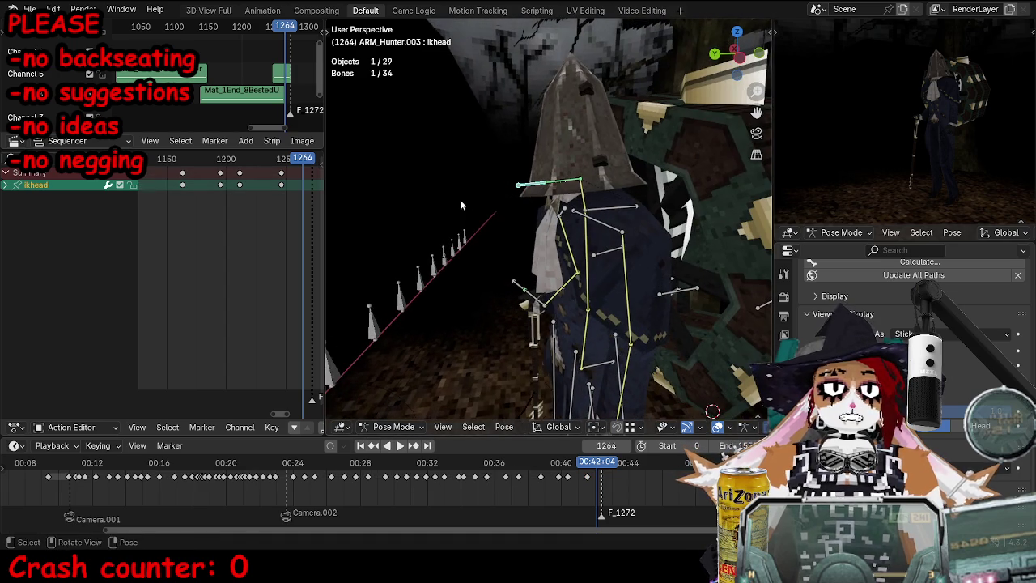
key(r)
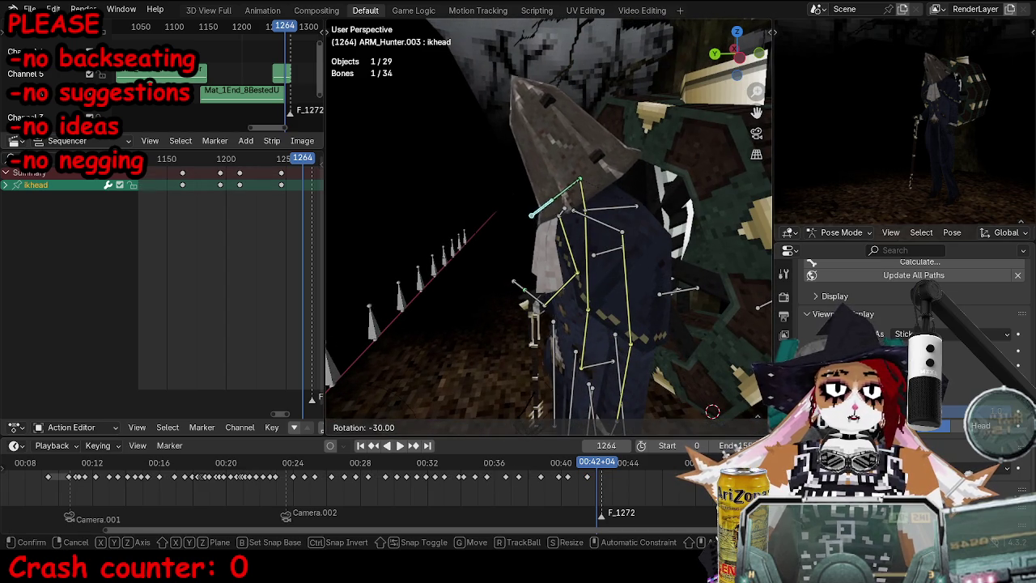
click(567, 241)
Step: Re-pose the left arm by moving elbow.l and rotating ikhand.l
middle_drag(626, 305, 591, 226)
click(597, 170)
mouse_move(596, 170)
middle_down()
mouse_move(576, 197)
mouse_move(648, 182)
middle_up()
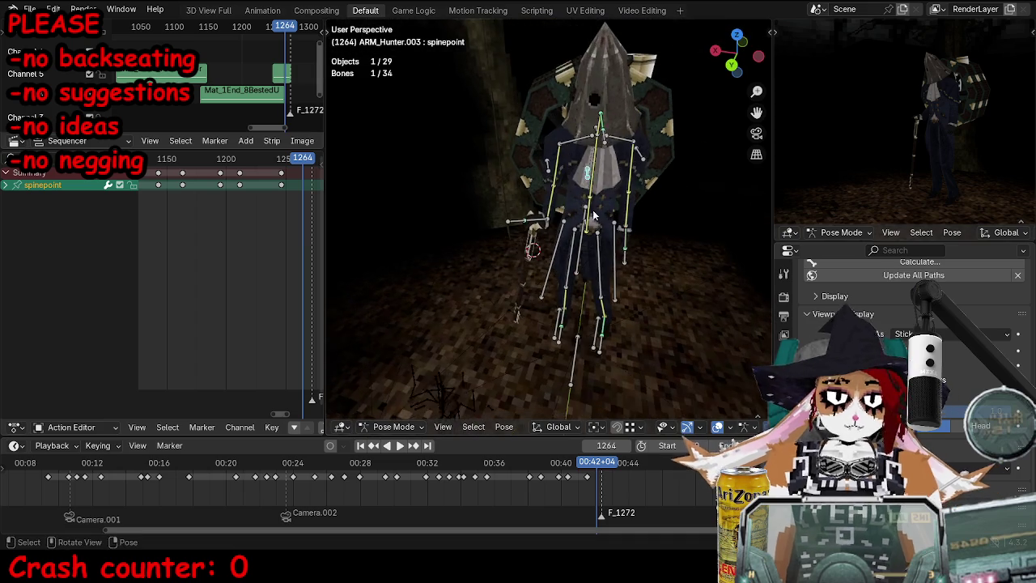
click(670, 172)
key(g)
click(681, 178)
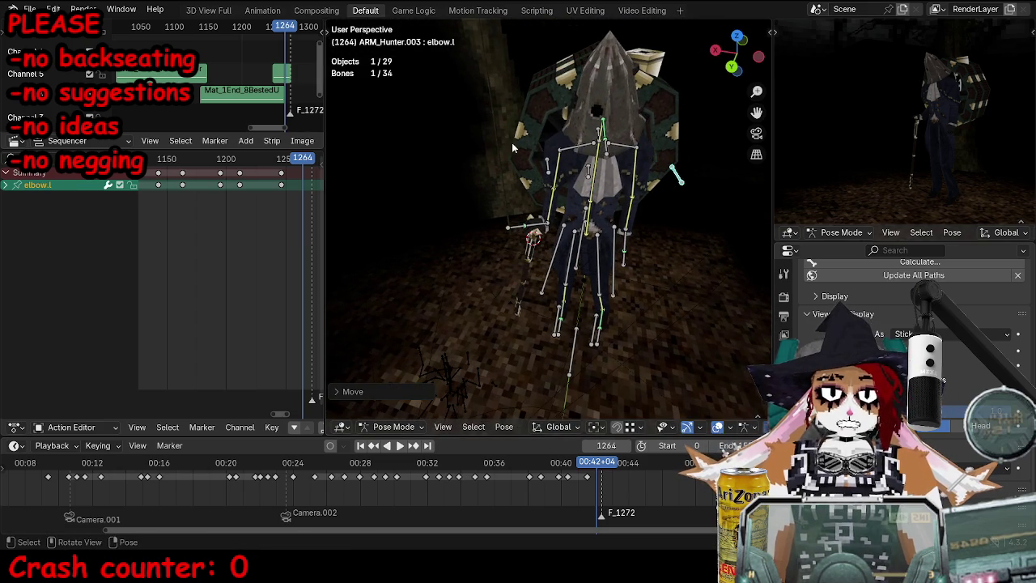
click(623, 266)
mouse_move(623, 266)
middle_down()
mouse_move(664, 235)
mouse_move(567, 223)
middle_up()
key(r)
click(682, 225)
Step: Move the torso bone into place, then key all bones at this frame
click(567, 239)
key(g)
click(579, 220)
key(g)
click(633, 219)
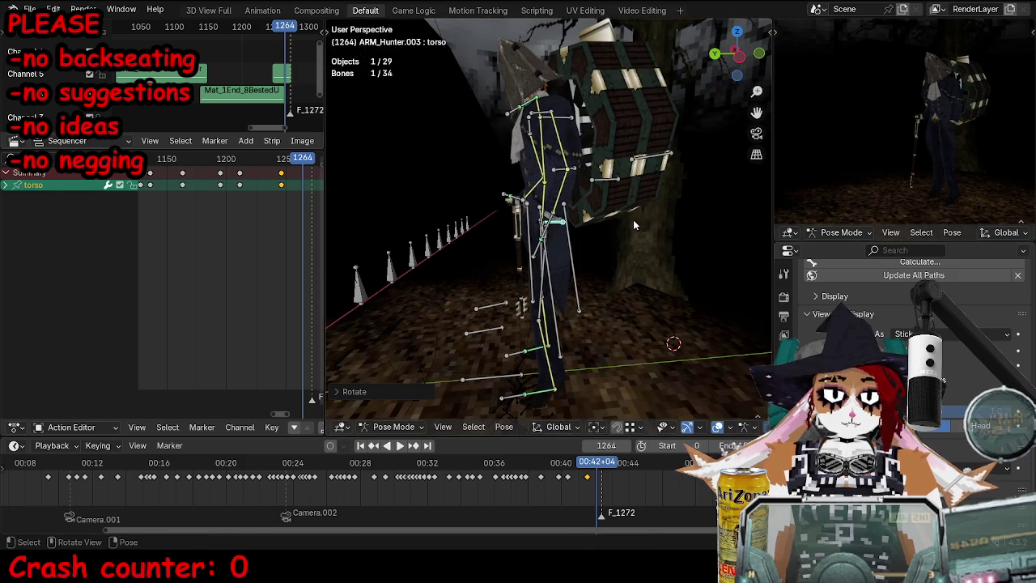
key(a)
key(i)
Step: Calculate bone motion paths and nudge the keyframes near frame 1250 slightly earlier
key(space)
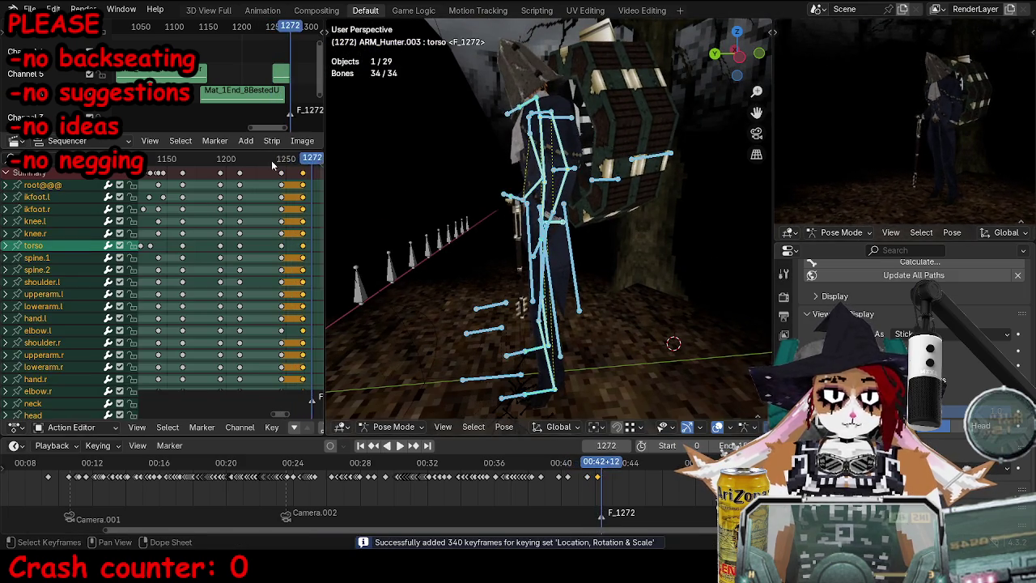
key(Escape)
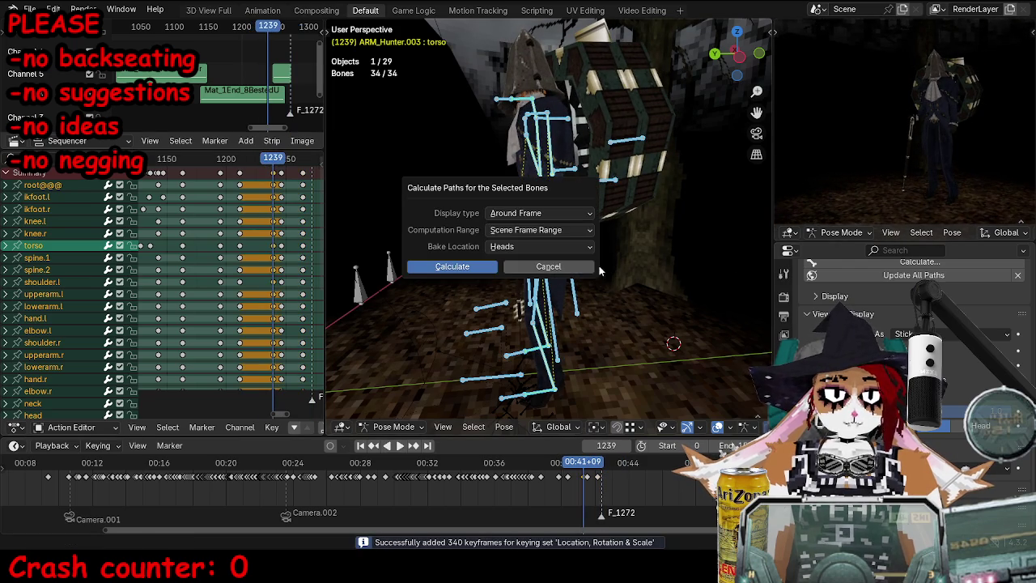
key(Return)
click(282, 174)
drag(300, 180, 297, 180)
key(space)
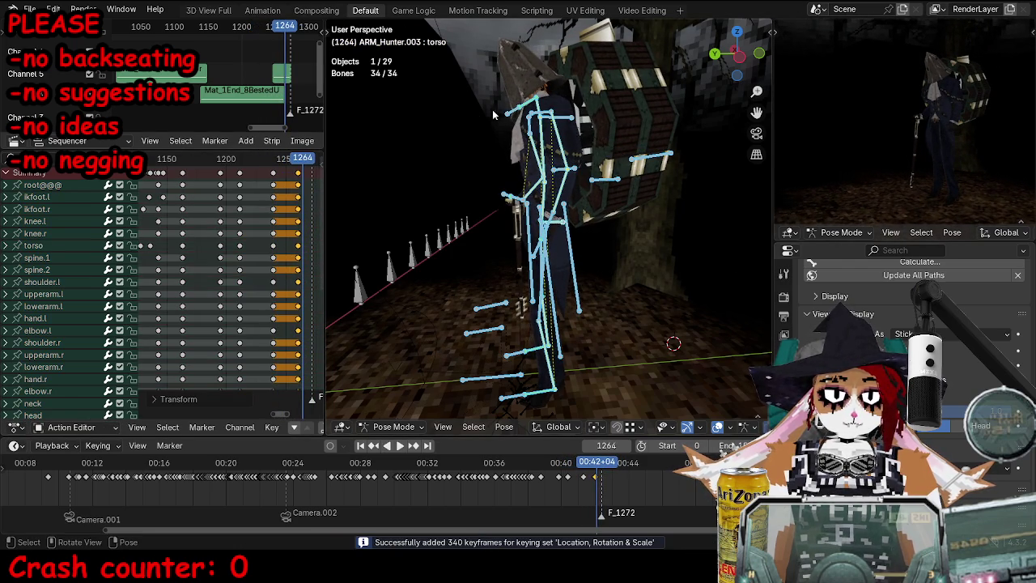
Step: Move and key the ikhead bone at frame 1260, then adjust it again at 1274
click(503, 114)
key(Down)
key(g)
key(Return)
key(i)
key(space)
key(g)
click(454, 184)
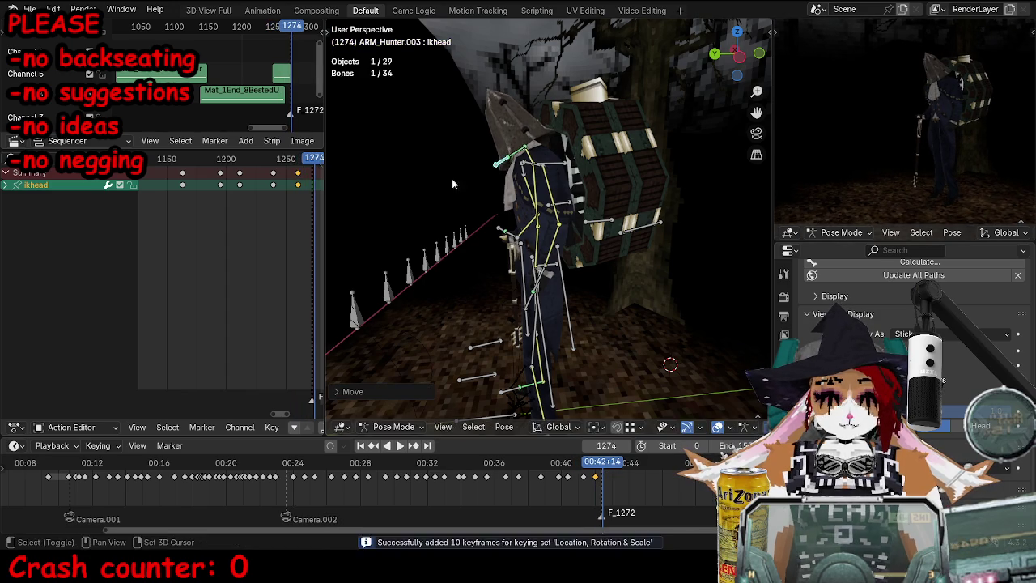
Step: Move and key the upperbody bone twice around frame 1273
click(548, 165)
key(Left)
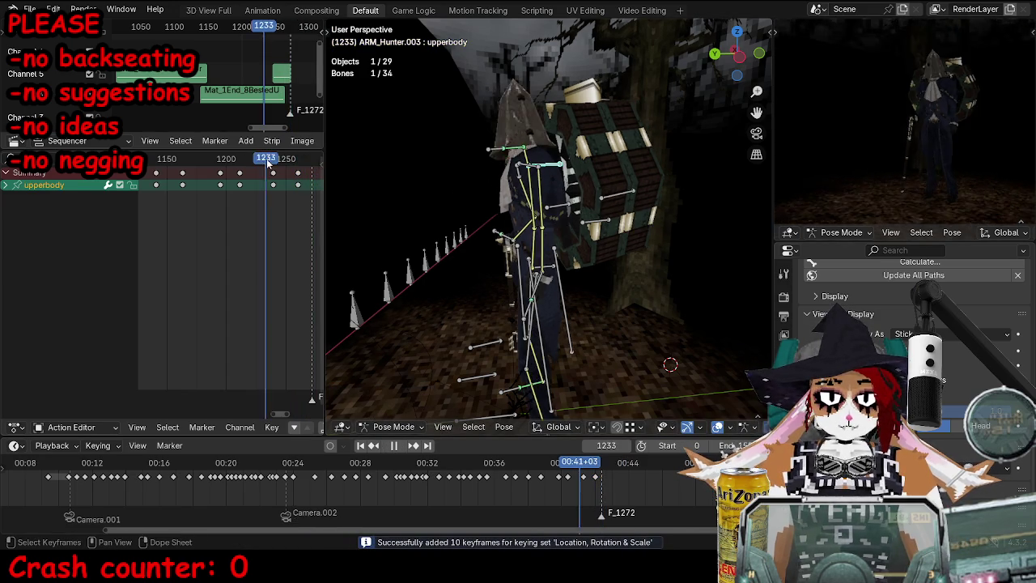
key(g)
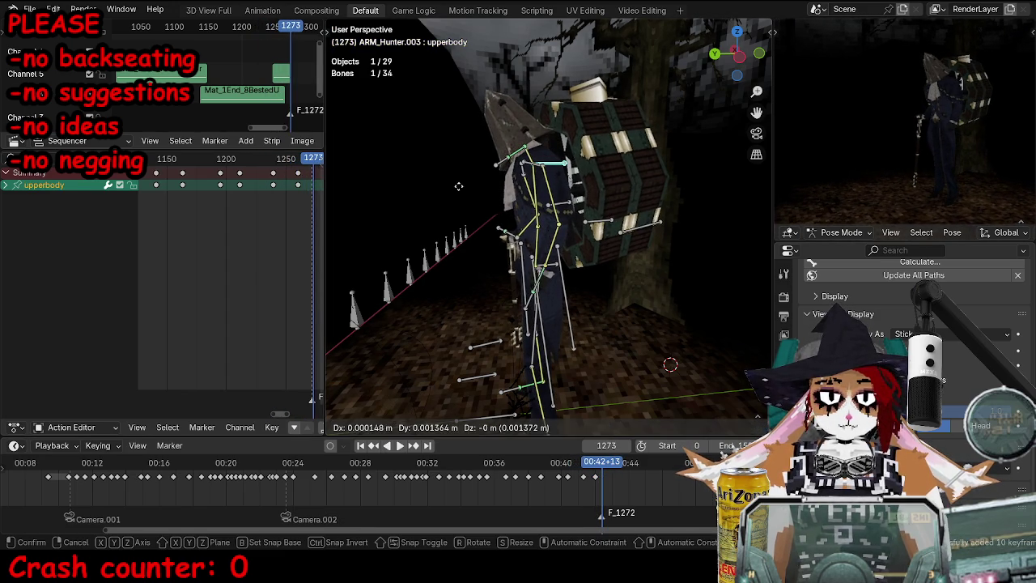
key(Return)
key(i)
key(g)
key(Return)
key(i)
key(Left)
key(Left)
key(Left)
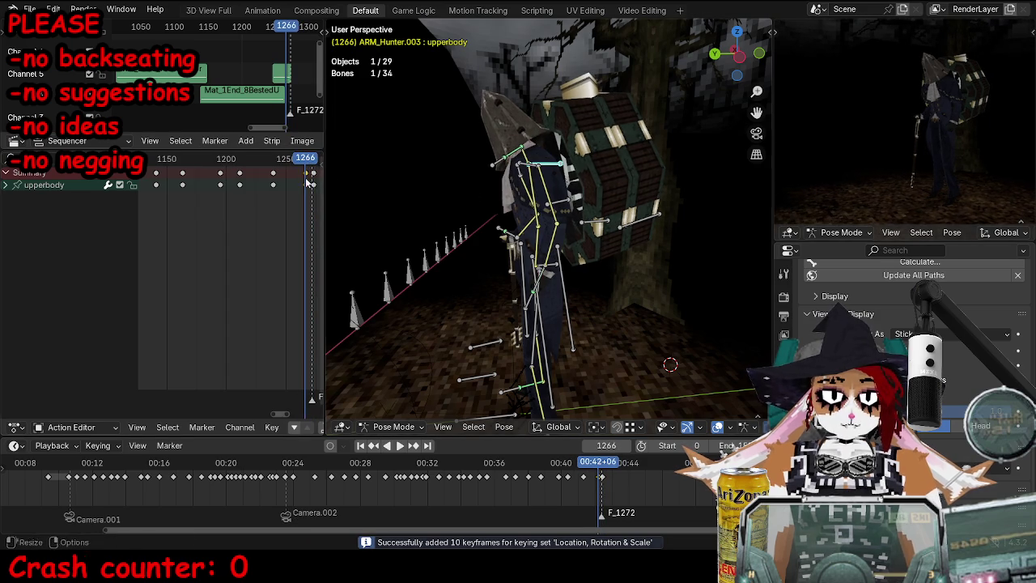
Step: Shift the selected keyframes earlier and replay the walk from around frame 1211
drag(313, 174, 250, 162)
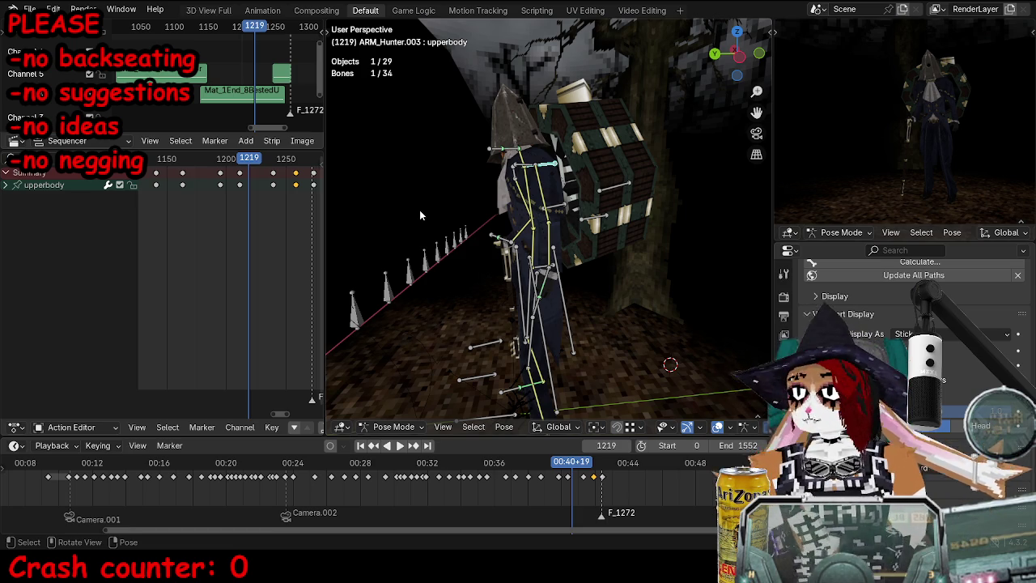
click(224, 159)
key(space)
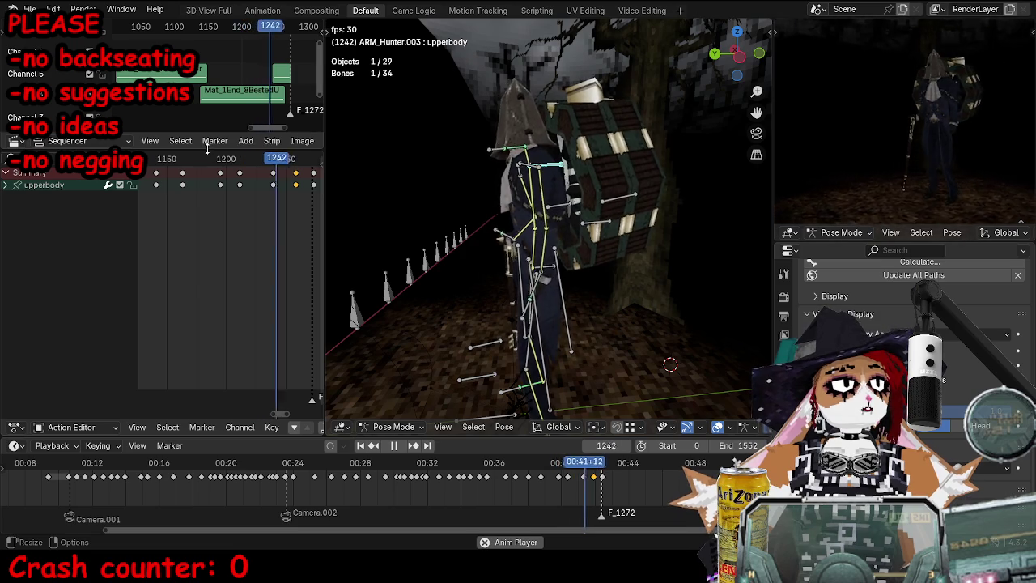
key(space)
click(176, 159)
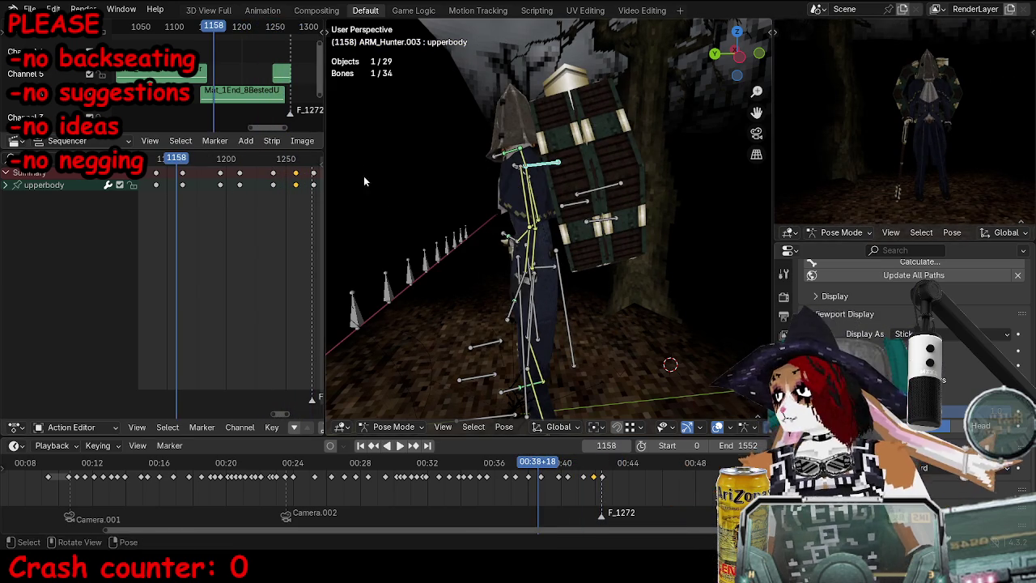
Step: Preview the walk from a back view, then go to frame 1237
click(497, 154)
mouse_move(497, 155)
middle_down()
mouse_move(581, 202)
mouse_move(520, 210)
middle_up()
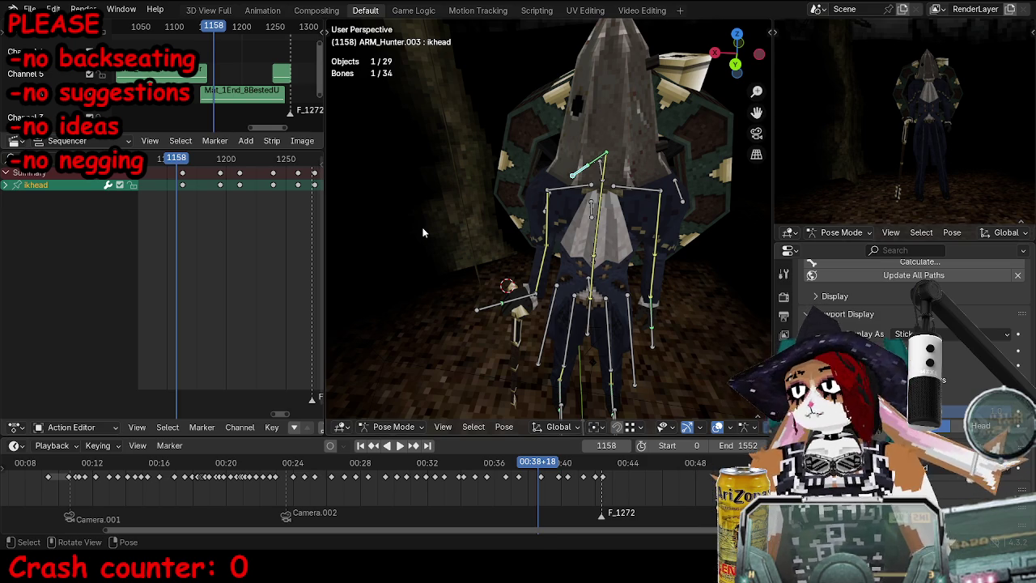
key(space)
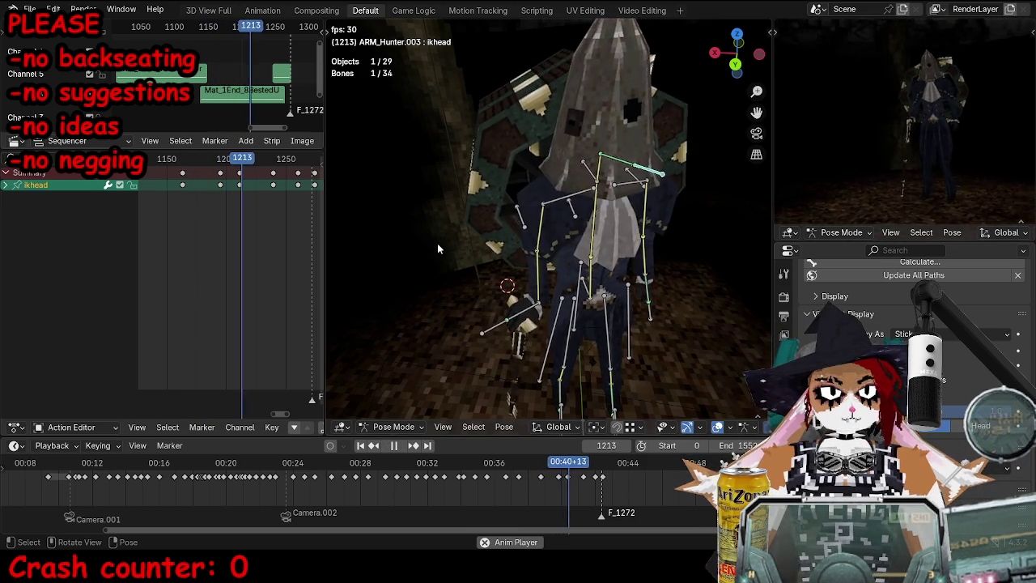
key(space)
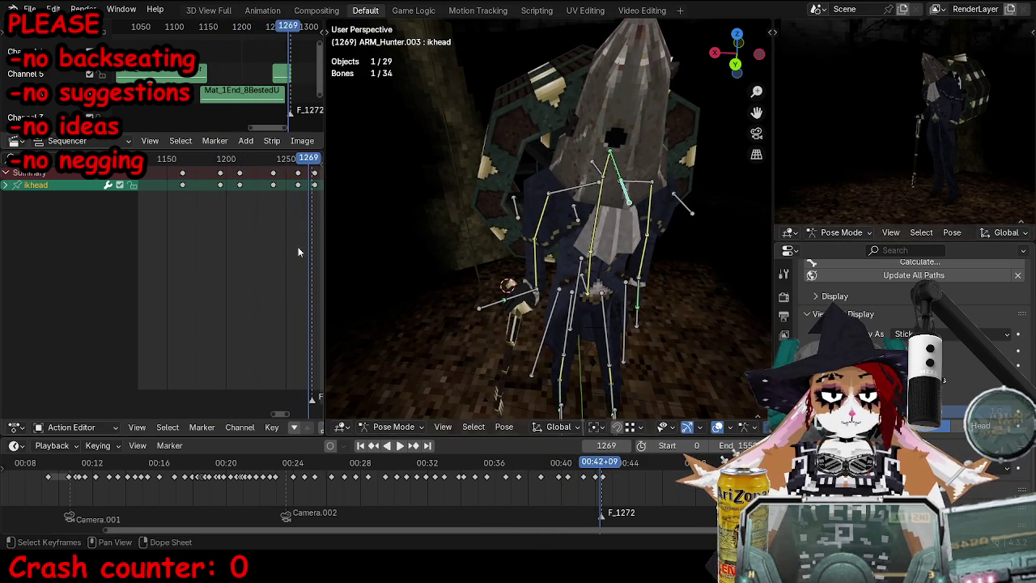
click(270, 158)
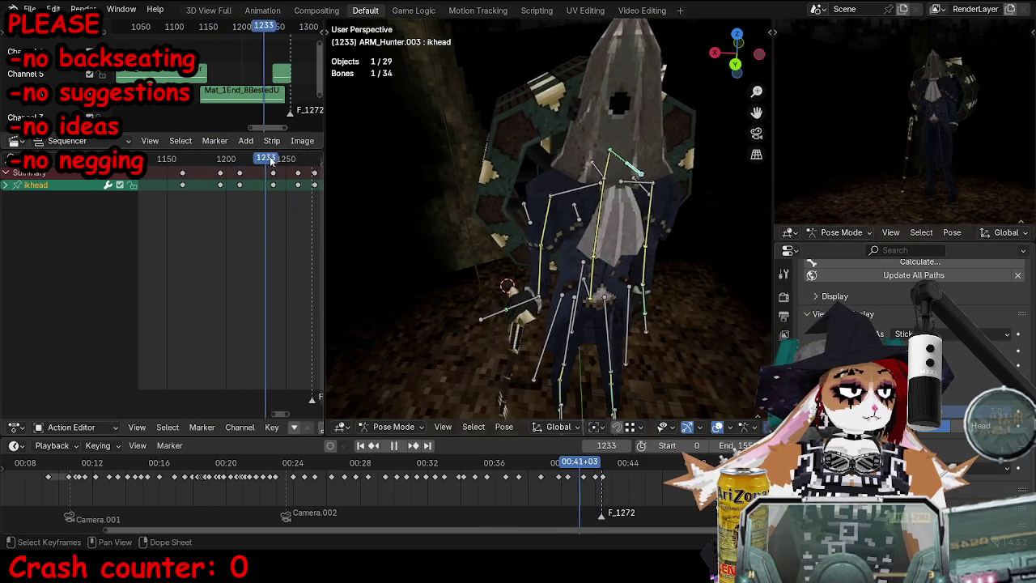
Step: Rotate the torso bone around global Z and key it
click(590, 298)
alt+scroll(589, 297, down, 15)
key(r)
key(z)
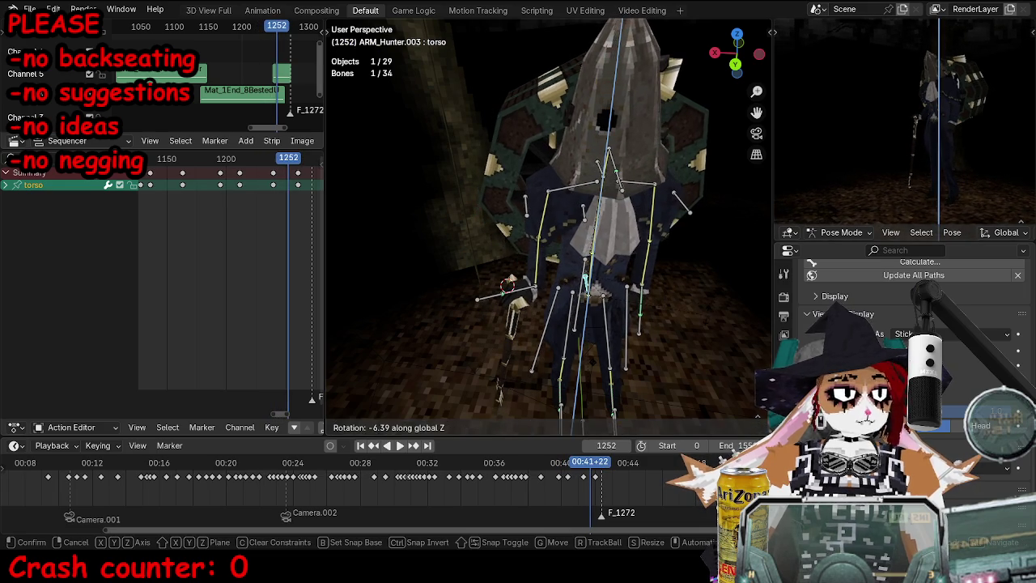
key(Return)
key(i)
Step: Rotate the torso bone further and key the new torso pose
alt+scroll(708, 278, down, 16)
key(r)
key(r)
key(Return)
key(r)
key(r)
key(Return)
key(i)
alt+scroll(243, 165, up, 20)
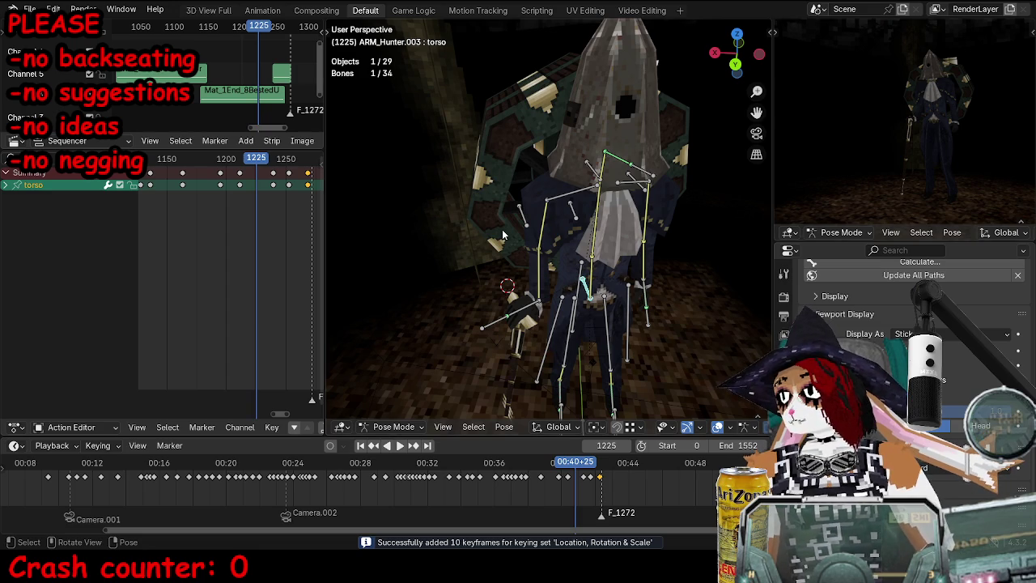
Step: Play the walk to check the torso motion, then move to frame 1255
key(space)
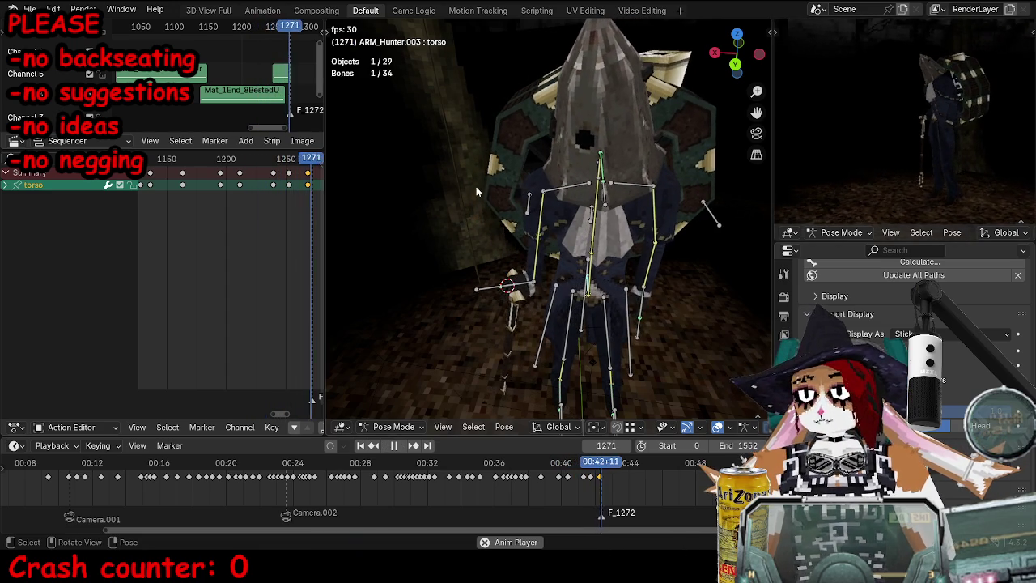
key(Escape)
key(x)
click(290, 176)
key(Right)
key(Right)
key(Right)
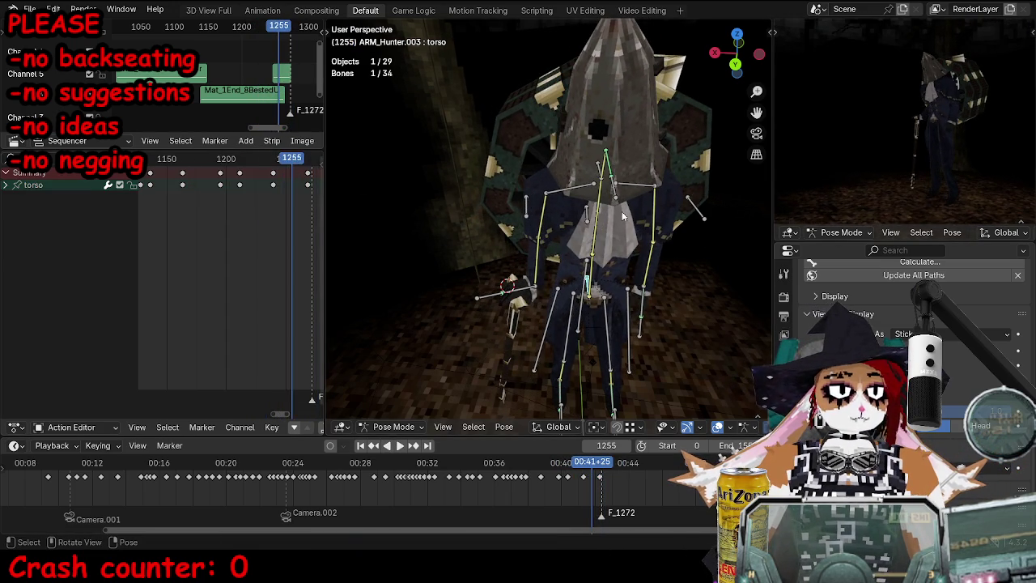
Step: Rotate the ikhead bone at frame 1273
click(603, 182)
key(Right)
key(Right)
key(Right)
key(r)
click(695, 282)
Step: Key the ikhead bone's location, rotation and scale, then save the file
key(i)
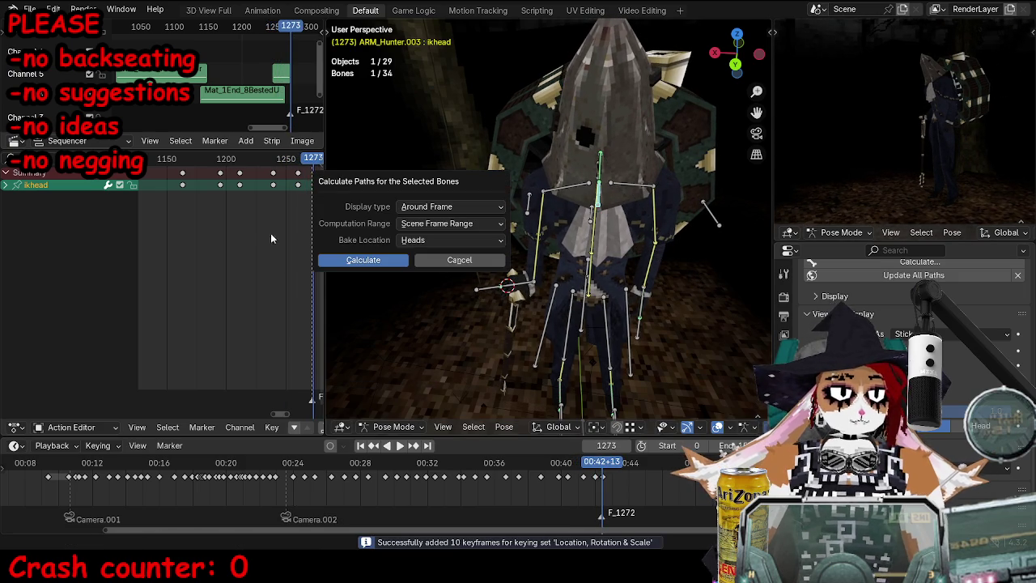
click(463, 259)
key(i)
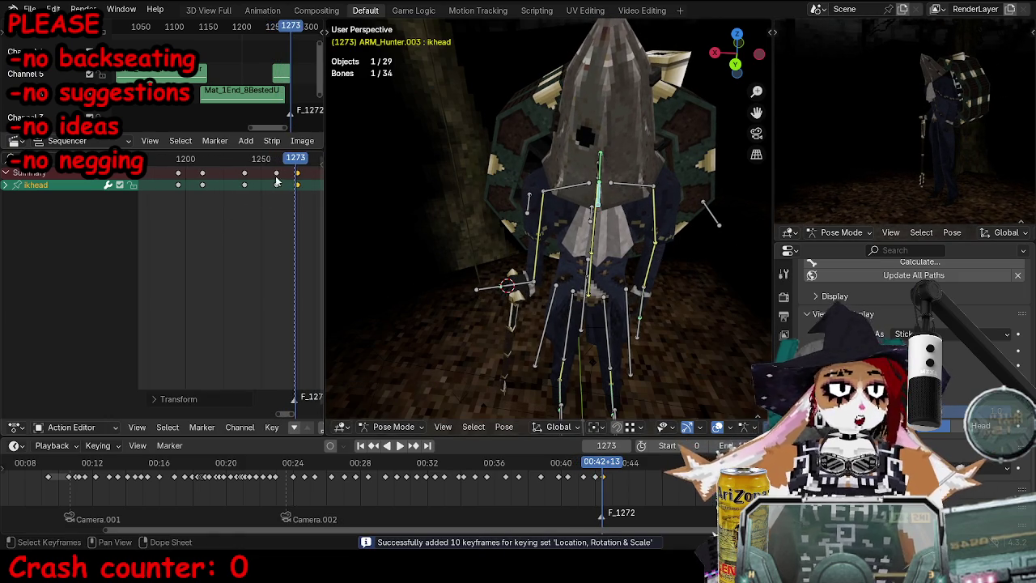
click(209, 162)
key(ctrl+s)
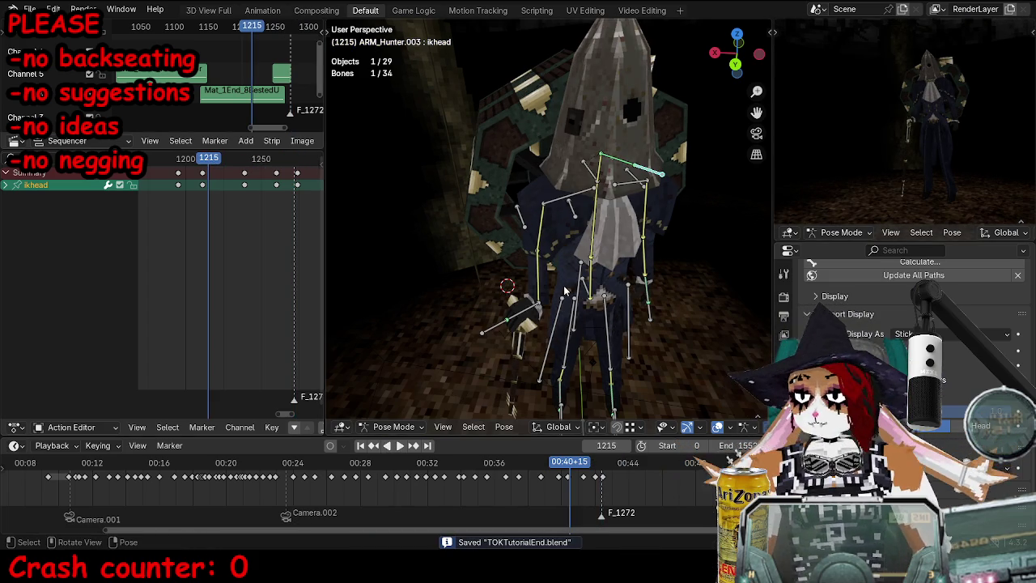
Step: Replay the walk from frames 1215, 1221 and 1257 to review the change
key(space)
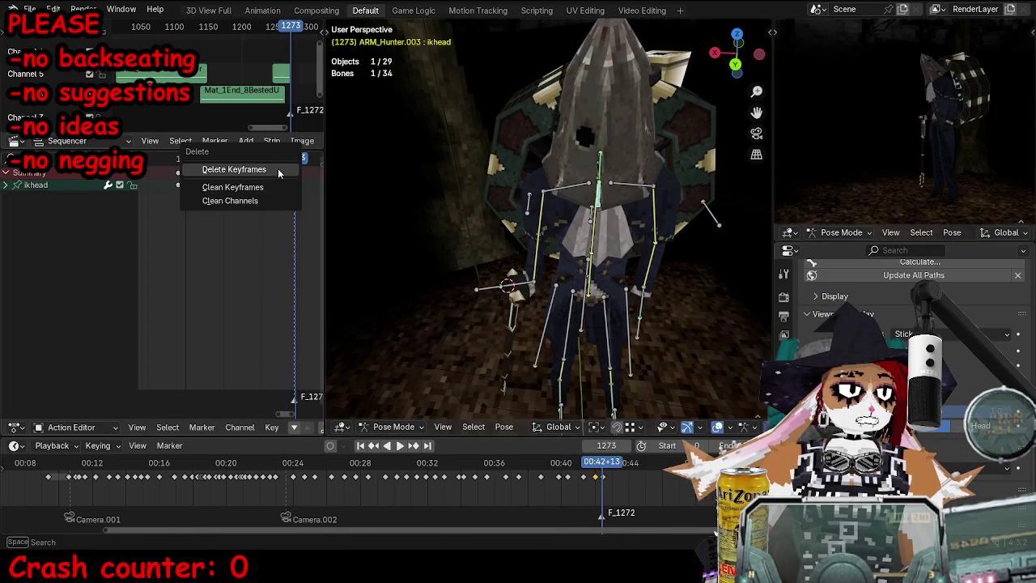
click(277, 159)
key(space)
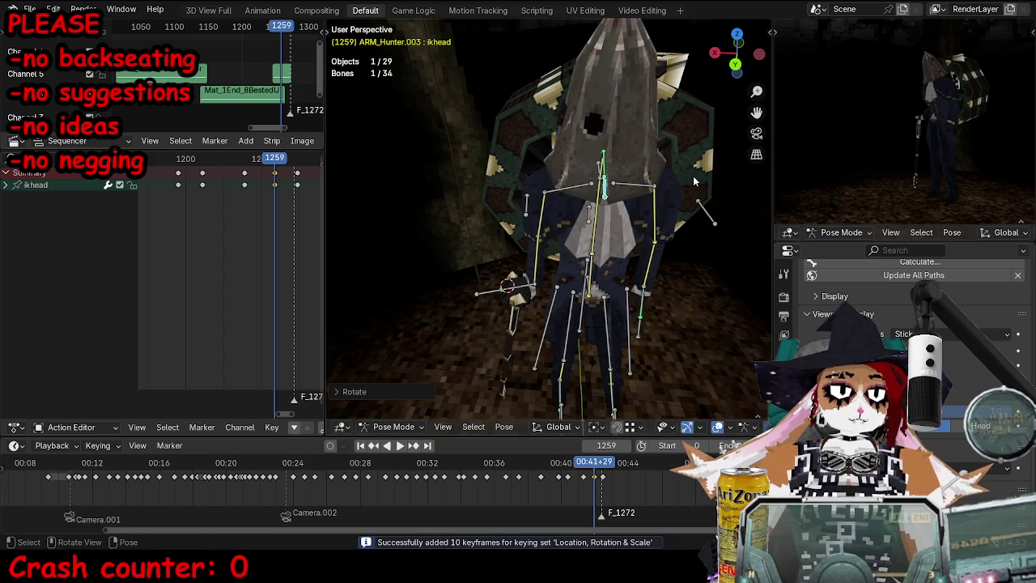
click(217, 159)
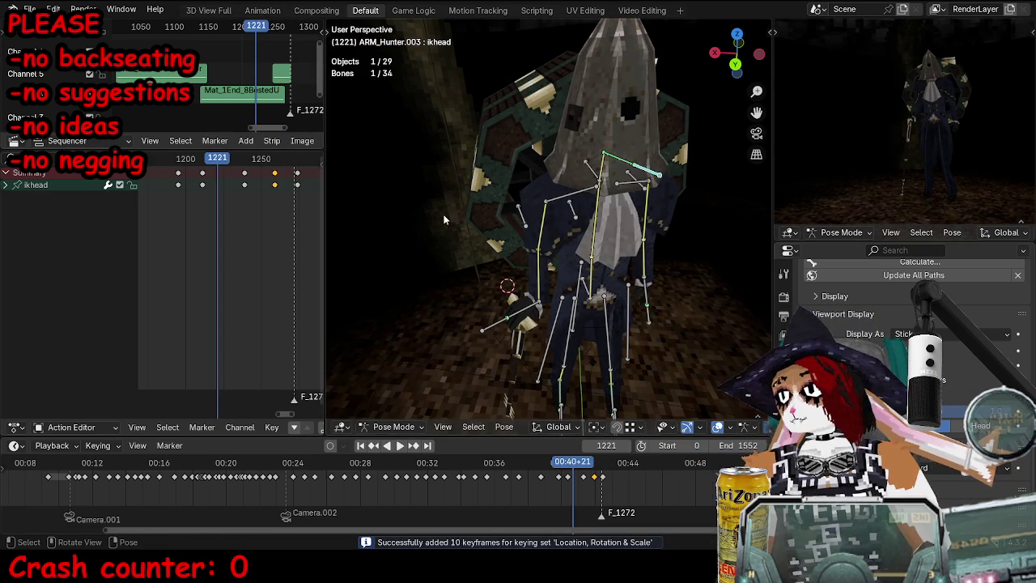
key(space)
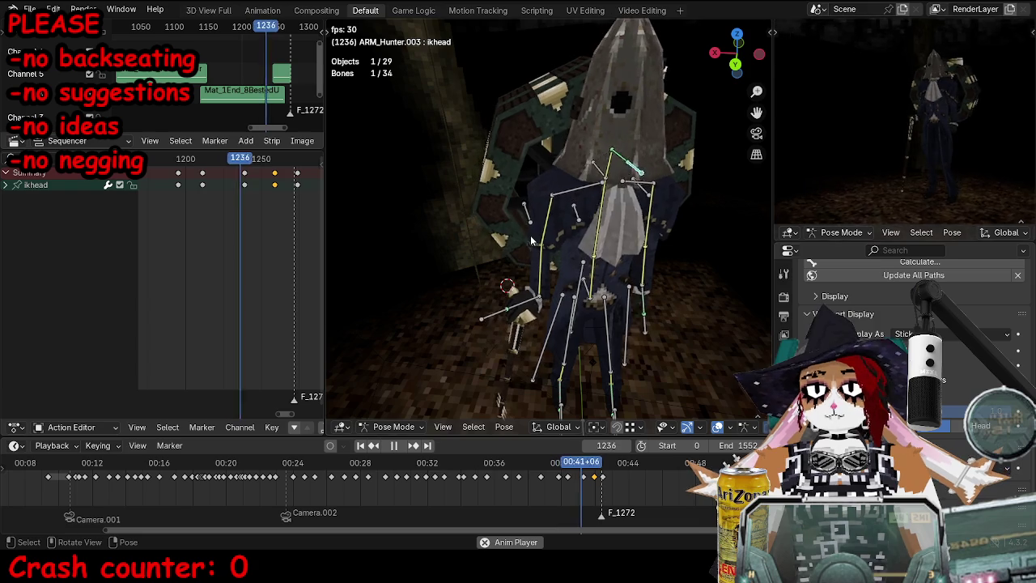
key(space)
click(274, 163)
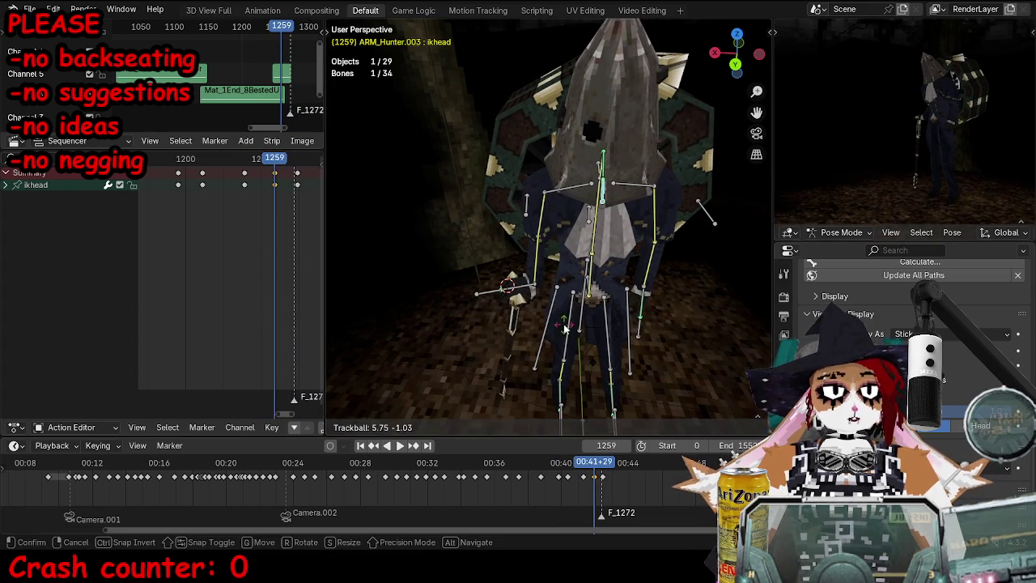
key(space)
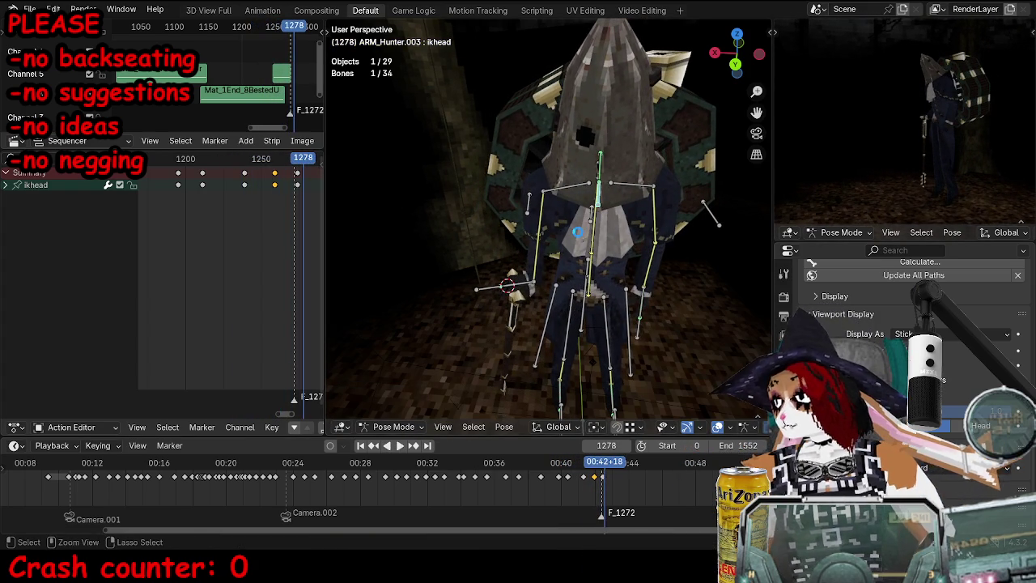
Step: Save, look through the scene camera, and return to Object Mode
key(ctrl+s)
key(KP_0)
key(ctrl+Tab)
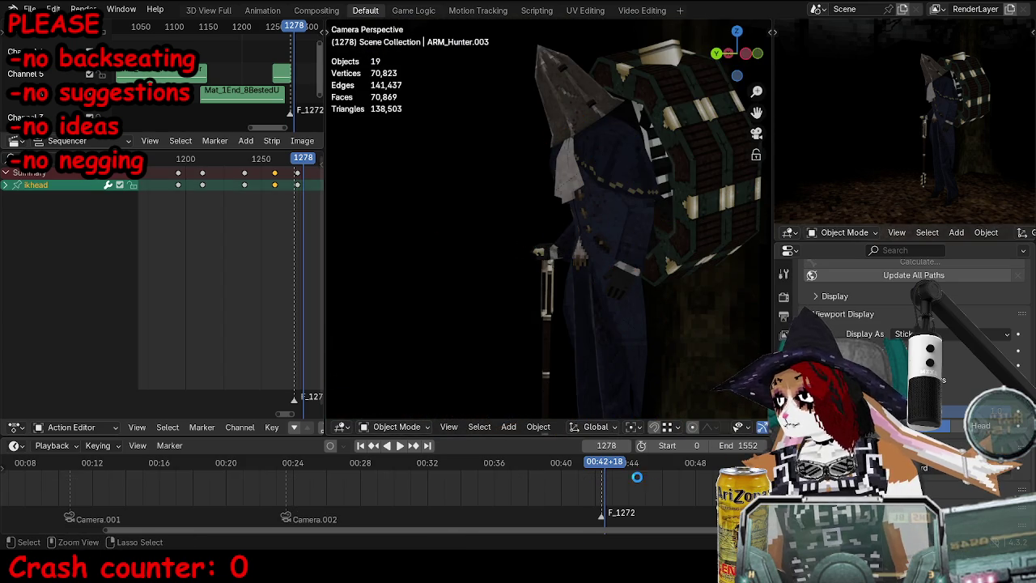
click(433, 463)
key(space)
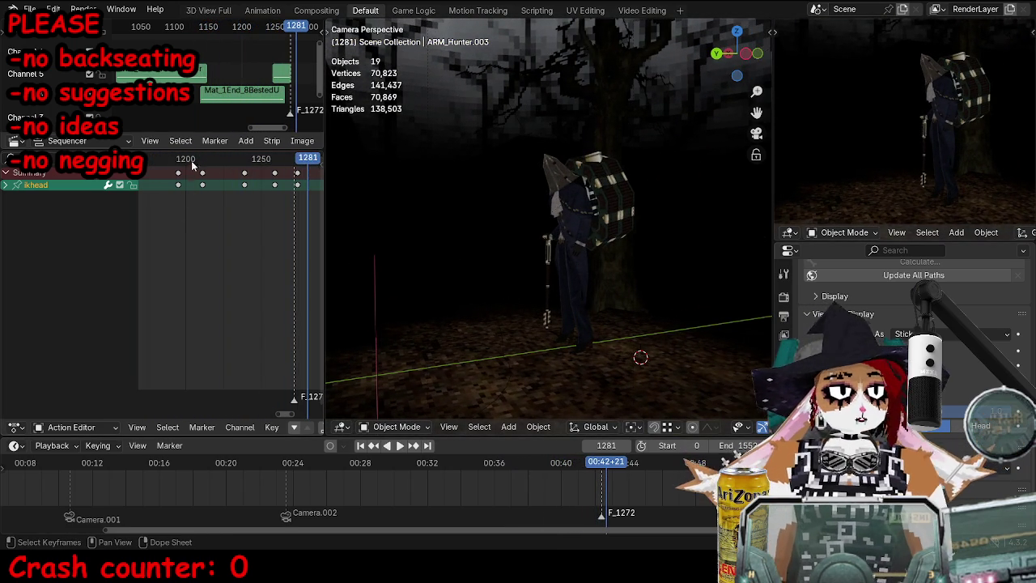
key(space)
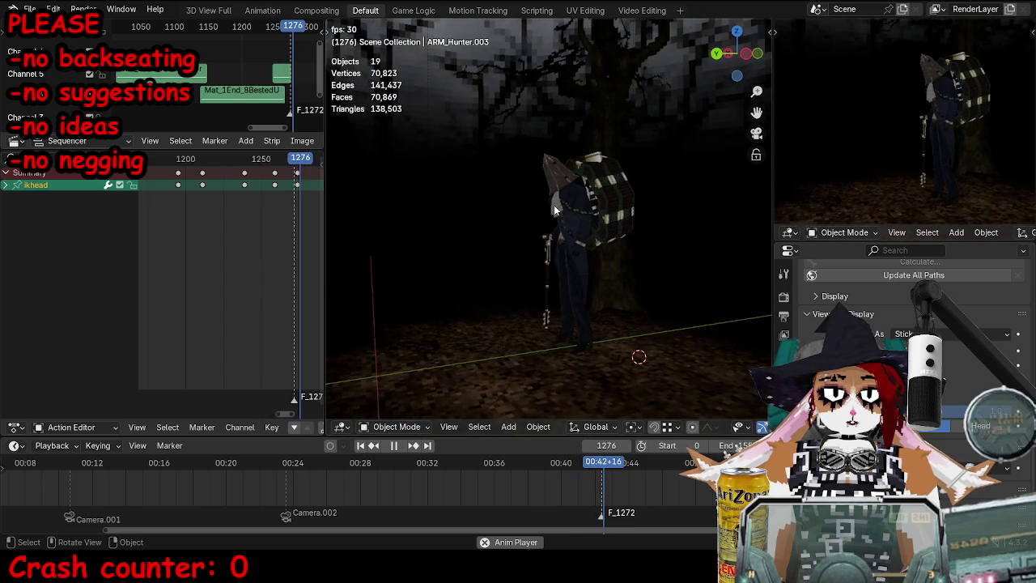
scroll(631, 307, up, 3)
scroll(649, 255, up, 2)
key(ctrl+space)
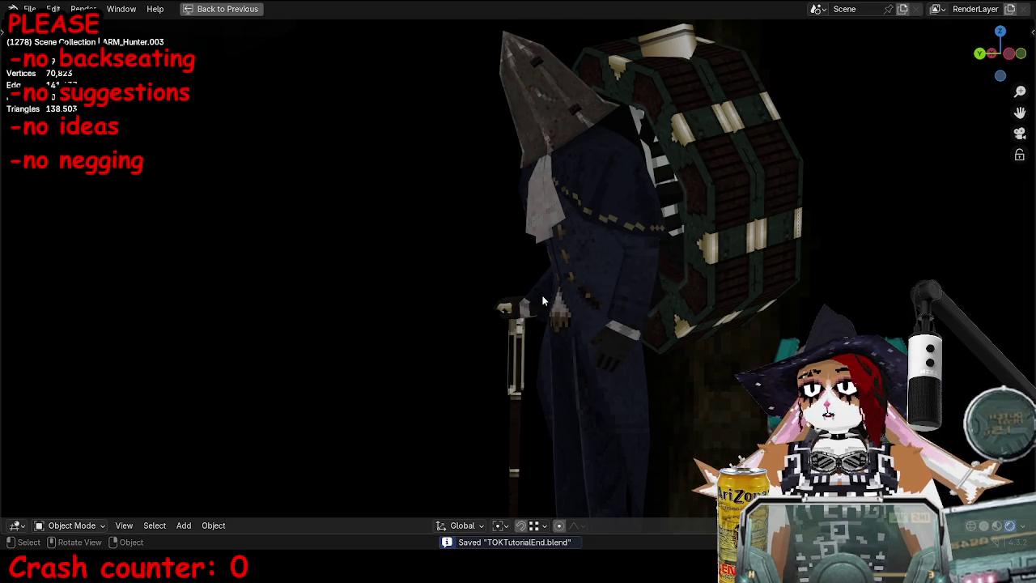
Step: Play the walk from about frame 890 in a maximized 3D view, orbiting the character
key(ctrl+space)
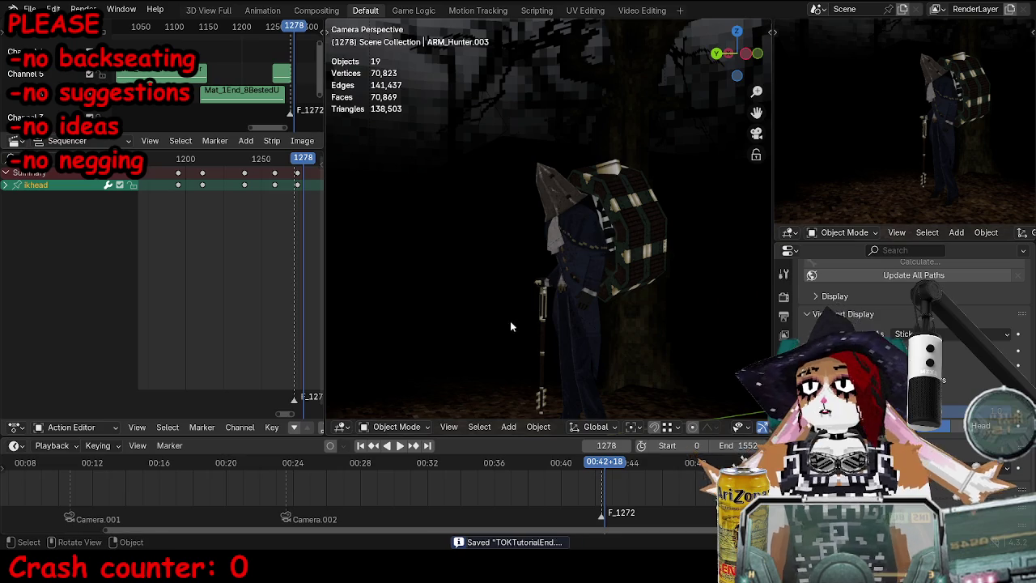
drag(468, 472, 381, 472)
key(space)
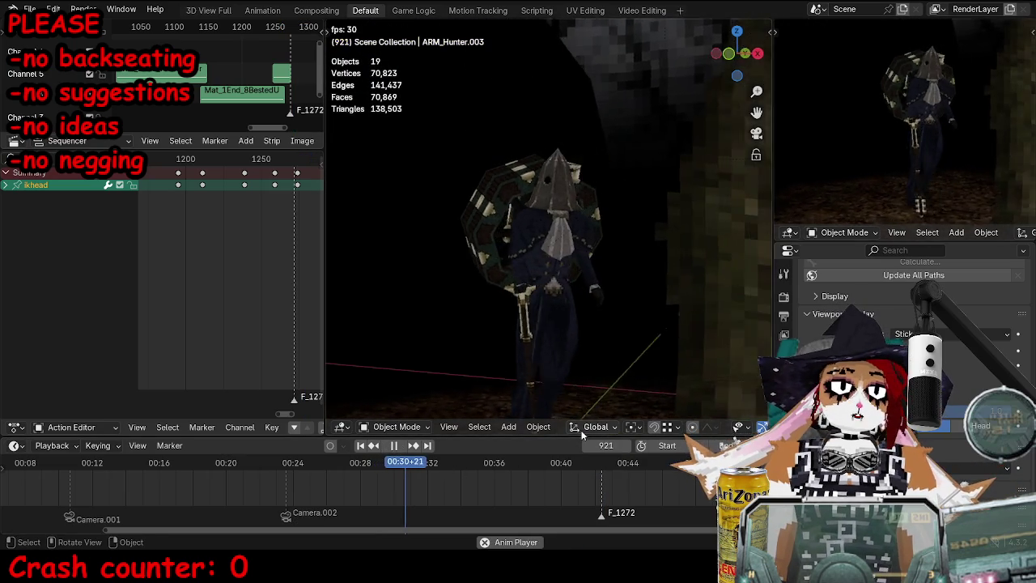
key(ctrl+space)
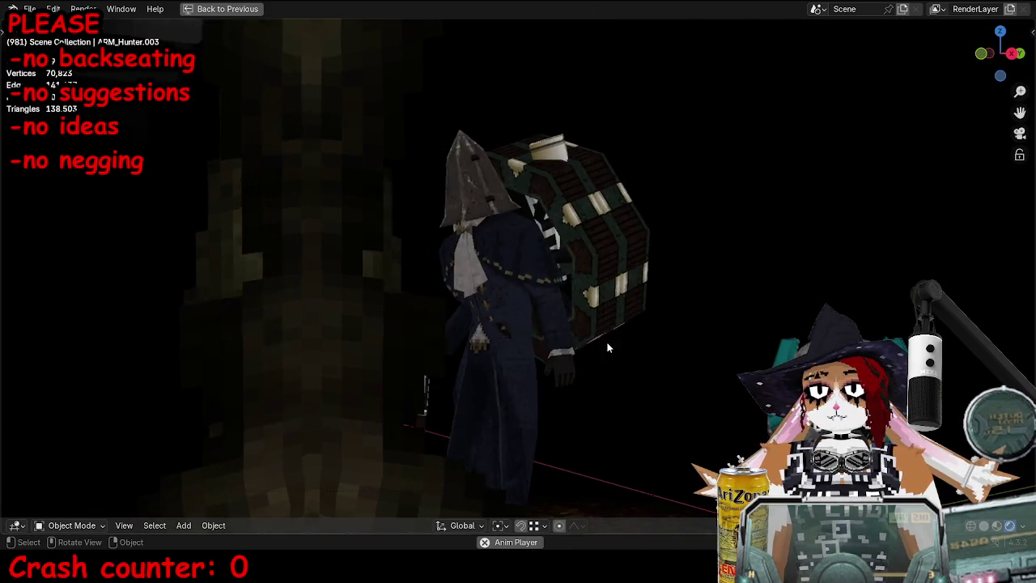
middle_drag(633, 356, 727, 394)
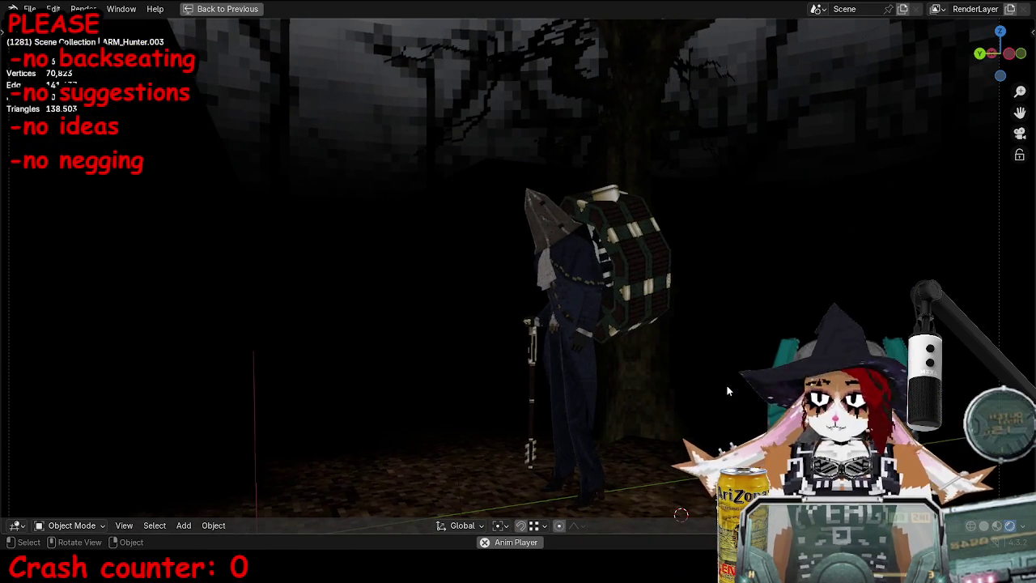
key(ctrl+space)
Step: Replay the walk from about frames 770 and 850, toggling the maximized 3D view
click(321, 462)
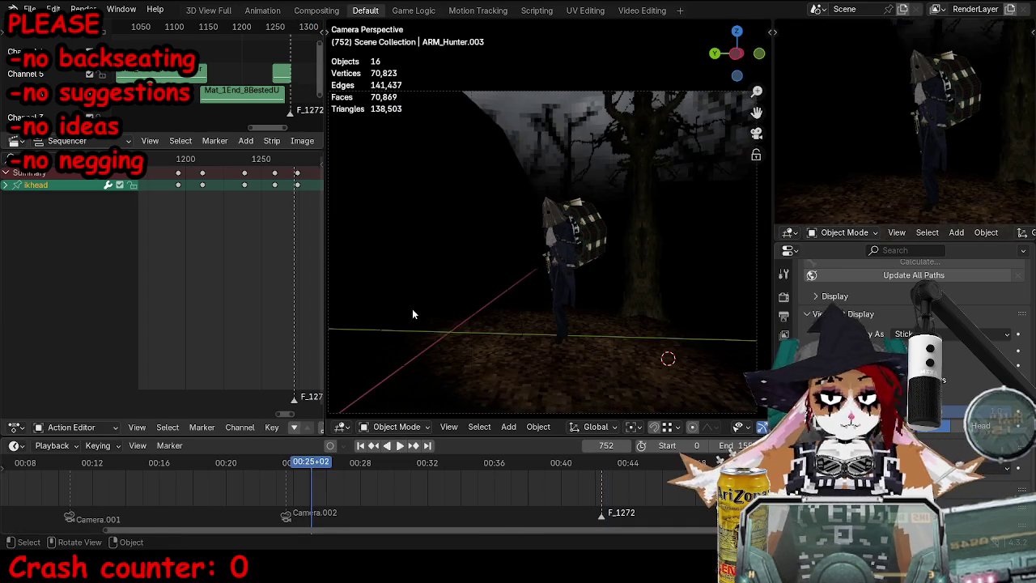
key(space)
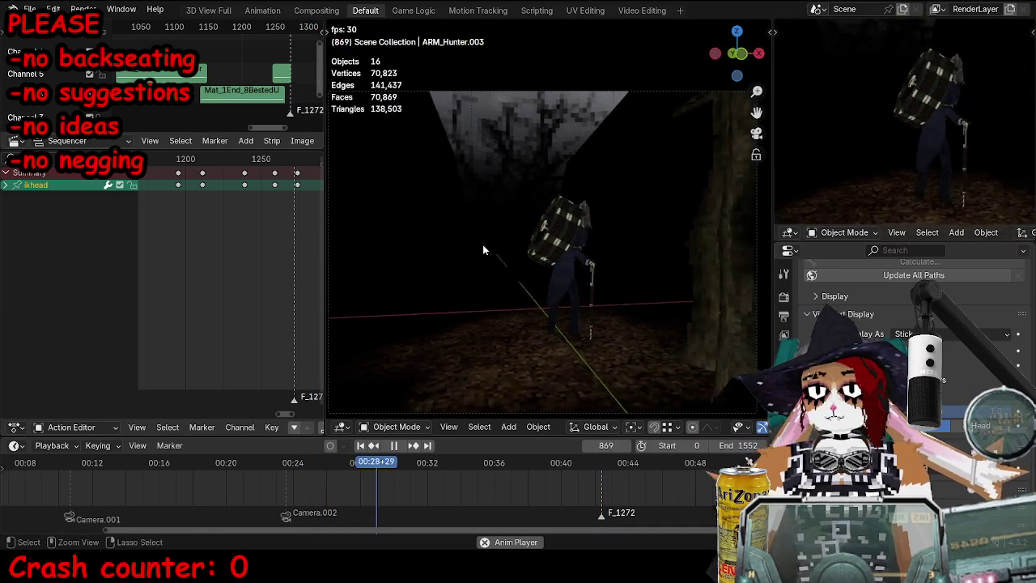
key(ctrl+space)
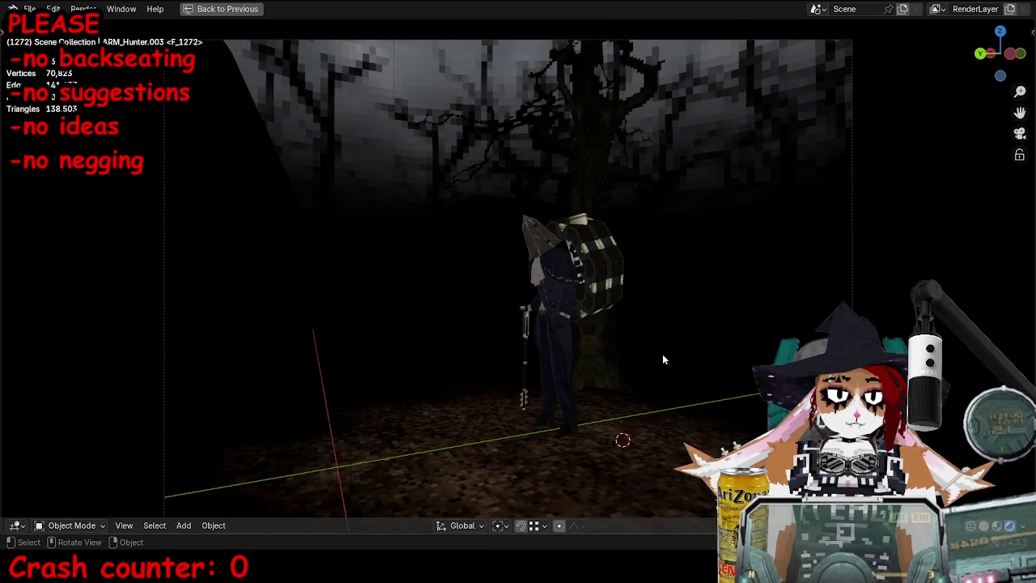
key(ctrl+space)
key(space)
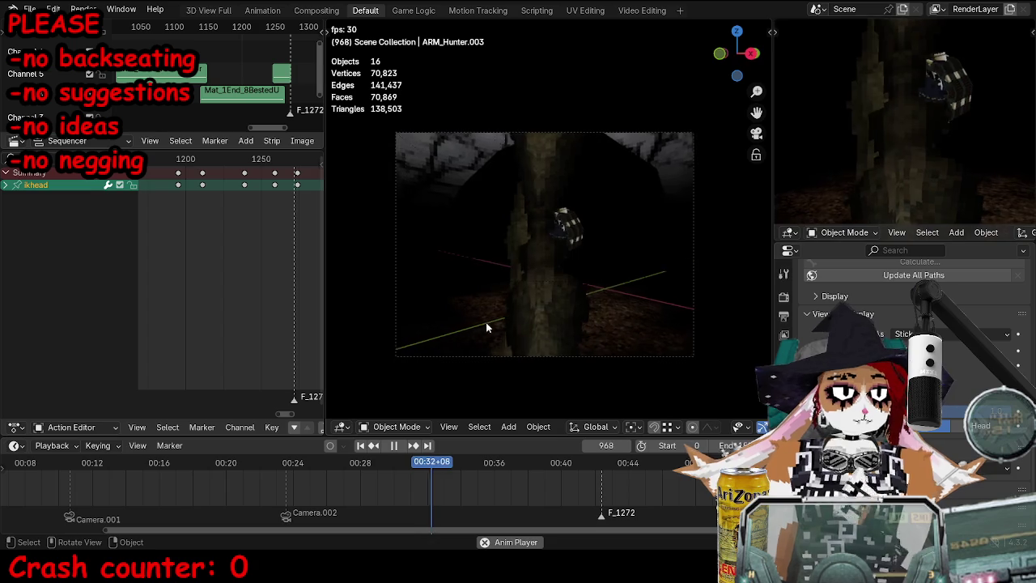
scroll(585, 329, up, 3)
Step: Watch the walk full-window, pausing and resuming playback
key(ctrl+space)
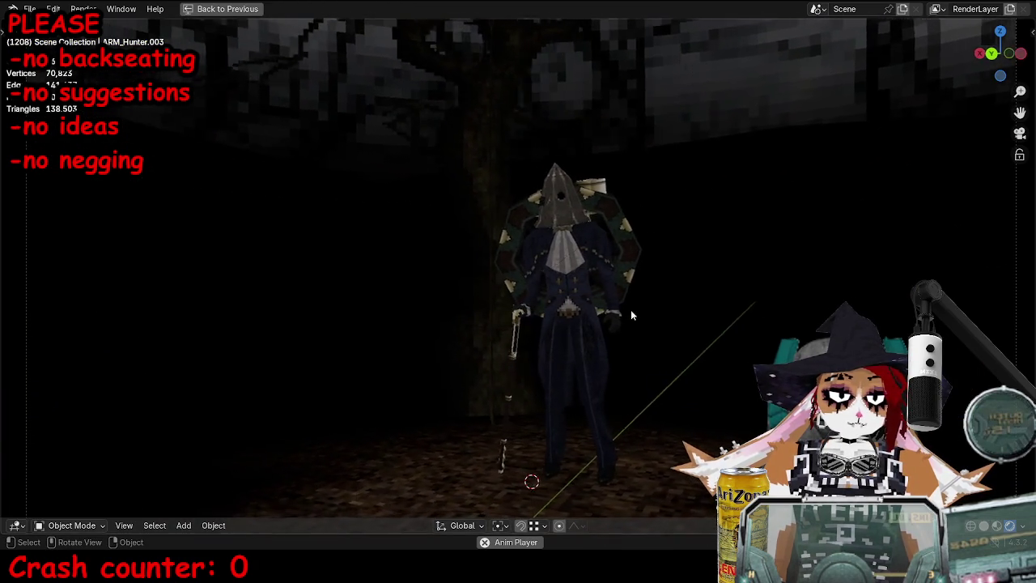
scroll(651, 309, down, 4)
key(space)
key(space)
scroll(691, 430, up, 4)
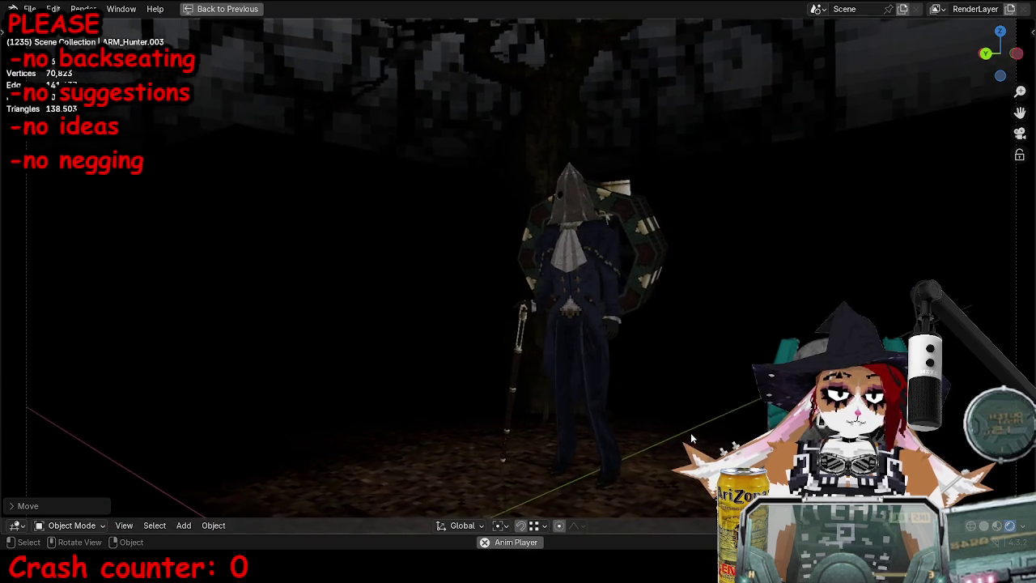
Step: Replay the walk full-window from frame 736 until about frame 1270
key(space)
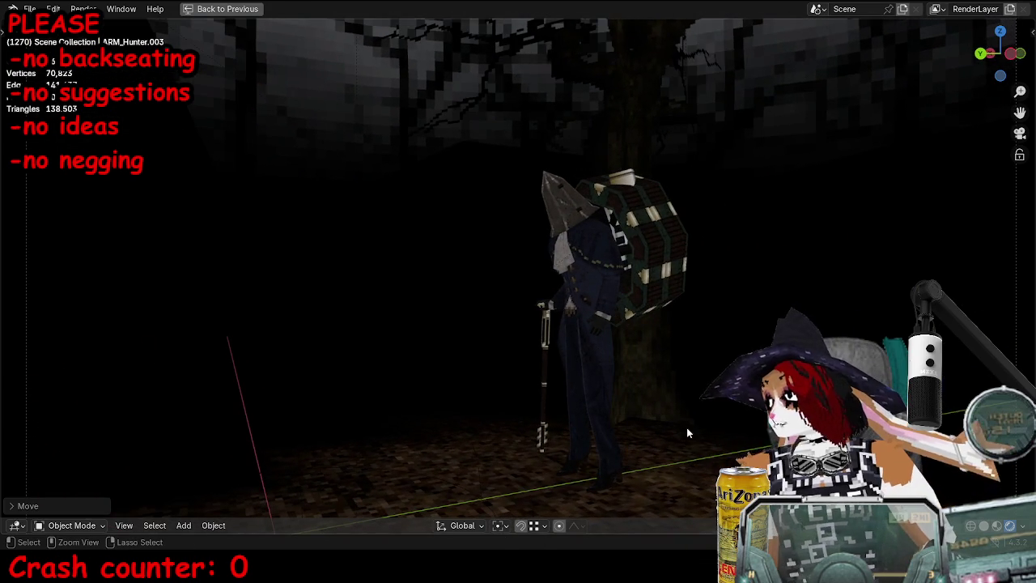
key(ctrl+space)
click(288, 464)
key(ctrl+space)
key(space)
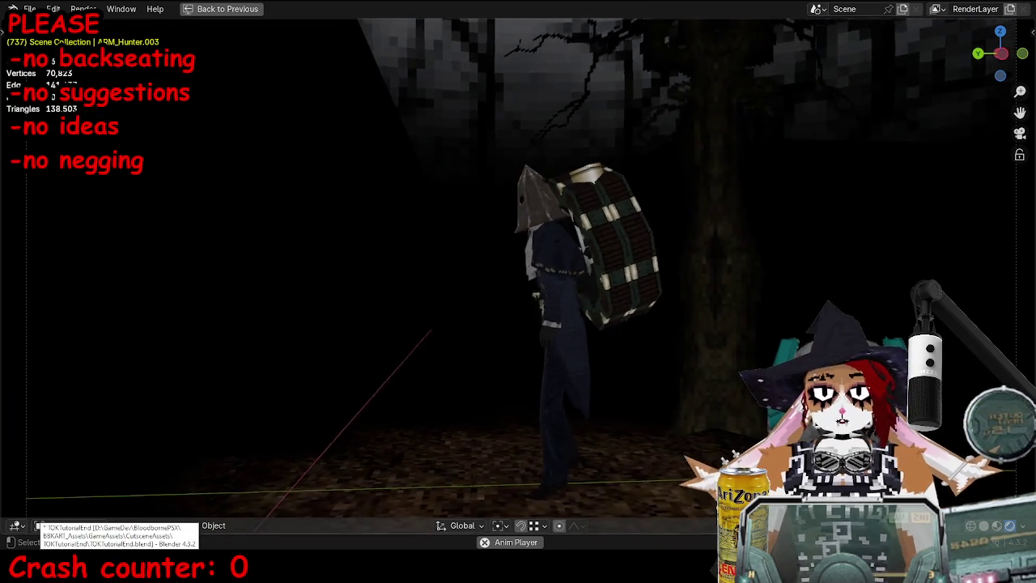